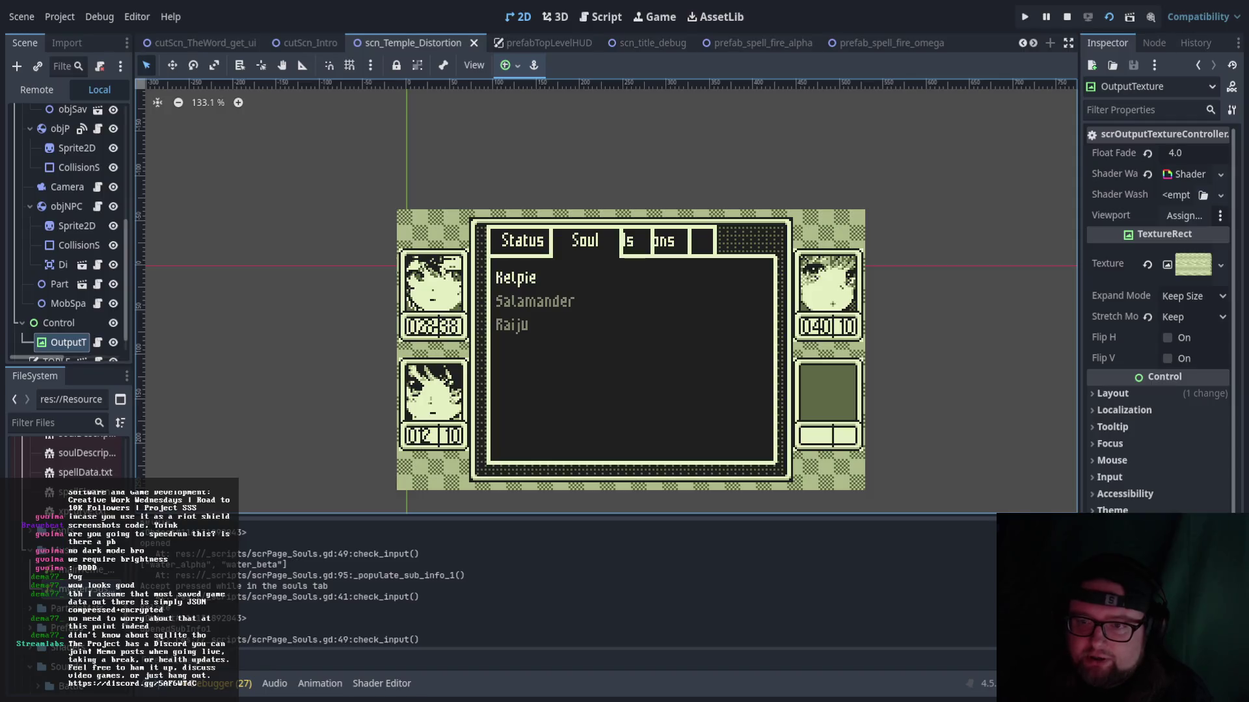
- Exit the game menu and walk the party up-left through the temple until an encounter triggers
key("Right")
key("Escape")
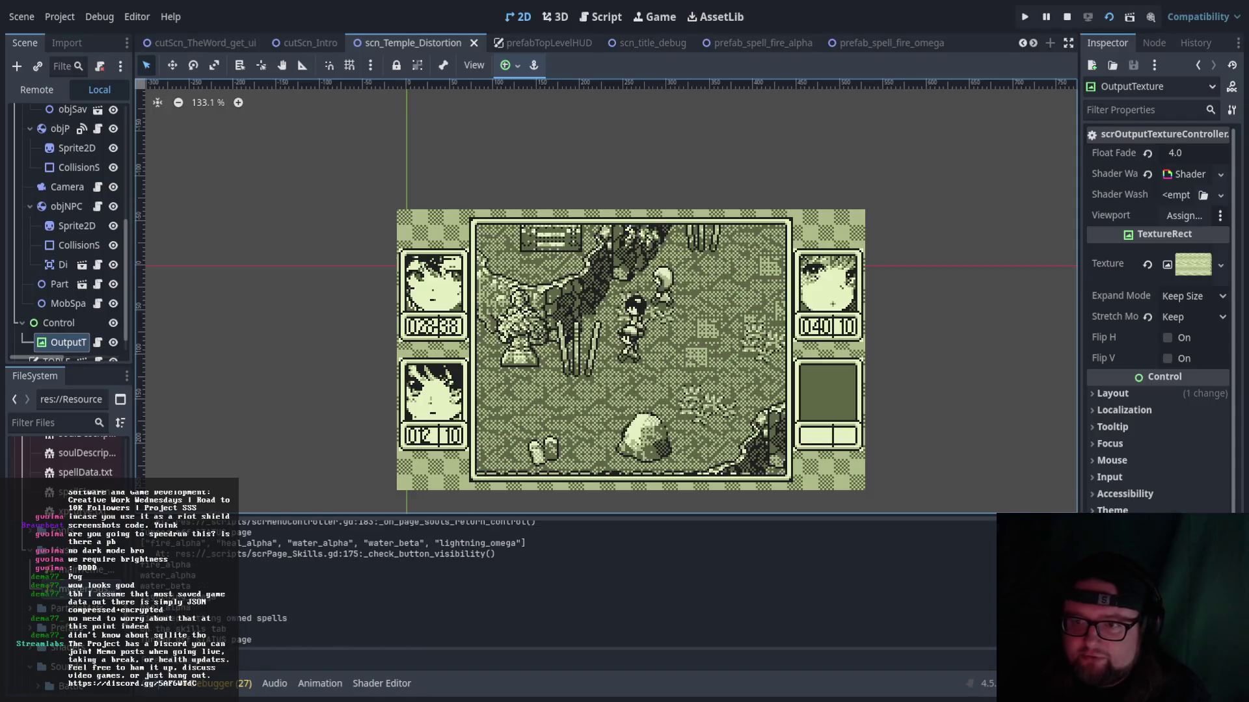
key("Left")
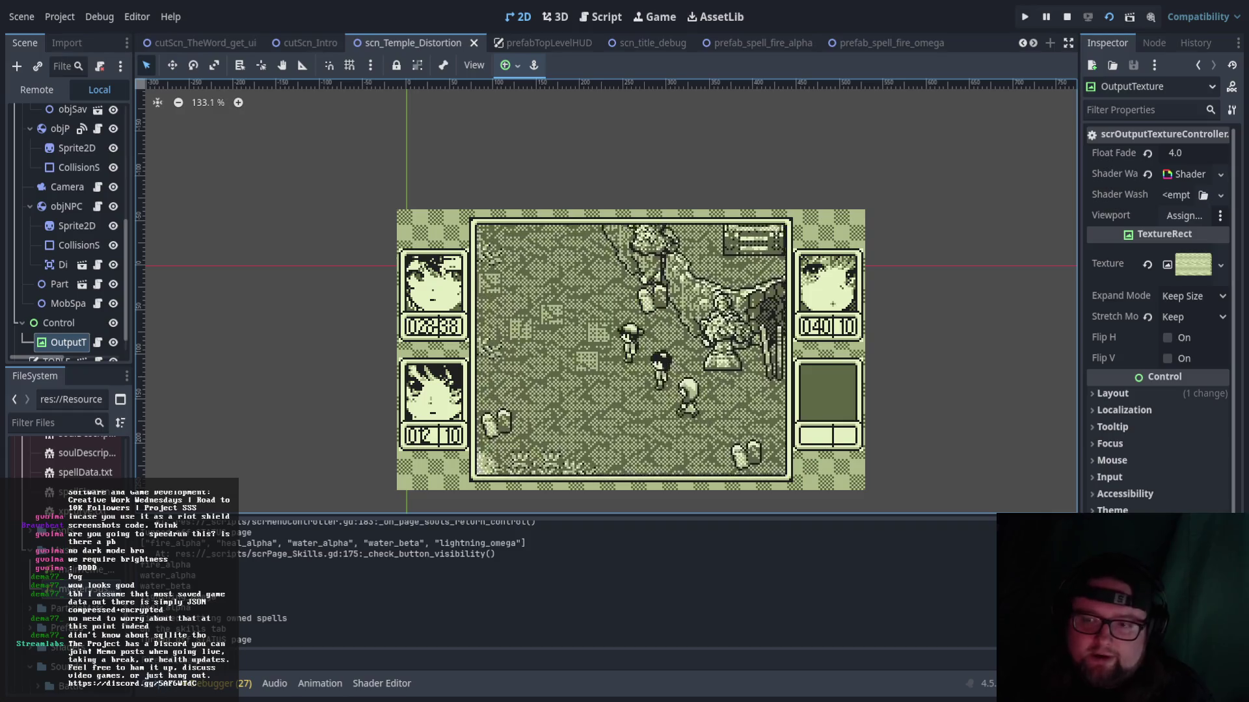
key("Left")
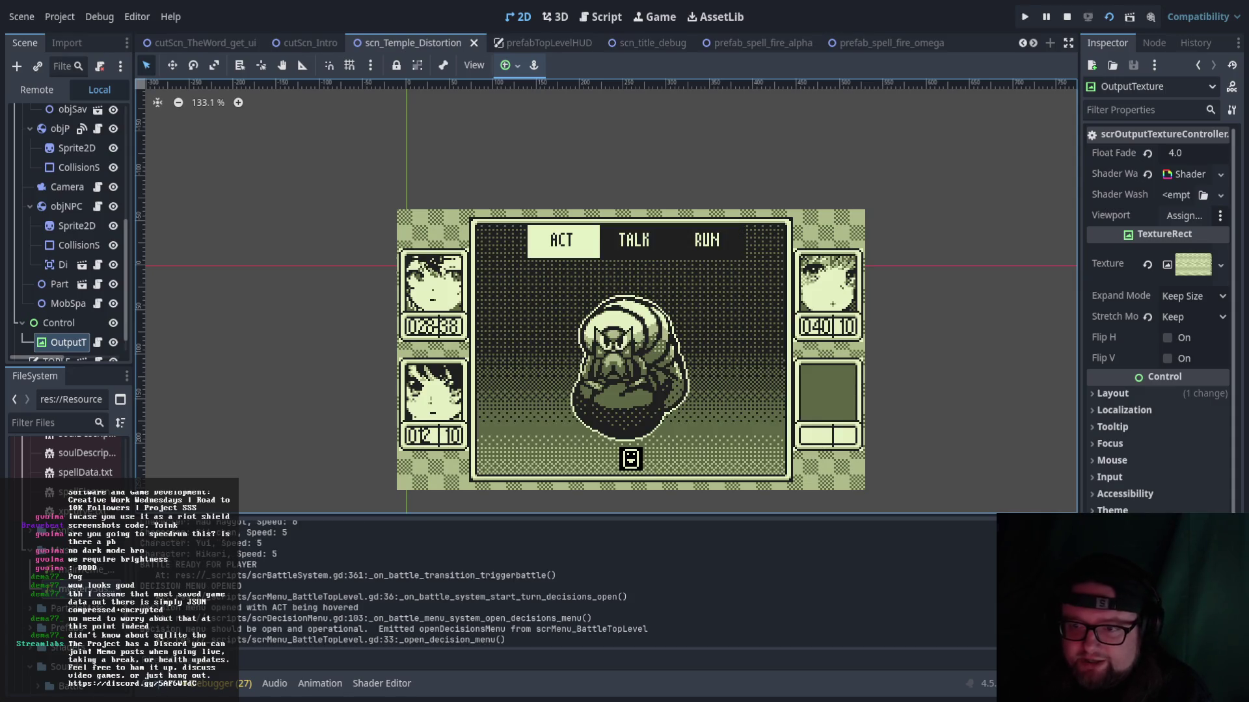
- Attack in the battle, stop the game with the toolbar Stop button, then act in a new battle
key("Return")
key("Return")
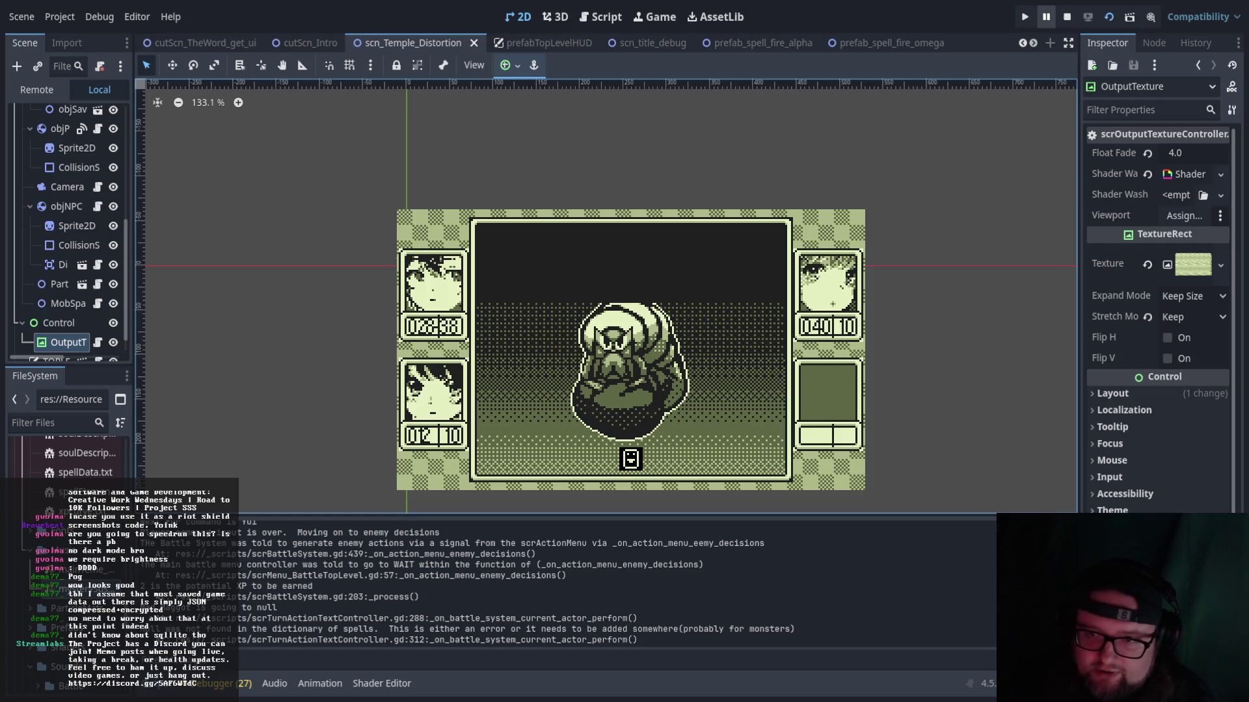
left_click(1067, 17)
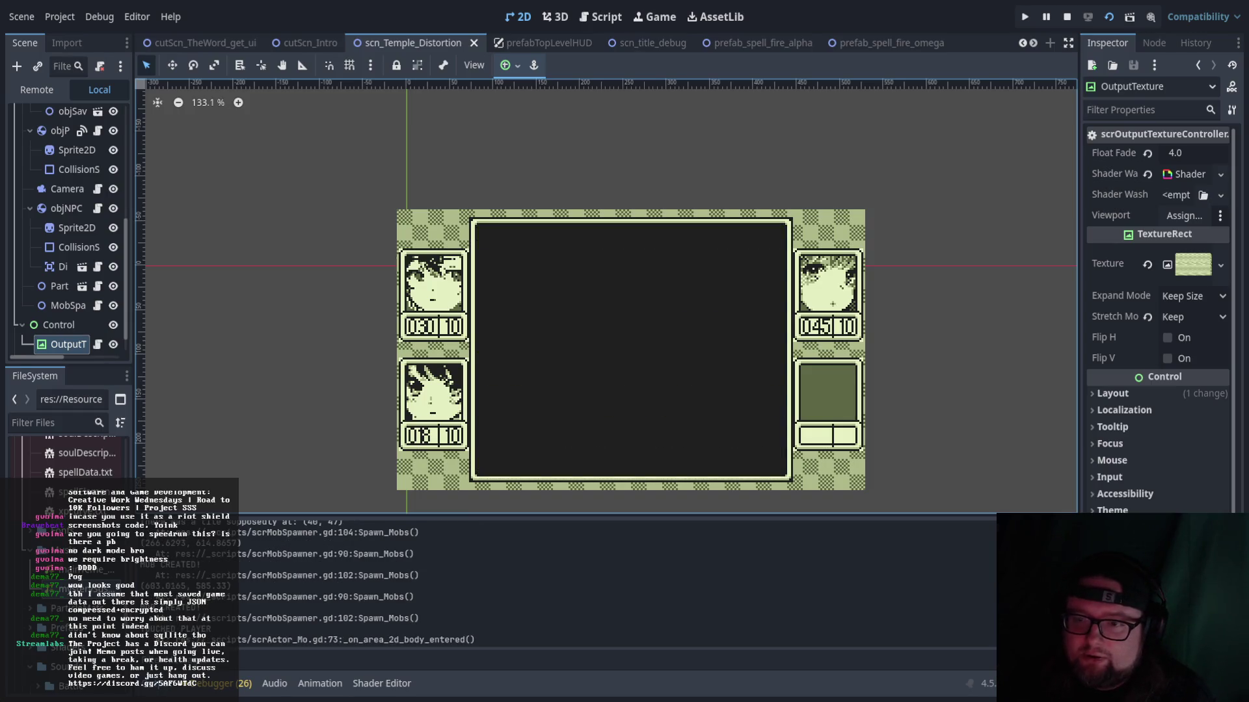
key("Return")
- Cast Hiss to win the battle, then open the party menu after the results
key("Right")
key("Return")
key("Return")
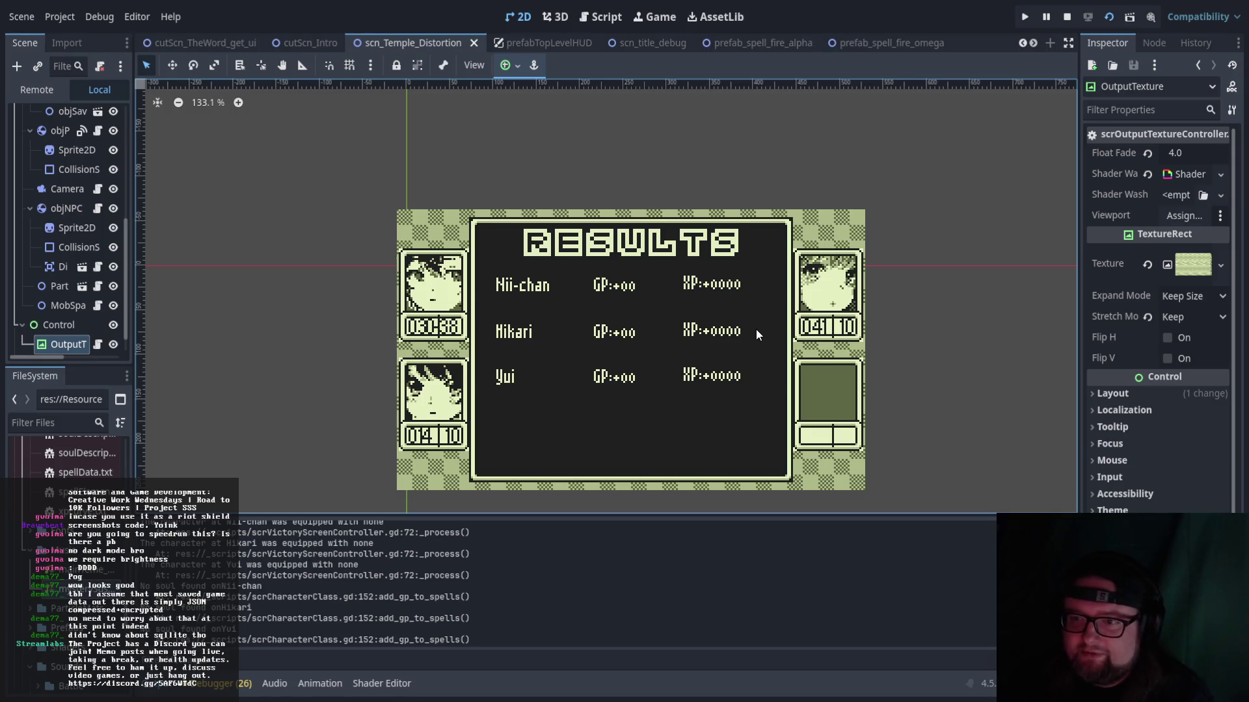
key("Escape")
- Read the Kelpie soul entry and Nii-chan's detailed status and souls
key("Right")
key("Right")
key("Return")
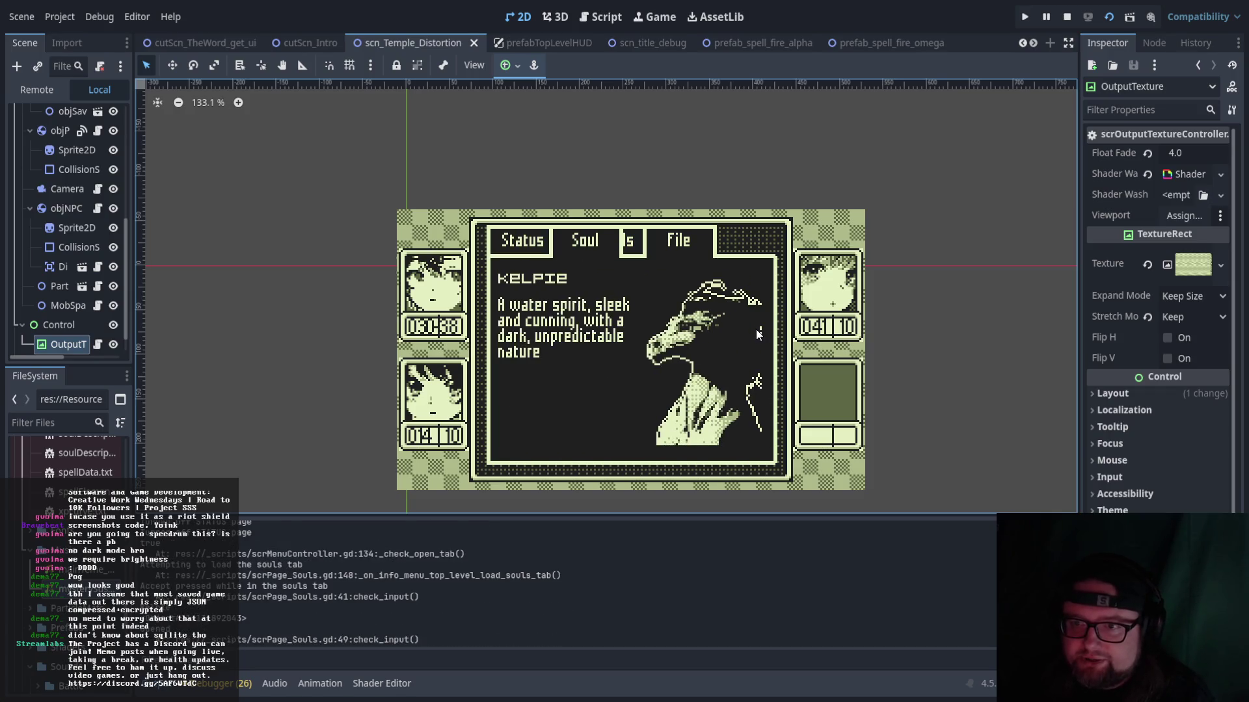
key("Escape")
key("Left")
key("Left")
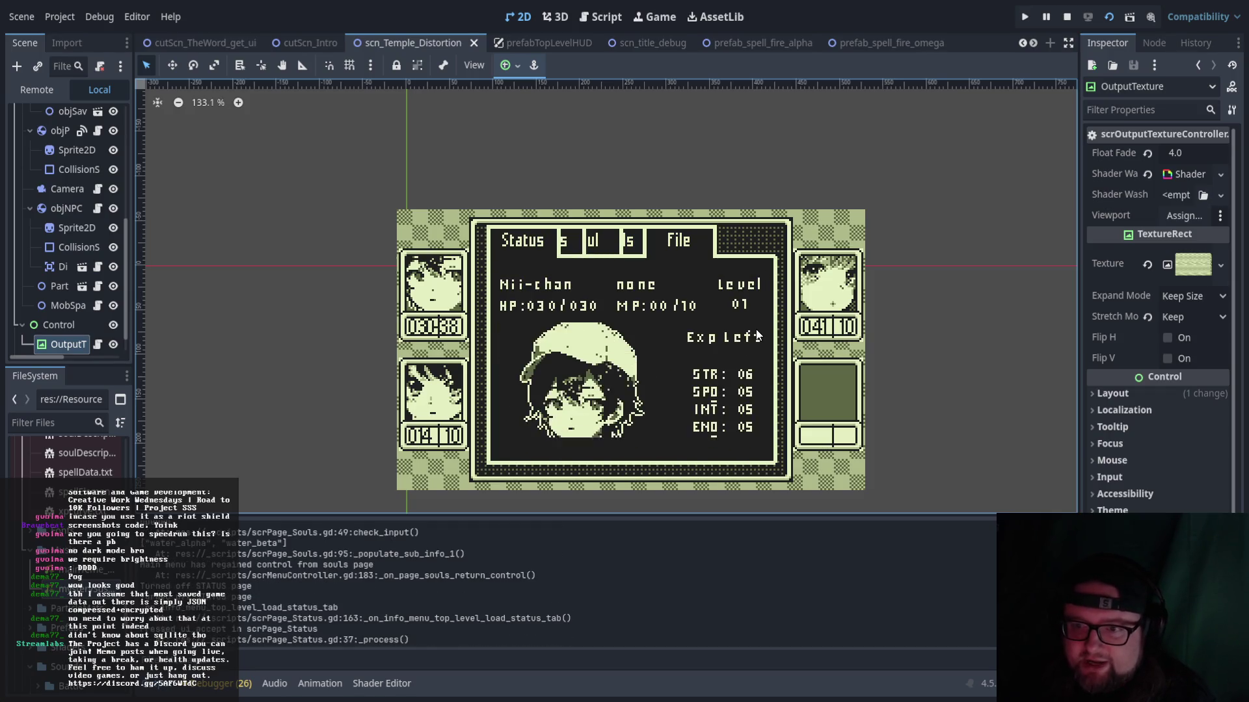
key("Return")
key("Return")
key("Escape")
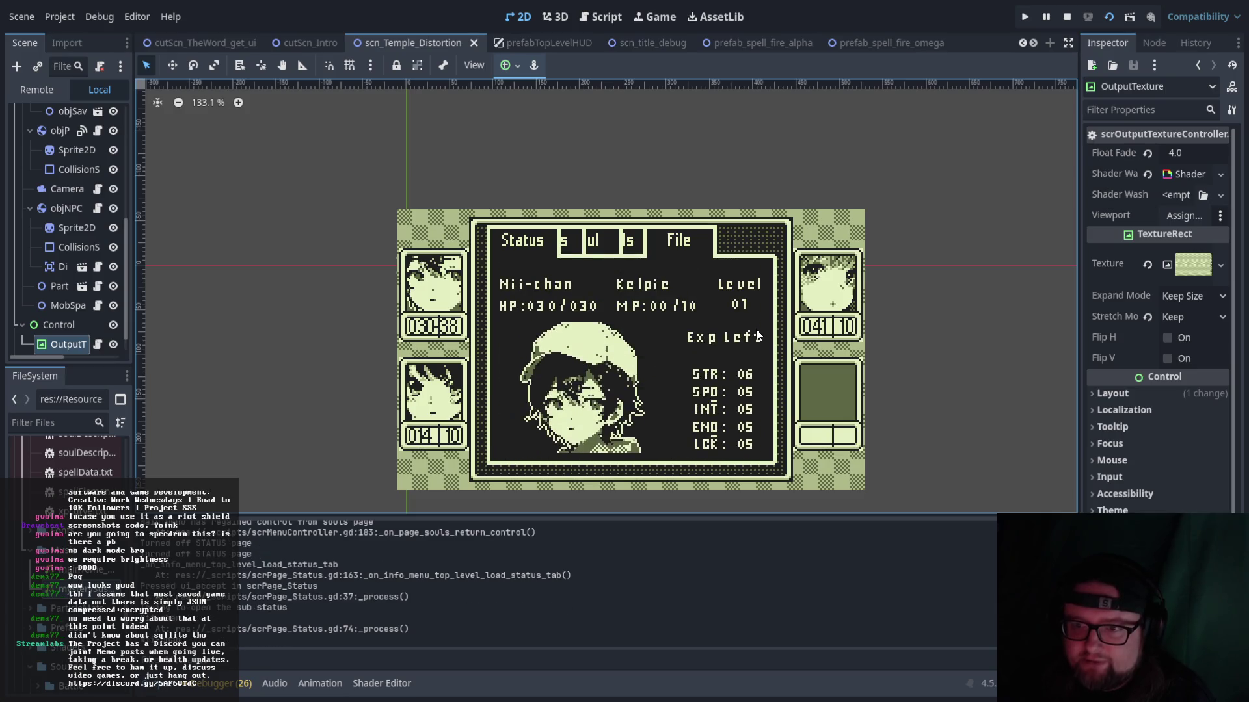
key("Escape")
- Equip the Raiju soul on Hikari
key("Return")
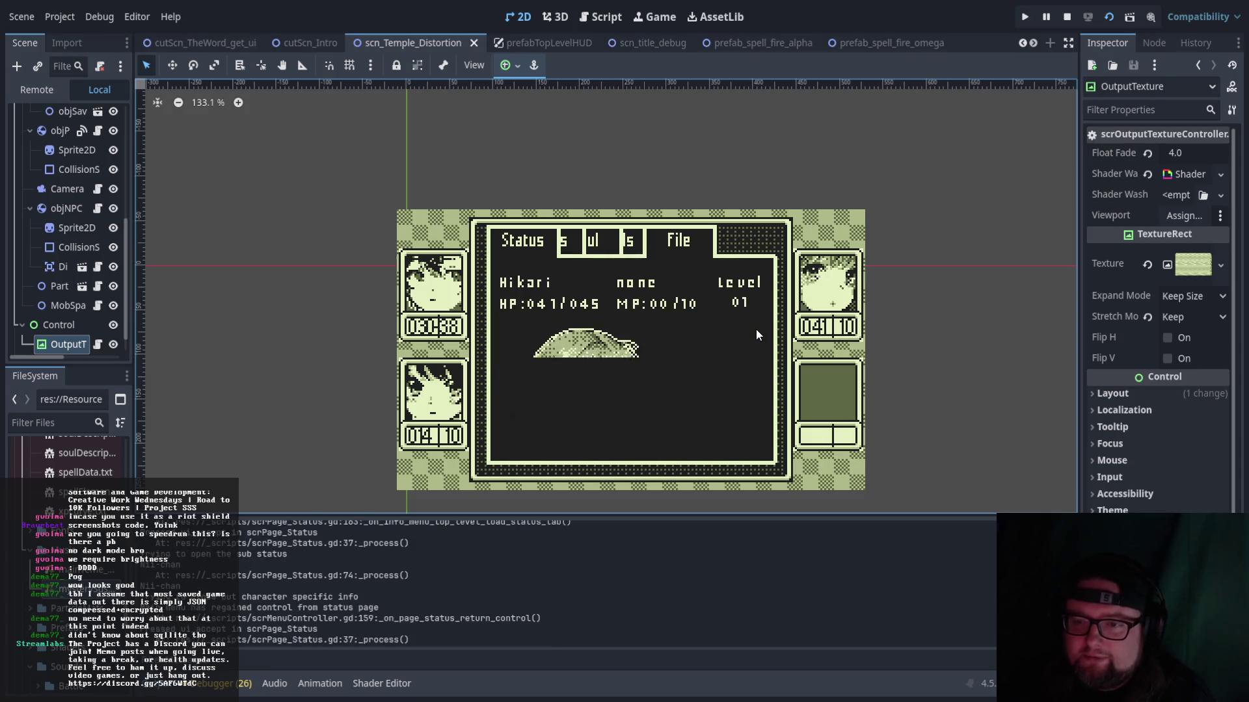
key("Return")
key("Down")
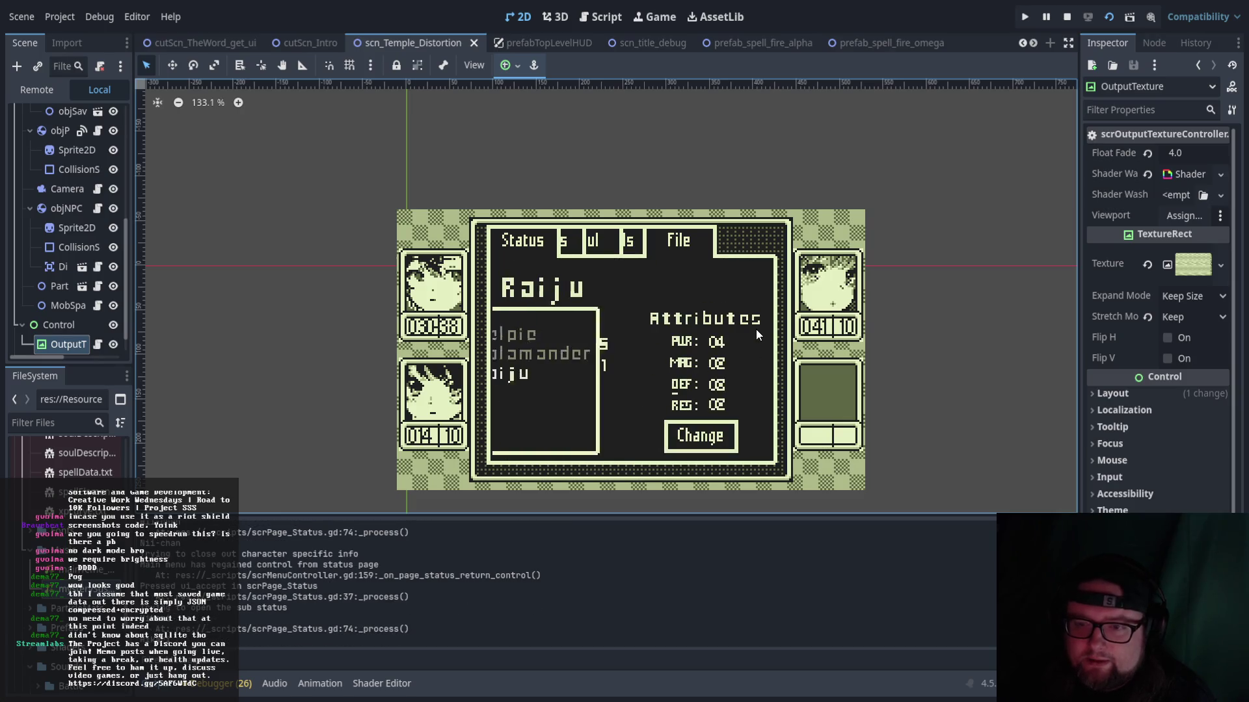
key("Escape")
key("Escape")
- View Yui's souls and Salamander, close the menu, and walk into the next area
key("Down")
key("Return")
key("Return")
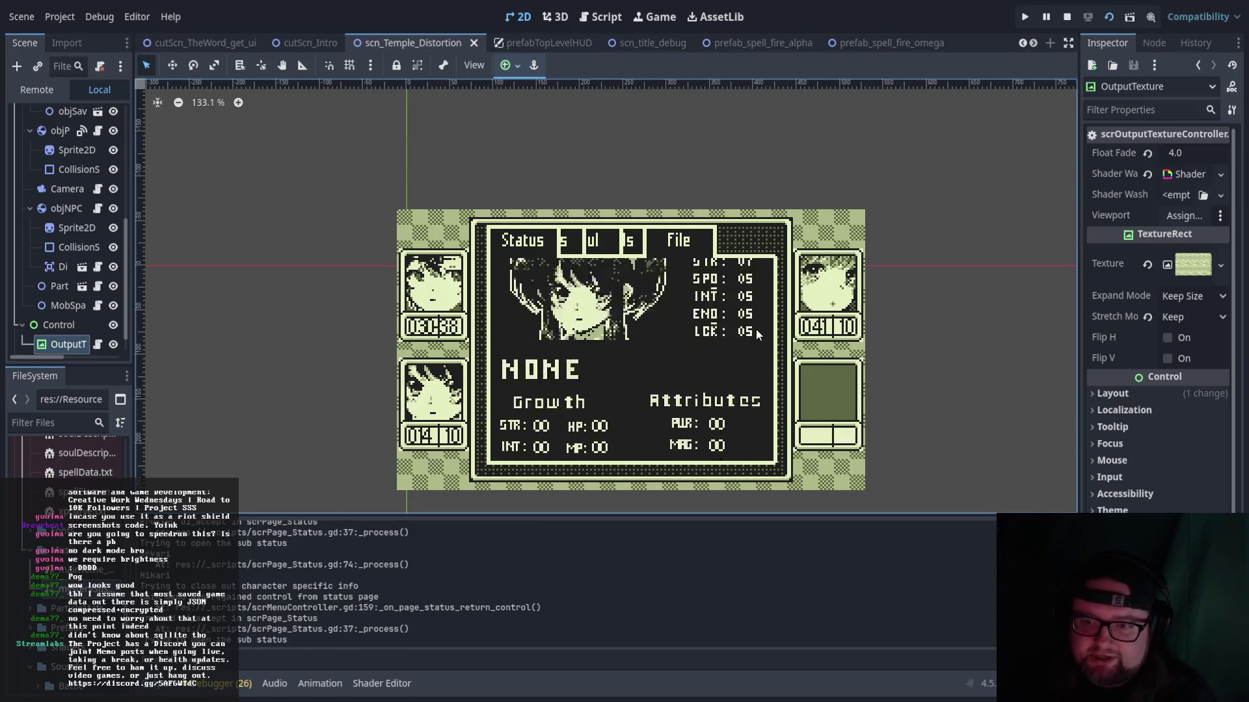
key("Down")
key("Escape")
key("Escape")
key("Escape")
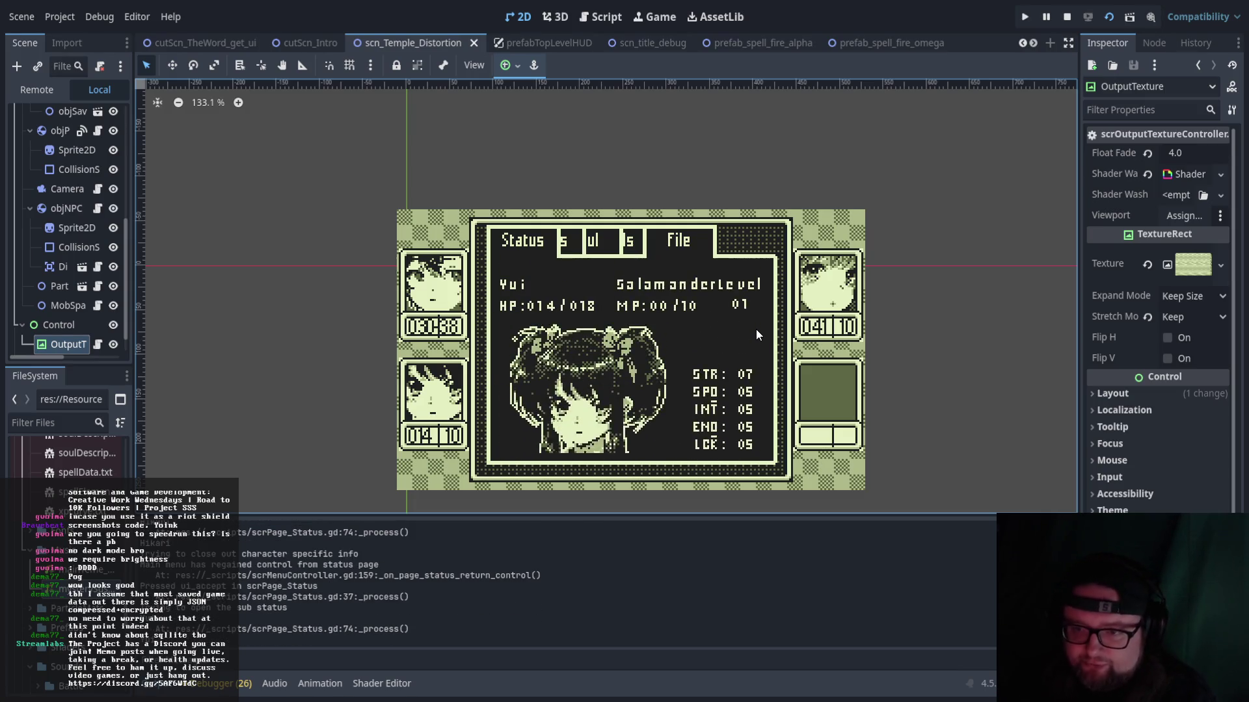
key("Up")
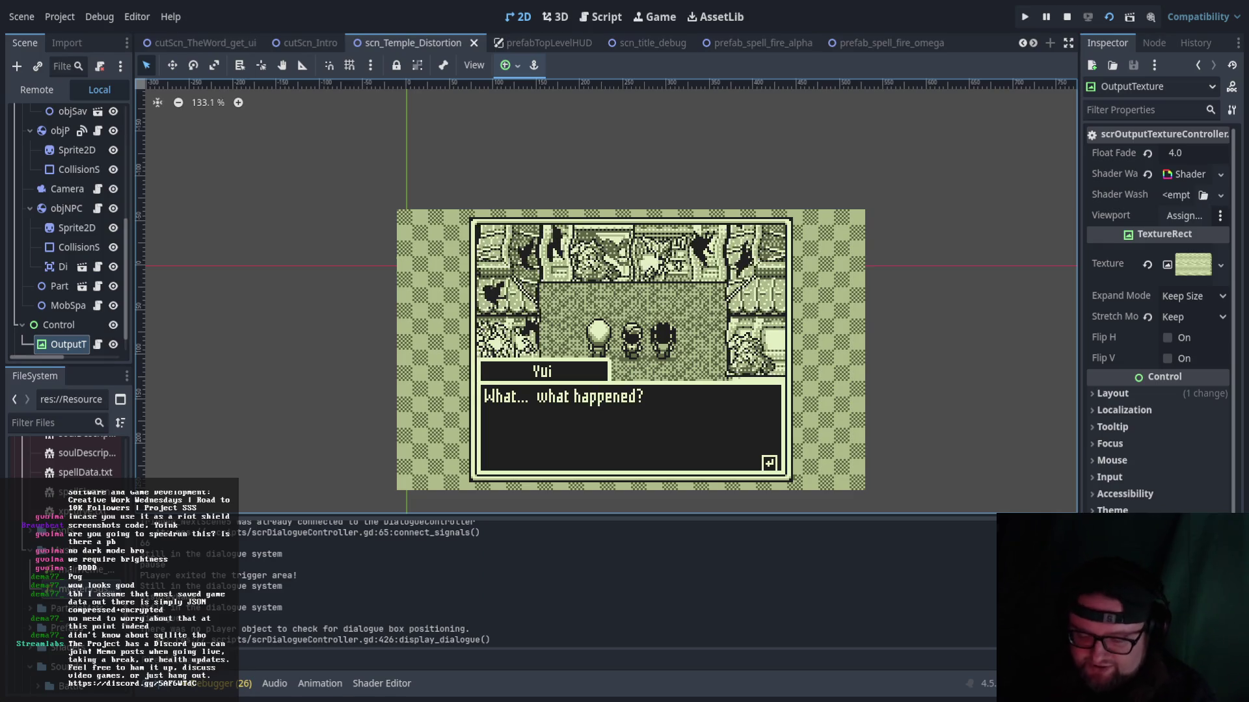
- Advance the dialogue between Hikari, Yui and the stranger until the battle menu appears
key("Return")
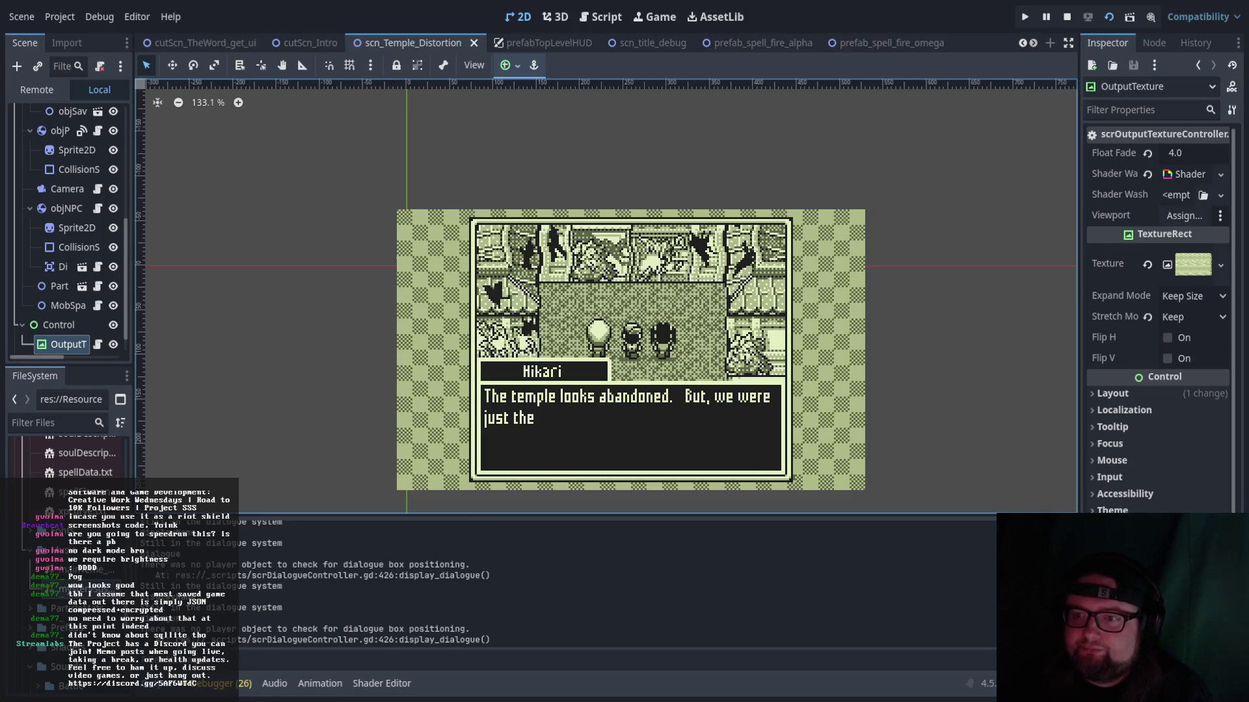
key("Return")
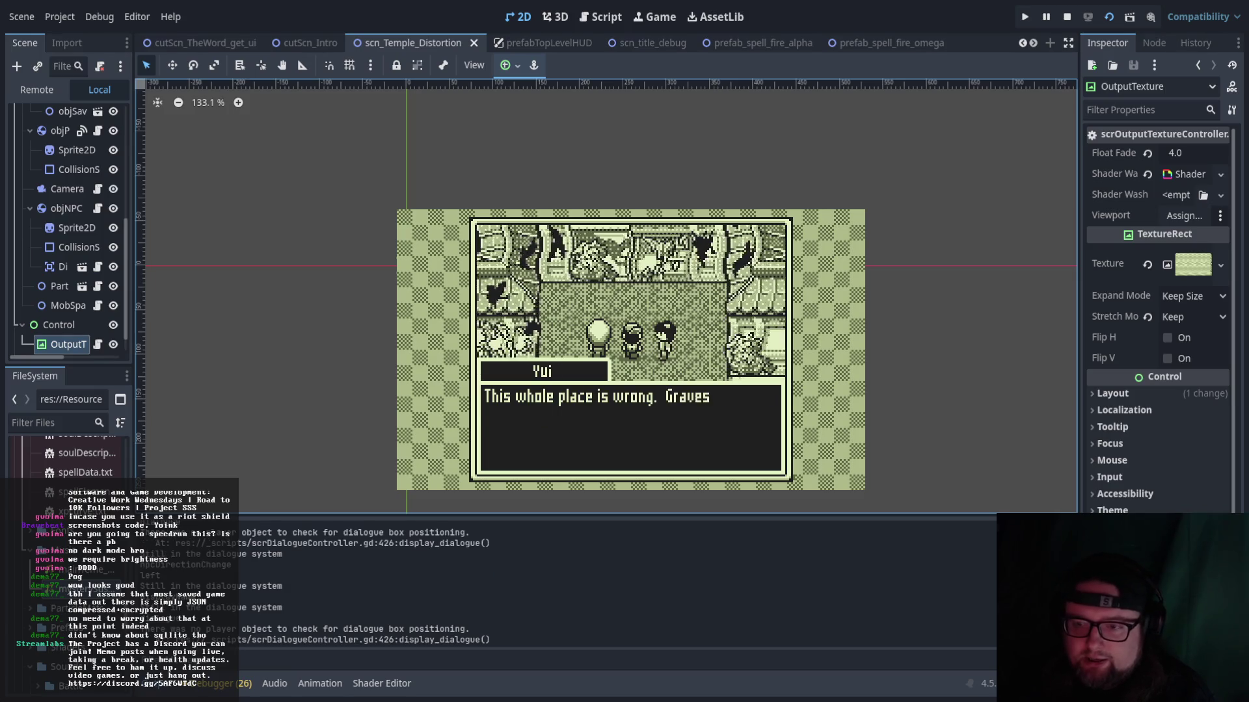
key("Return")
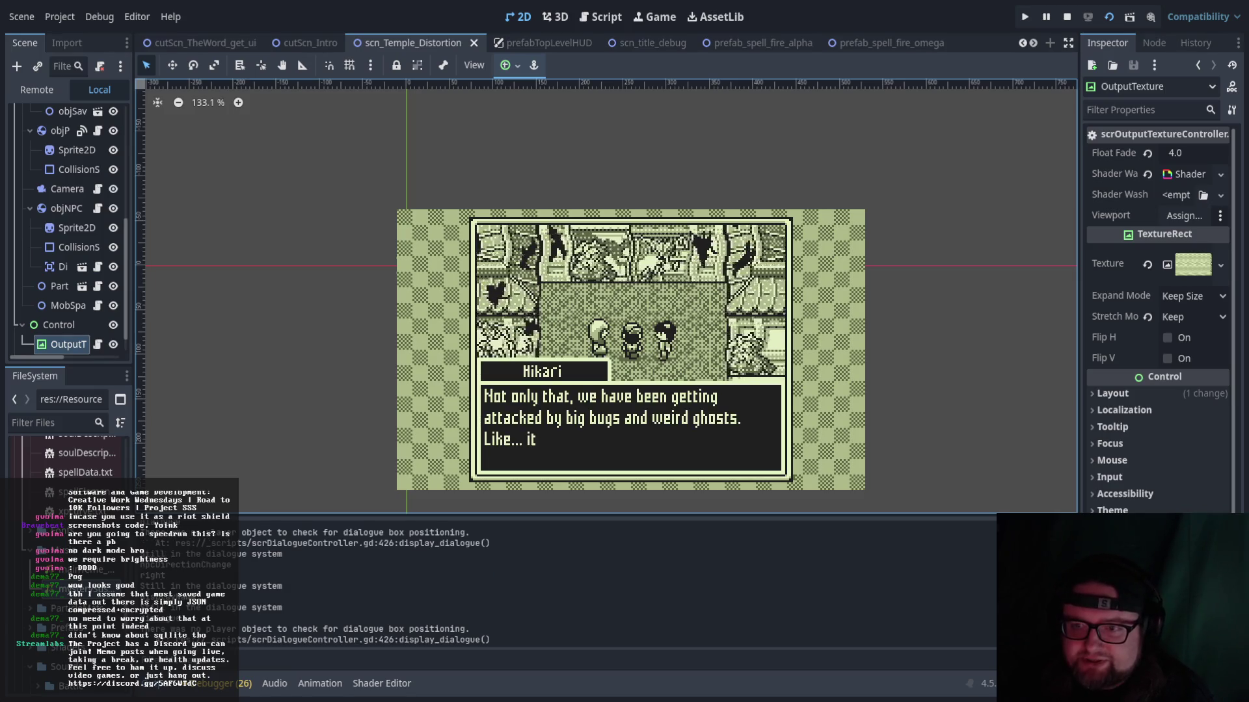
key("Return")
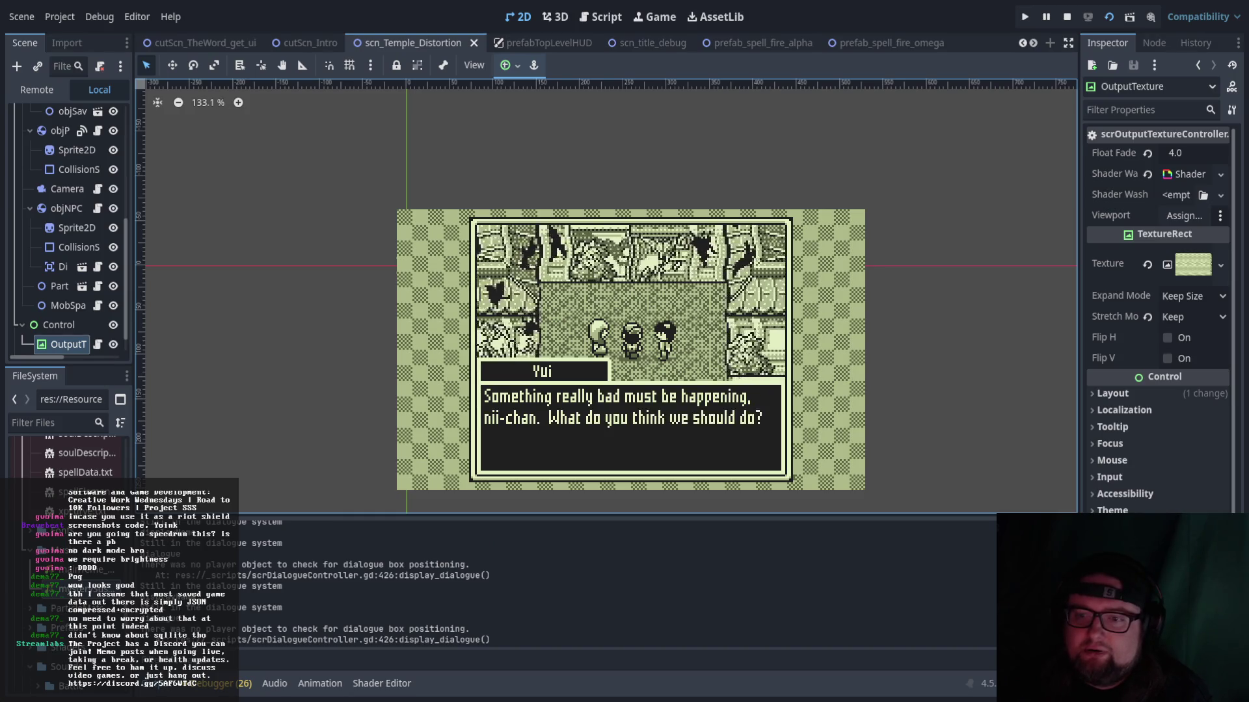
key("Return")
key("Return")
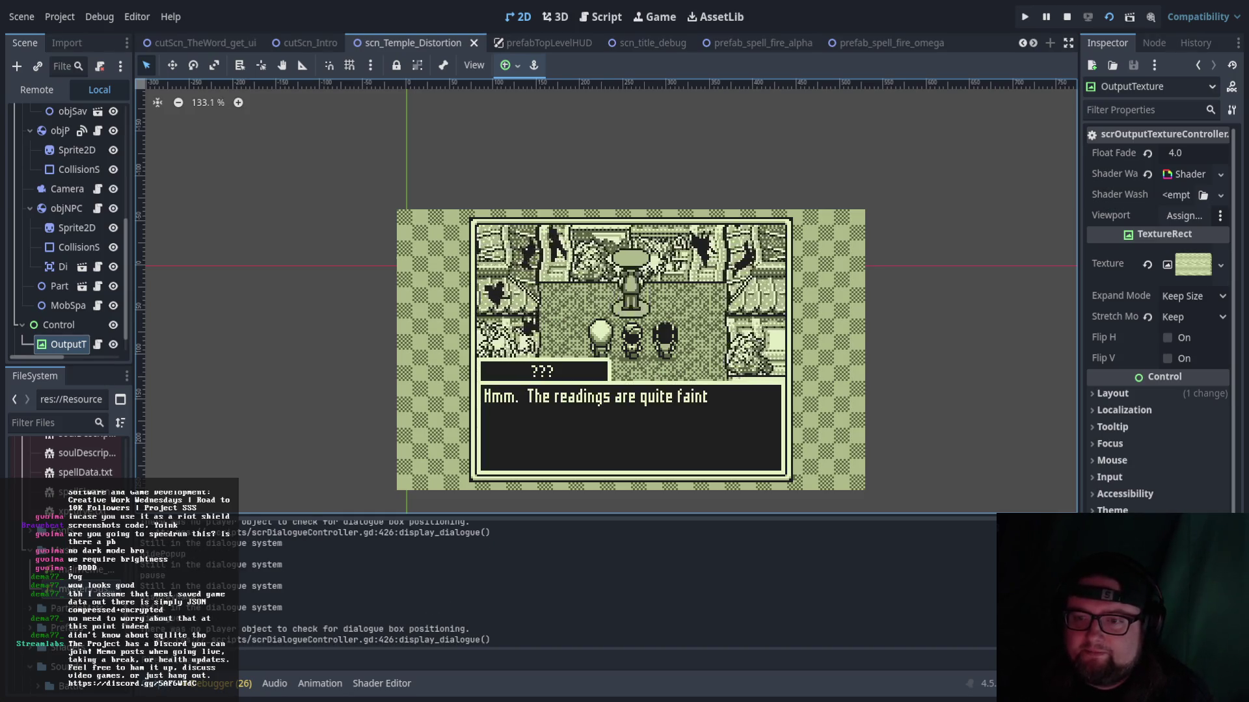
key("Return")
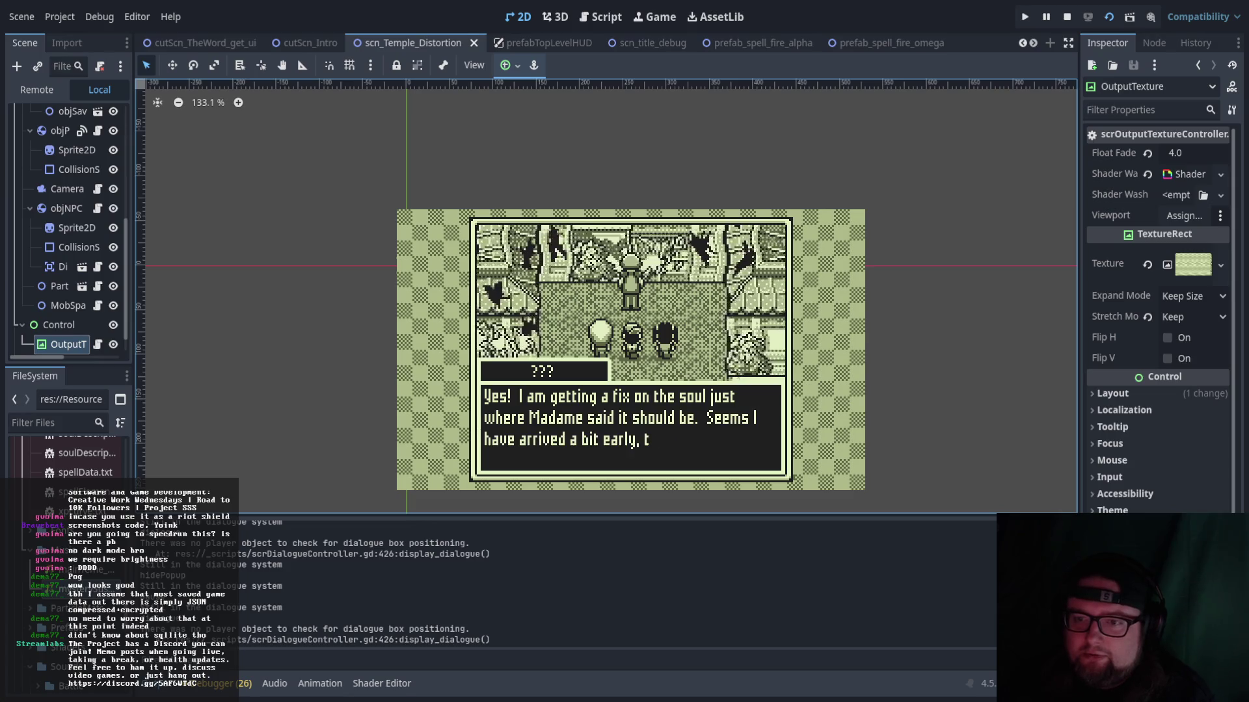
key("Return")
key("Return")
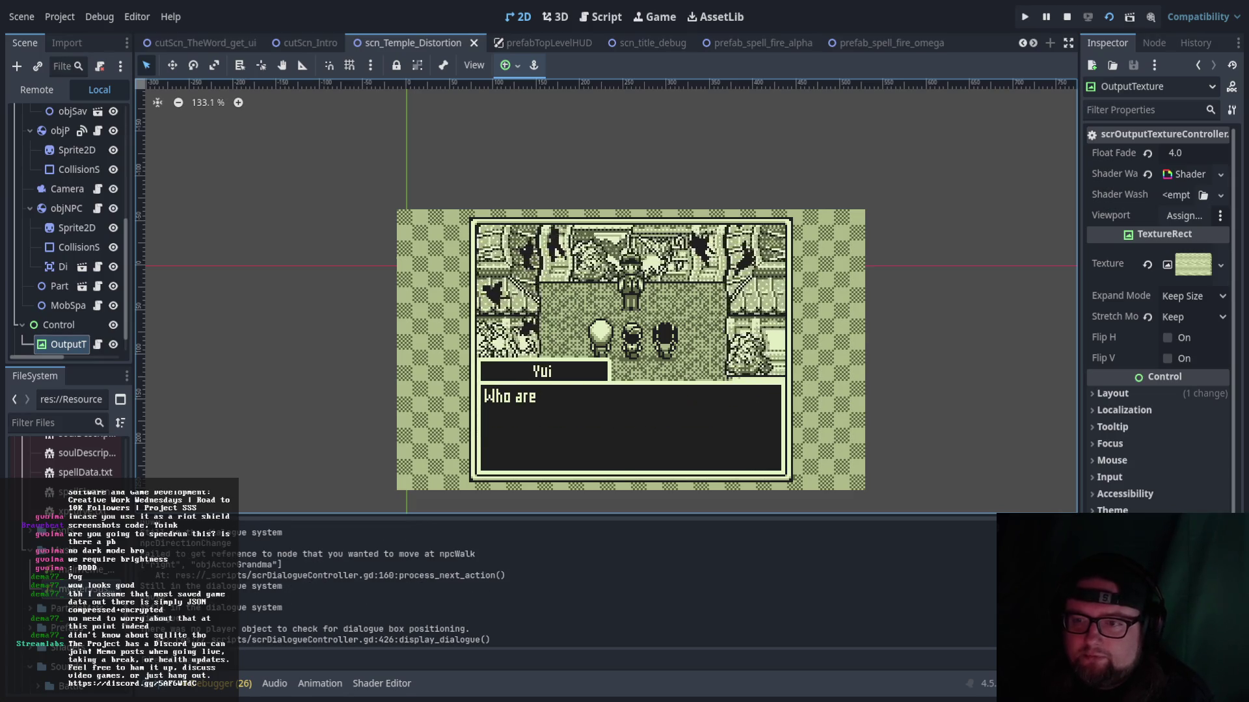
key("Return")
key("Return")
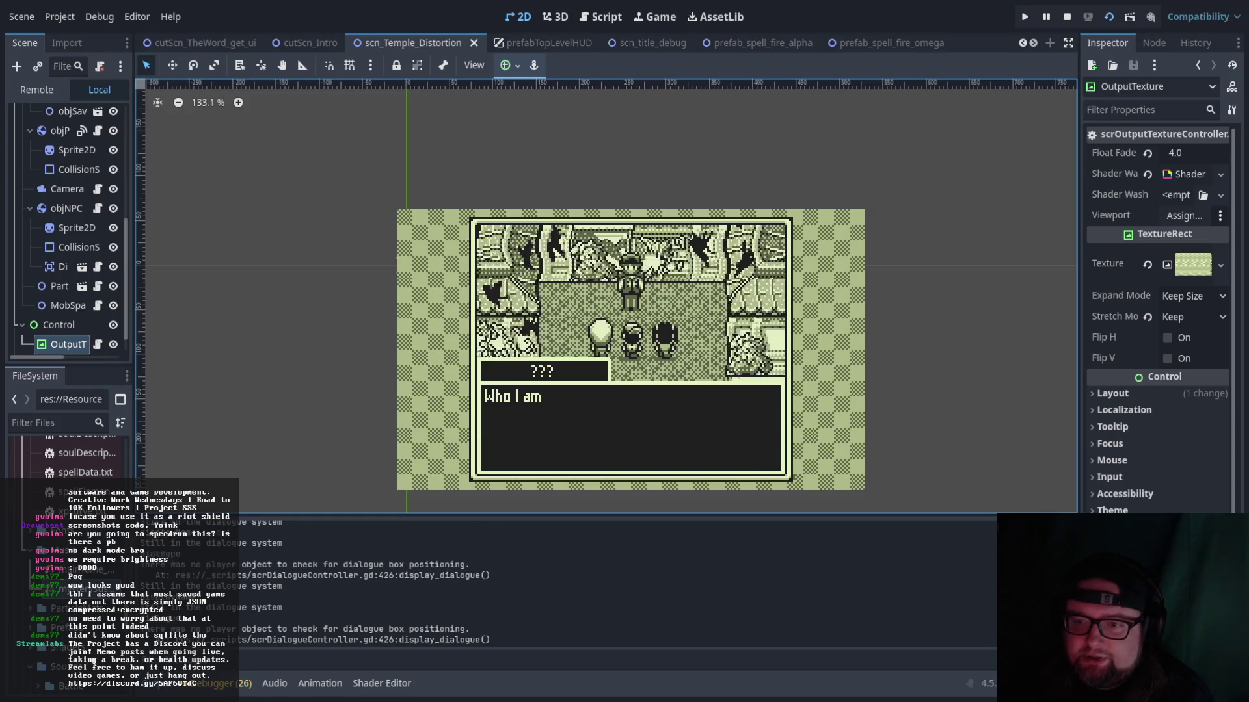
key("Return")
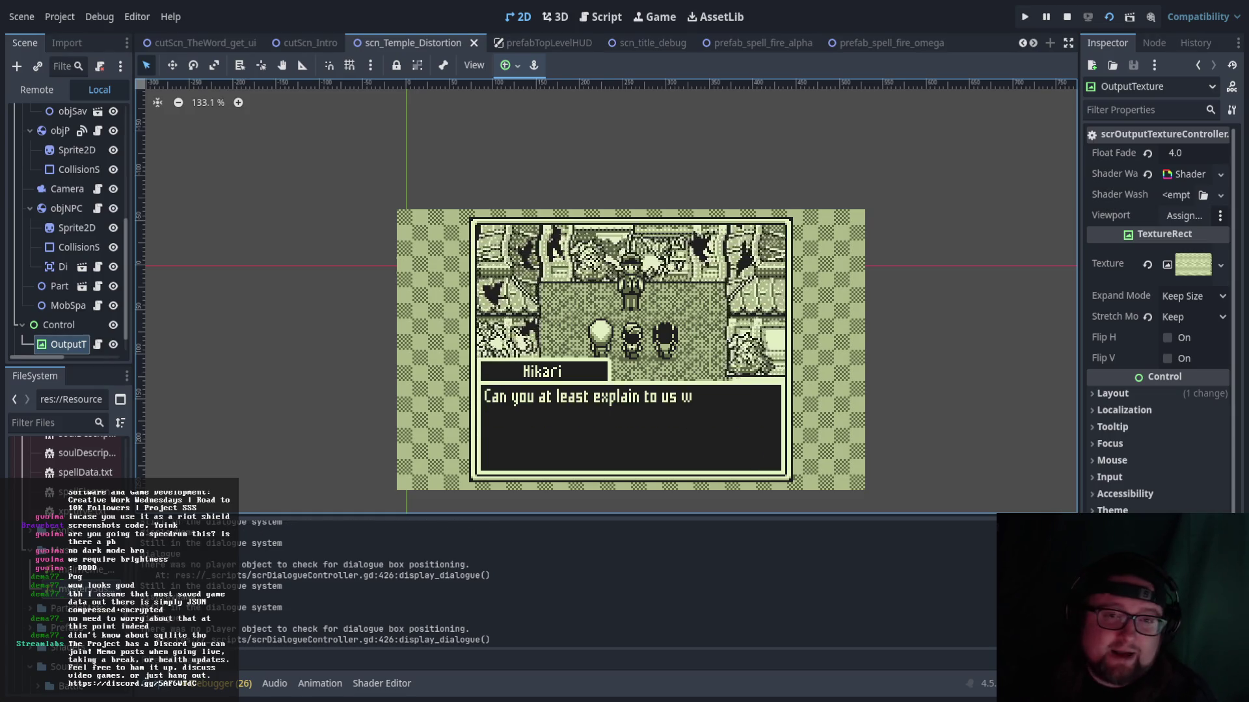
key("Return")
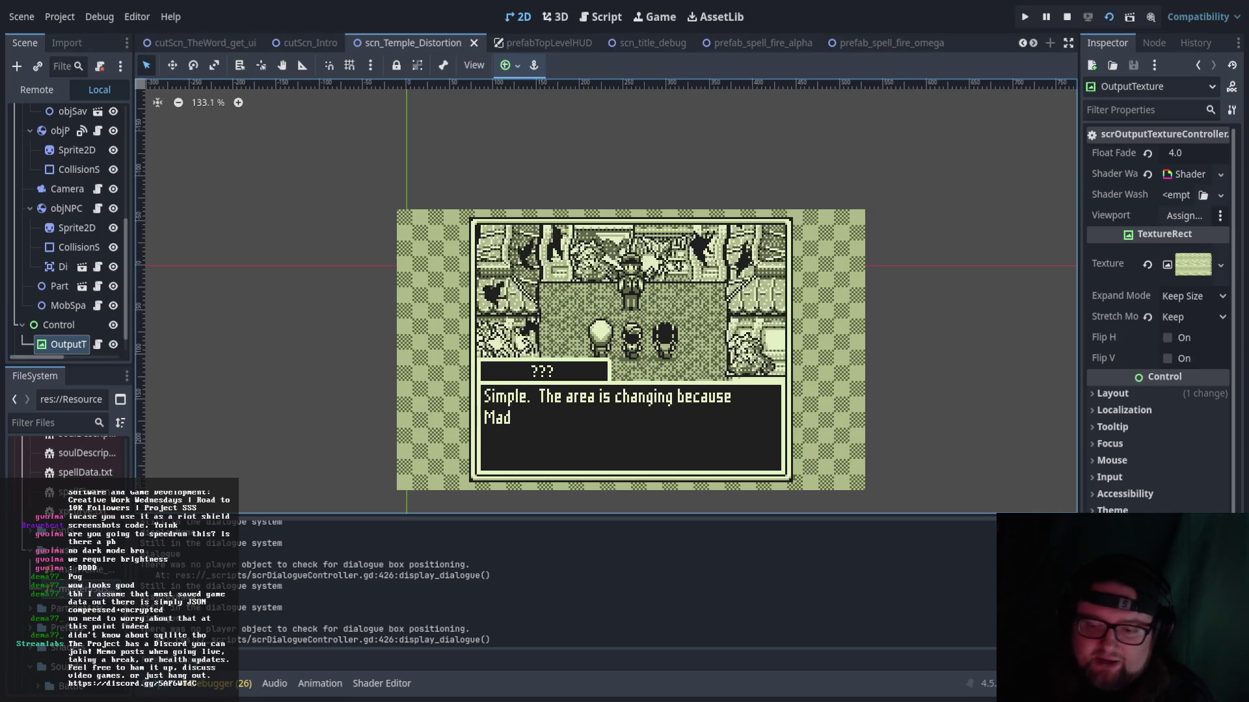
key("Return")
key("Return")
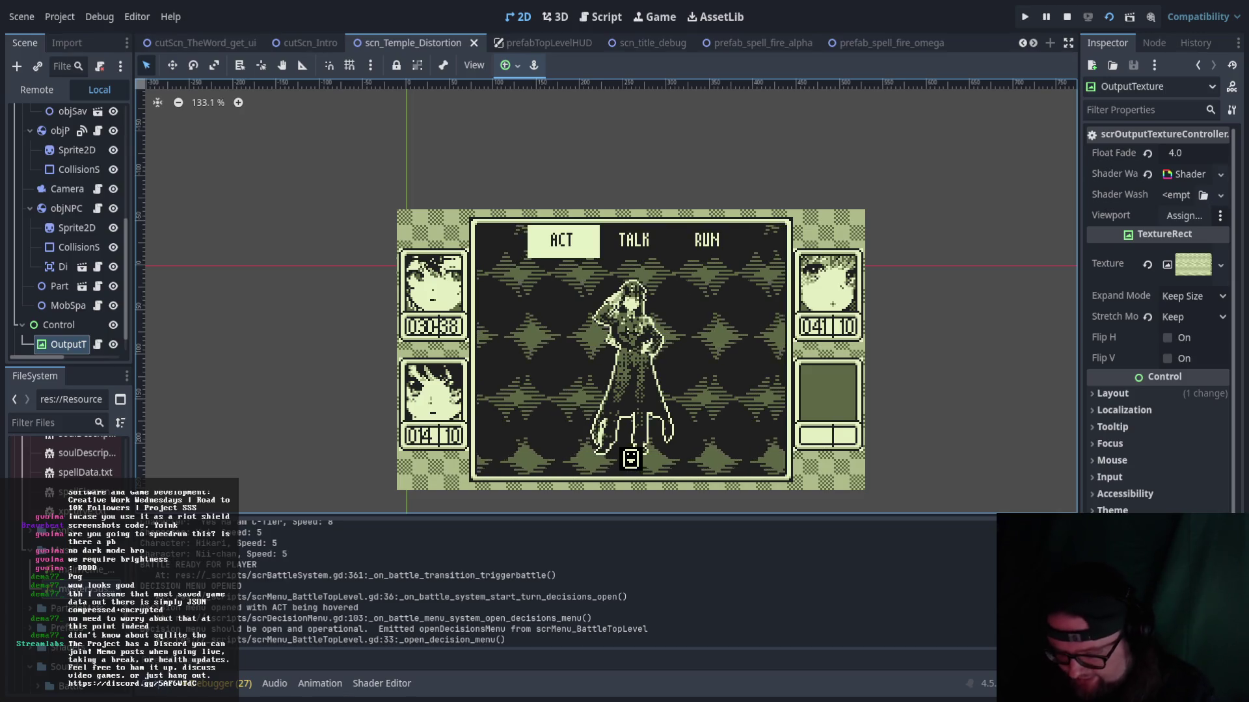
key("Right")
key("Right")
- Have the first party member attack the enemy
key("Left")
key("Left")
key("Return")
key("Right")
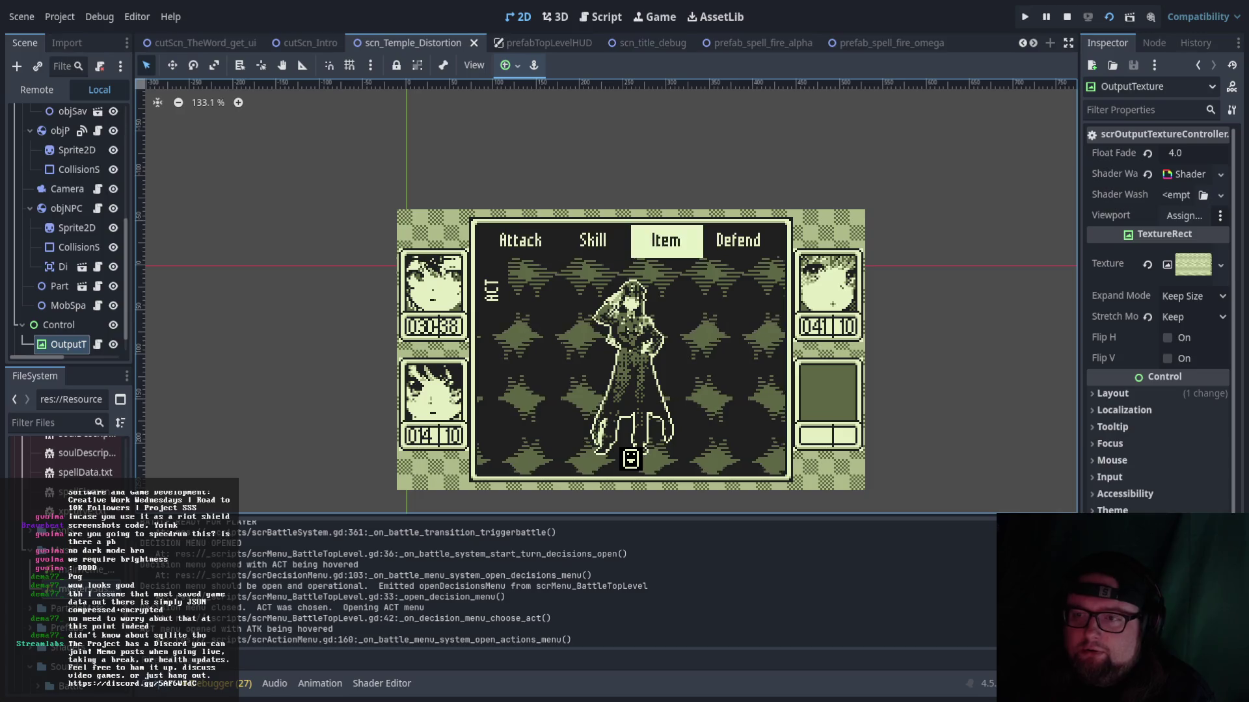
key("Right")
key("Right")
key("Left")
key("Left")
key("Left")
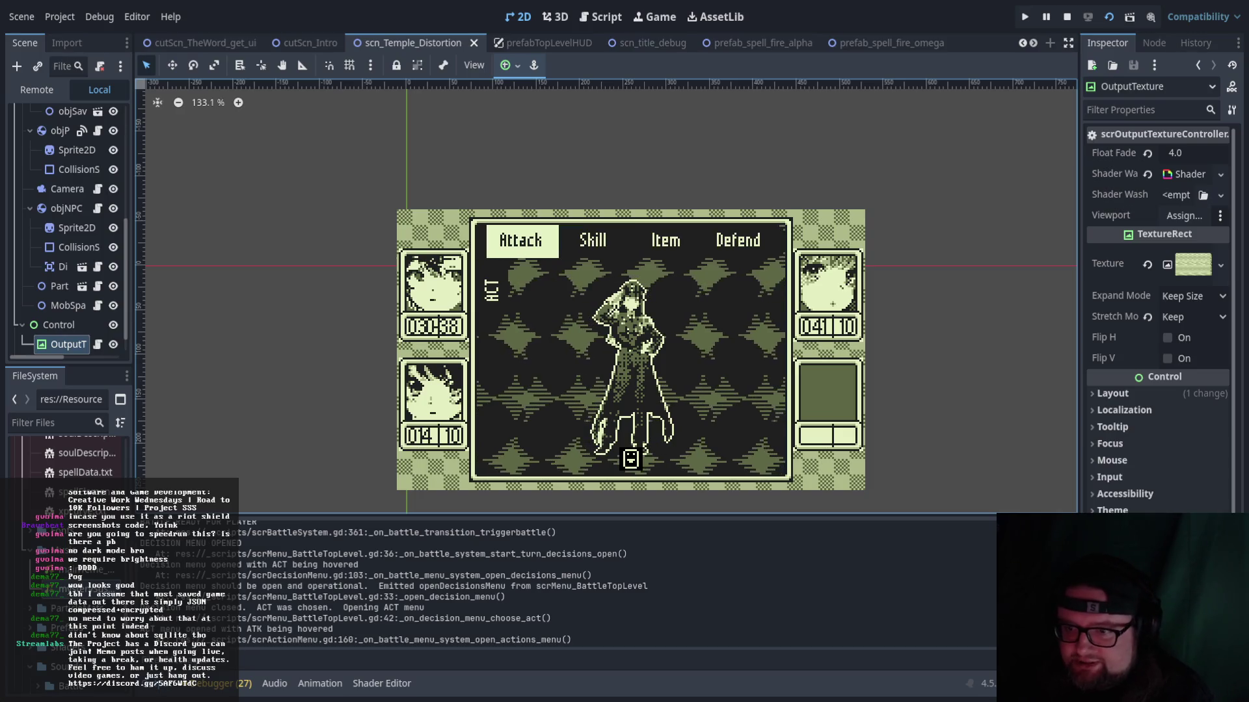
key("Left")
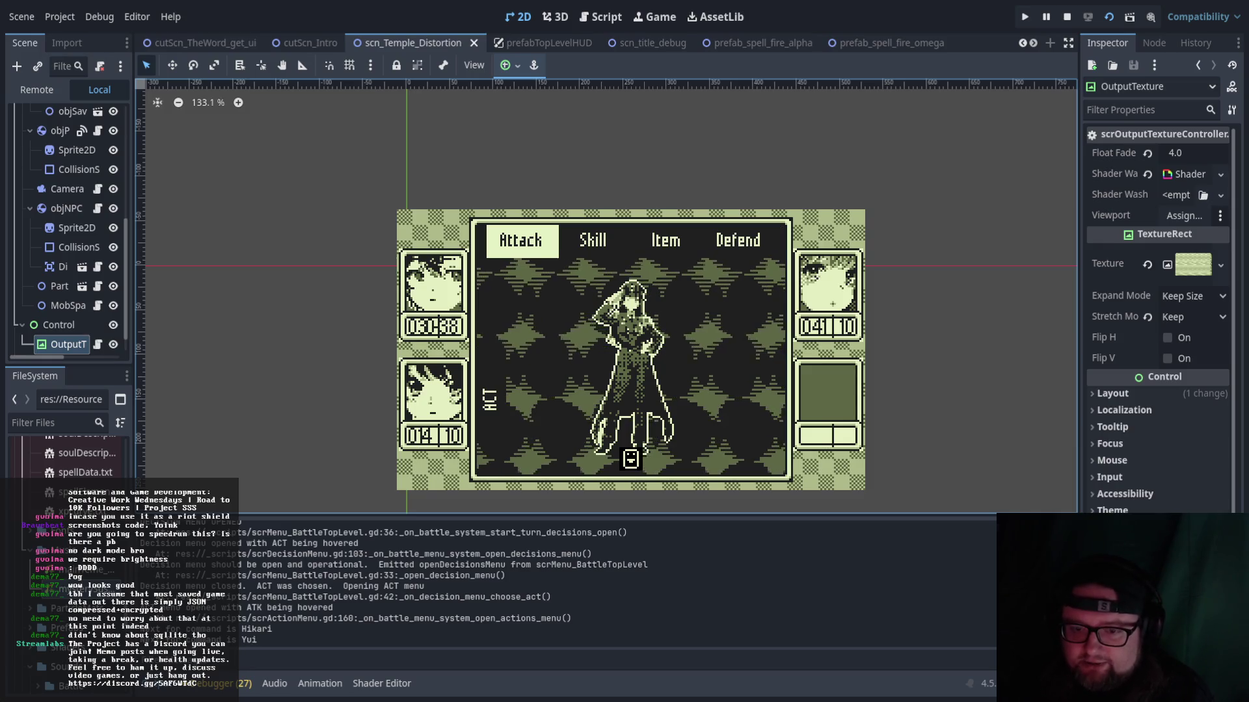
key("Return")
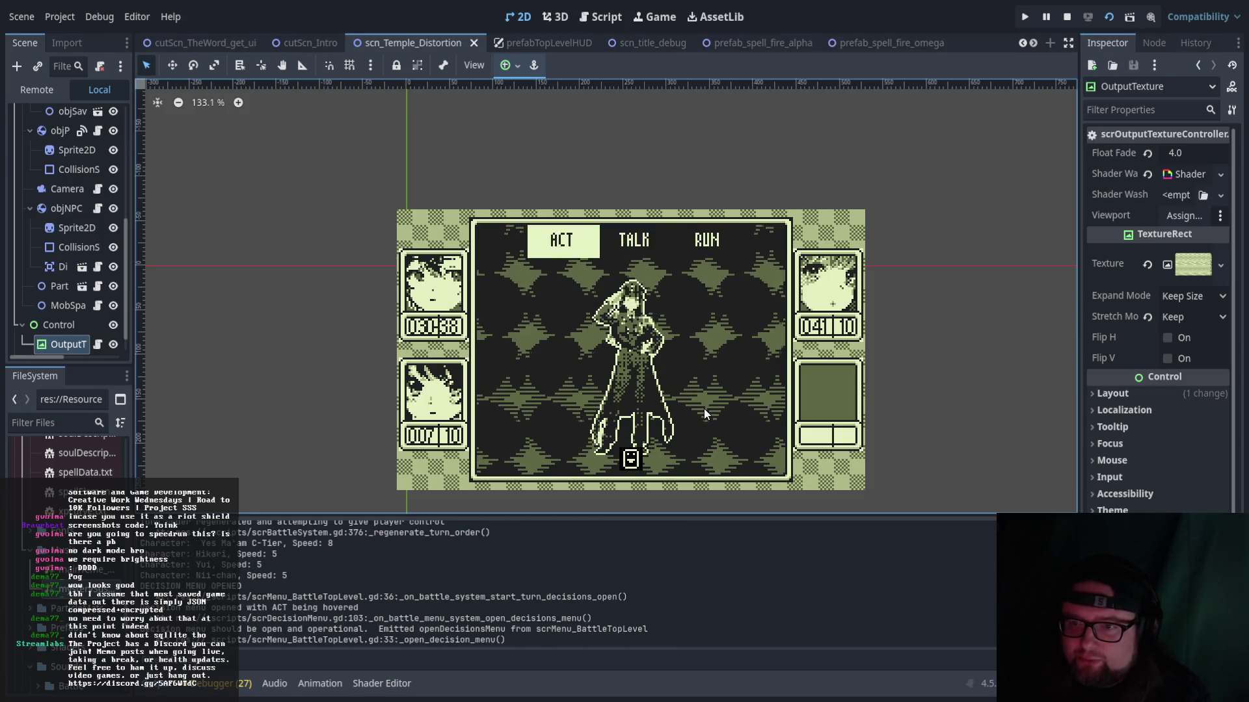
- Cast Iyashi α from the Skill list on the other party member
key("Return")
key("Right")
key("Return")
key("Down")
key("Down")
key("Down")
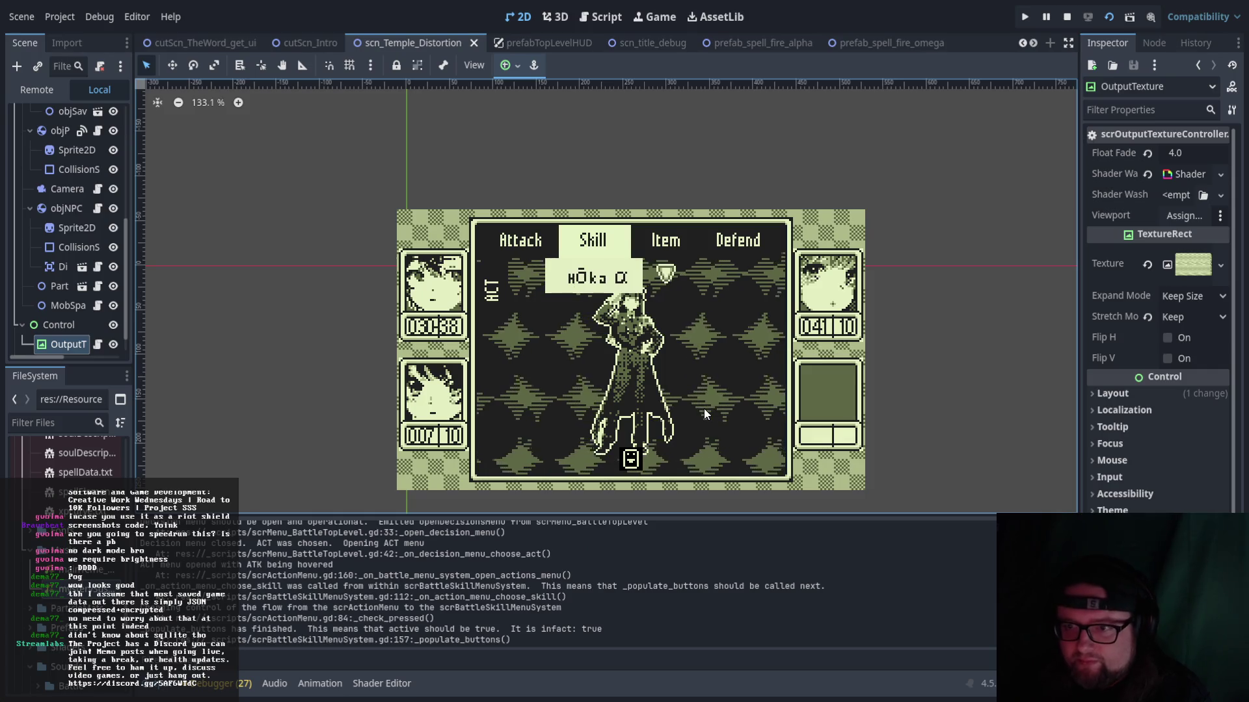
key("Down")
key("Return")
key("Right")
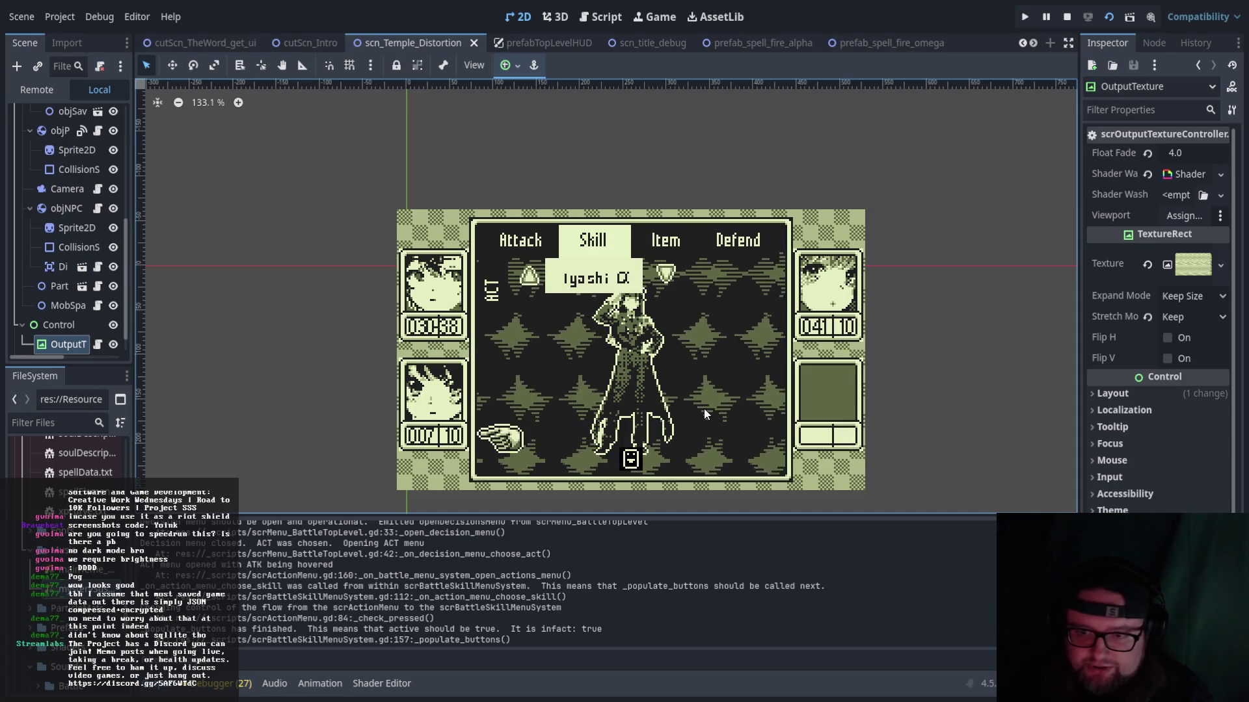
key("Return")
- Choose the last party member's action and end the party's turn
key("Right")
key("Right")
key("Left")
key("Left")
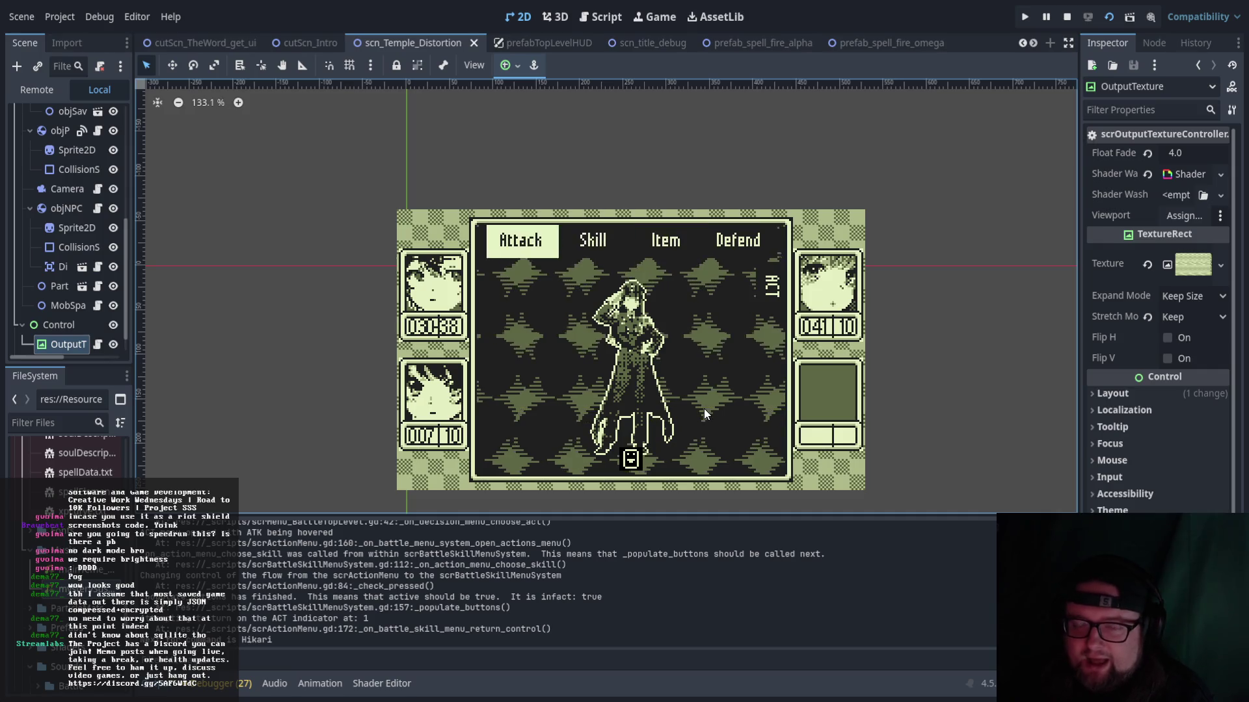
key("Right")
key("Right")
key("Right")
key("Left")
key("Left")
key("Return")
key("Return")
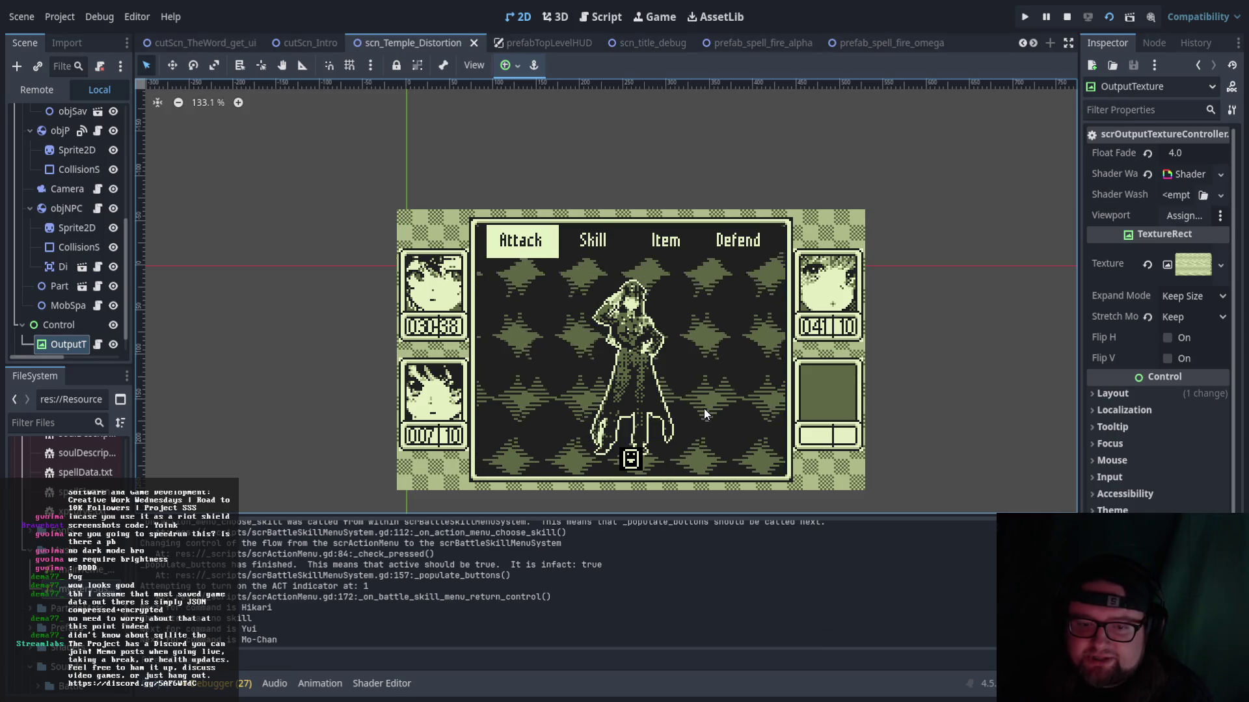
key("Return")
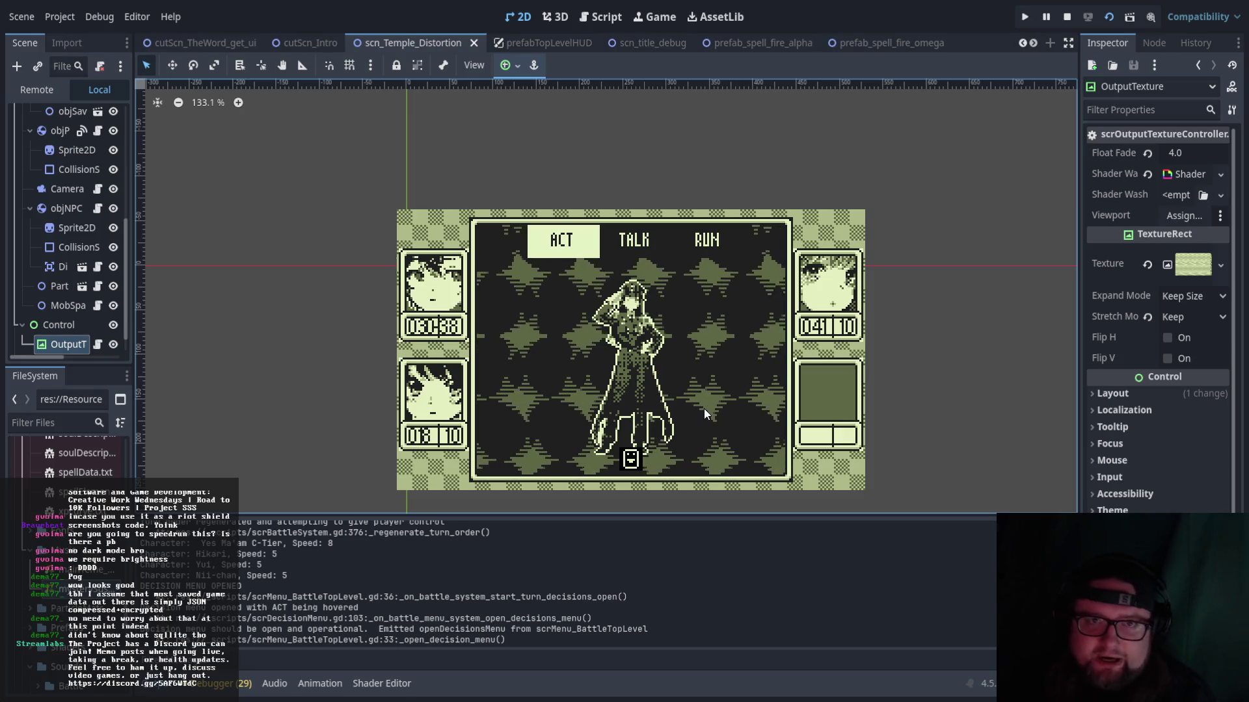
- Choose ACT, back out of the skill list, and Attack to finish the battle
key("Right")
key("Right")
key("Right")
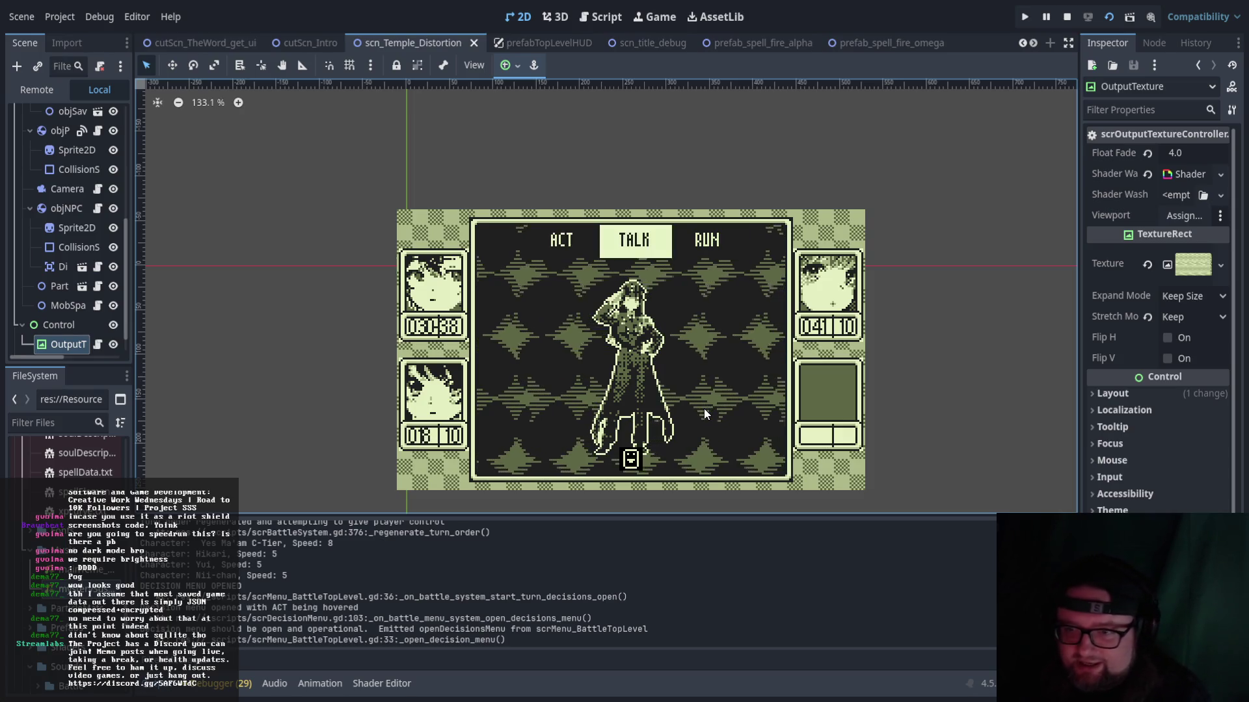
key("Return")
key("Right")
key("Return")
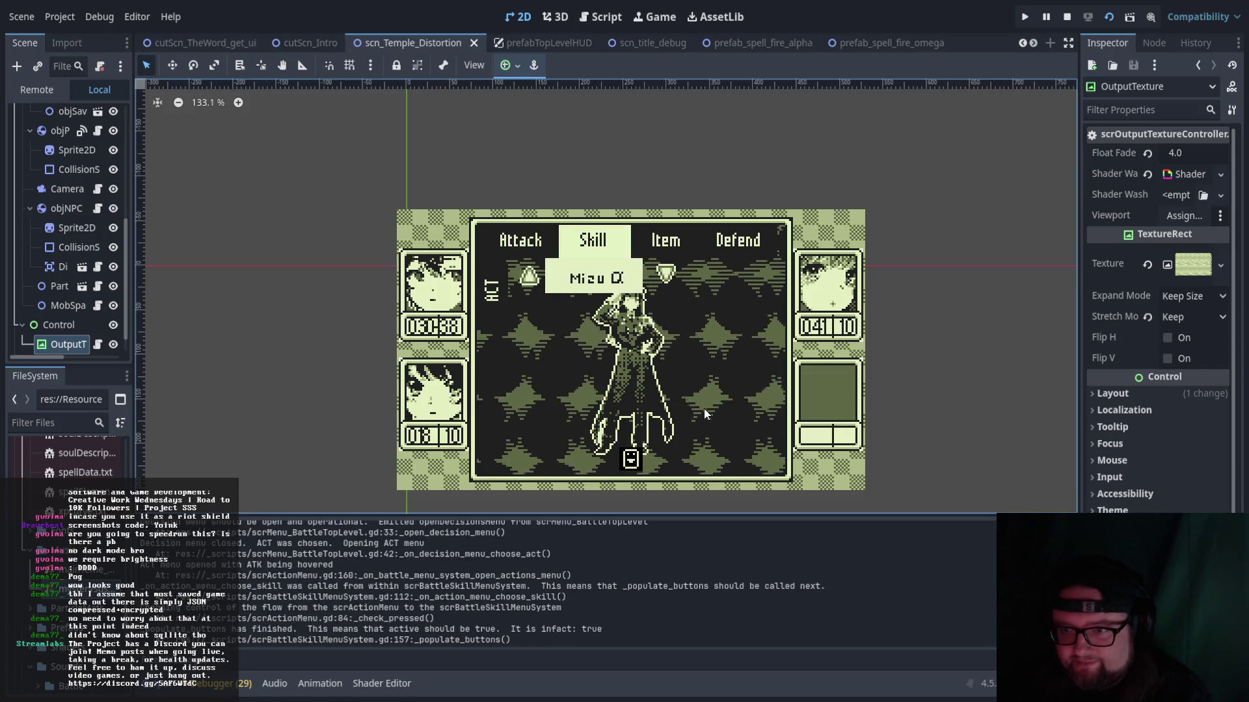
key("Return")
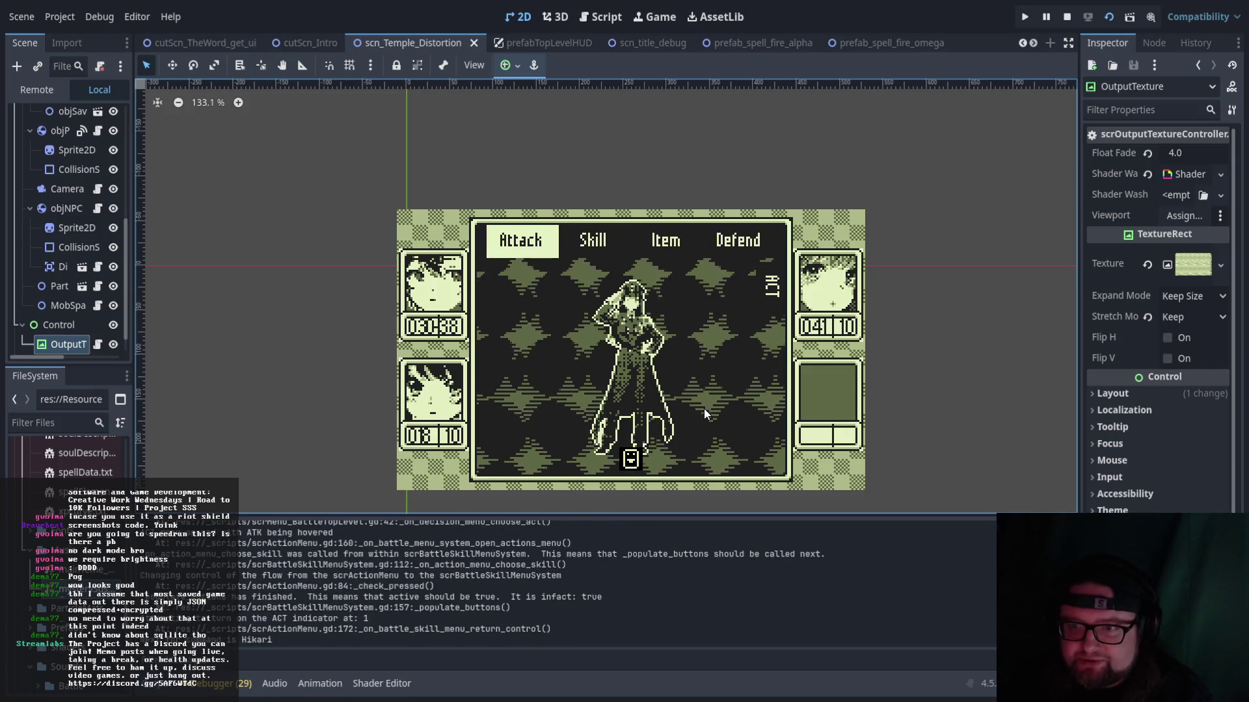
key("Return")
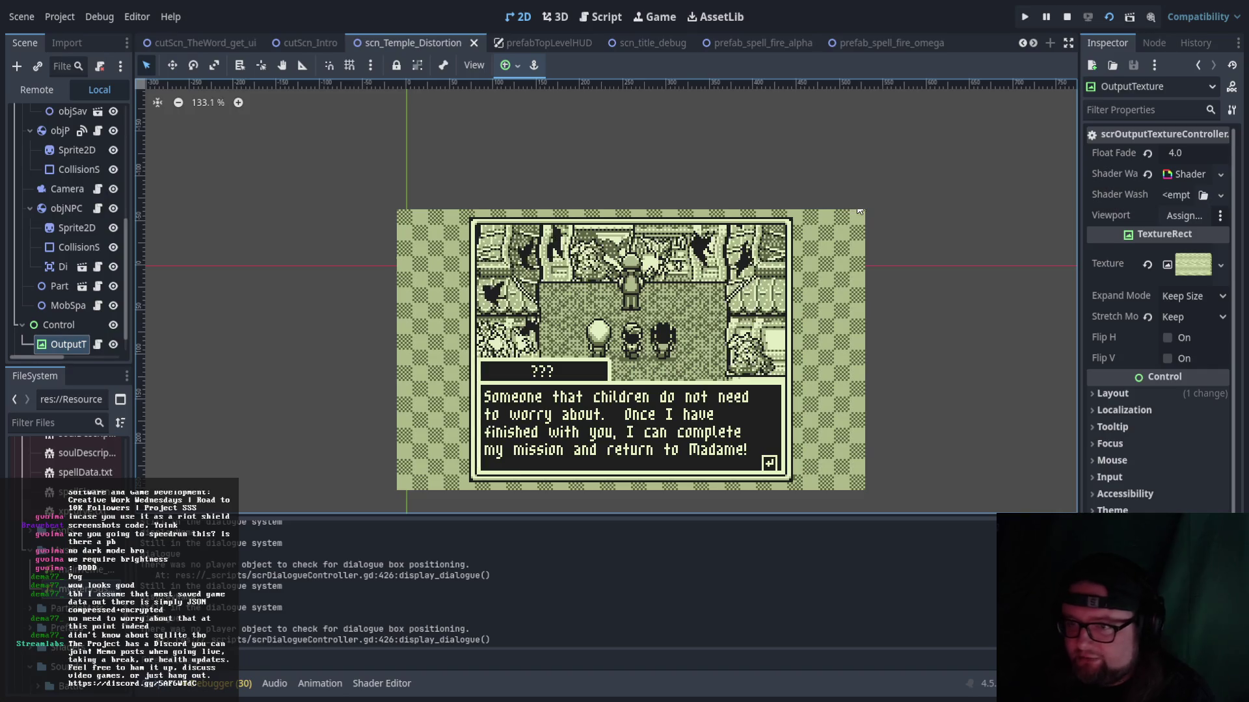
- Stop the running game with F8
key("F8")
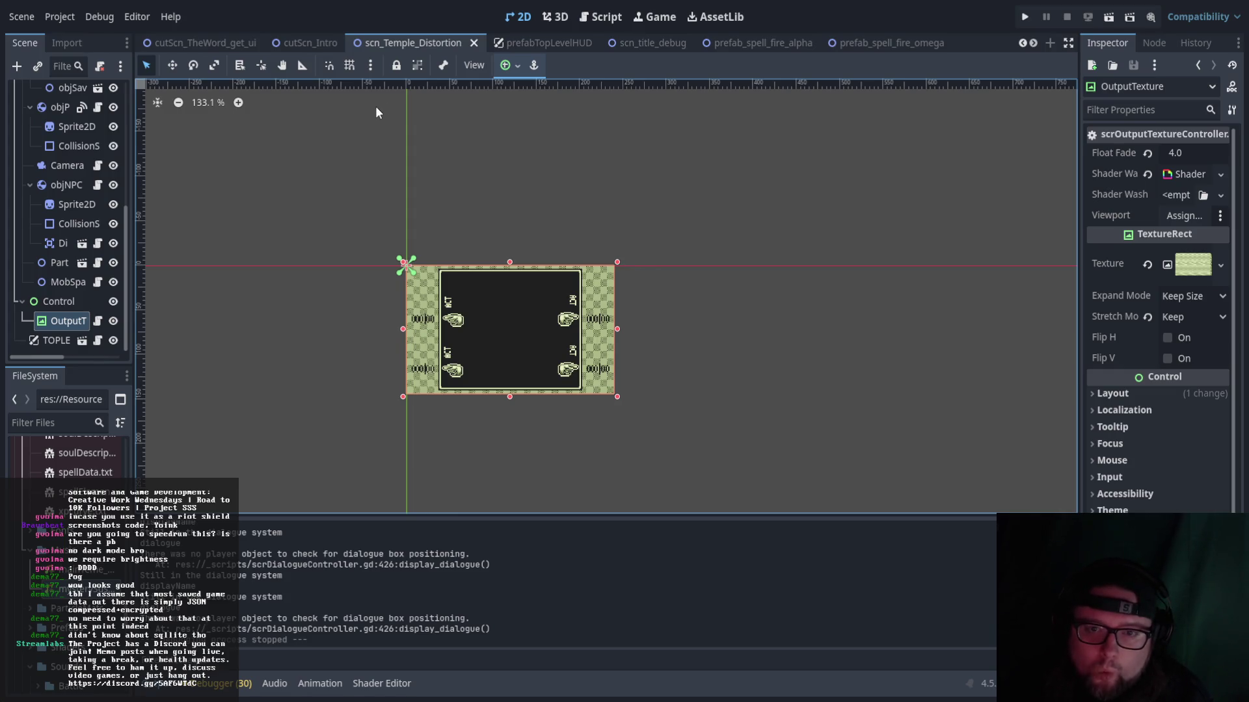
left_click(600, 17)
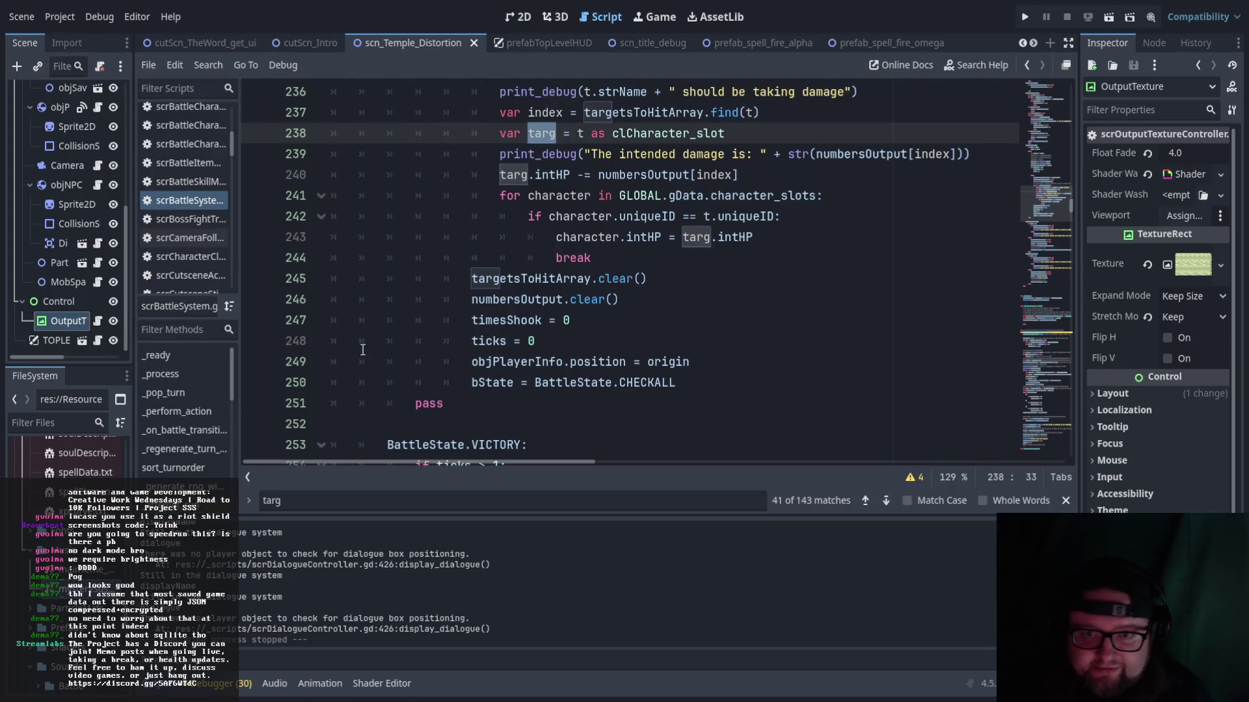
- Find scrBattleCharacterSelector.gd, the character-select finger script, in the script list and open it
scroll(402, 270, "up", 20)
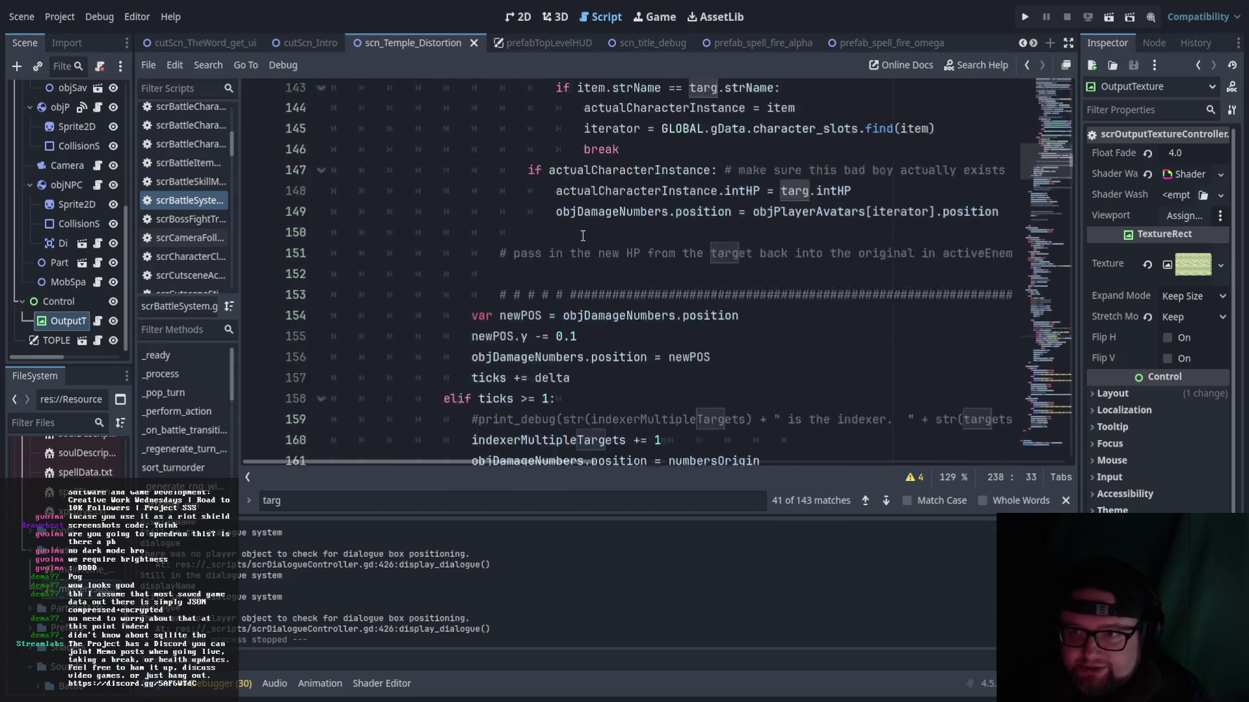
scroll(583, 236, "up", 20)
scroll(192, 225, "up", 3)
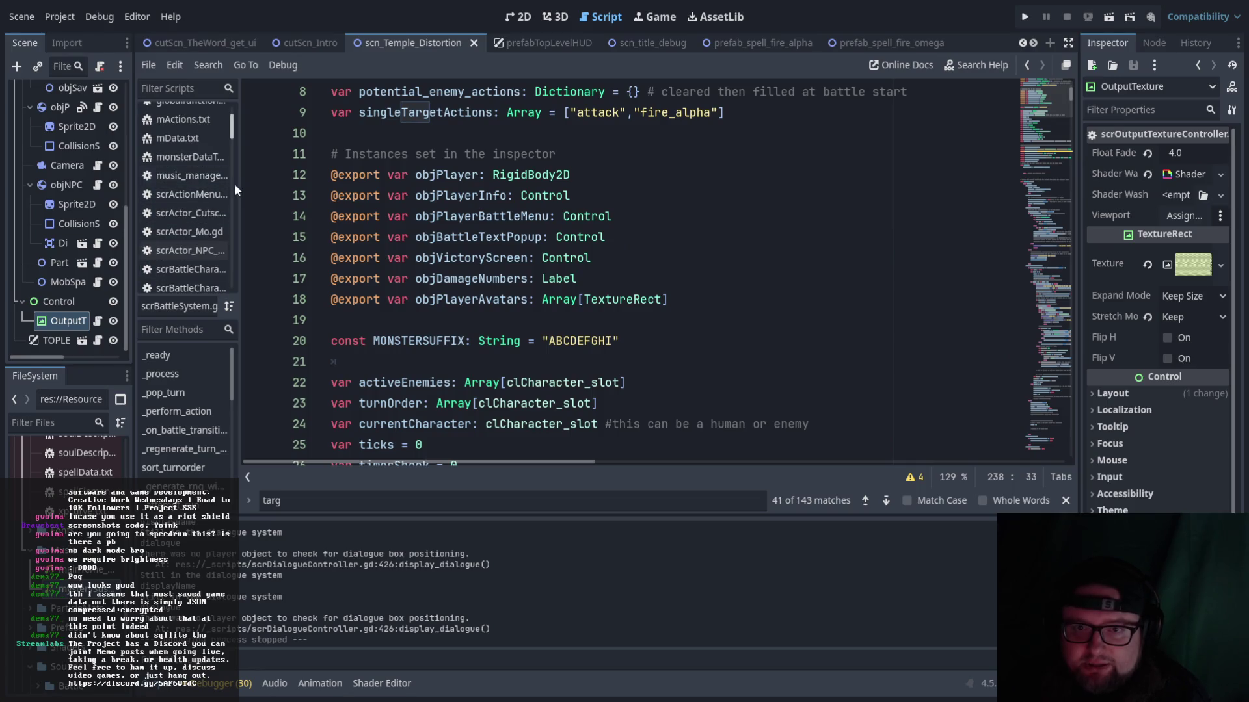
left_click_drag(241, 185, 287, 186)
scroll(244, 193, "down", 3)
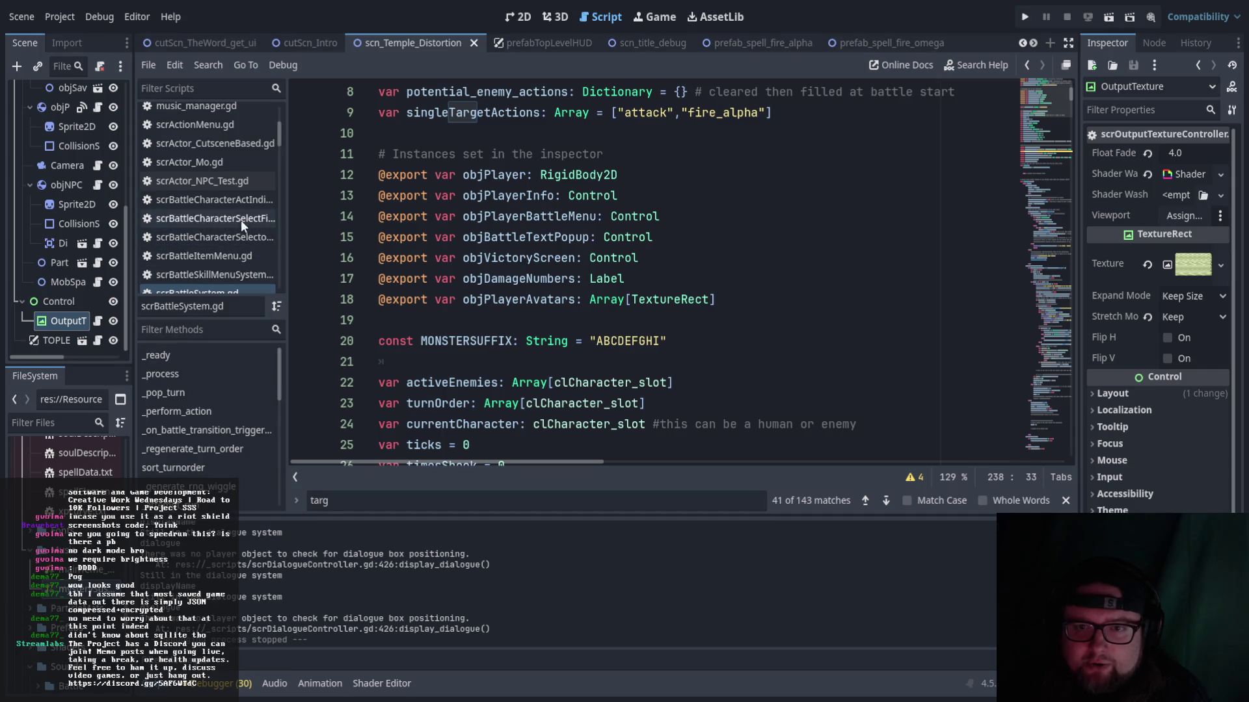
scroll(241, 220, "down", 1)
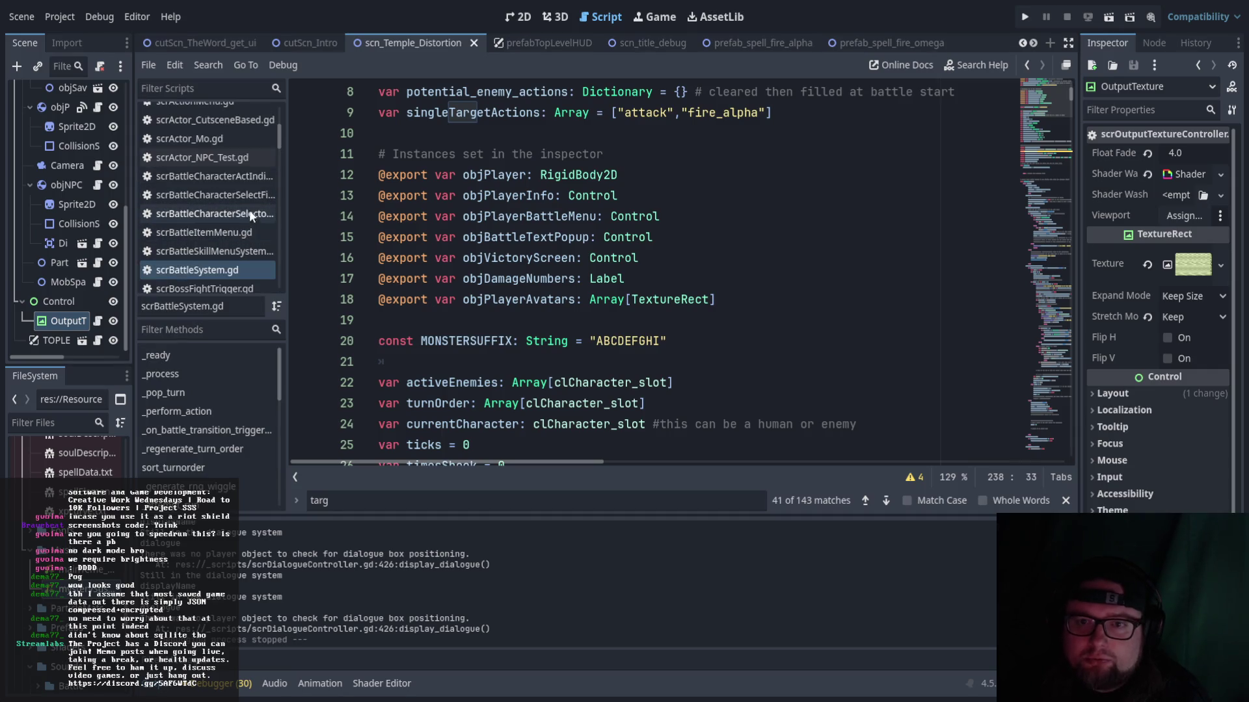
left_click(240, 210)
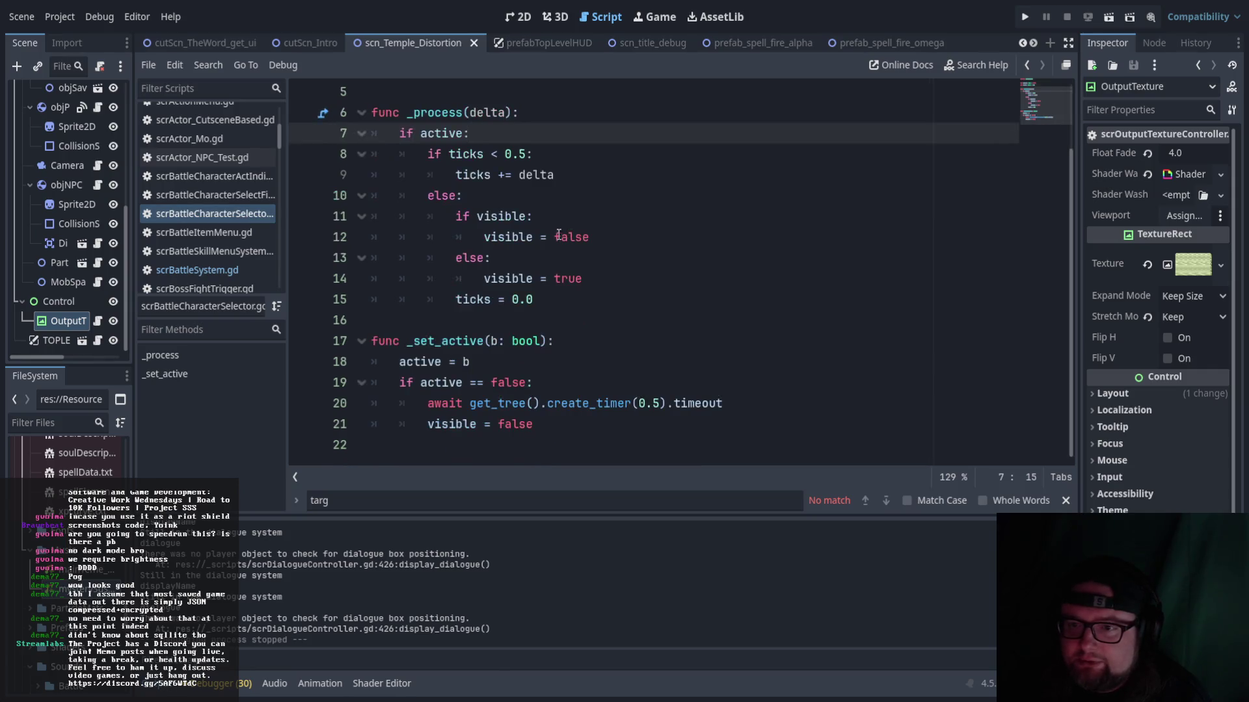
left_click(244, 194)
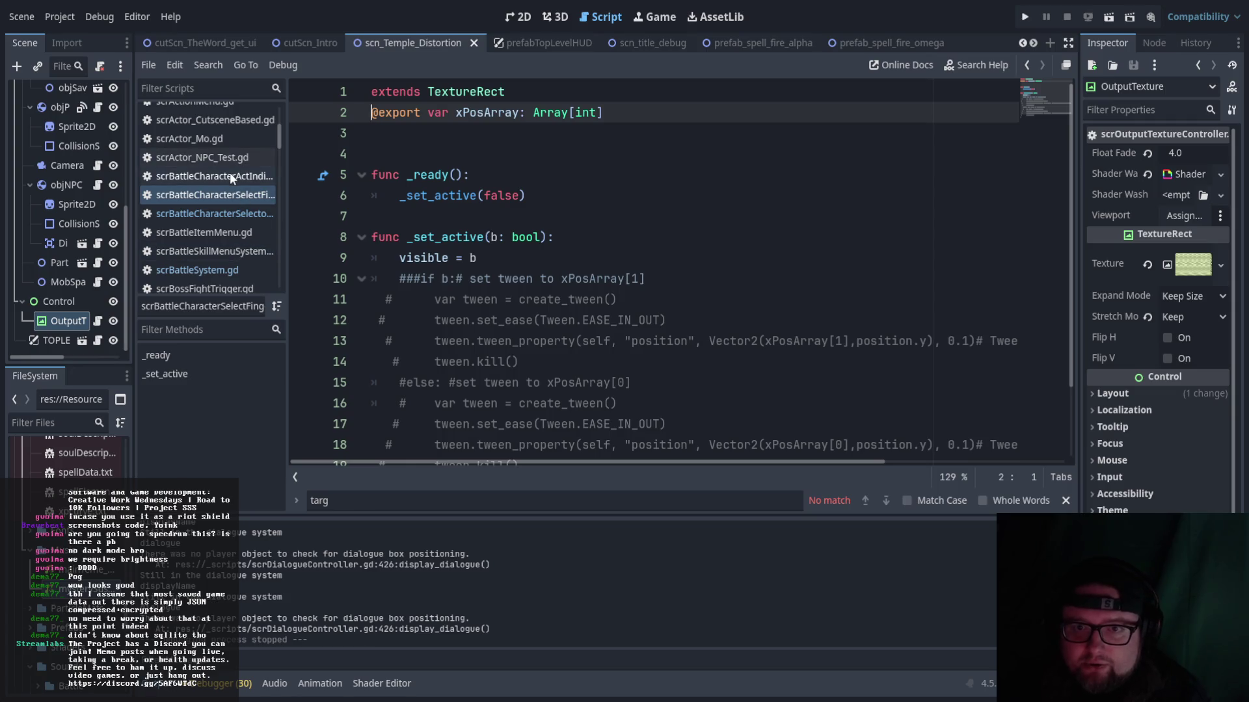
- Open the act indicator script from the script list
scroll(564, 243, "down", 2)
scroll(563, 243, "up", 2)
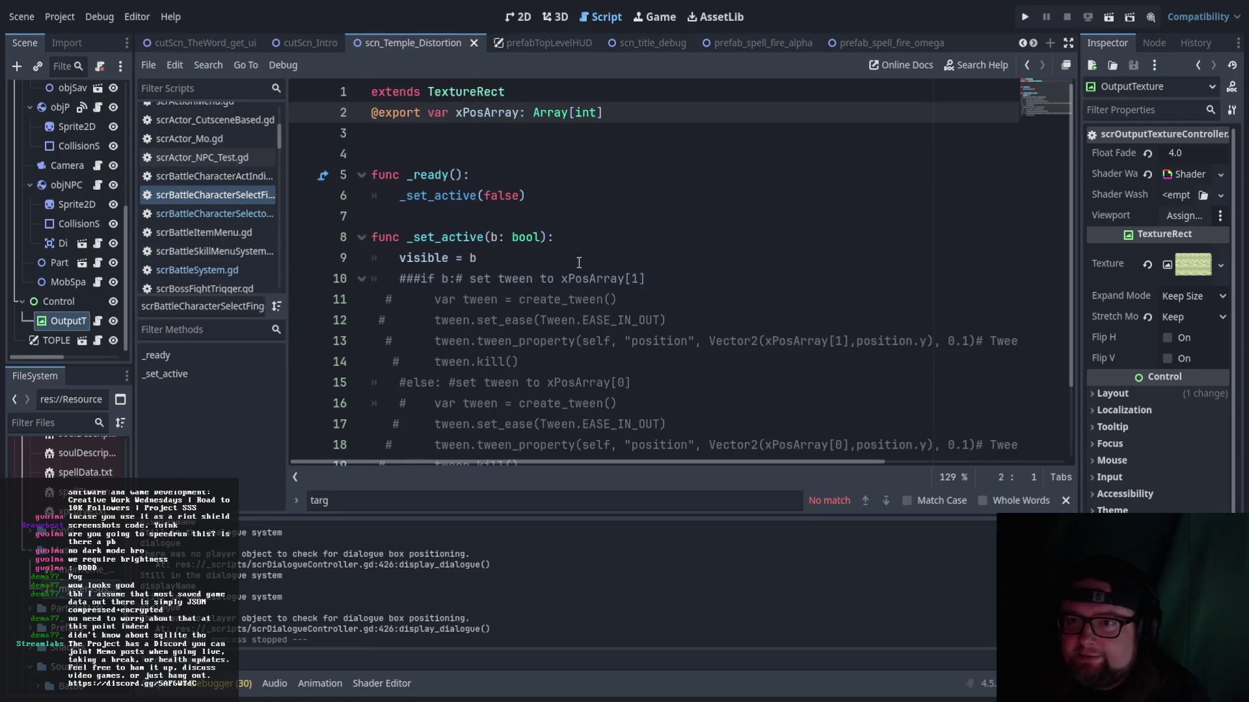
left_click(224, 177)
scroll(439, 237, "down", 5)
scroll(439, 237, "up", 5)
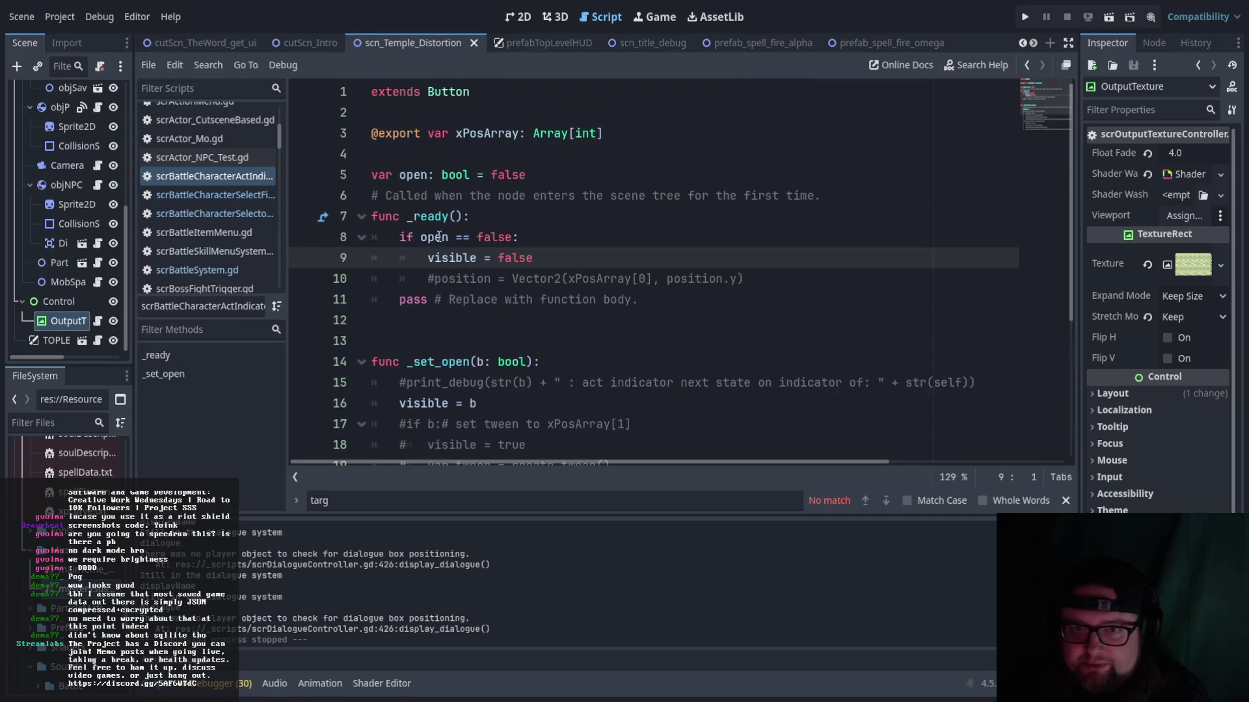
- Open scrBattleSkillMenuSystem.gd and scroll through its _process and input-checking code
left_click(243, 252)
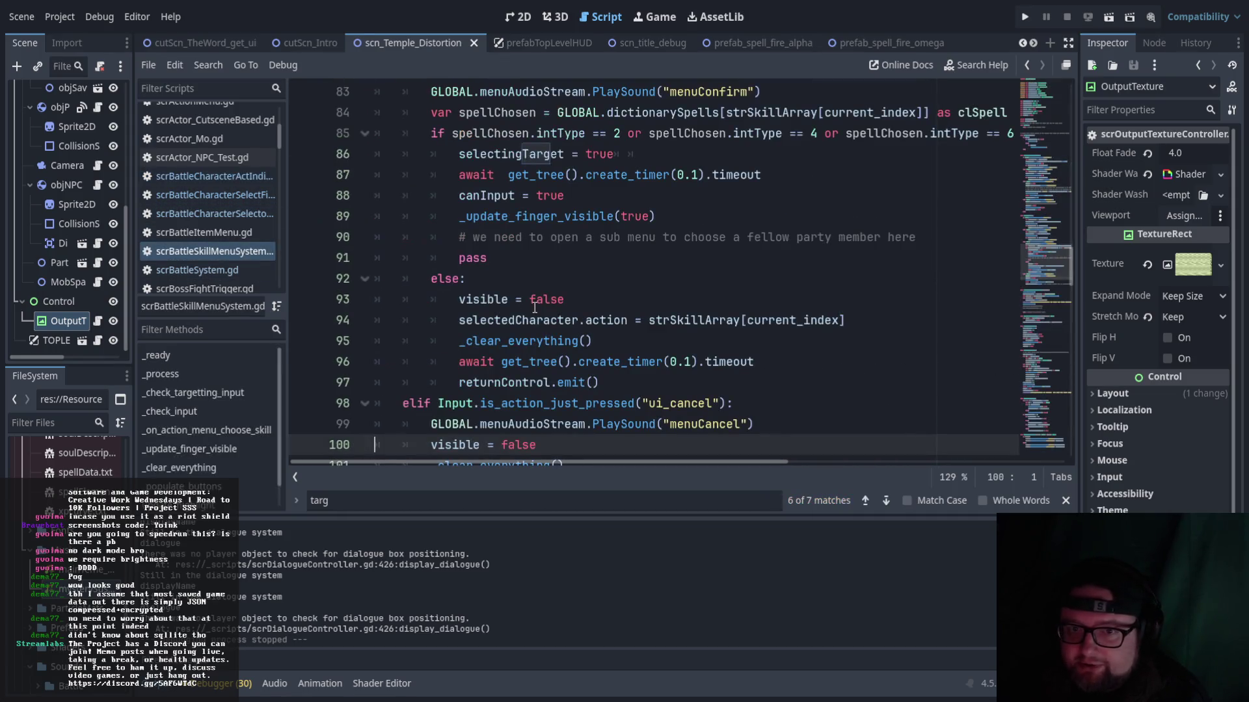
scroll(535, 308, "up", 10)
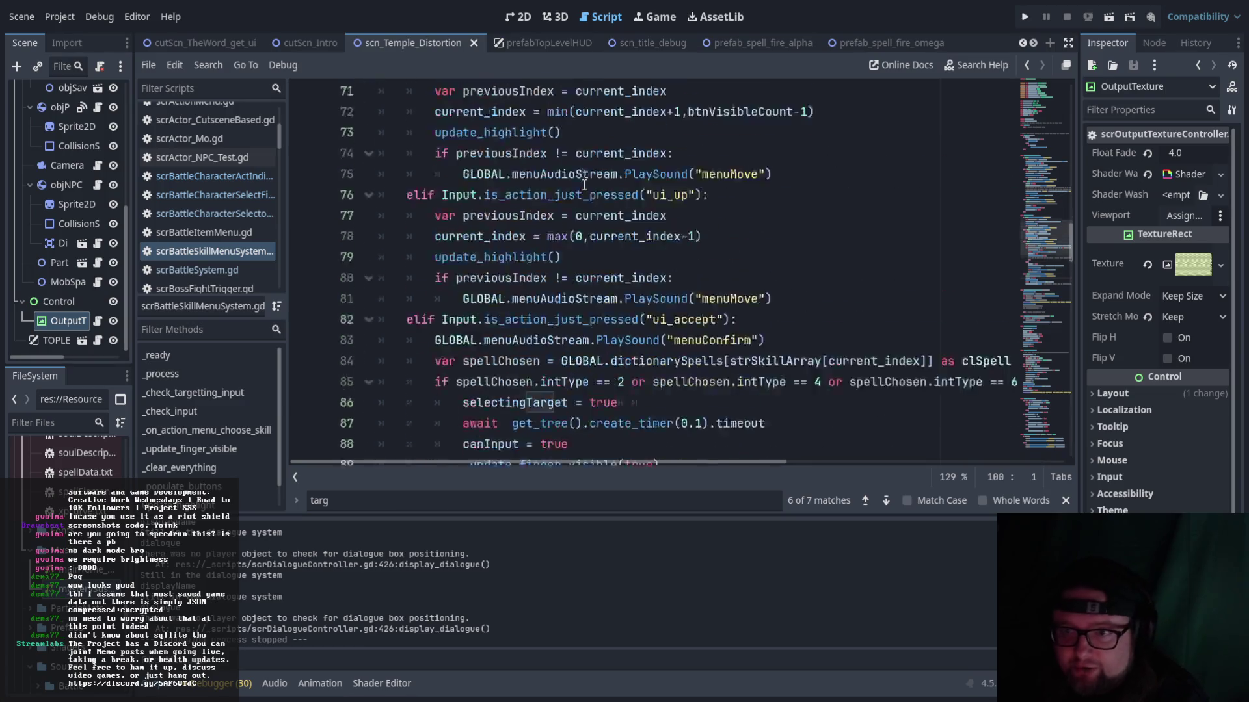
scroll(748, 328, "down", 3)
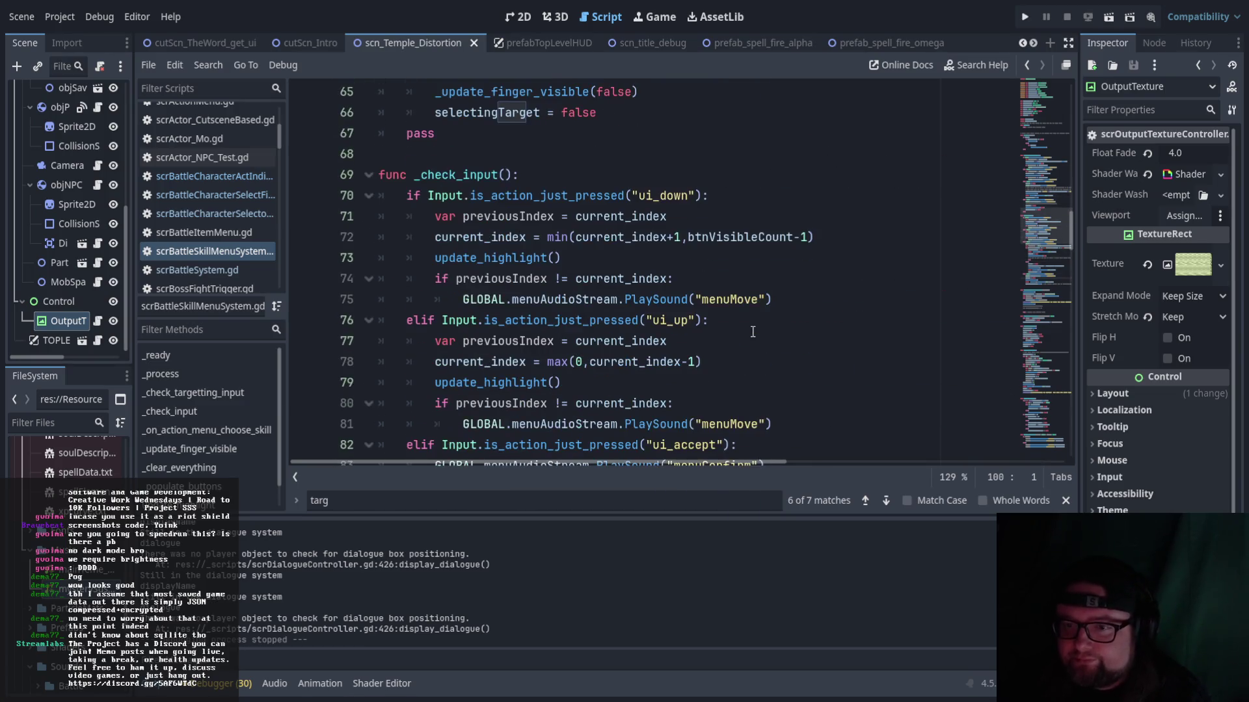
scroll(755, 330, "up", 9)
scroll(759, 331, "up", 10)
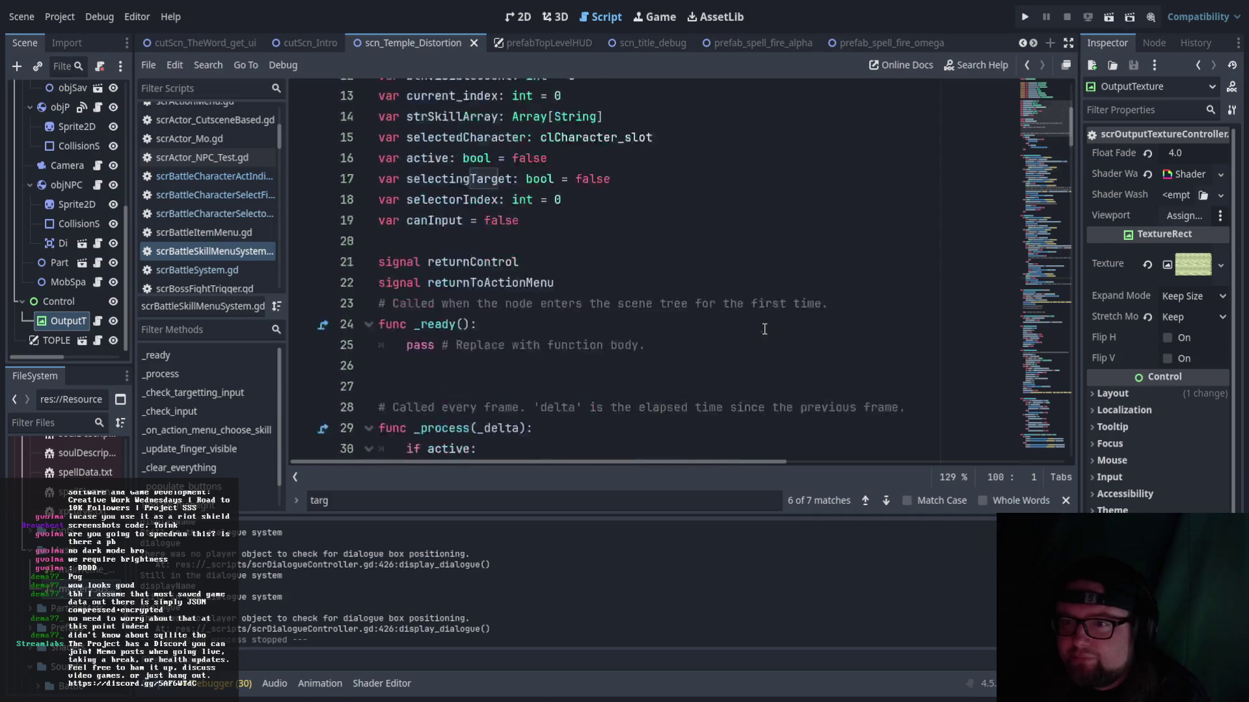
scroll(715, 324, "down", 5)
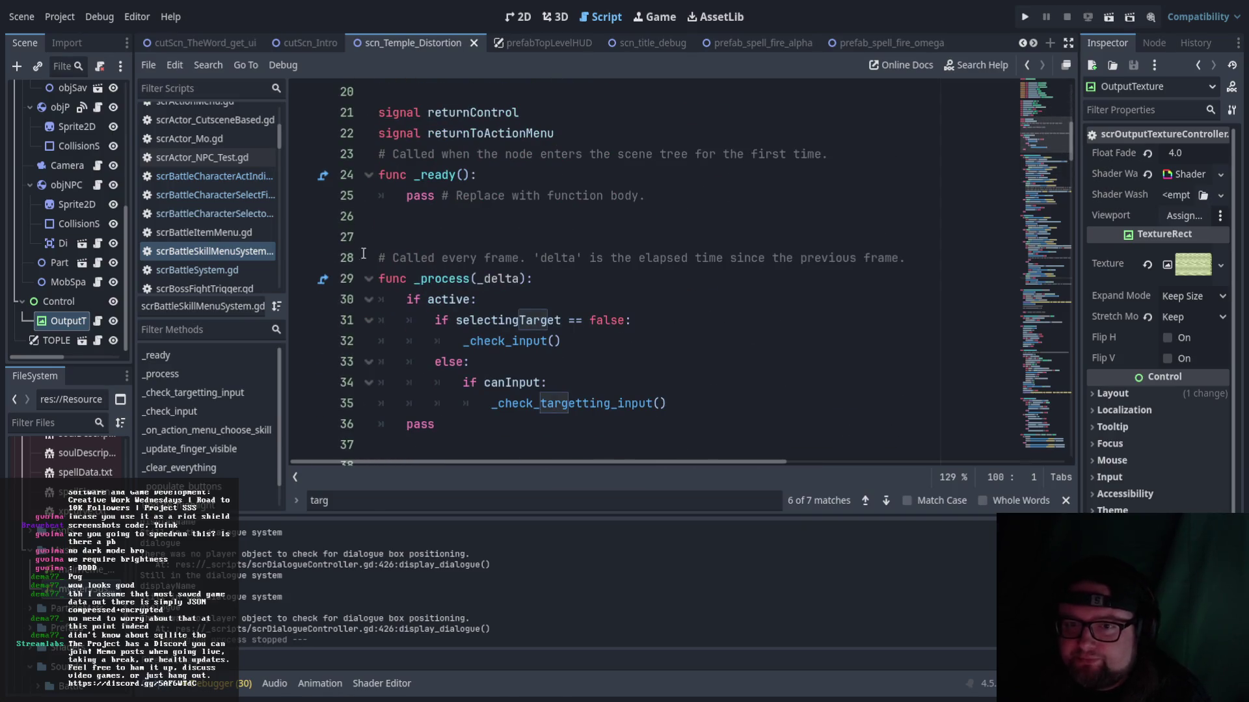
scroll(246, 253, "down", 2)
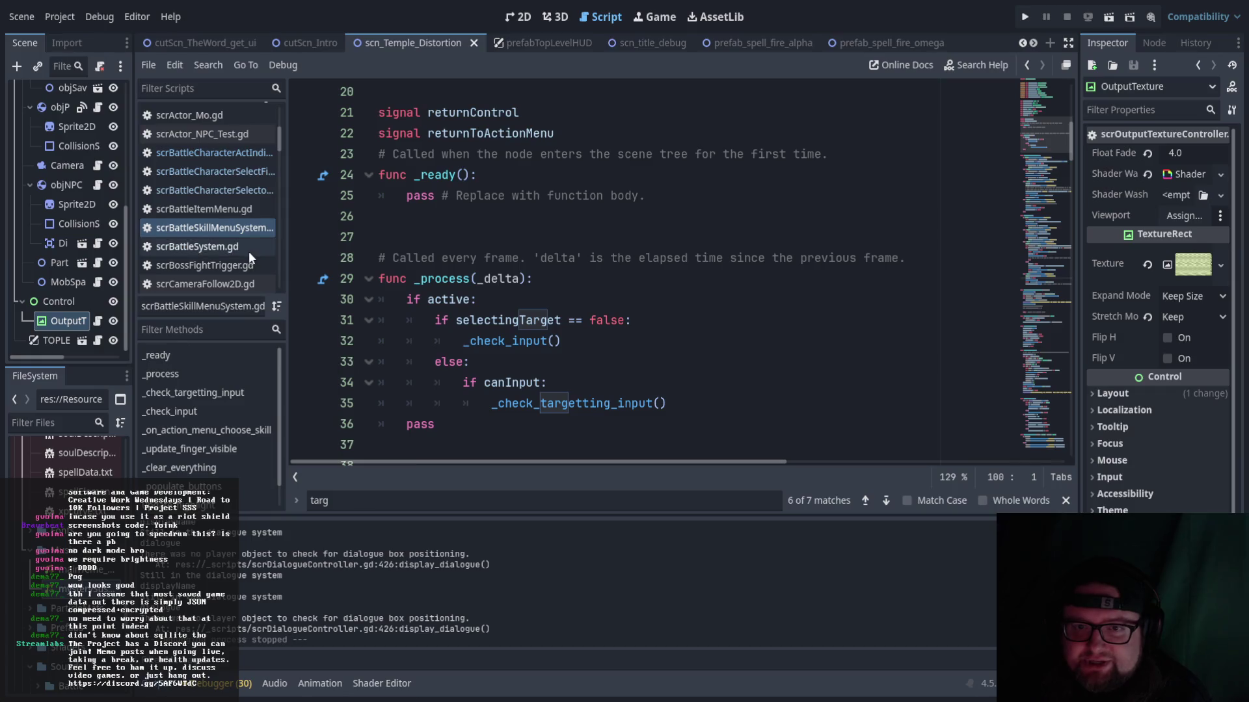
scroll(253, 243, "down", 3)
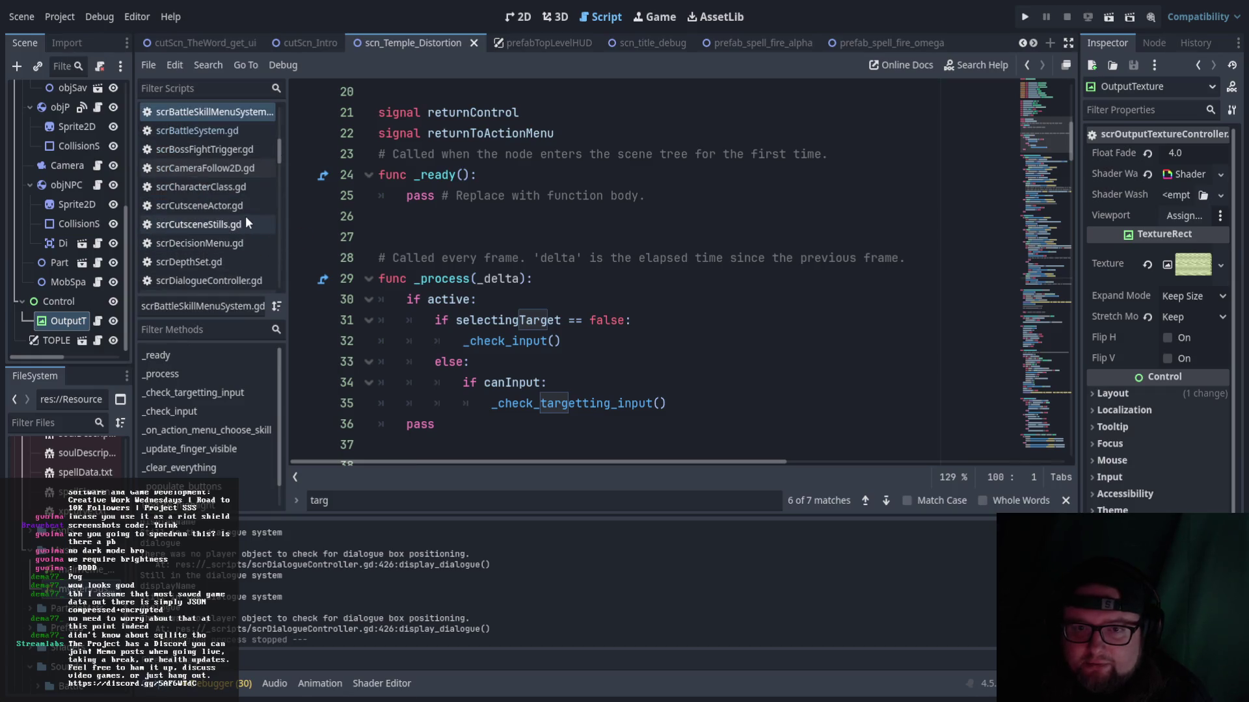
- Open scrDecisionMenu.gd and scroll through its code
left_click(224, 243)
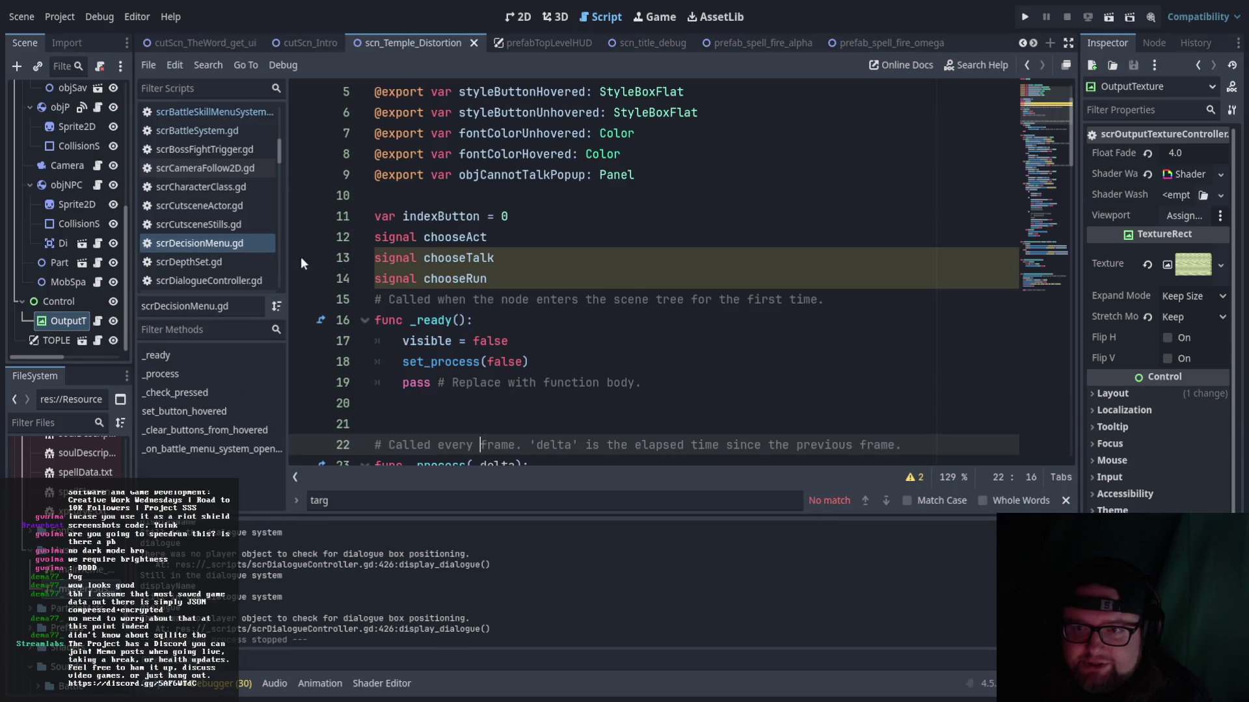
scroll(267, 248, "down", 1)
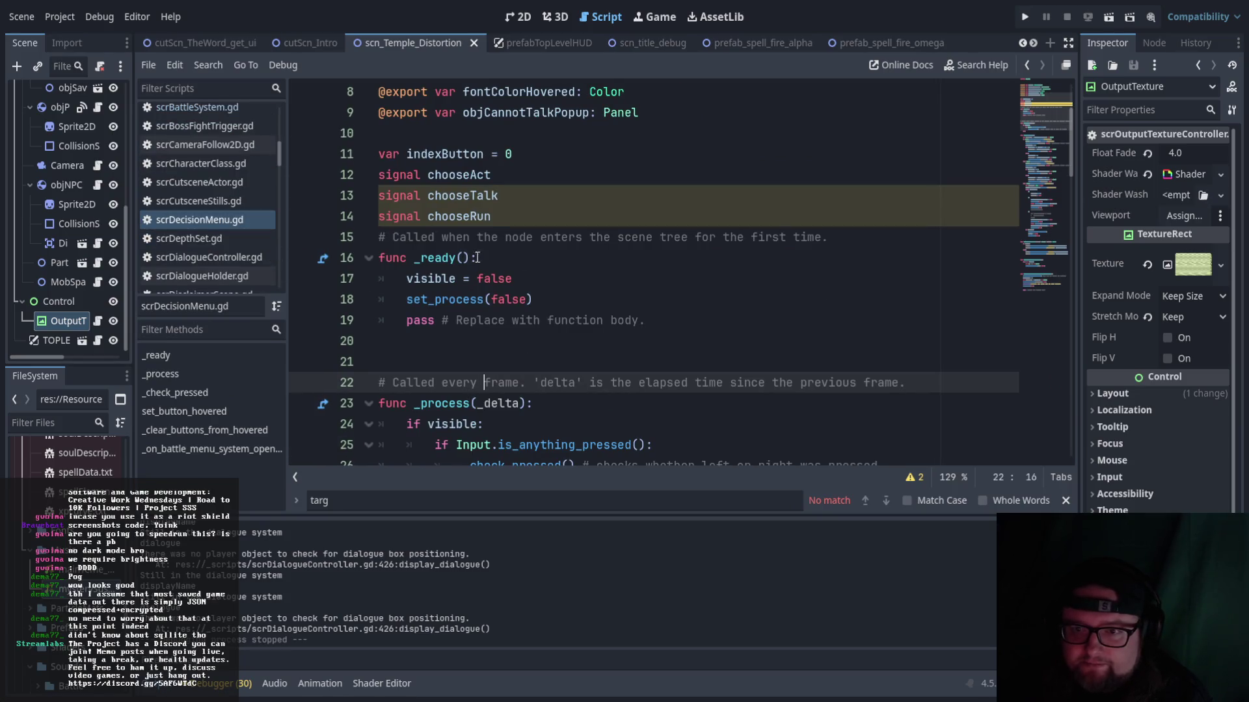
scroll(582, 289, "down", 6)
scroll(582, 290, "up", 1)
scroll(800, 307, "down", 5)
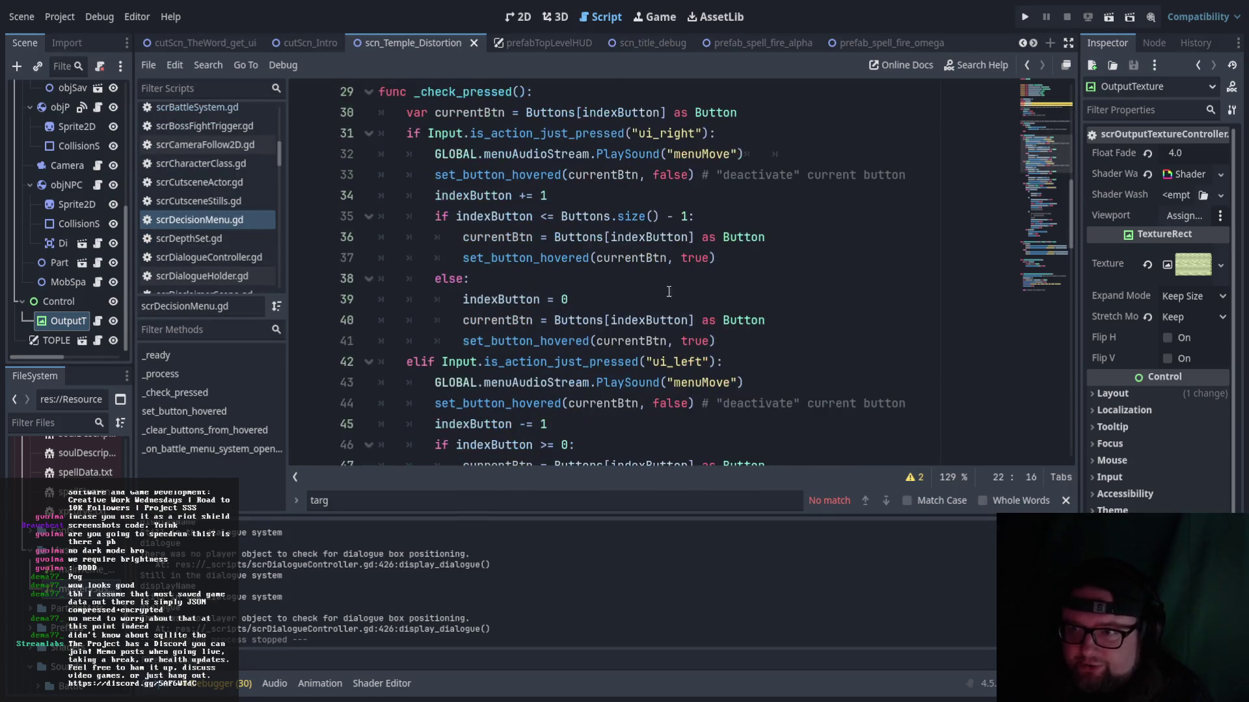
scroll(800, 307, "down", 4)
scroll(885, 317, "up", 3)
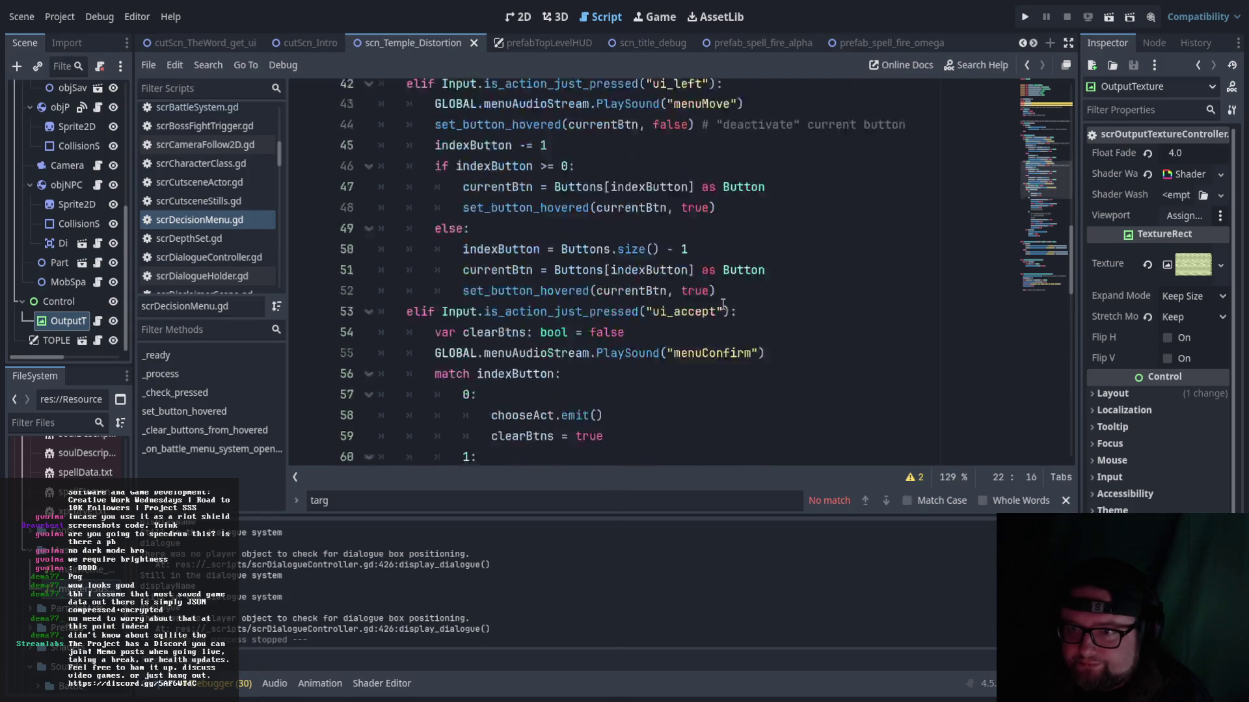
scroll(841, 317, "down", 5)
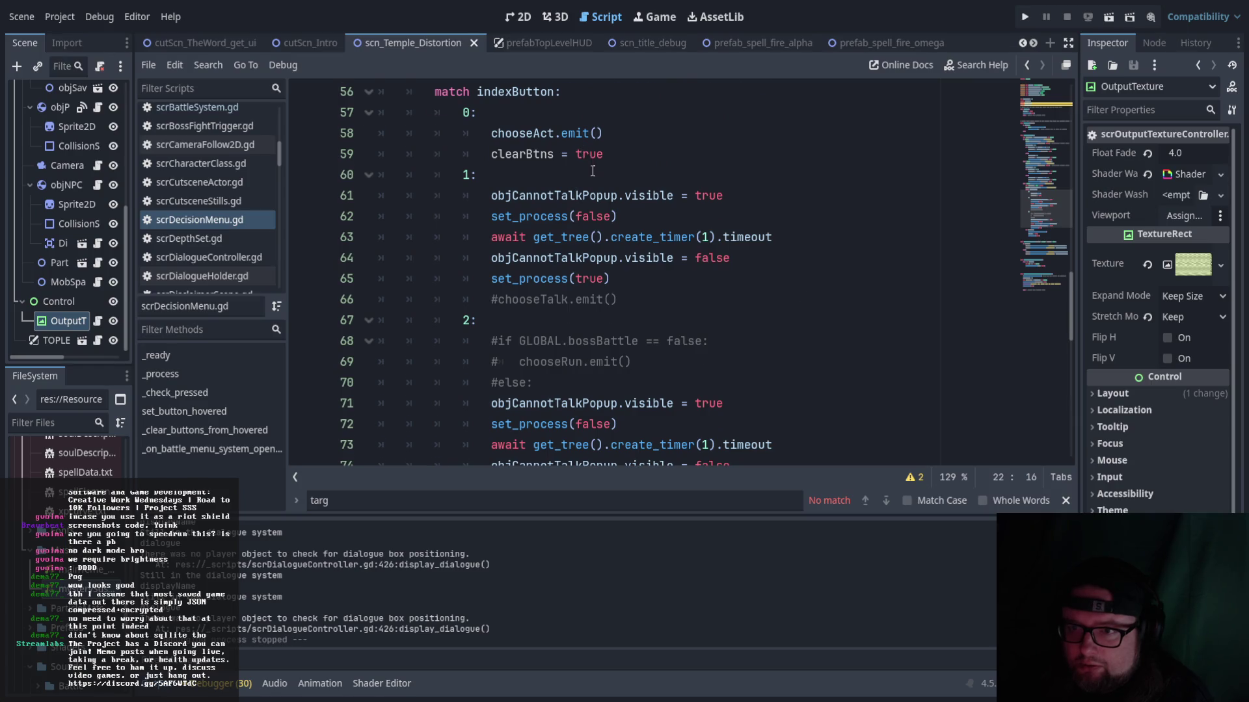
scroll(592, 171, "up", 1)
scroll(595, 226, "up", 14)
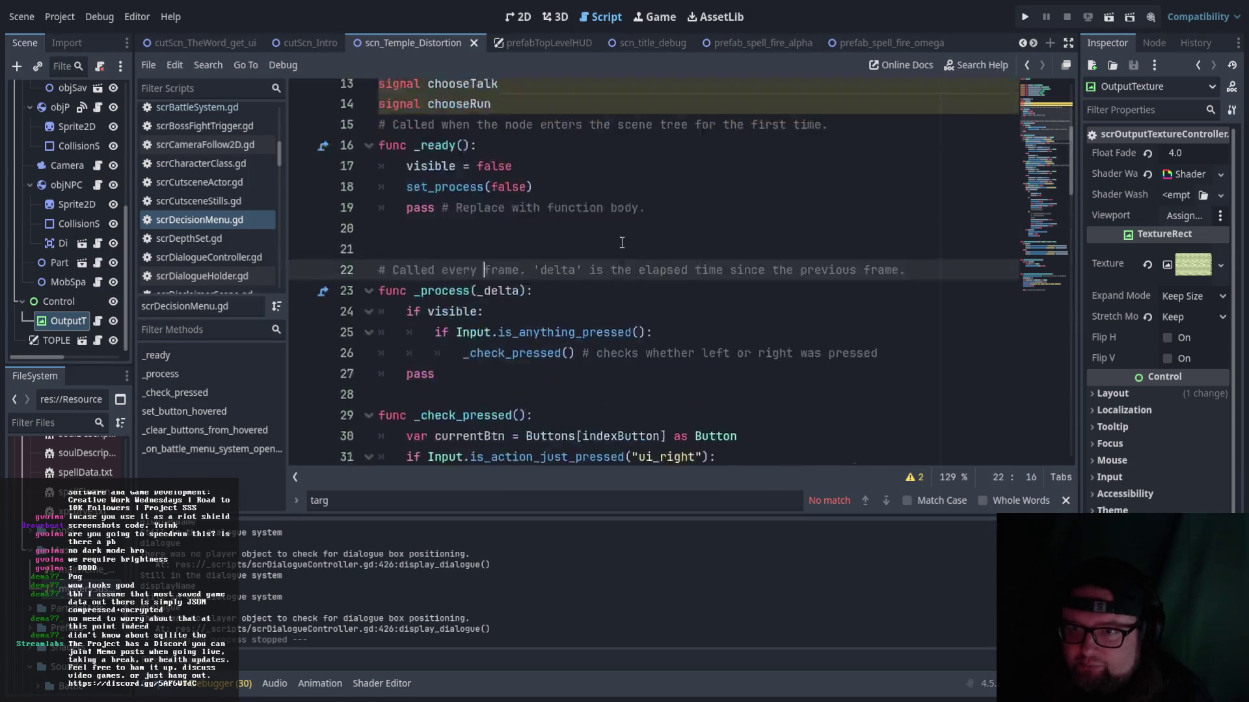
scroll(633, 284, "up", 2)
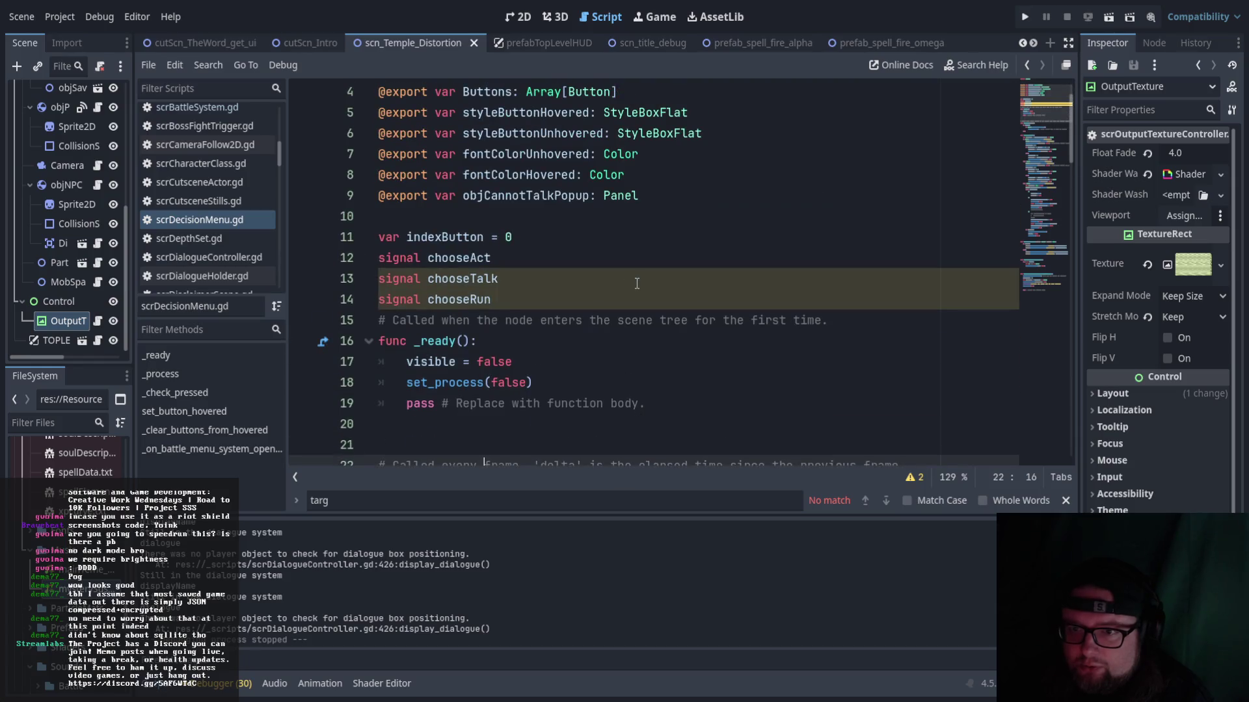
- Select the chooseAct signal name on line 12
left_click(492, 256)
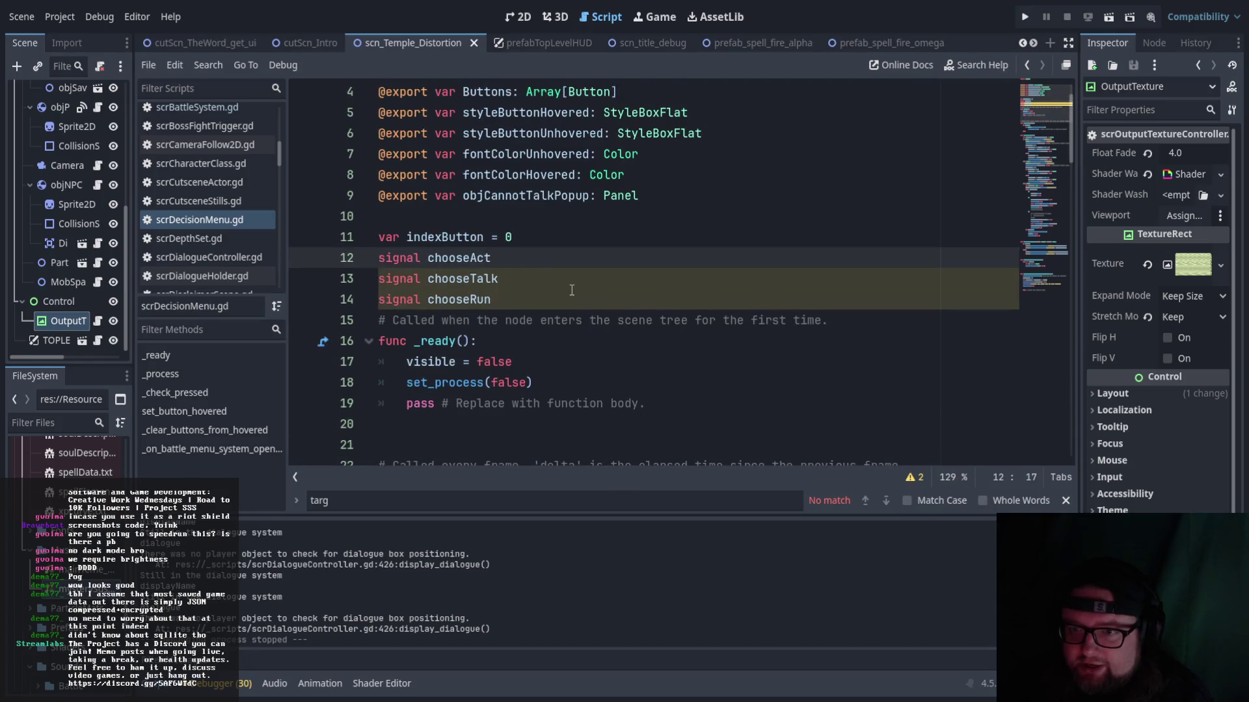
scroll(572, 290, "down", 1)
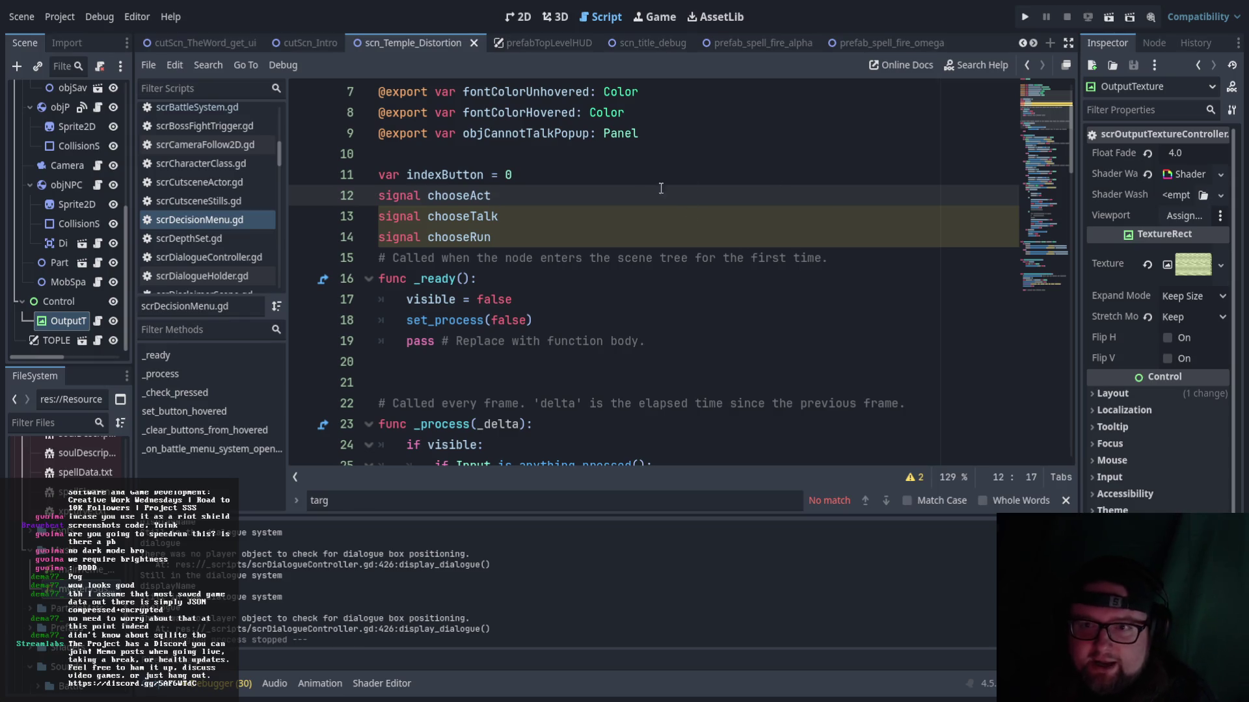
left_click_drag(492, 195, 428, 195)
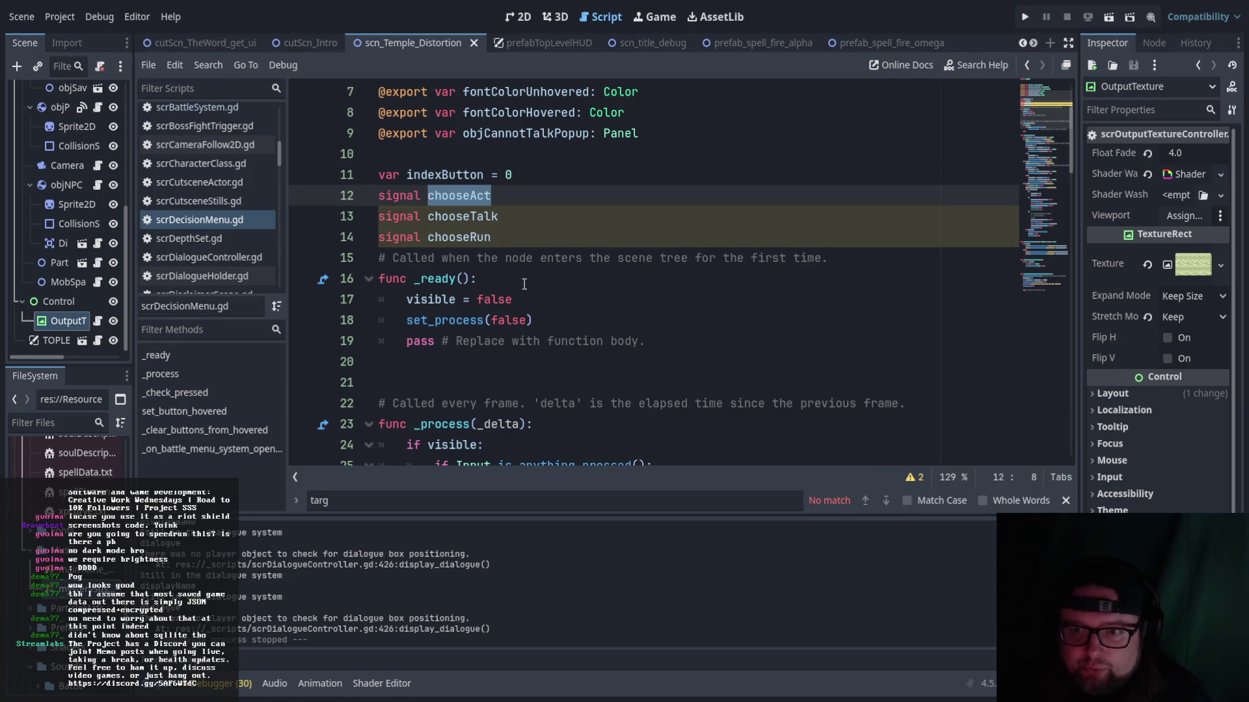
scroll(1056, 299, "down", 15)
mouse_move(1071, 312)
left_mouse_down()
mouse_move(1068, 407)
mouse_move(1071, 231)
left_mouse_up()
- Scroll back through the script and open scrMenu_BattleTopLevel.gd
scroll(918, 250, "up", 2)
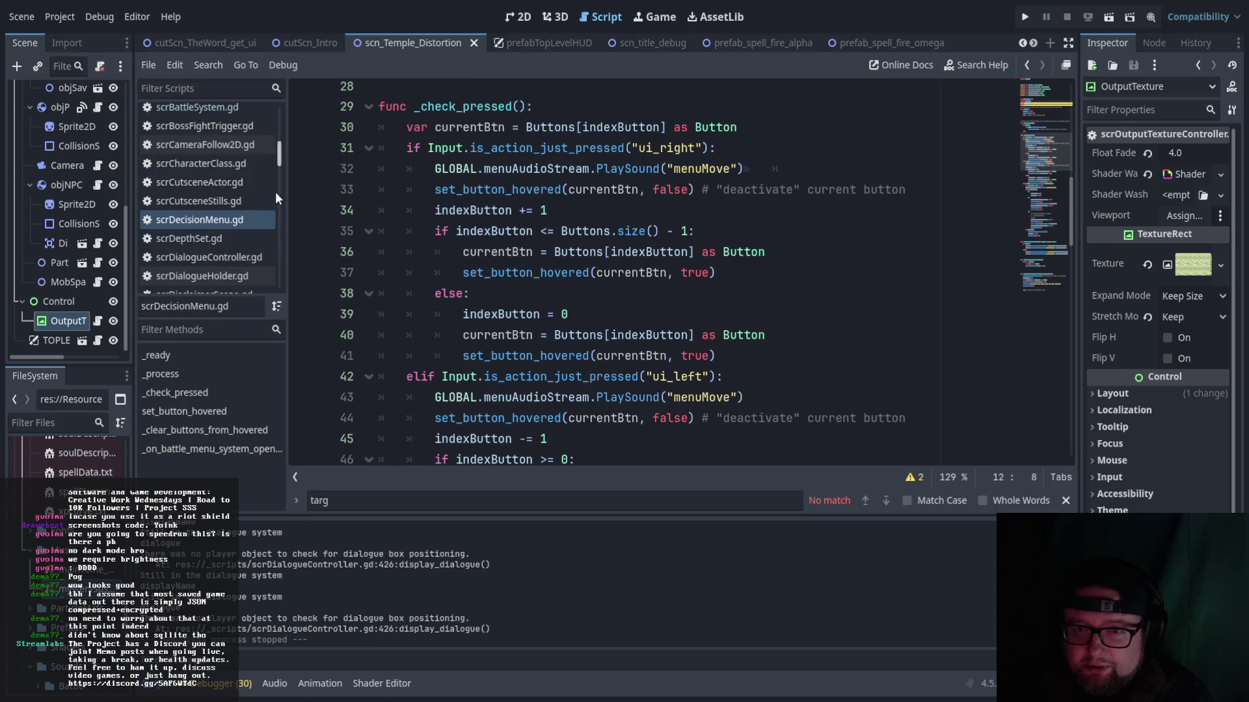
scroll(373, 215, "up", 3)
scroll(424, 221, "up", 7)
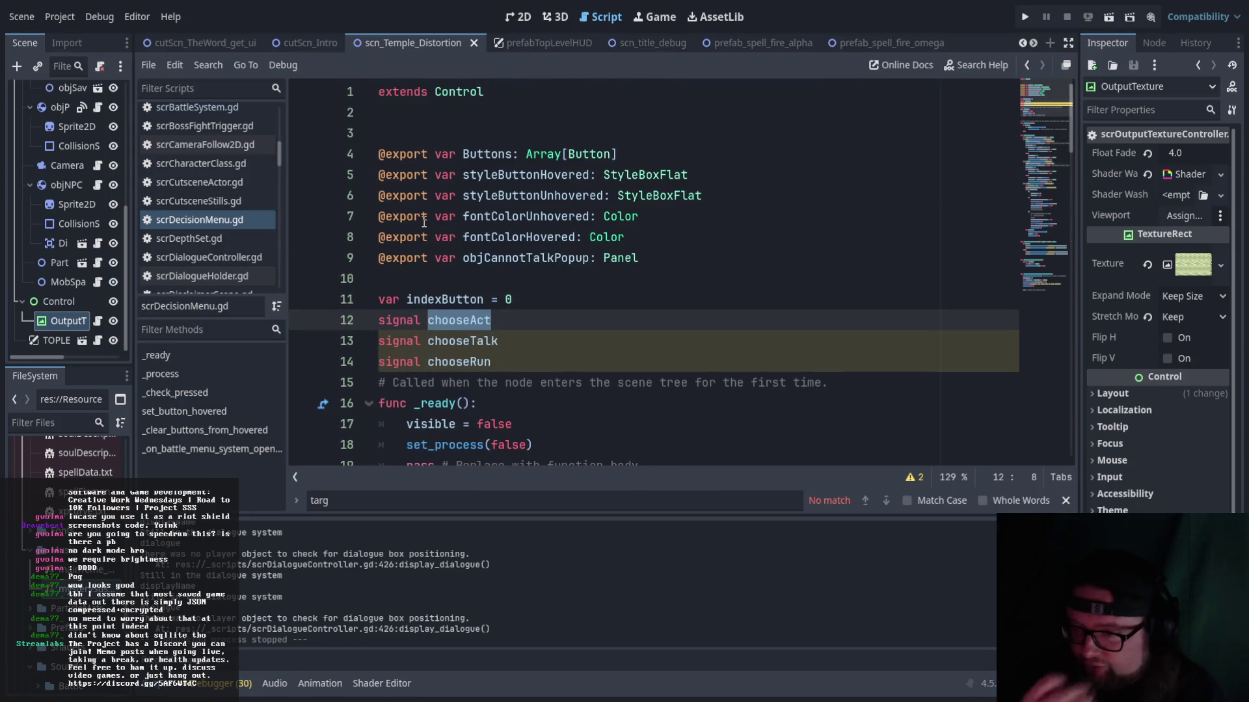
scroll(225, 186, "down", 5)
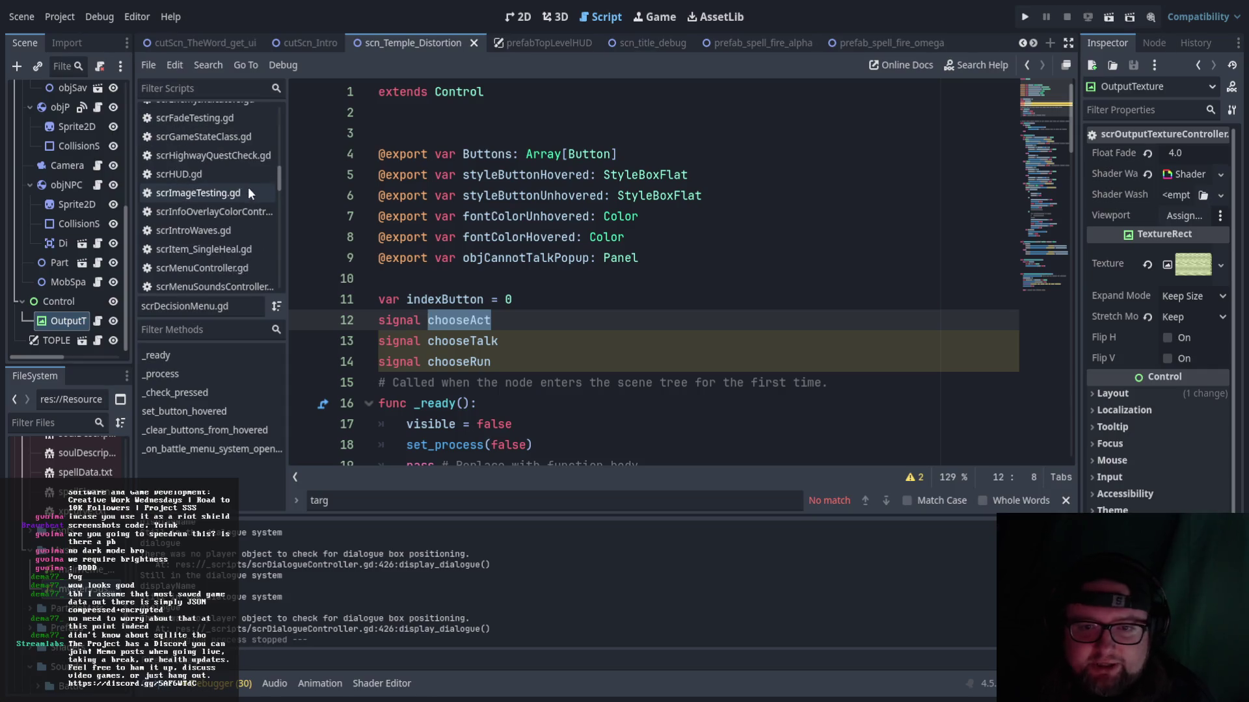
scroll(255, 196, "down", 1)
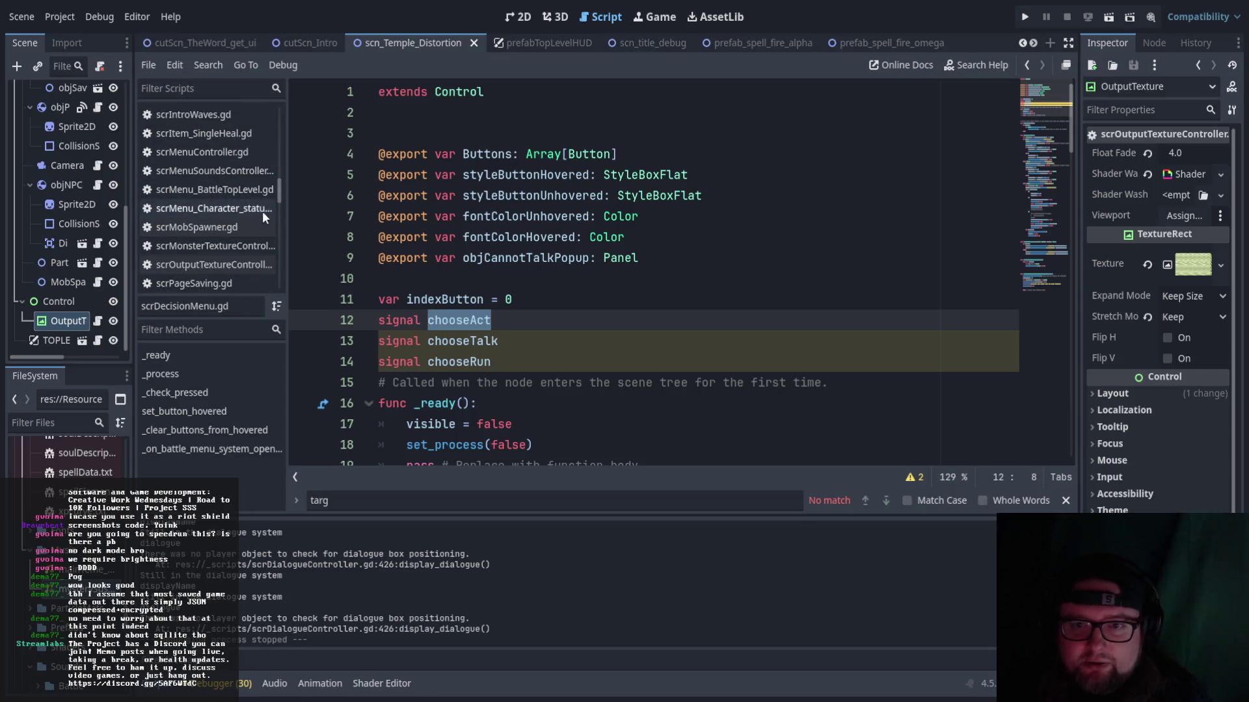
left_click(247, 190)
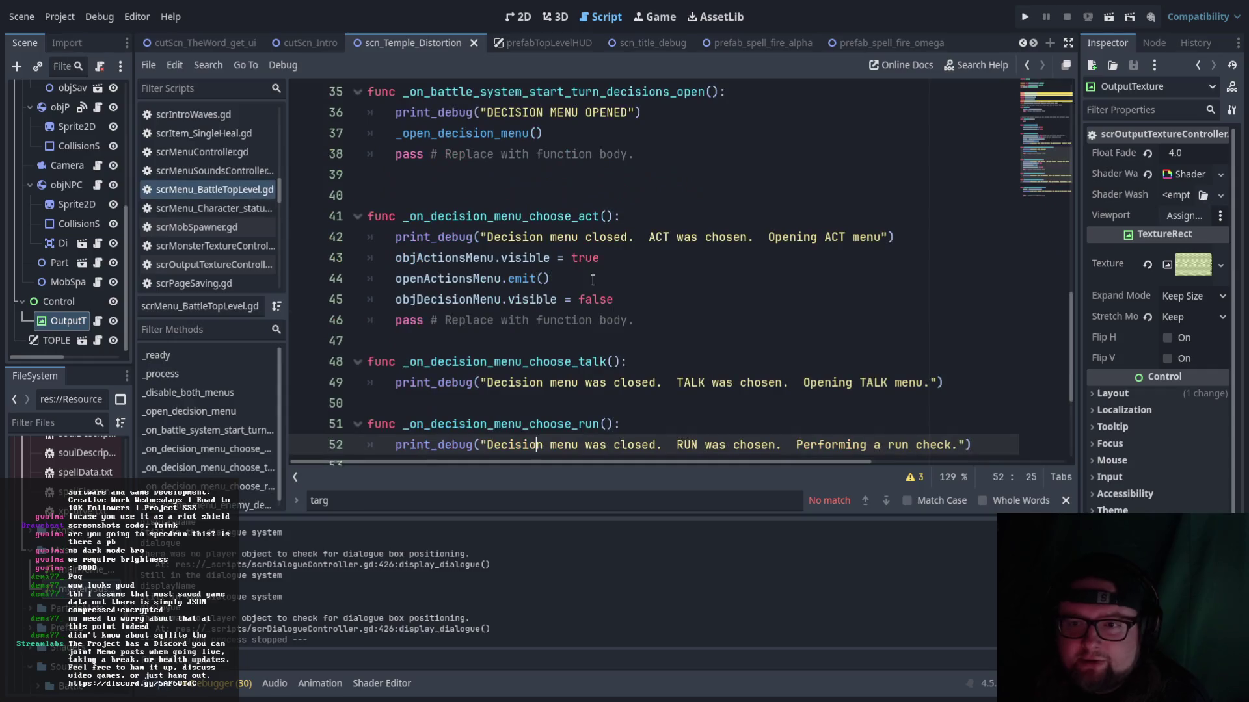
- Scroll through scrMenu_BattleTopLevel.gd's ACT, TALK and RUN handlers
scroll(673, 318, "up", 2)
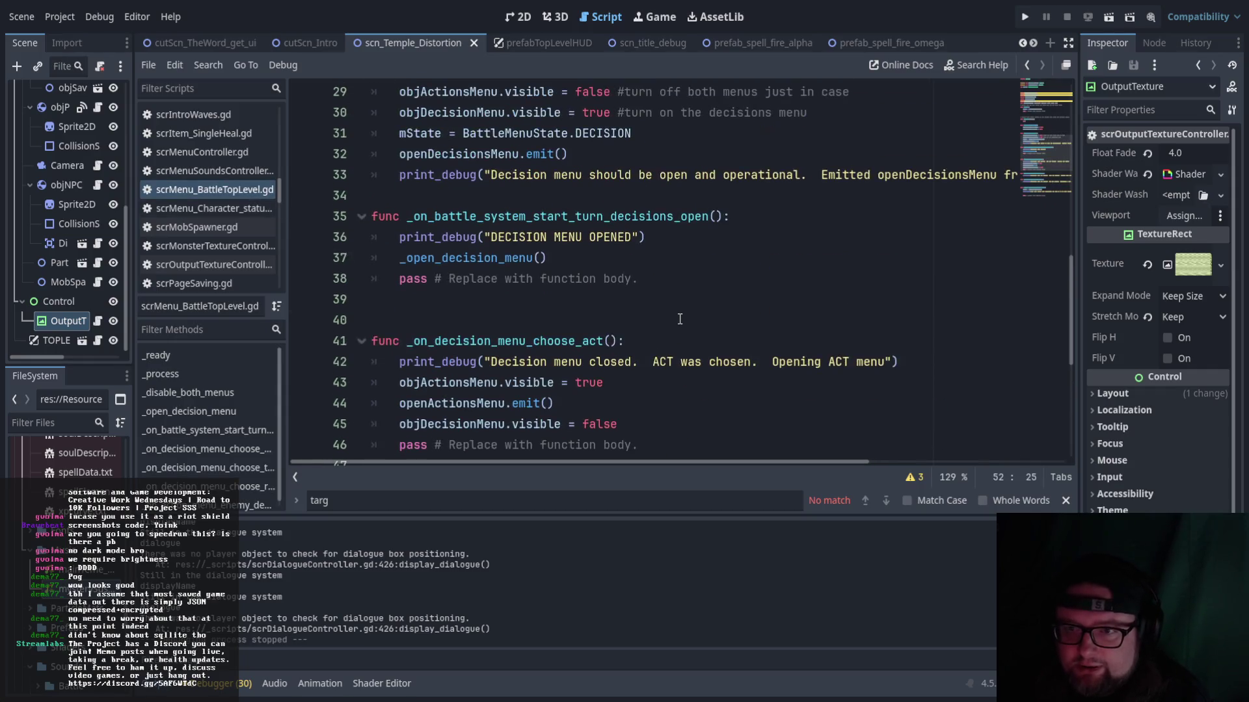
scroll(680, 319, "up", 3)
scroll(681, 317, "down", 5)
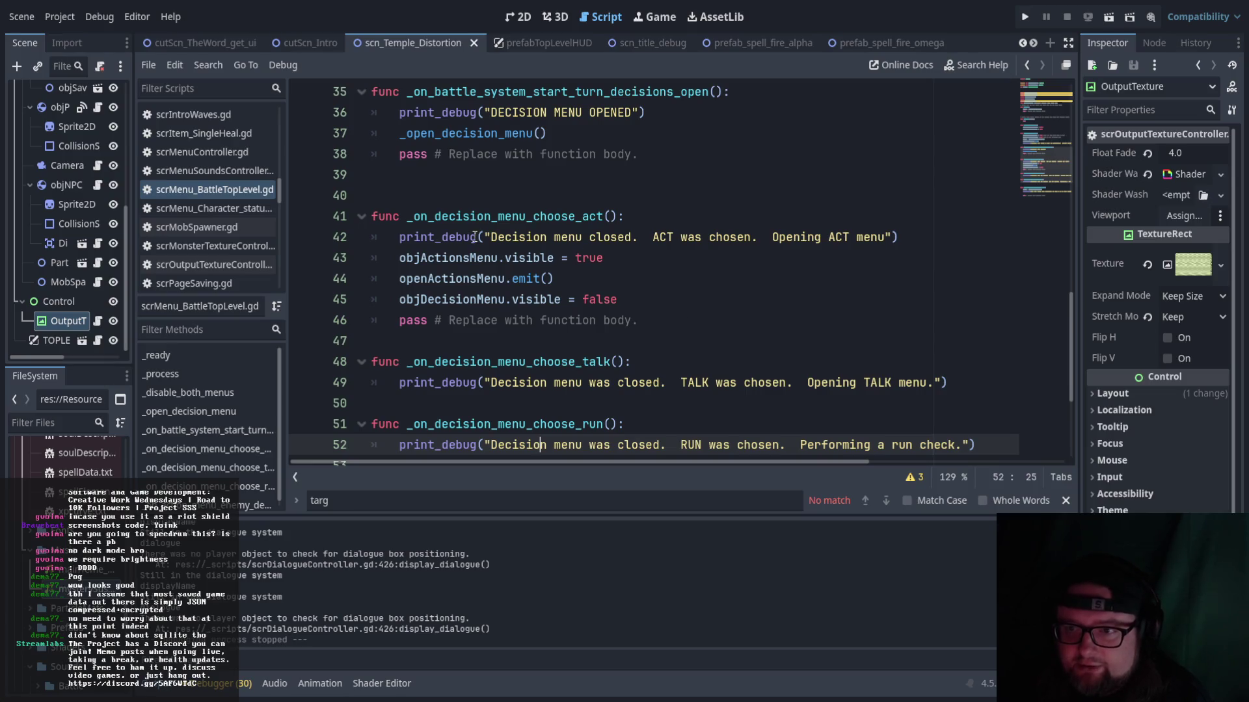
scroll(726, 248, "down", 1)
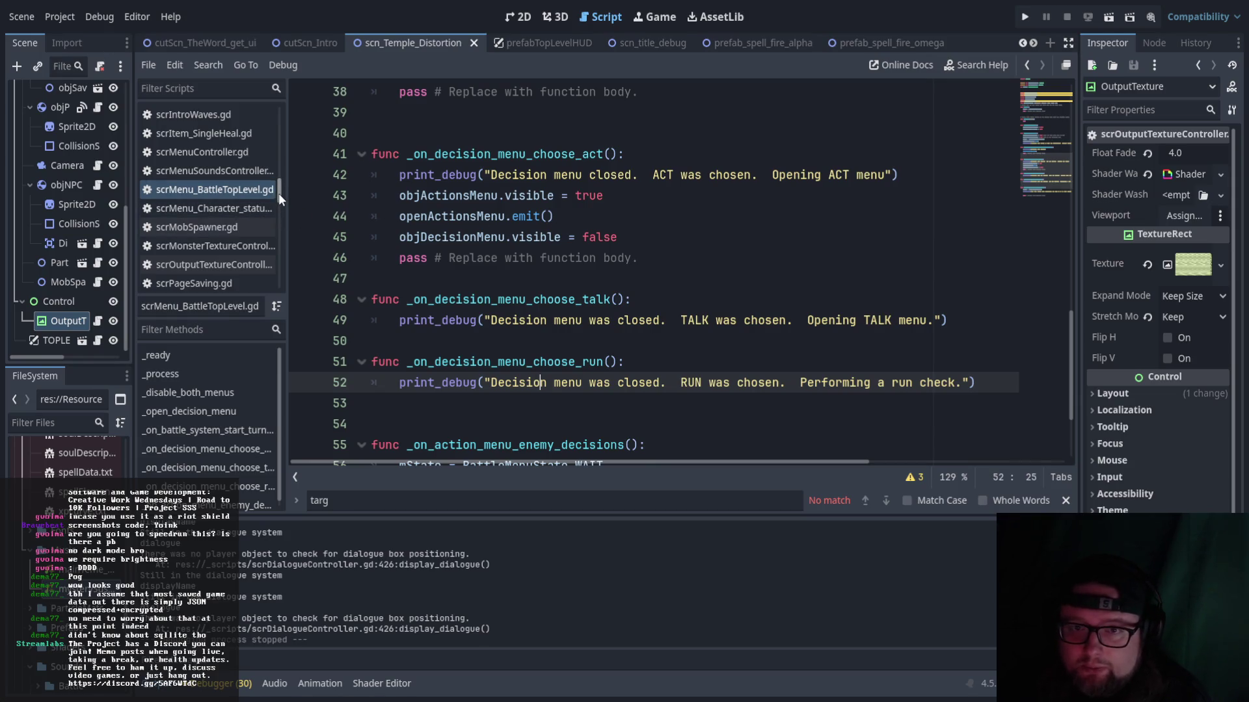
scroll(268, 194, "down", 3)
scroll(268, 195, "down", 10)
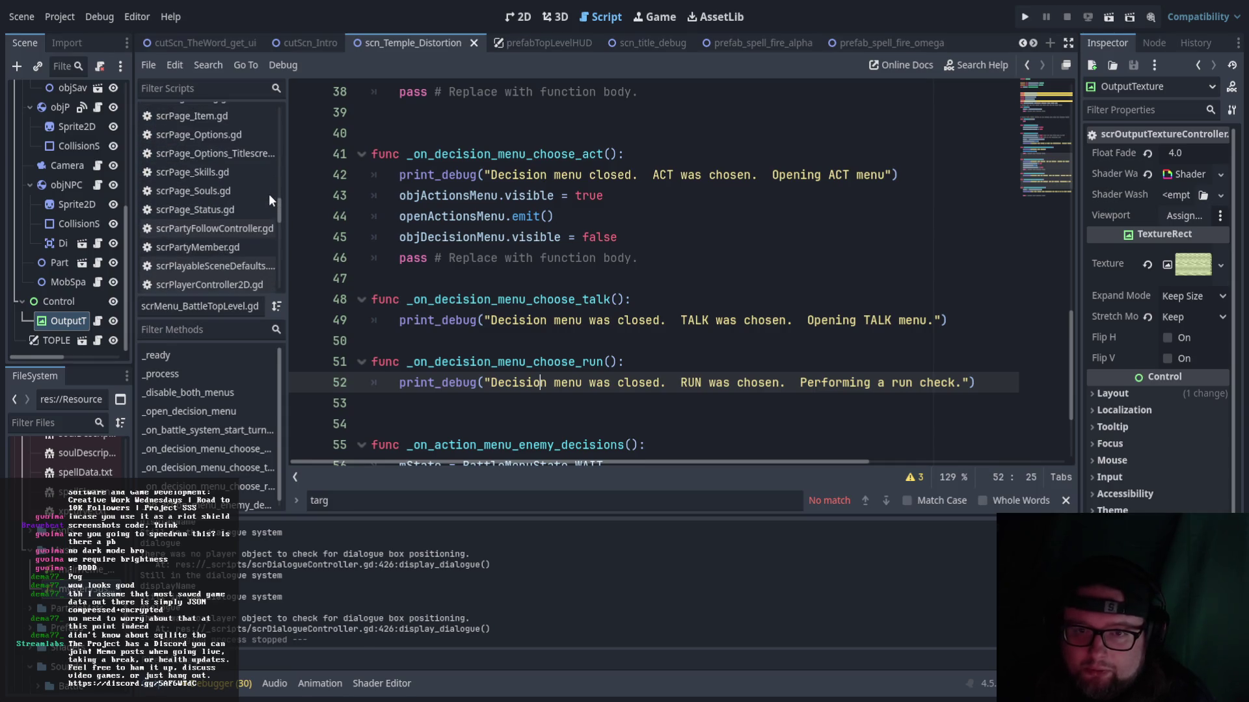
scroll(269, 195, "up", 15)
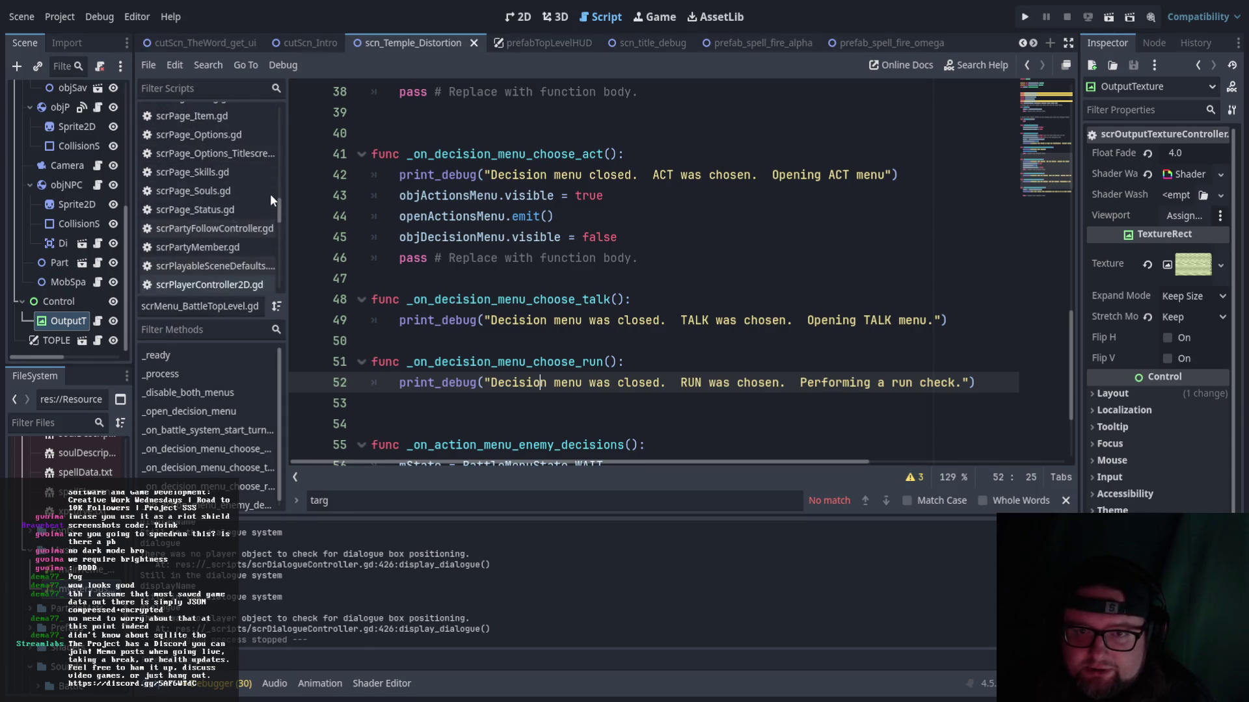
scroll(275, 202, "up", 3)
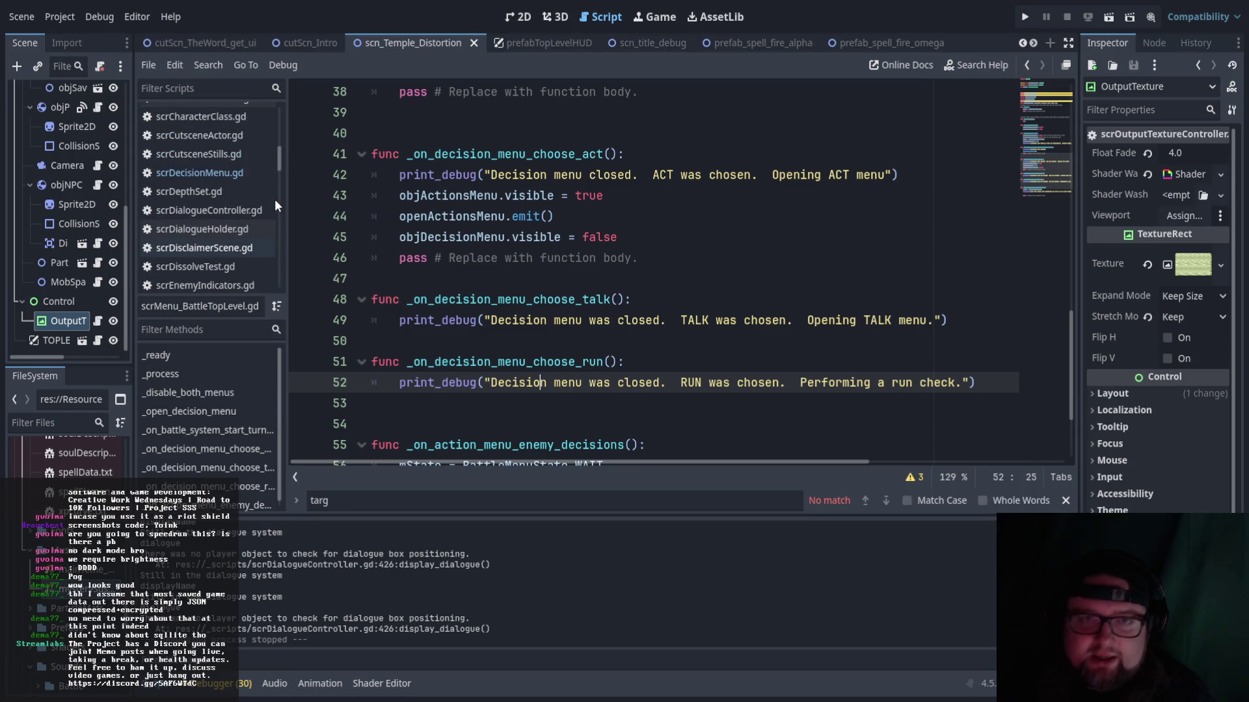
- Reopen scrDecisionMenu.gd and scroll through its button-handling code
left_click(242, 198)
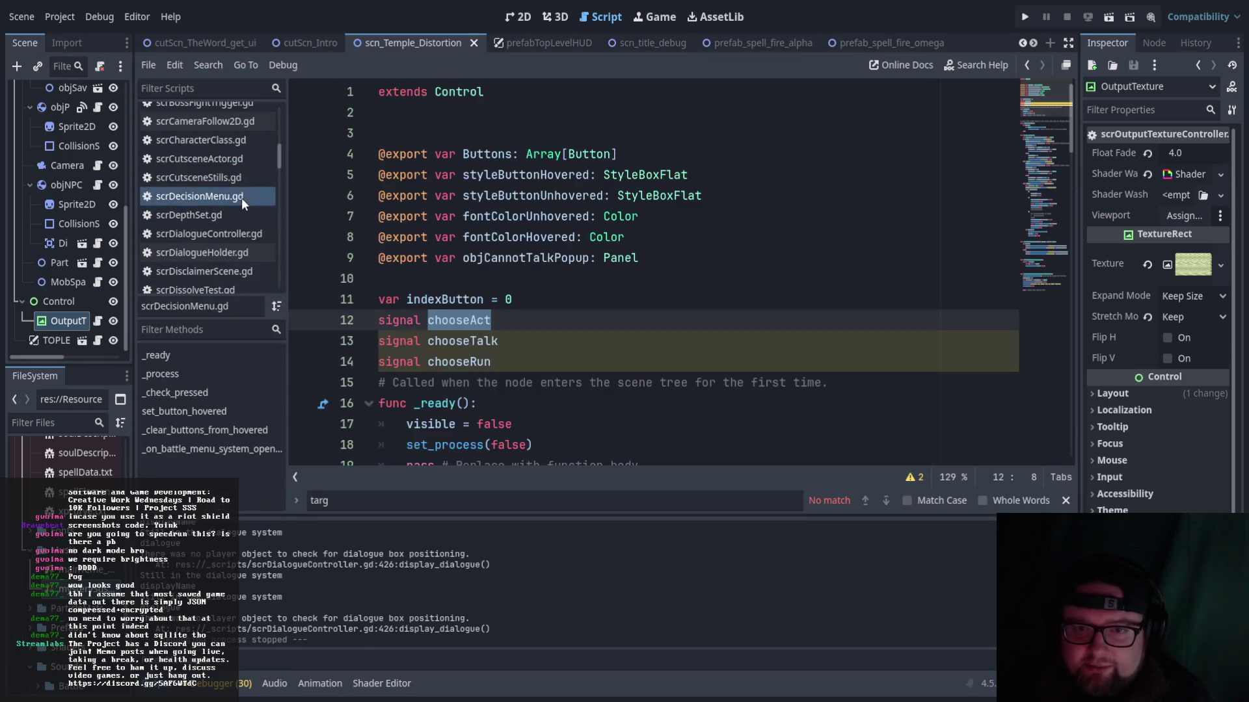
scroll(624, 252, "down", 4)
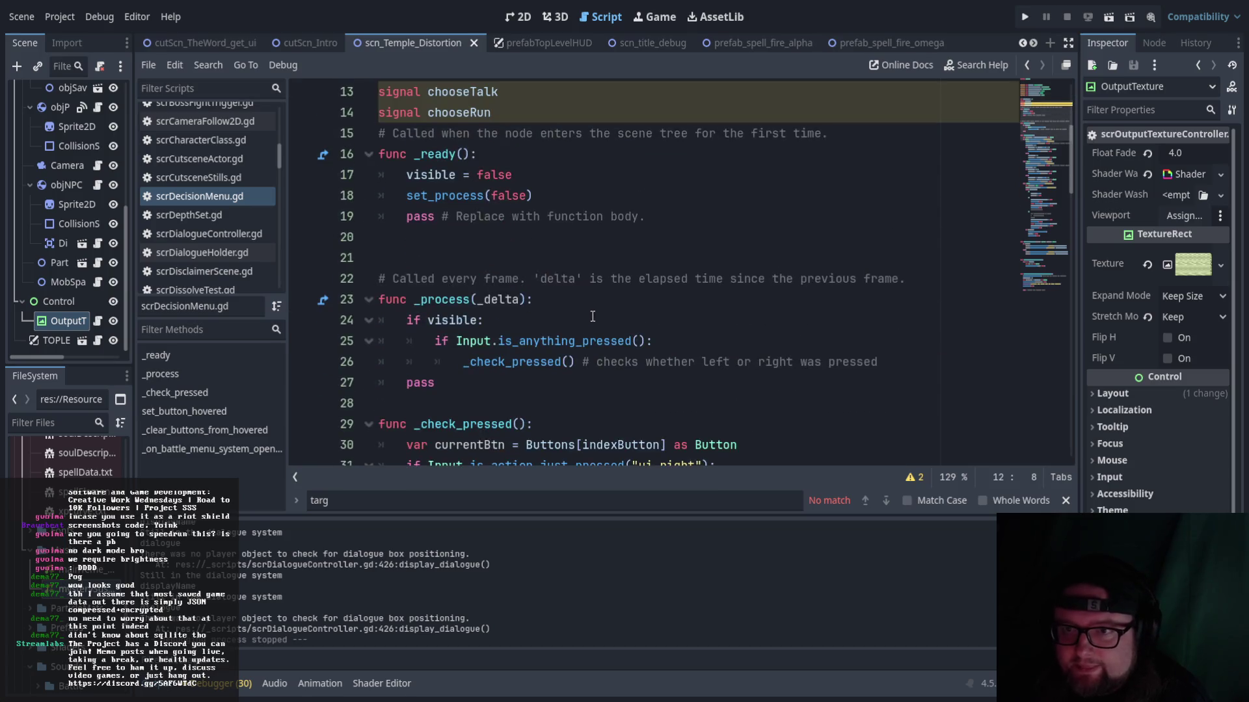
scroll(593, 316, "up", 1)
scroll(585, 299, "down", 5)
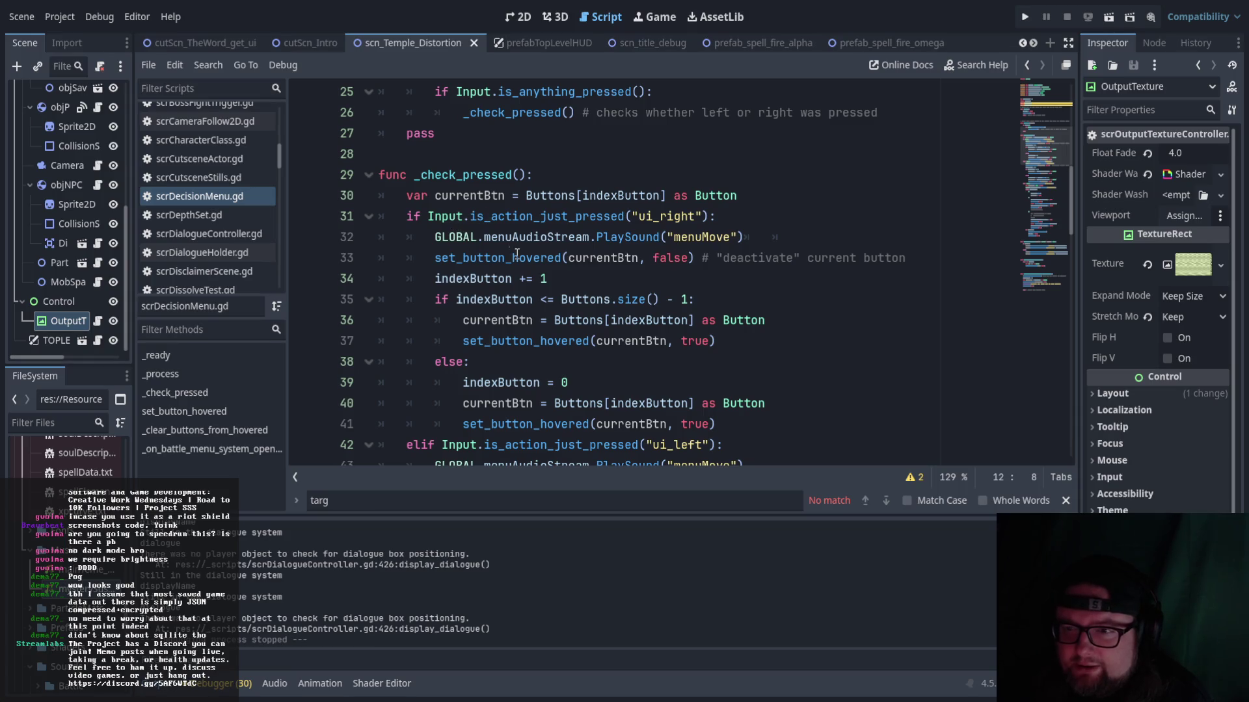
scroll(511, 252, "down", 6)
scroll(553, 286, "down", 5)
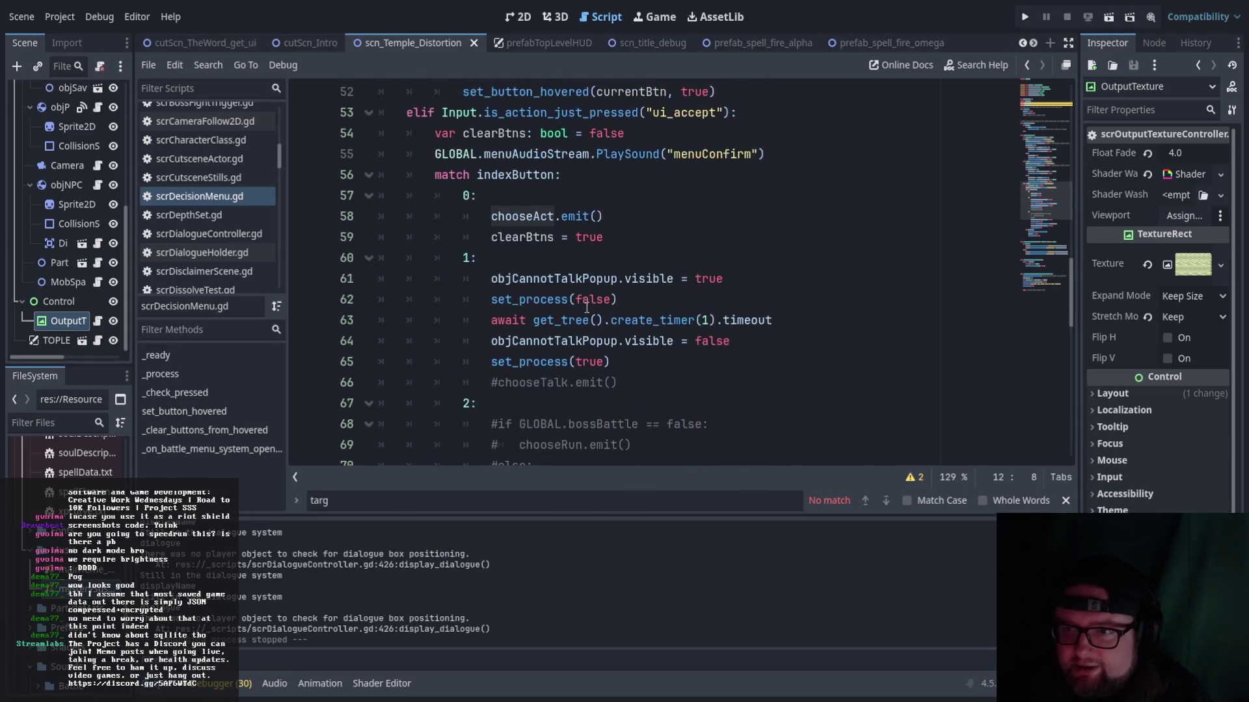
scroll(517, 263, "down", 2)
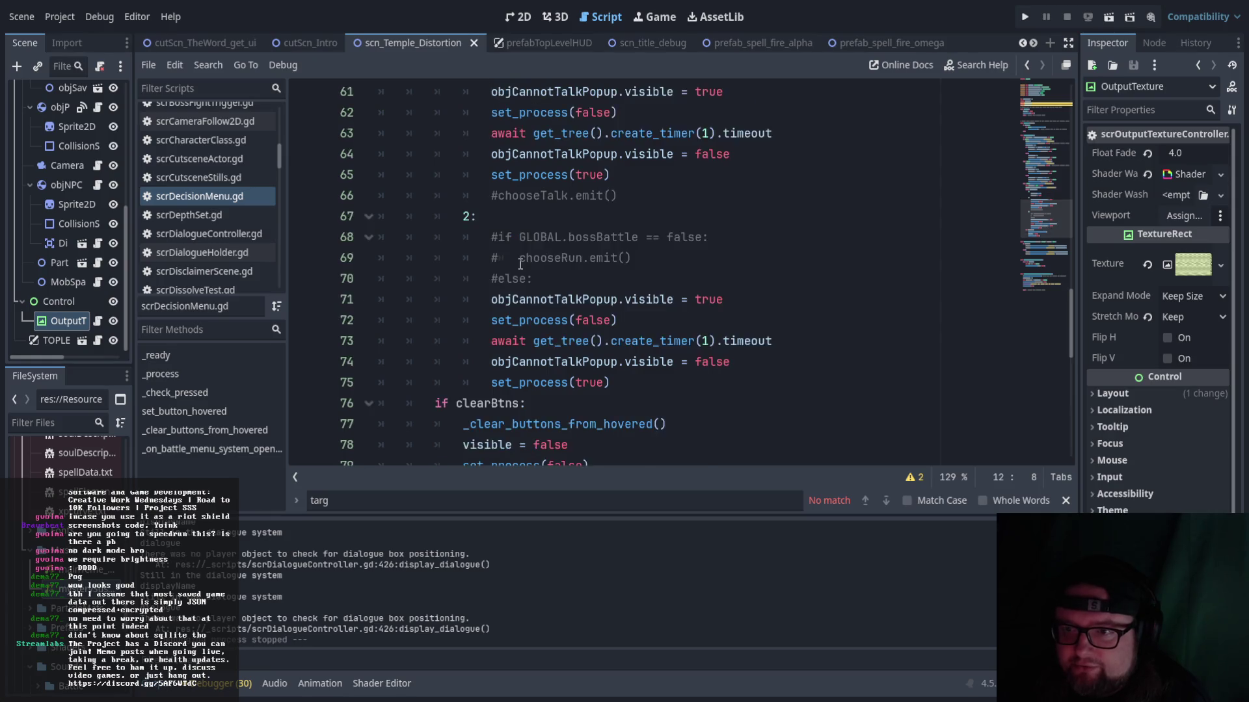
scroll(695, 303, "down", 4)
scroll(695, 303, "down", 5)
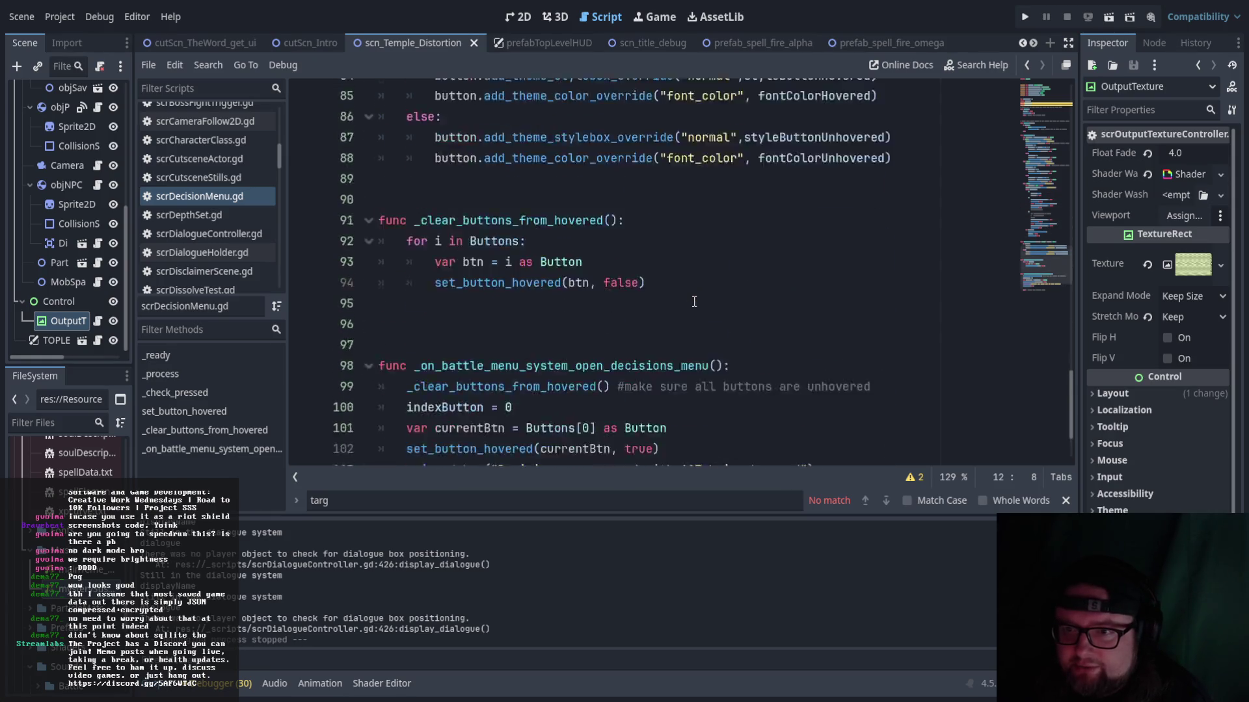
scroll(692, 301, "up", 17)
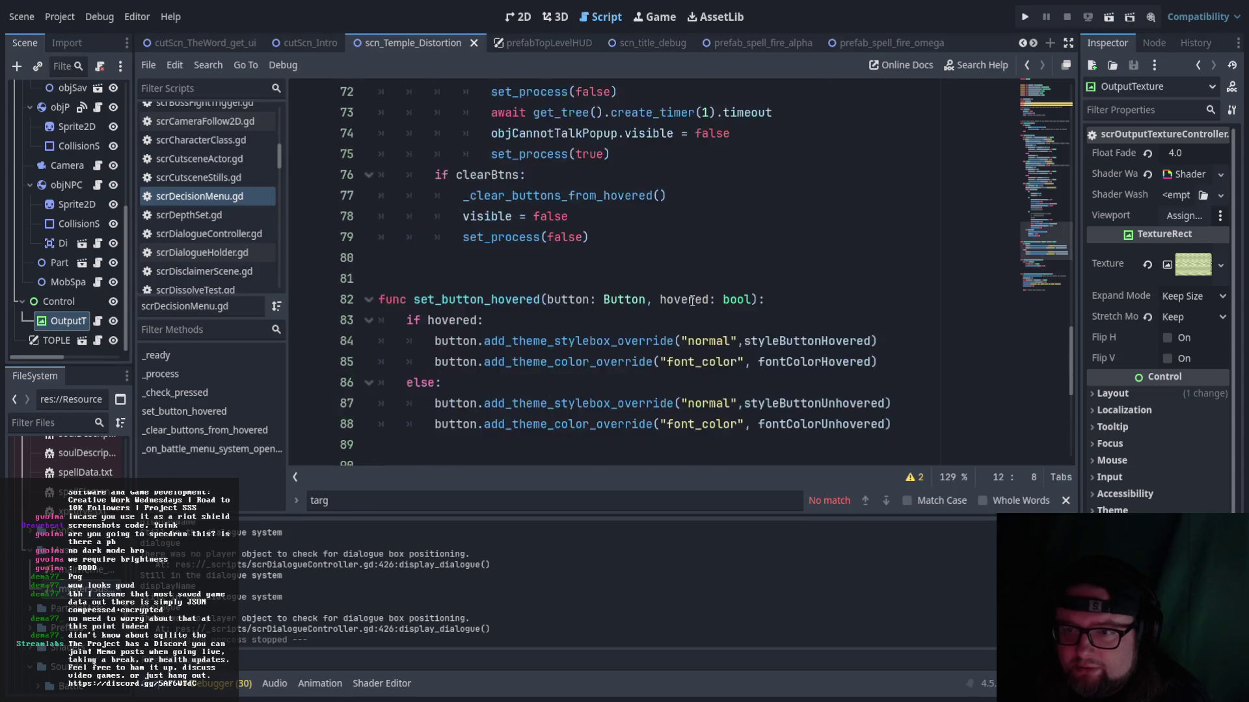
scroll(685, 306, "up", 1)
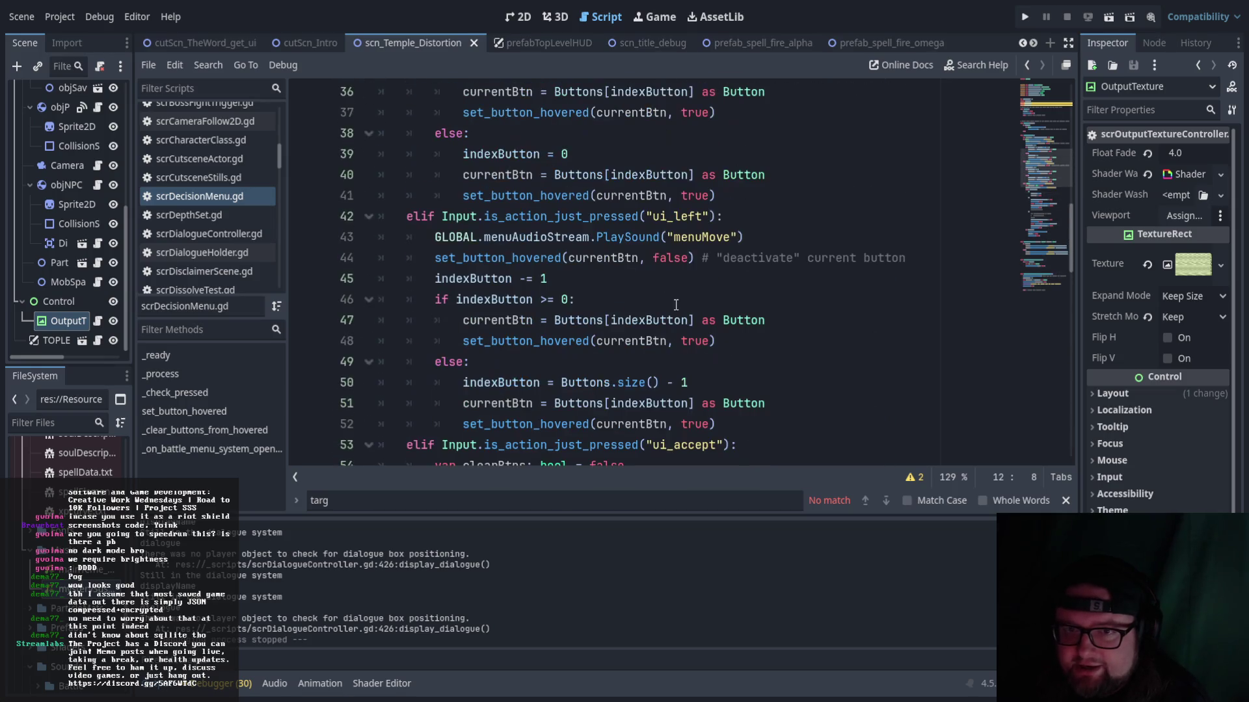
- Filter the Scripts list by chooseAct, clear the filter, and open scrActionMenu.gd
left_click(227, 87)
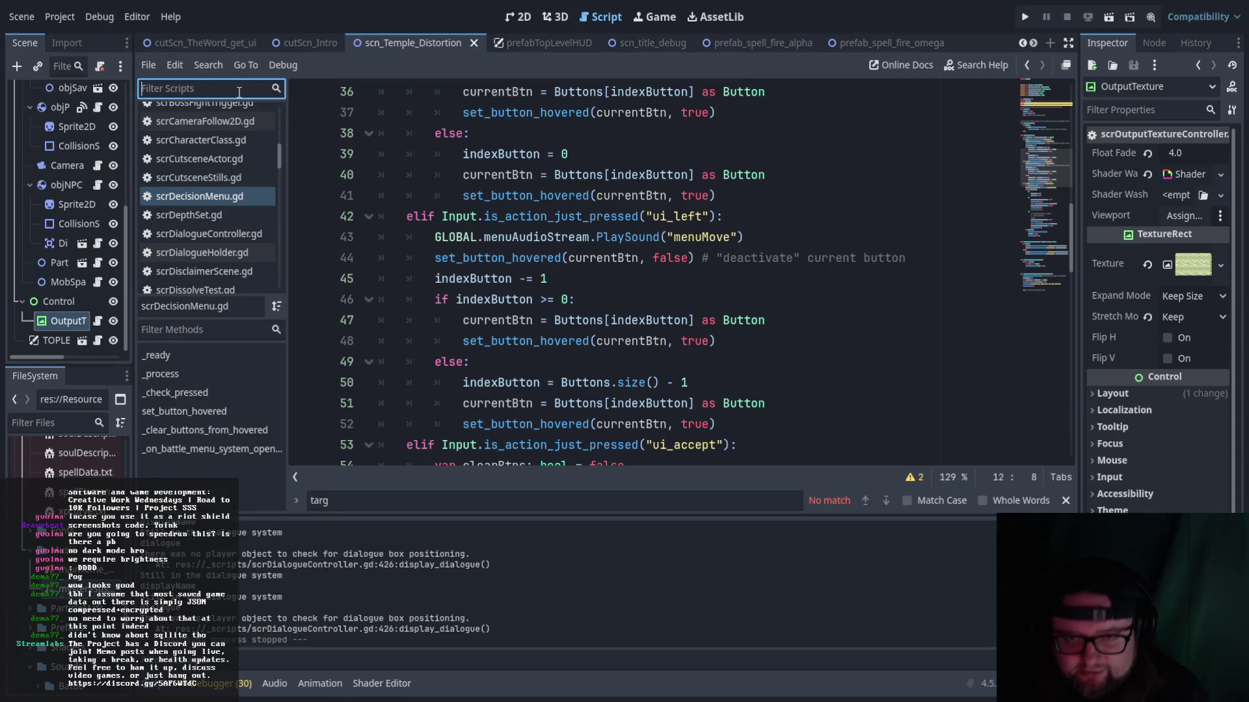
type("chooseAct")
left_click(280, 89)
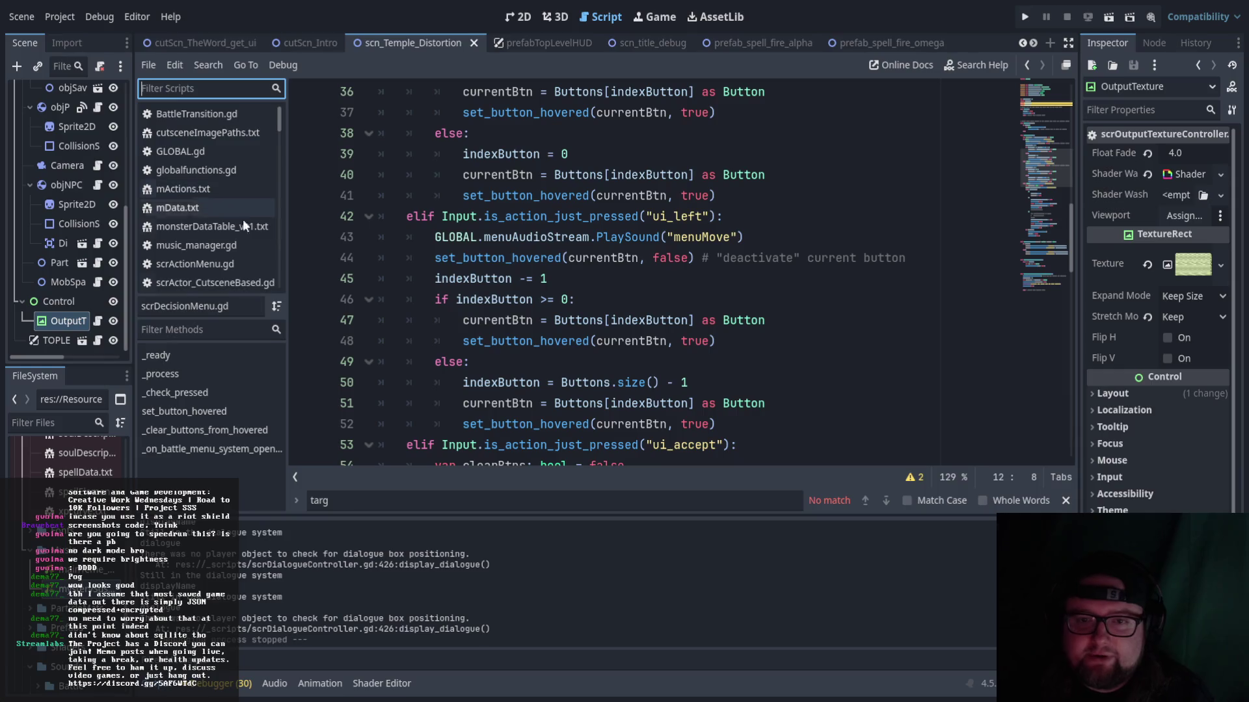
scroll(254, 224, "down", 1)
left_click(239, 240)
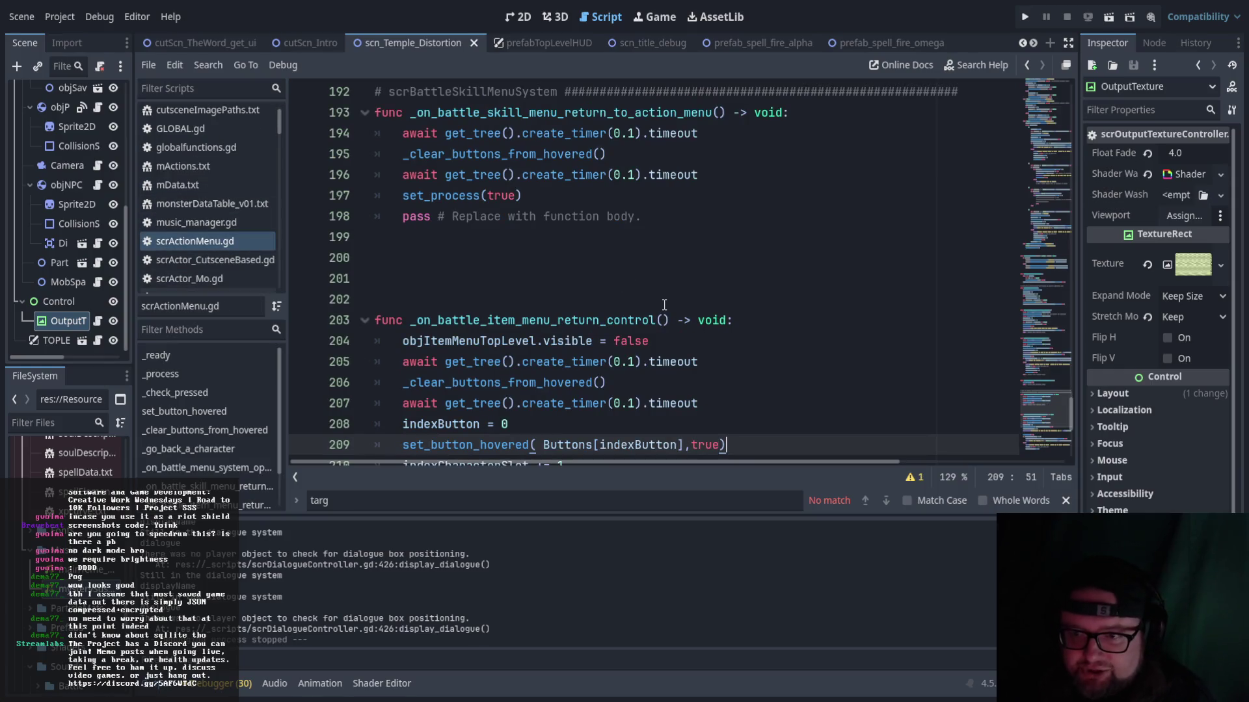
scroll(780, 344, "up", 6)
scroll(787, 345, "up", 20)
scroll(795, 346, "up", 20)
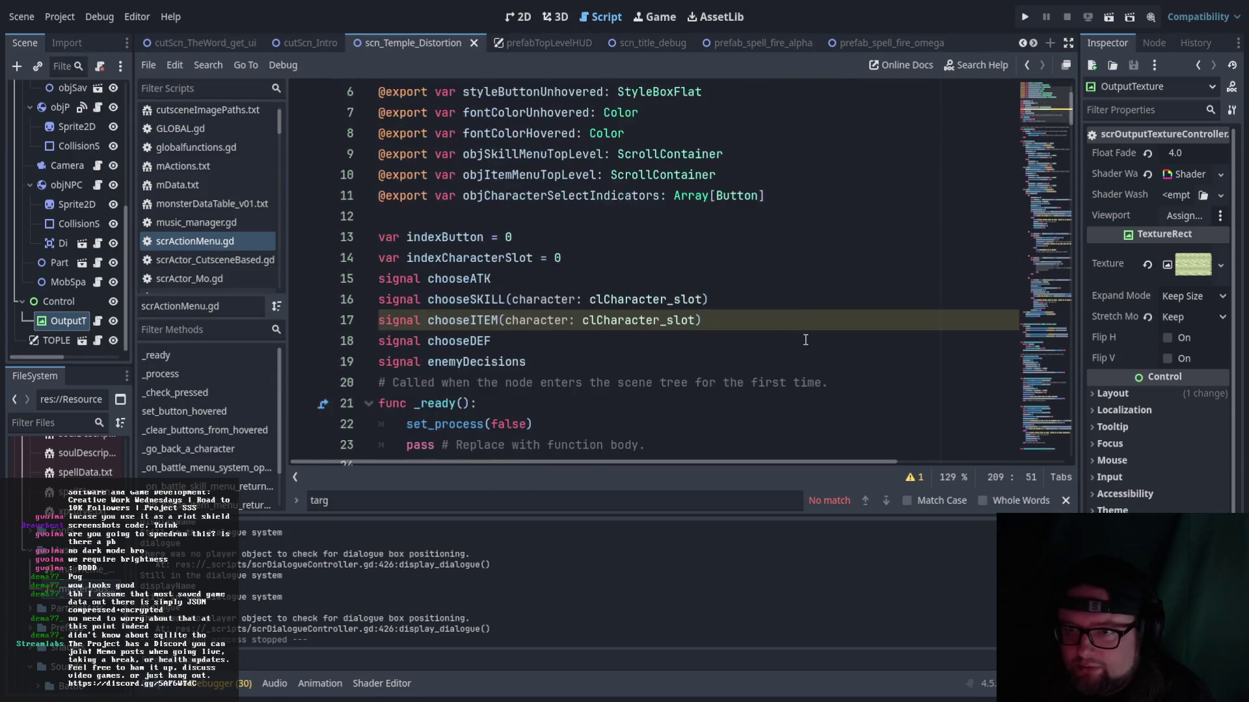
scroll(805, 340, "down", 1)
left_click(472, 280)
scroll(507, 290, "down", 8)
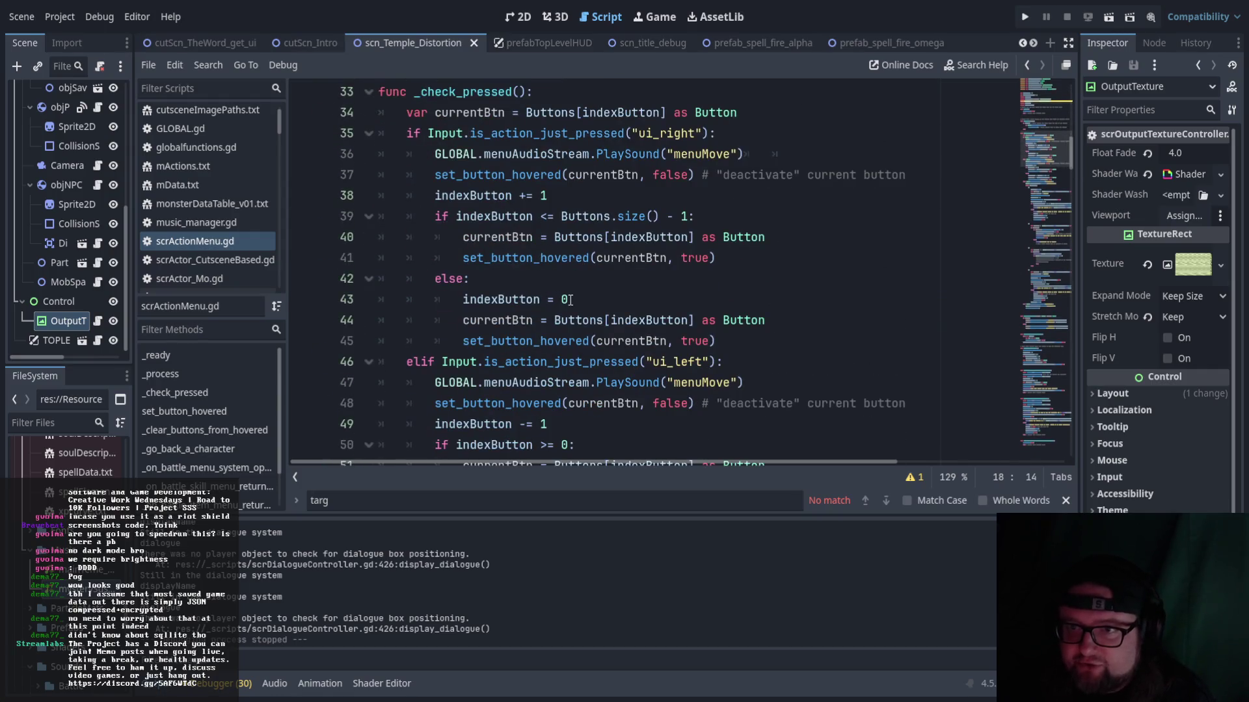
scroll(634, 314, "down", 1)
scroll(637, 315, "down", 13)
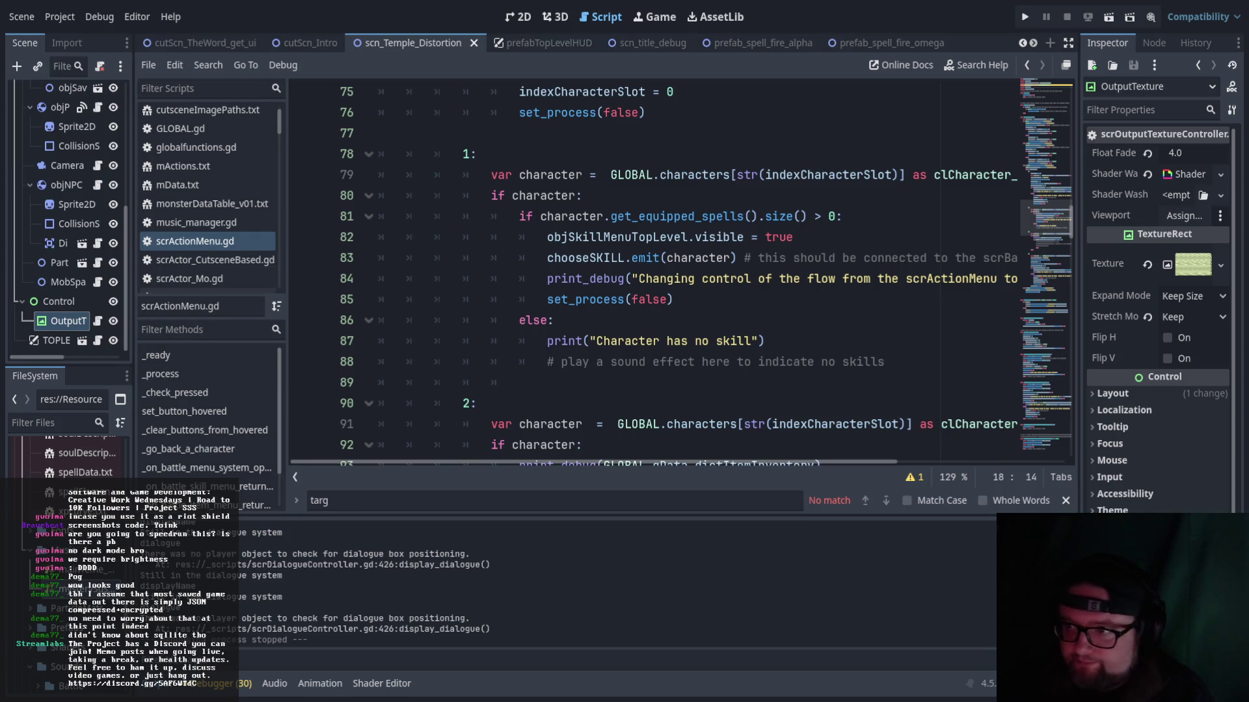
scroll(735, 363, "down", 3)
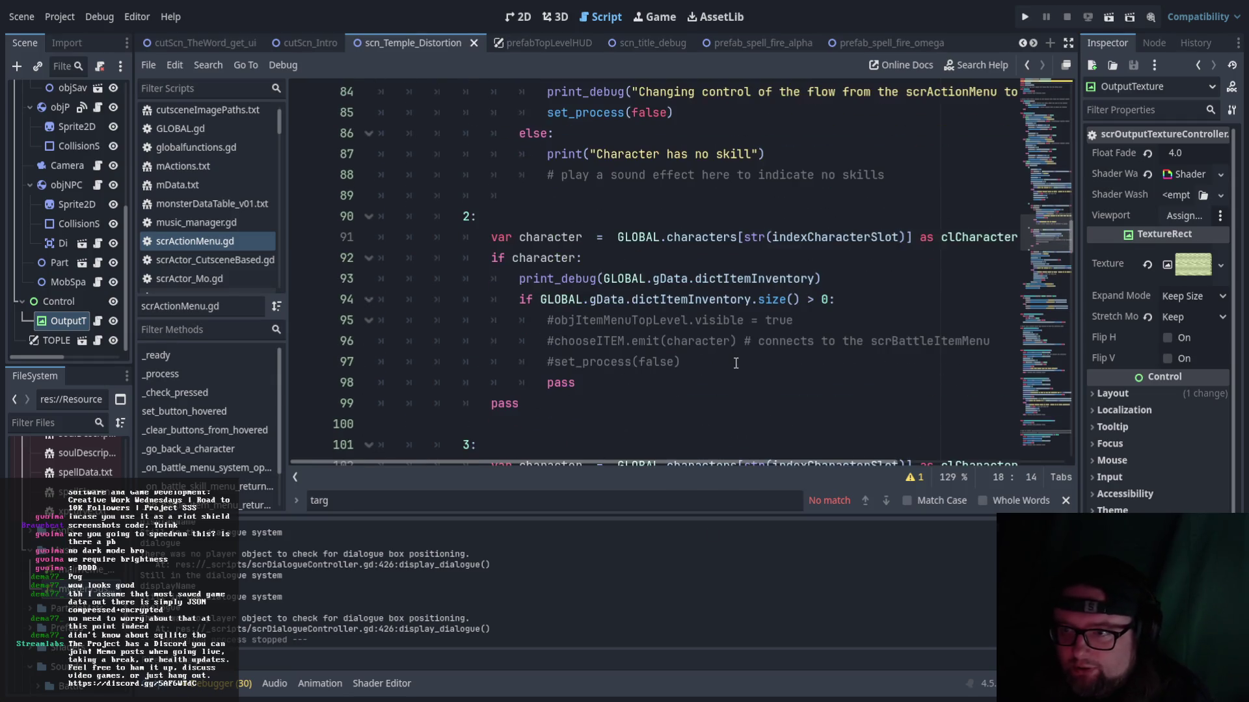
scroll(689, 463, "right", 1)
scroll(707, 377, "down", 4)
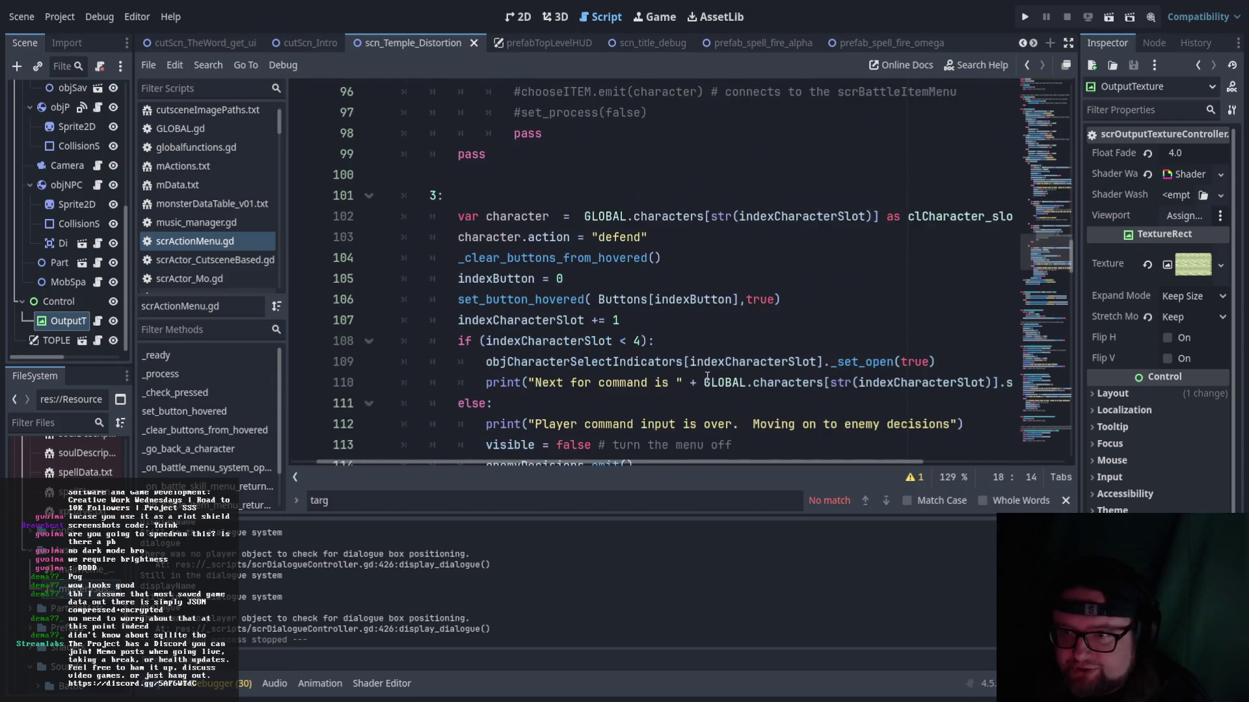
scroll(706, 377, "up", 15)
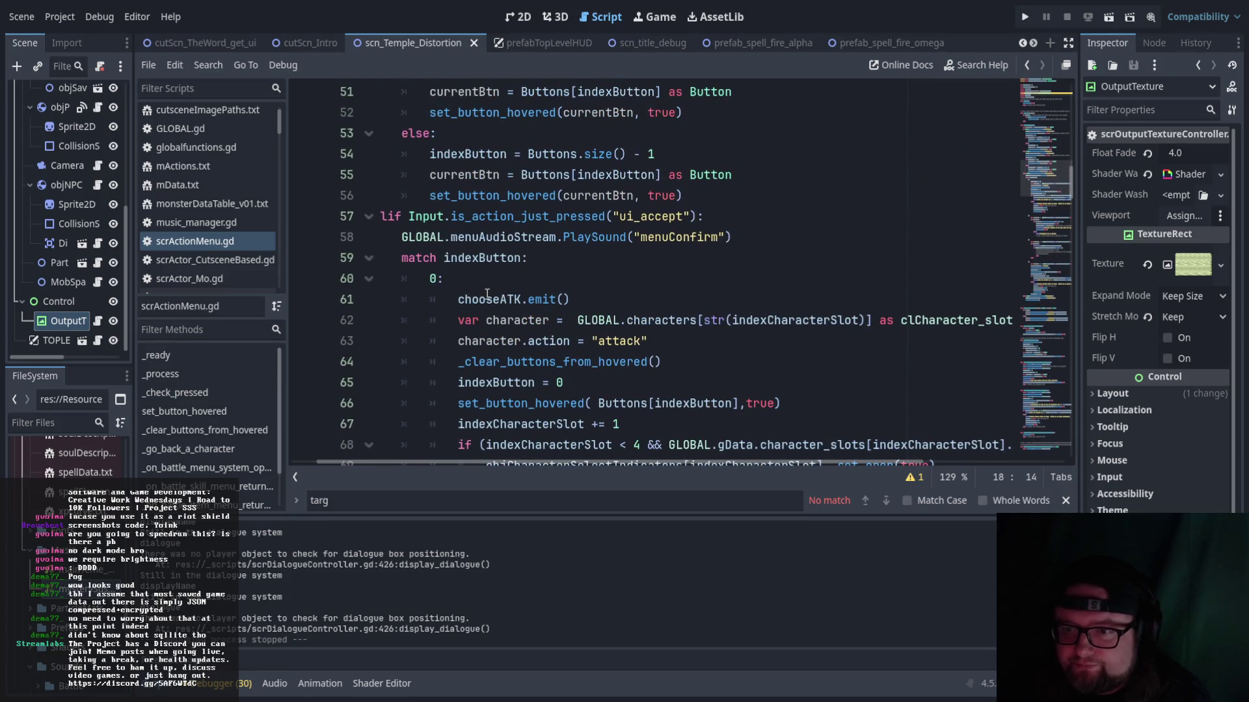
scroll(490, 303, "down", 6)
scroll(489, 296, "down", 8)
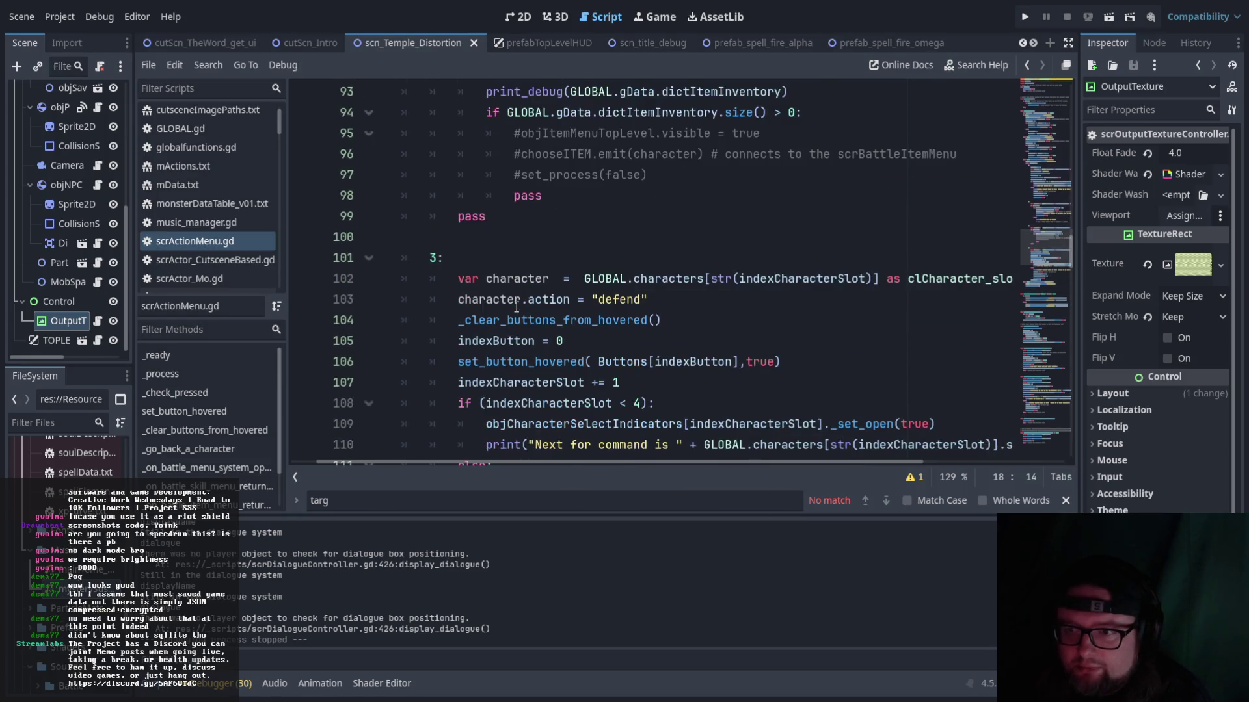
scroll(517, 305, "down", 1)
left_click(507, 190)
- Label line 101's case 3 branch with the comment #choosing defend
type("#choosing defend")
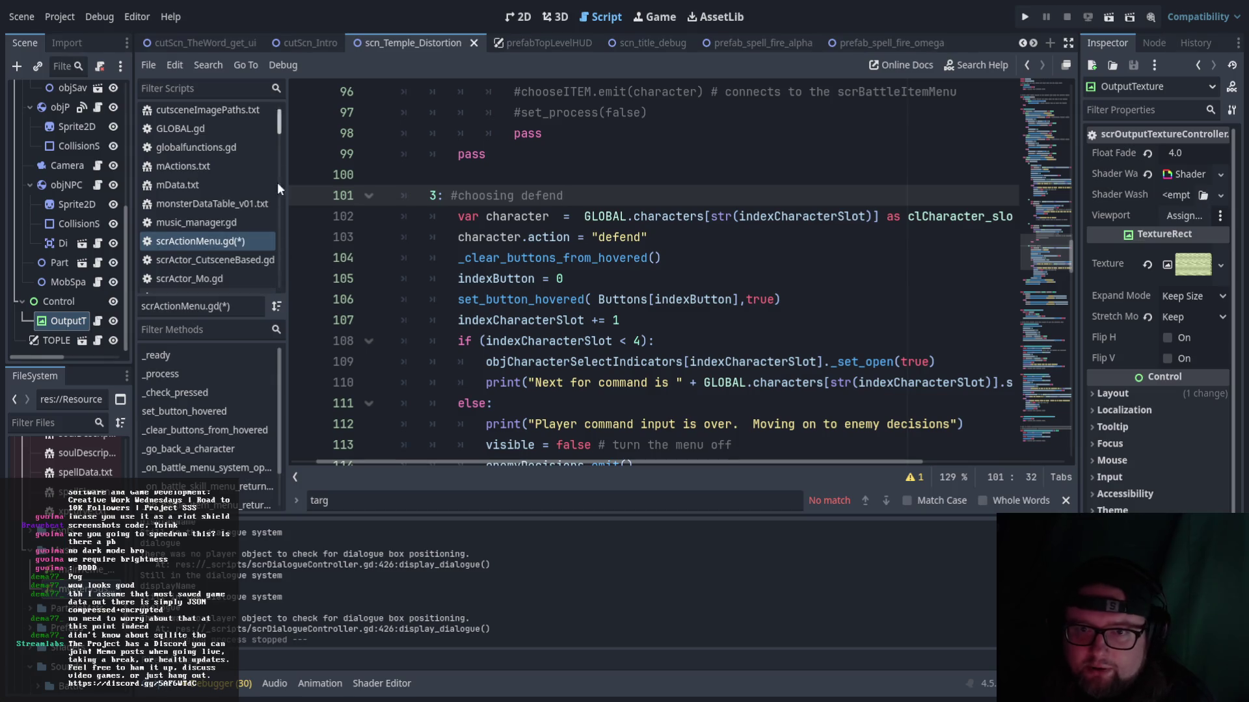
left_click_drag(1064, 253, 1058, 459)
left_click_drag(721, 462, 696, 462)
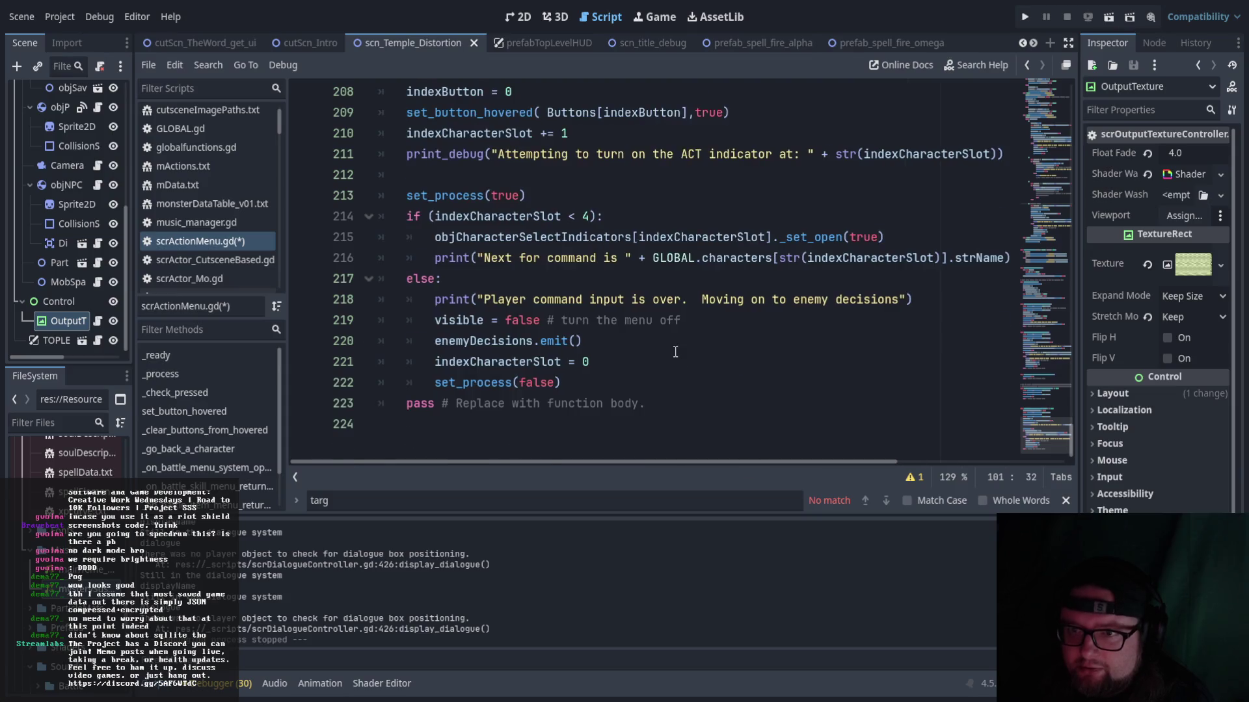
- Scroll up and down through scrActionMenu.gd to review the surrounding handlers
scroll(673, 352, "up", 4)
scroll(504, 246, "up", 5)
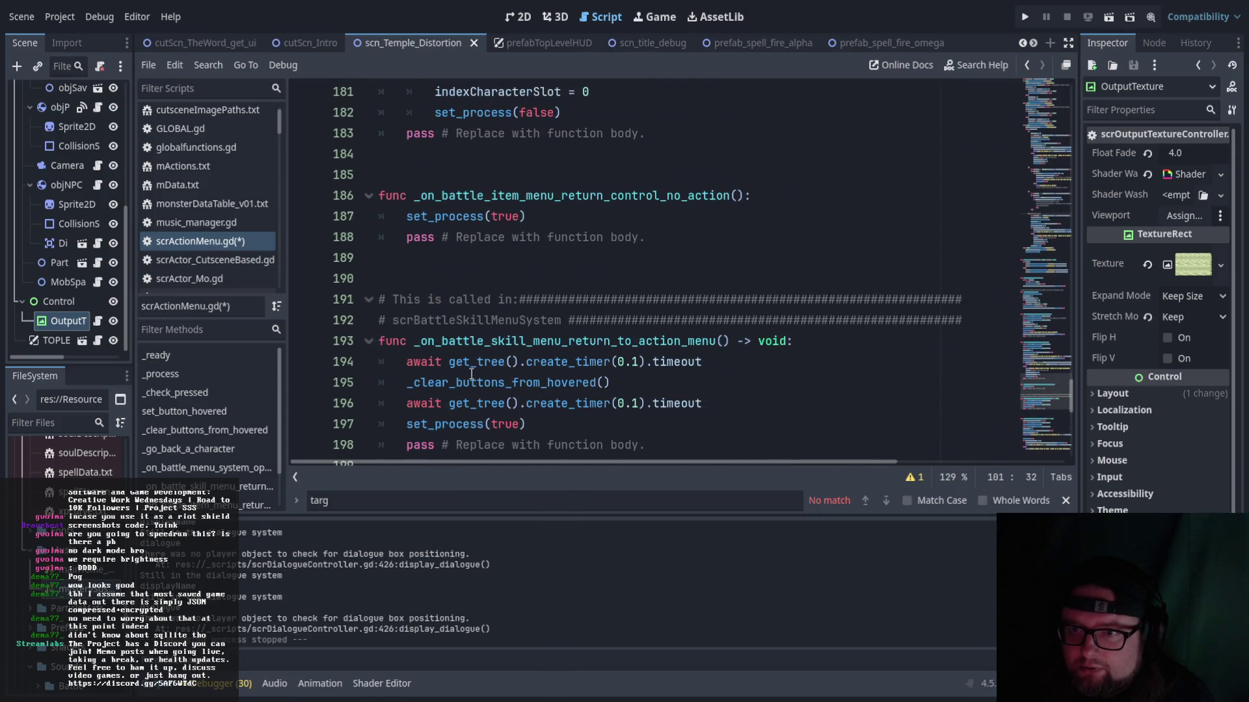
scroll(605, 351, "up", 7)
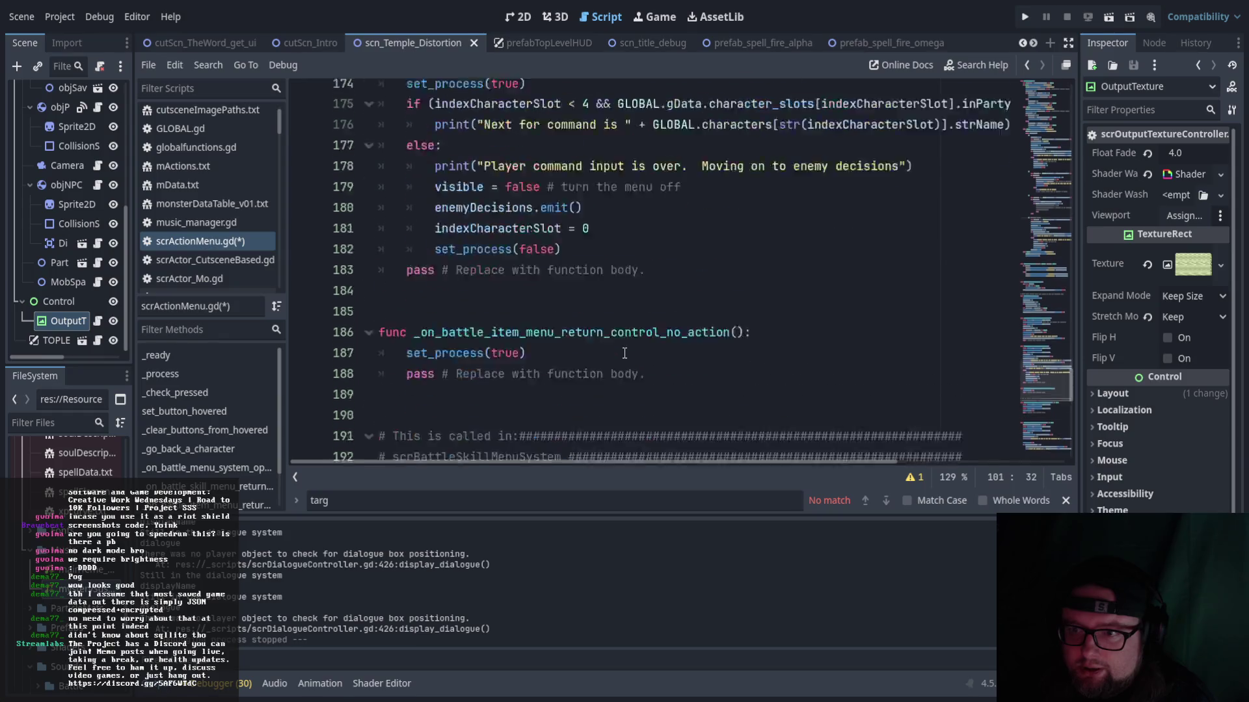
scroll(579, 345, "up", 4)
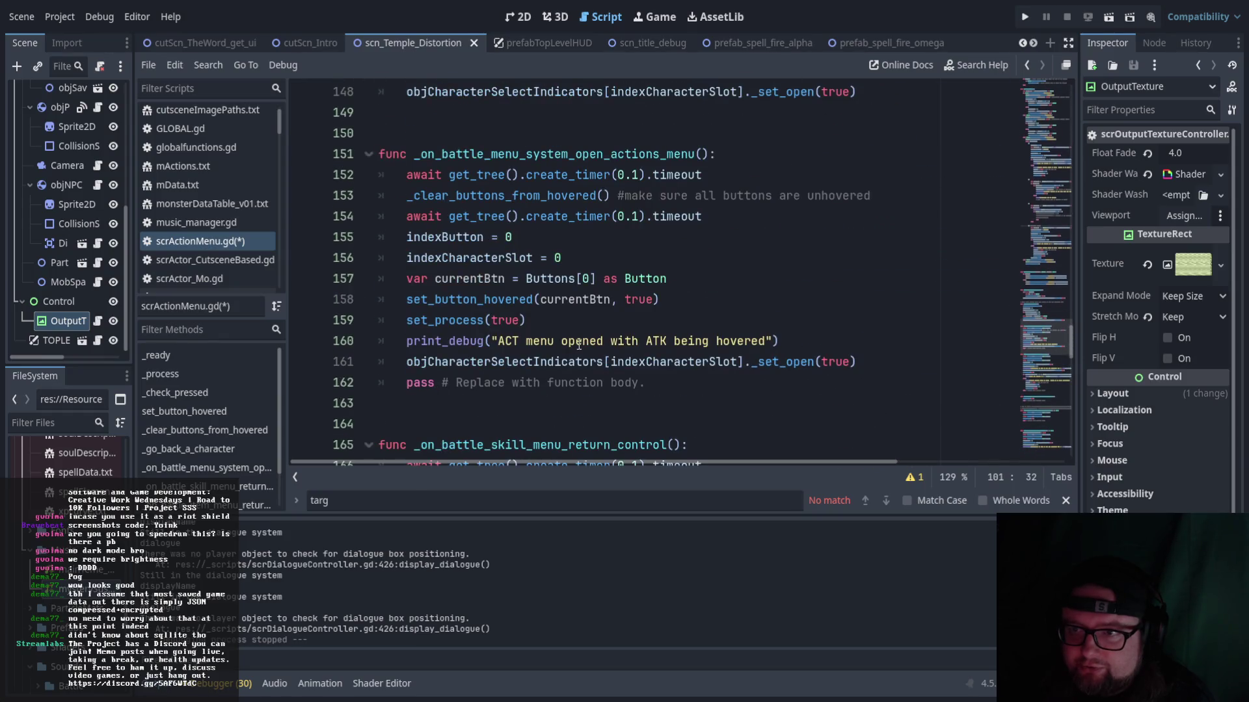
scroll(579, 345, "up", 4)
scroll(579, 345, "down", 1)
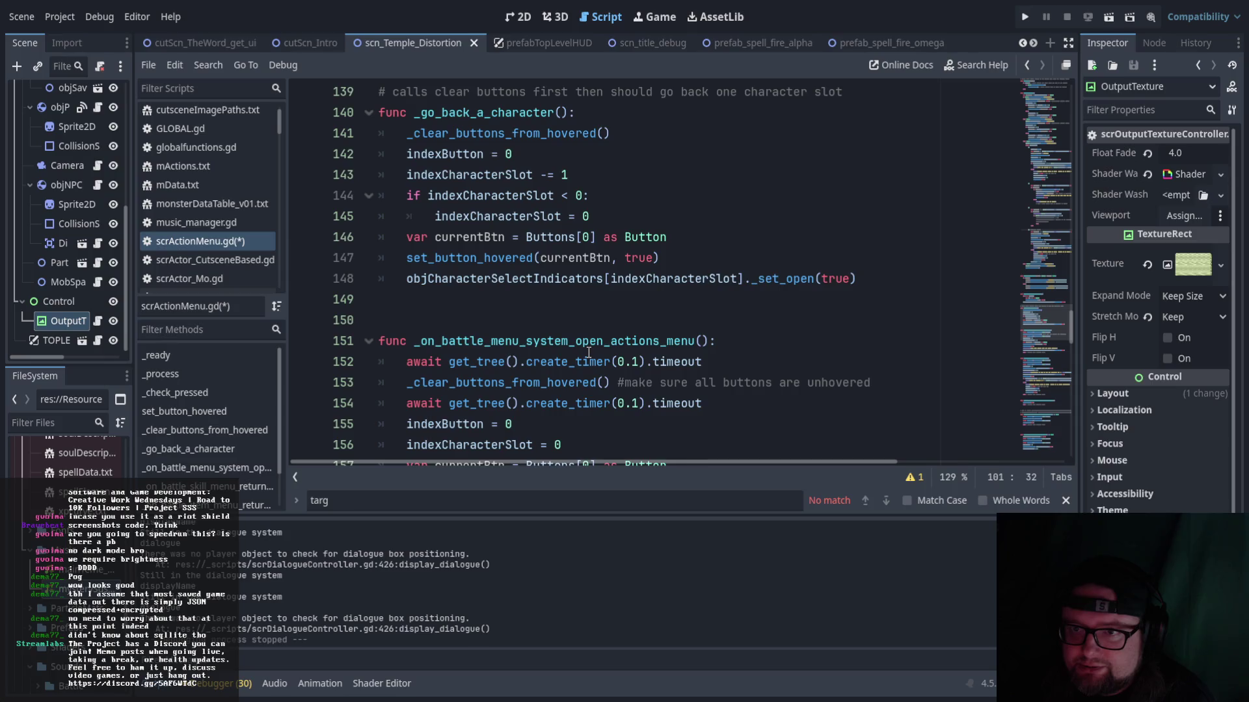
scroll(604, 355, "up", 4)
scroll(628, 362, "up", 3)
scroll(664, 357, "down", 5)
scroll(774, 360, "up", 15)
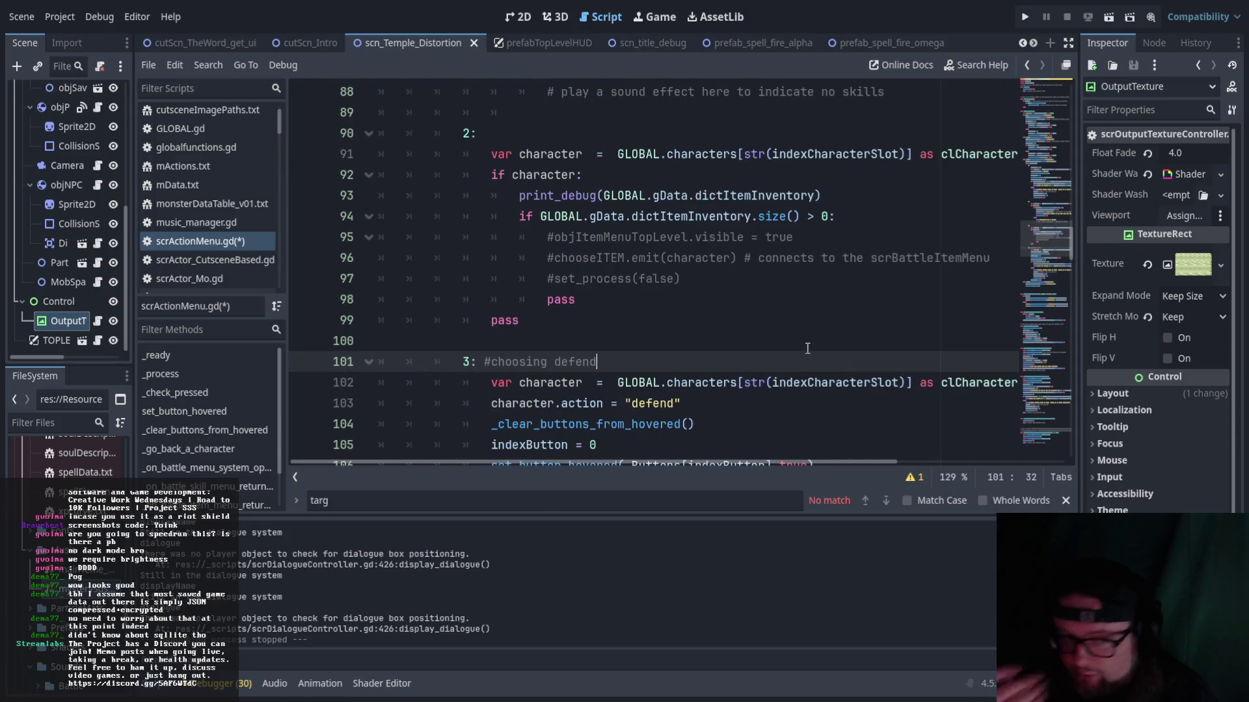
scroll(806, 328, "down", 3)
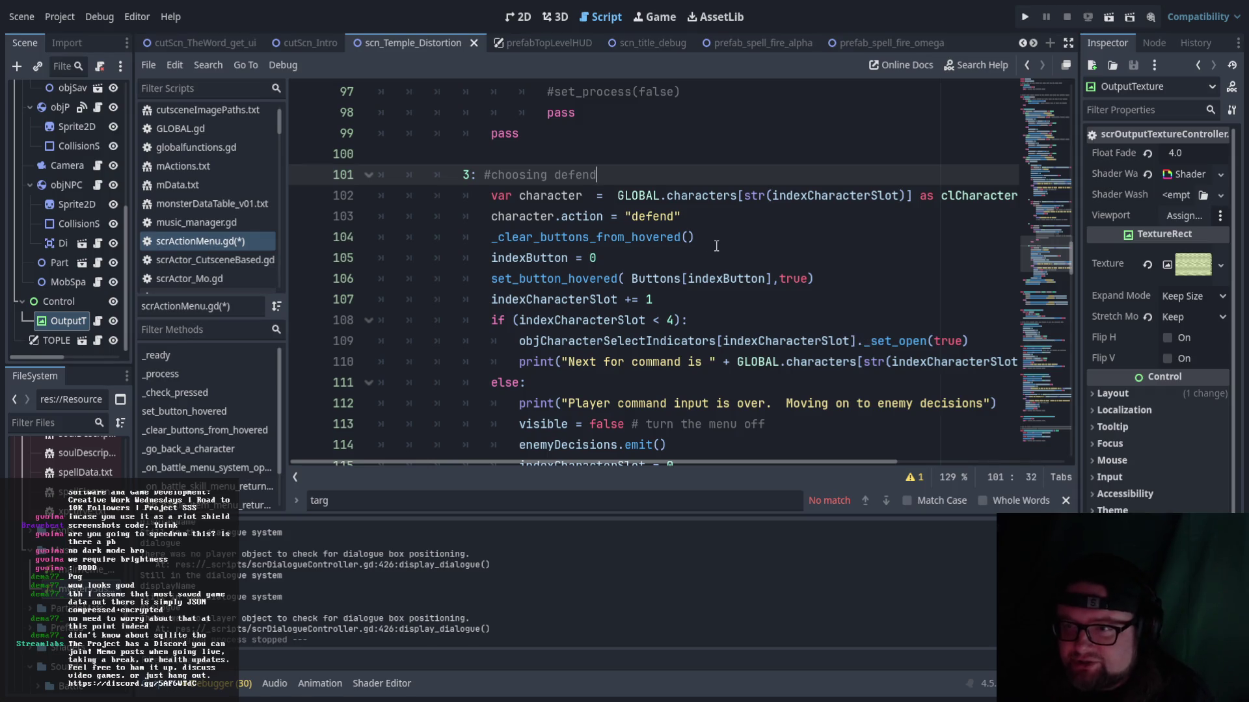
scroll(679, 280, "down", 1)
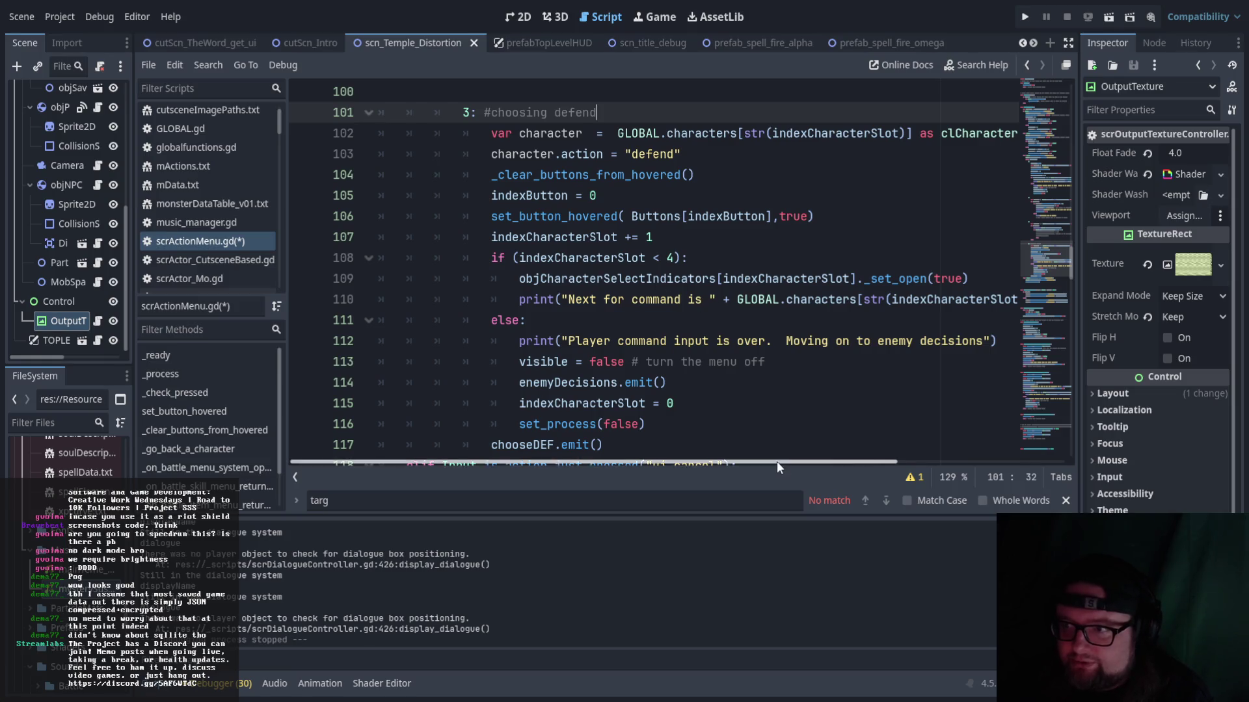
scroll(774, 423, "up", 12)
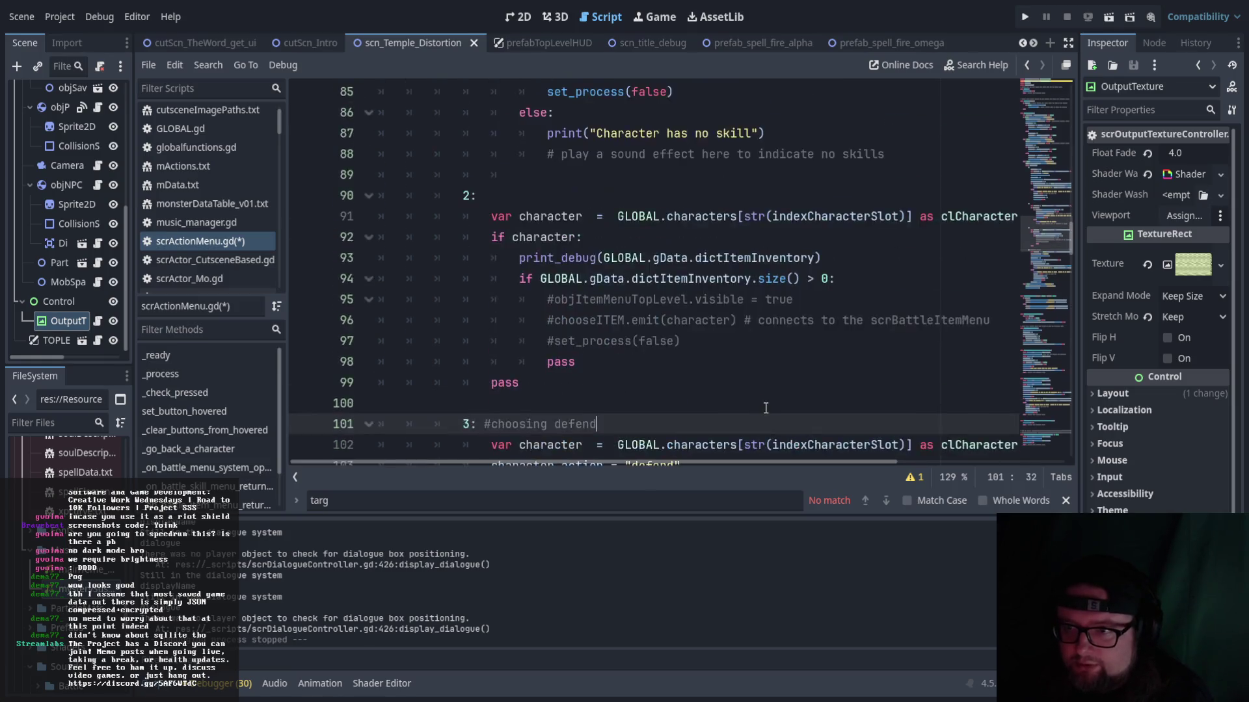
scroll(770, 409, "up", 1)
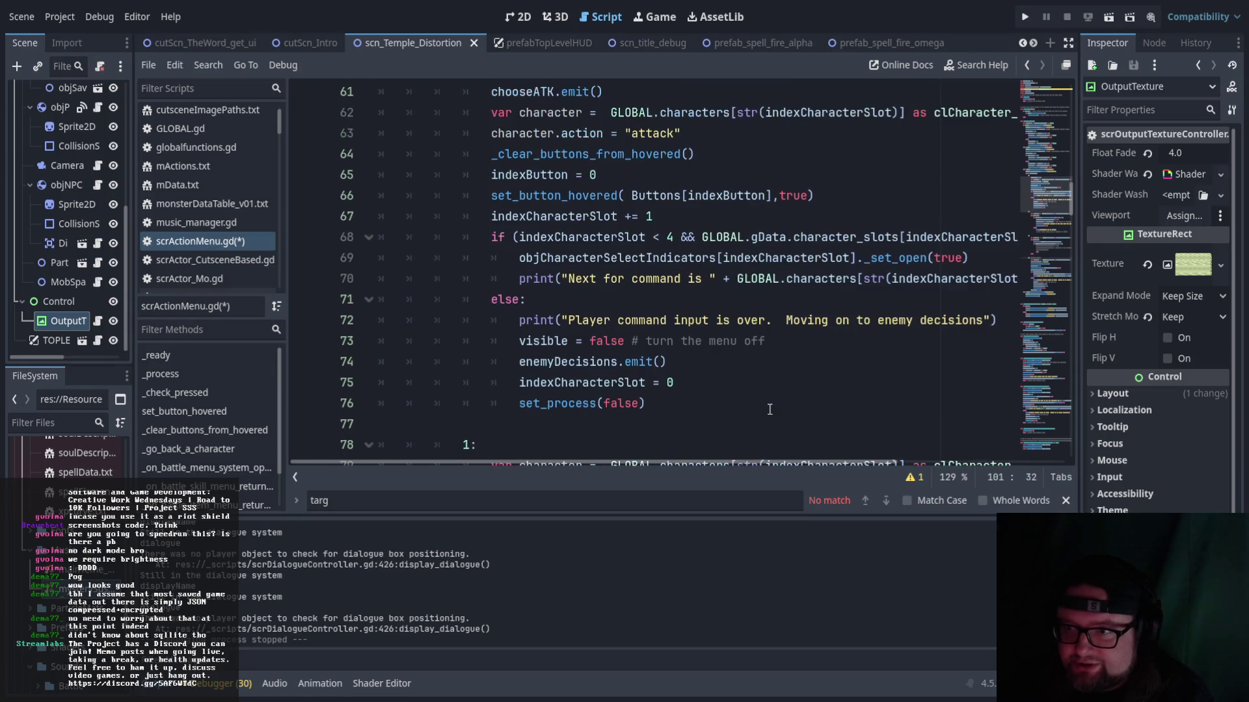
- Select the && ...inParty == true check in the attack branch on line 68
mouse_move(751, 462)
left_mouse_down()
mouse_move(861, 466)
mouse_move(834, 466)
left_mouse_up()
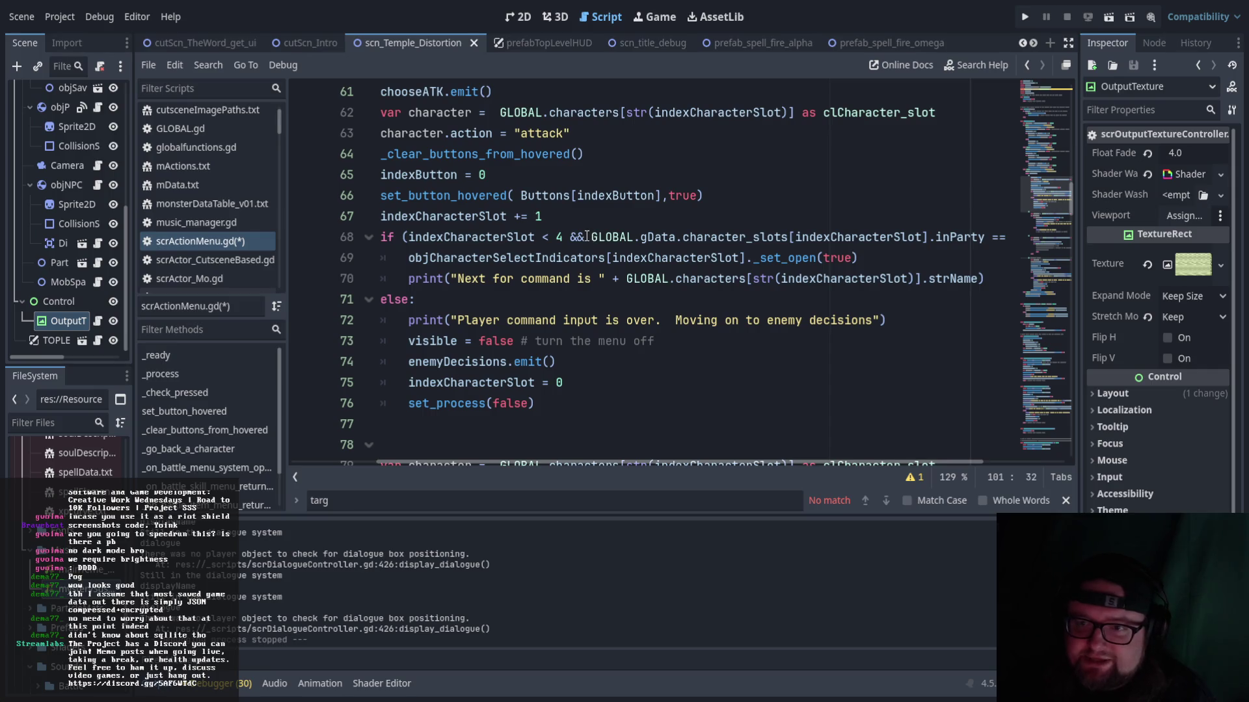
mouse_move(573, 237)
left_mouse_down()
mouse_move(855, 259)
mouse_move(1034, 245)
mouse_move(986, 238)
left_mouse_up()
key("ctrl+c")
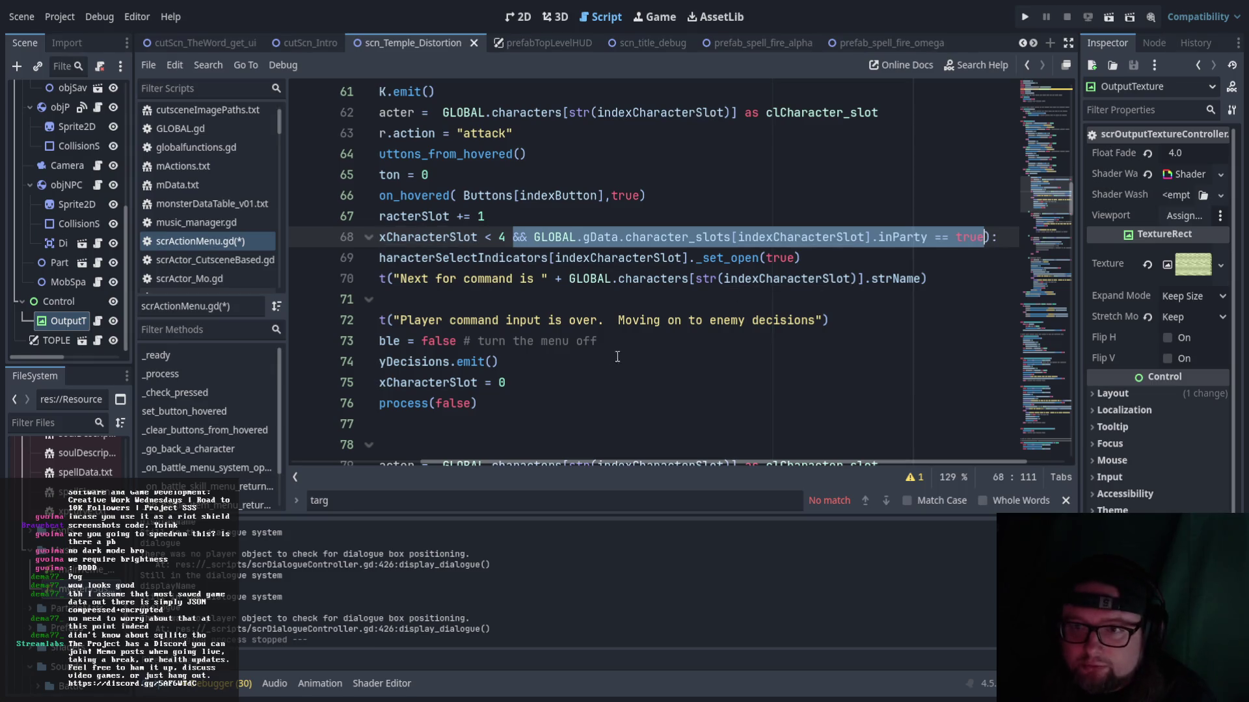
scroll(544, 460, "down", 6)
left_click_drag(540, 463, 458, 459)
scroll(662, 333, "down", 6)
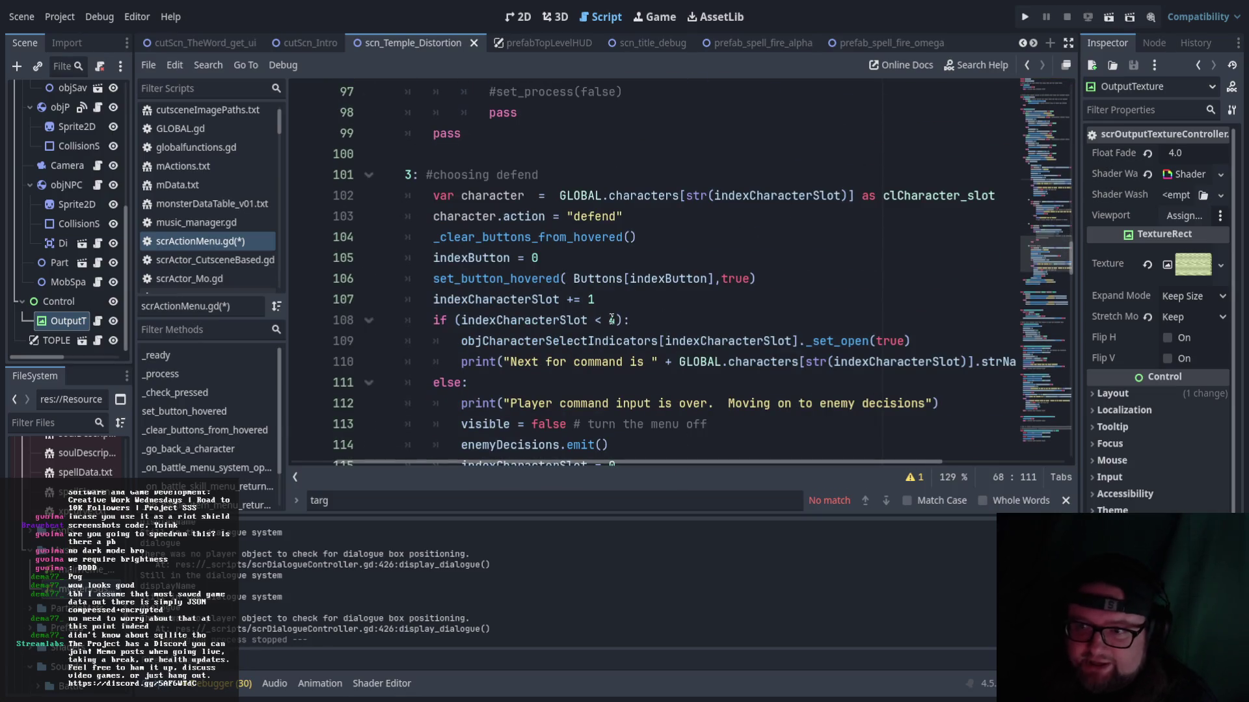
- Paste the inParty check into line 108's defend condition and save the script
left_click(614, 320)
key("ctrl+v")
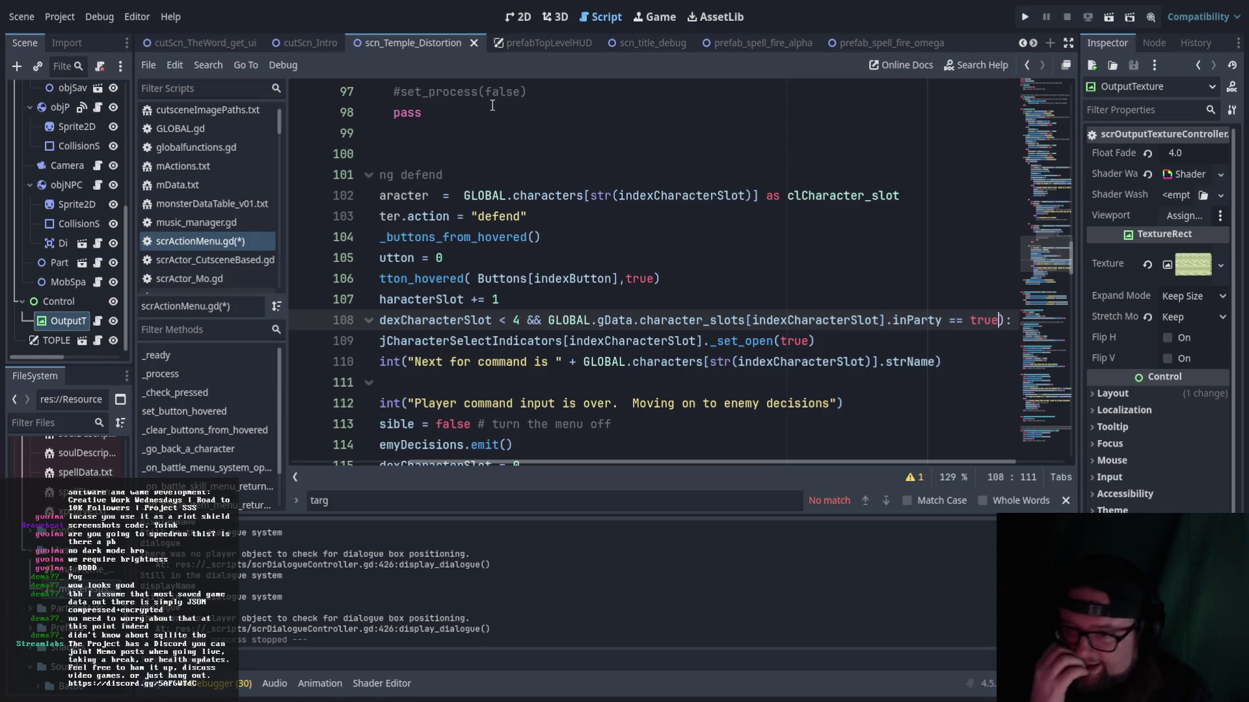
left_click_drag(483, 465, 361, 466)
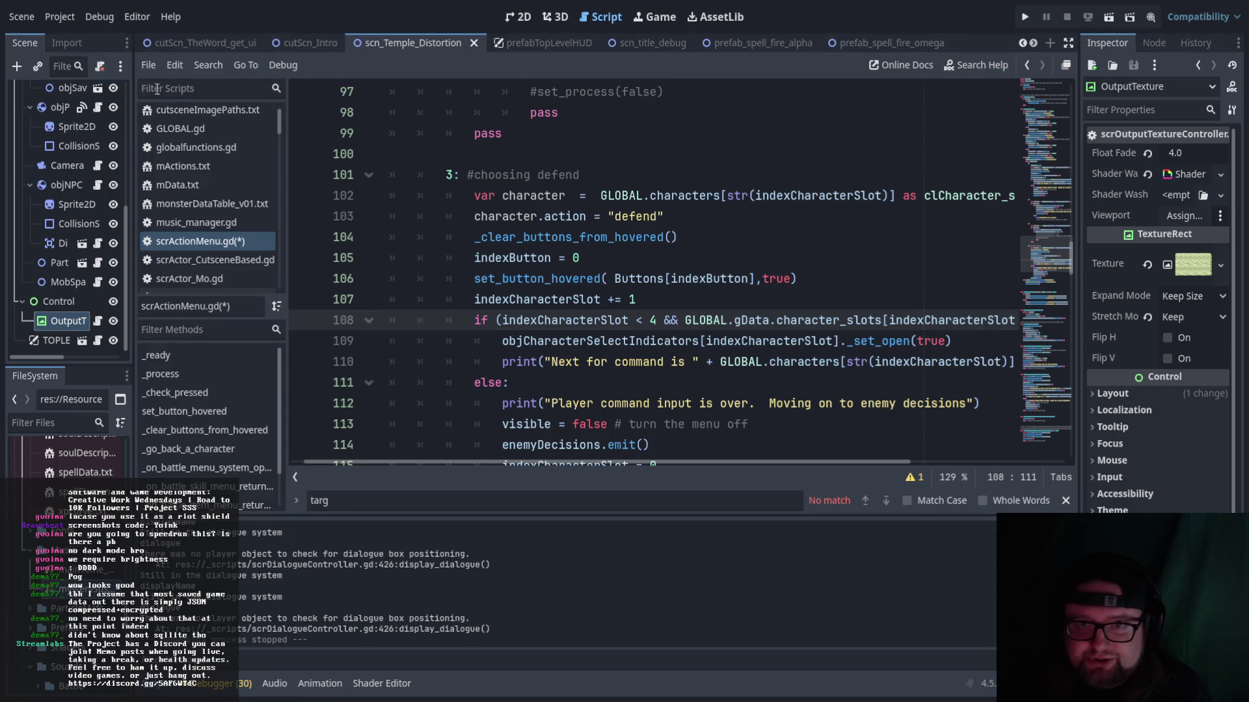
key("ctrl+s")
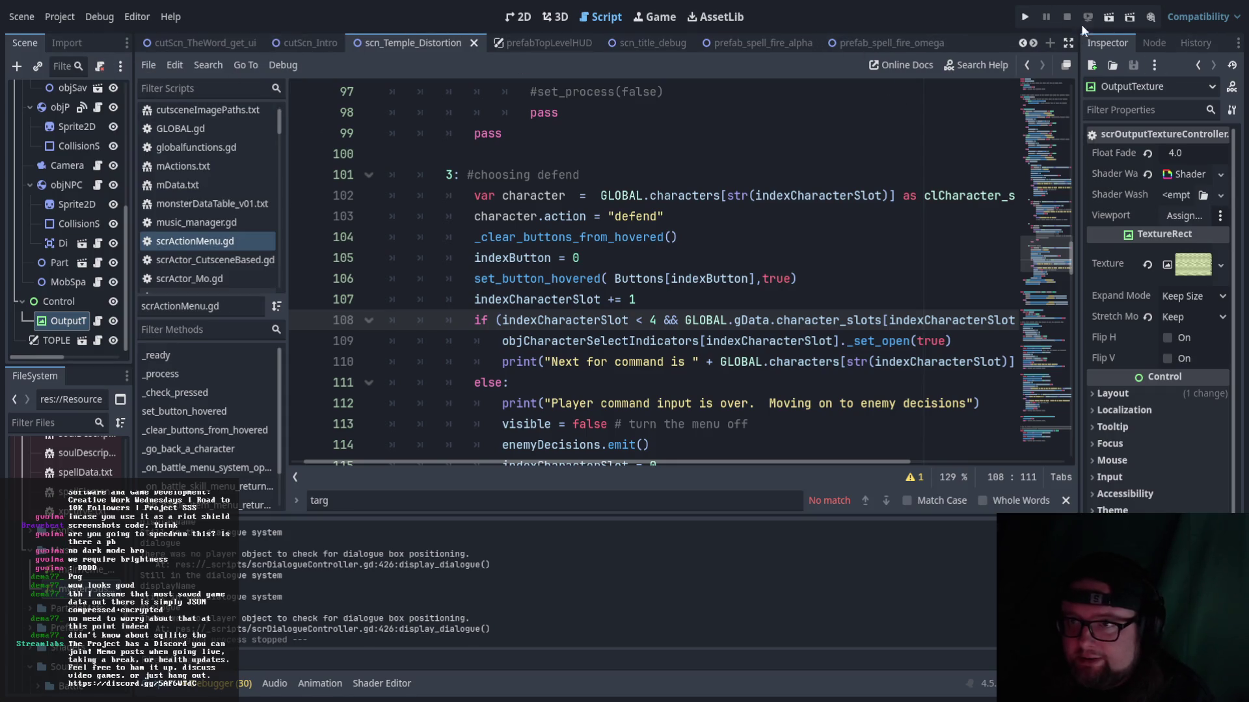
left_click(1110, 22)
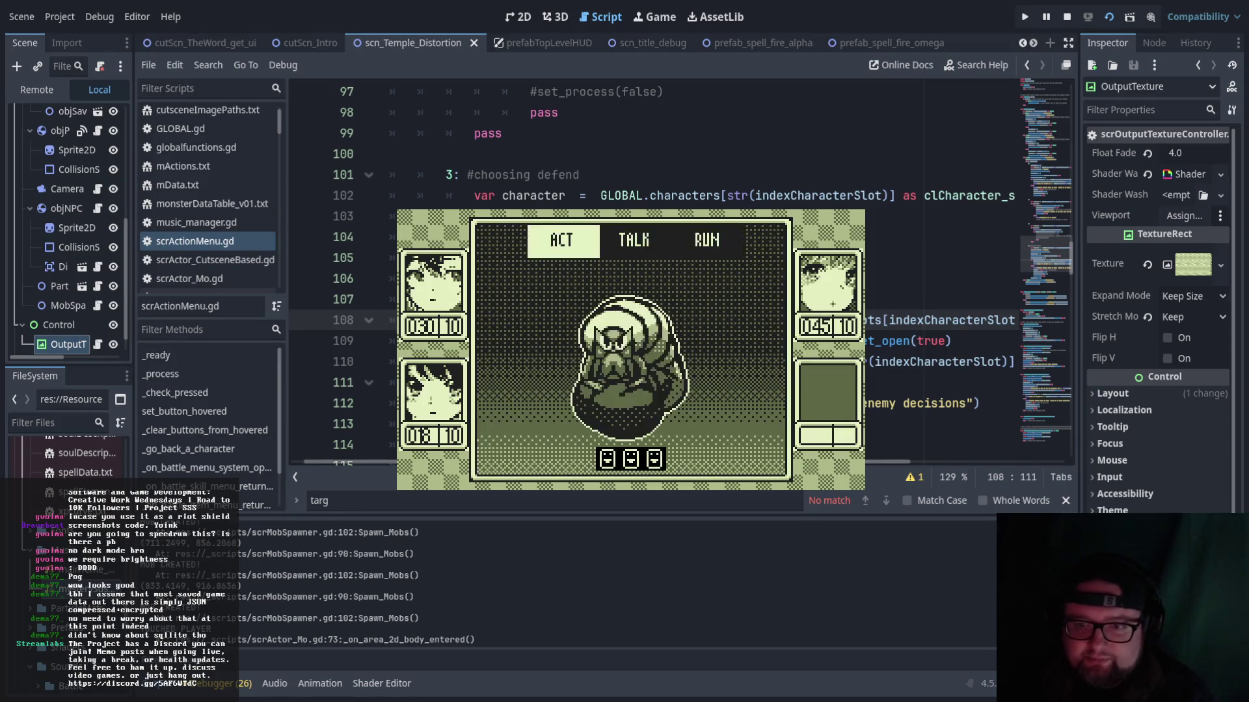
key("Right")
key("Right")
key("Right")
key("Return")
key("Right")
key("Right")
key("Right")
key("Return")
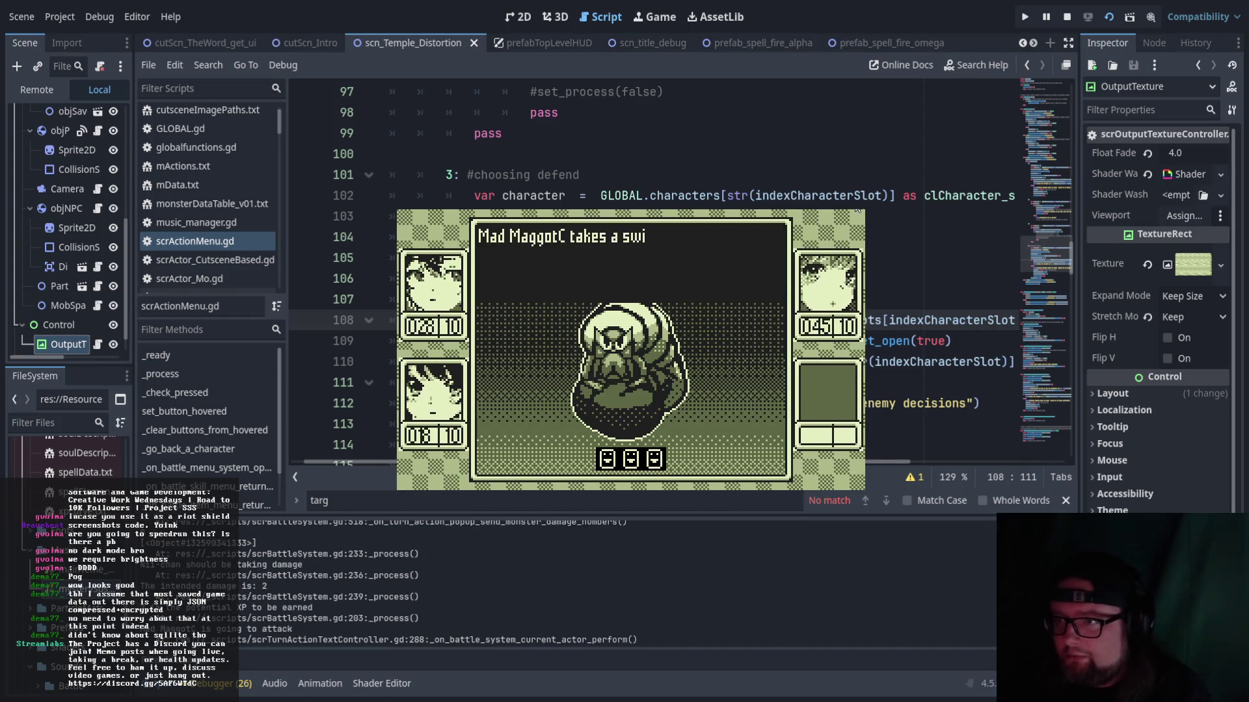
key("F8")
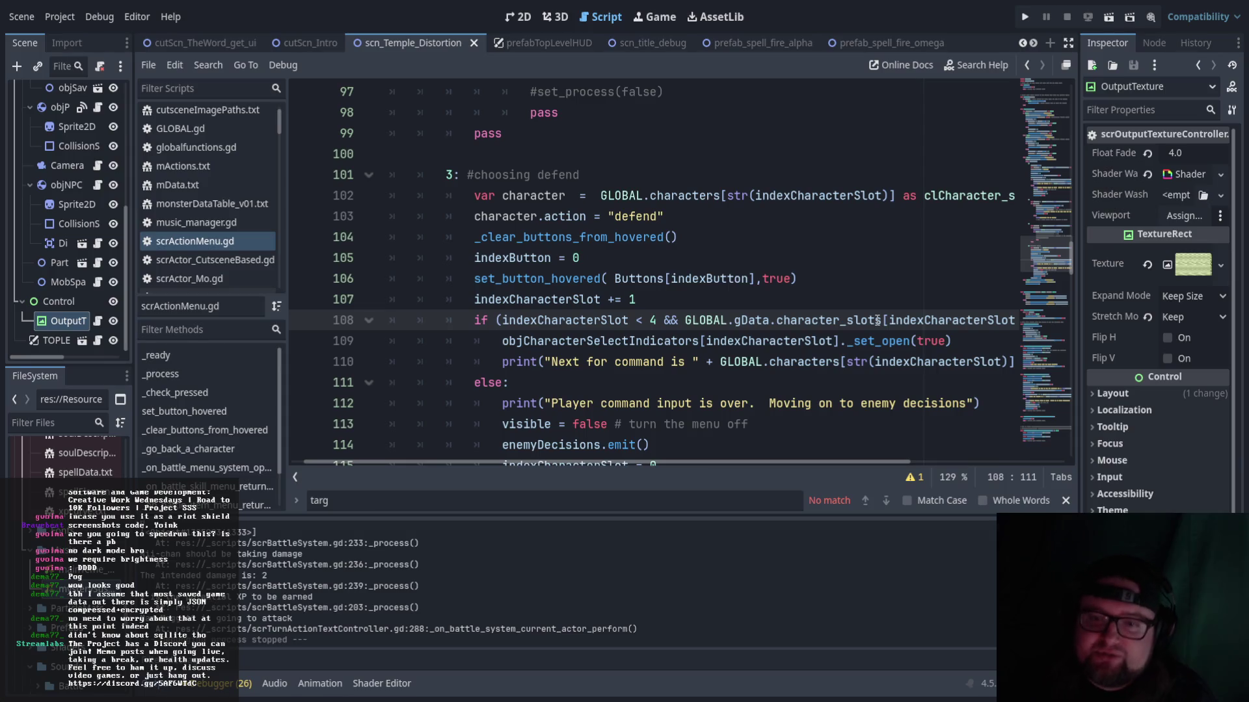
scroll(839, 329, "up", 20)
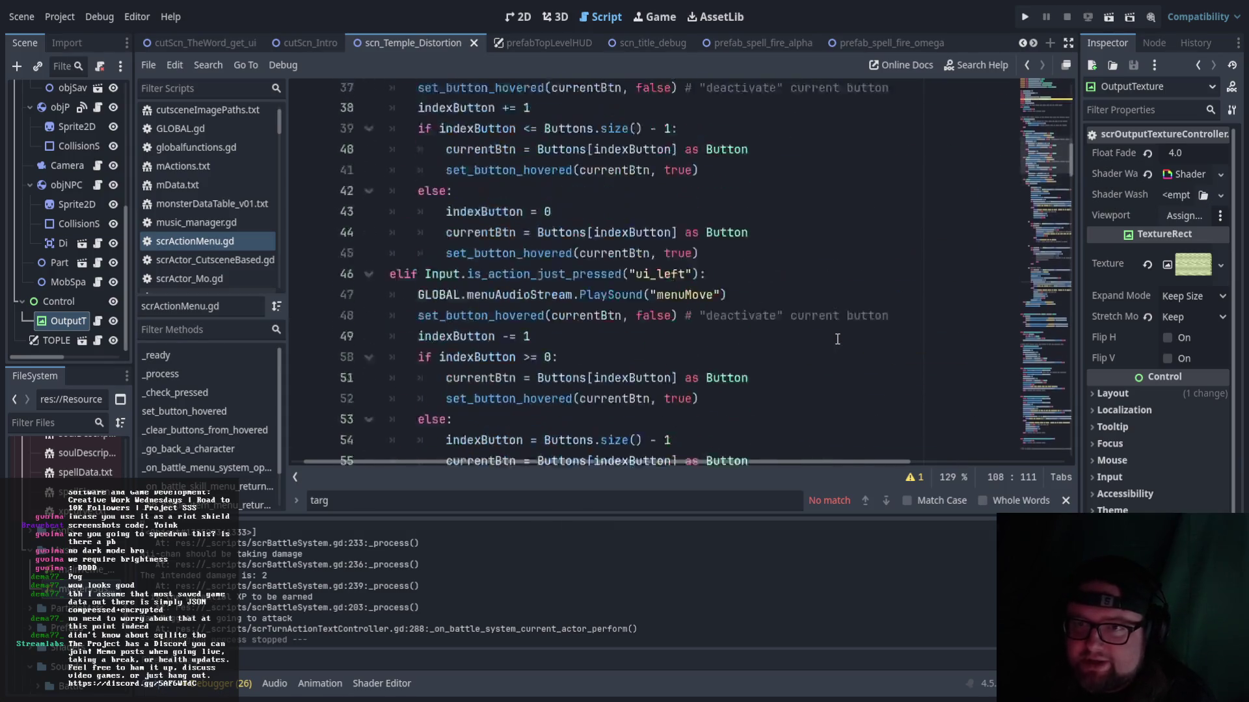
scroll(835, 339, "down", 20)
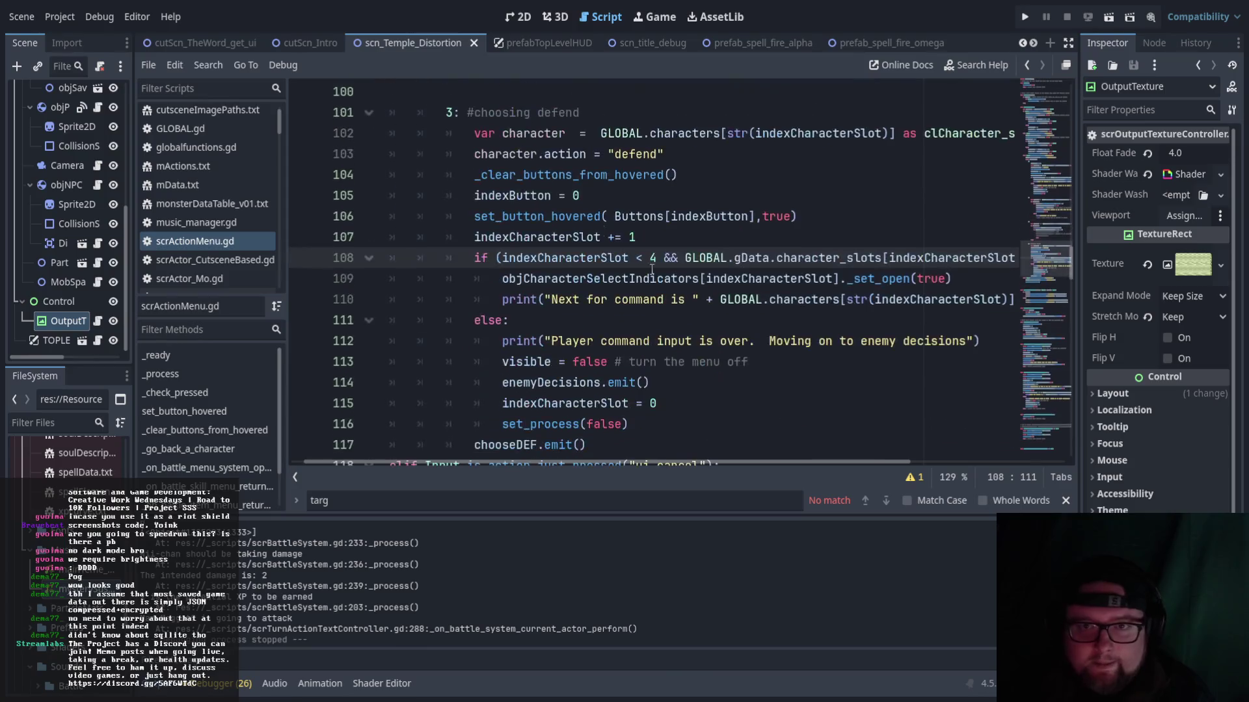
scroll(71, 260, "up", 2)
scroll(65, 455, "up", 5)
scroll(100, 568, "down", 10)
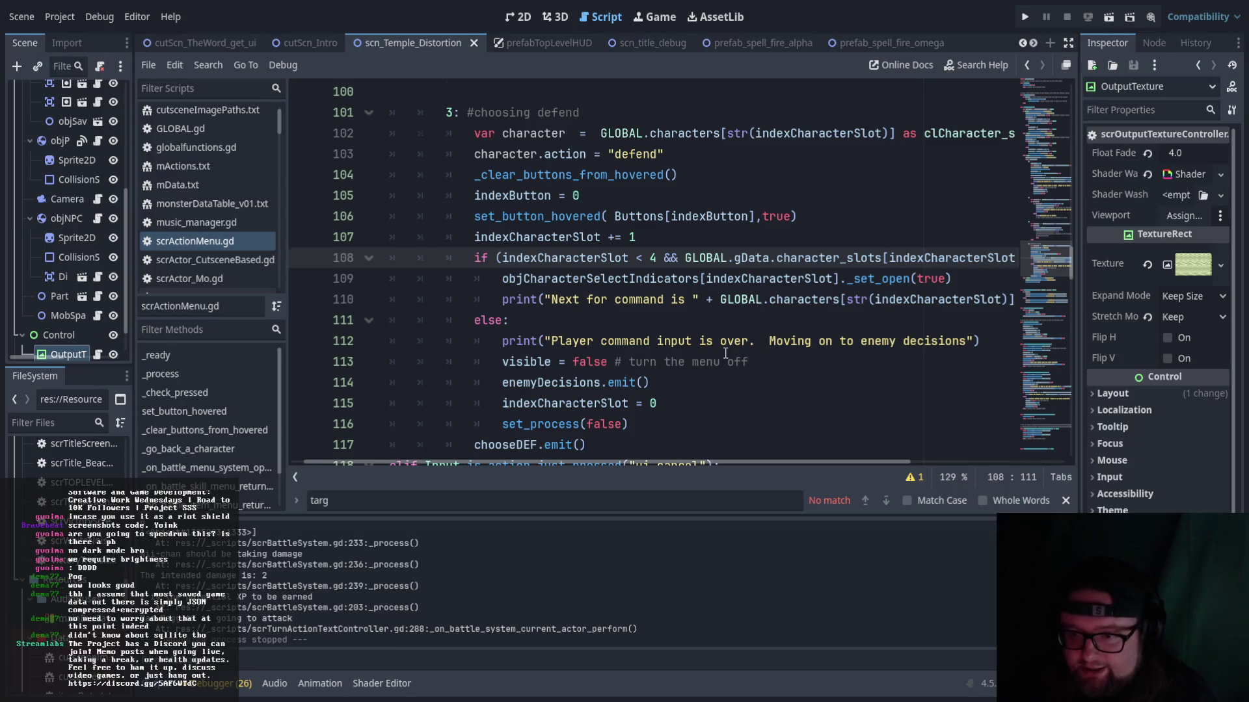
scroll(727, 354, "up", 8)
scroll(729, 351, "up", 20)
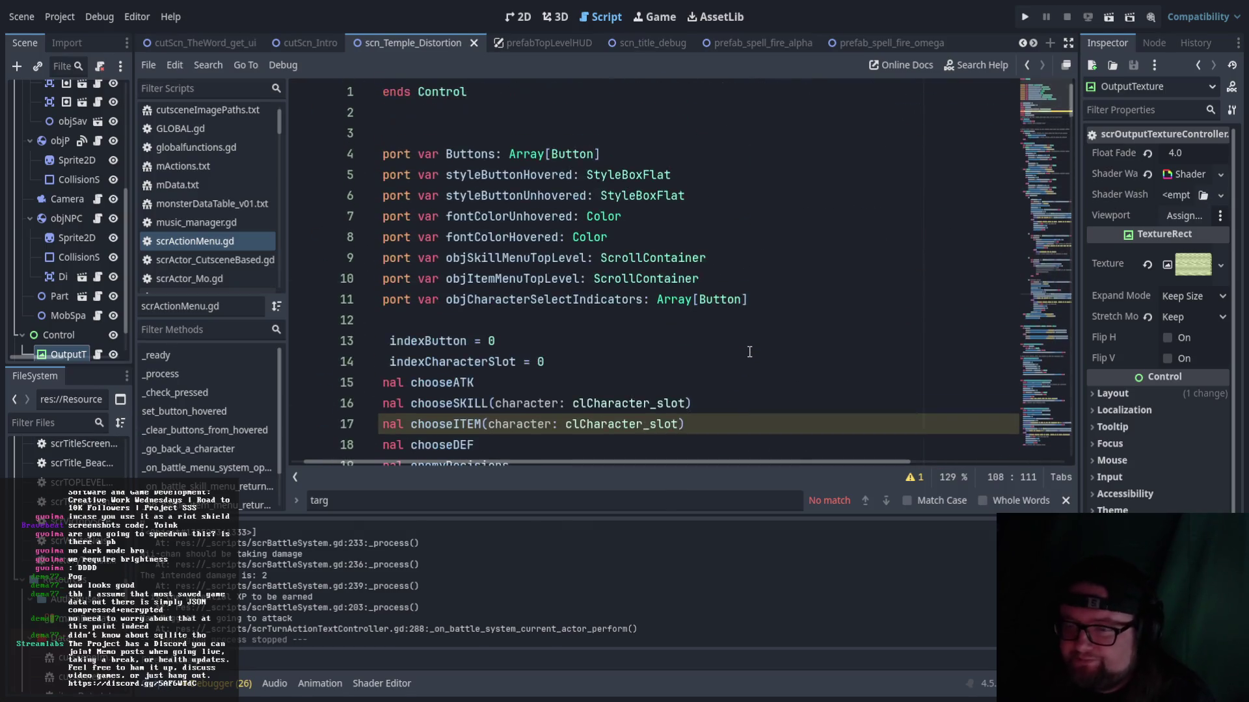
scroll(681, 408, "down", 6)
left_click_drag(595, 463, 578, 463)
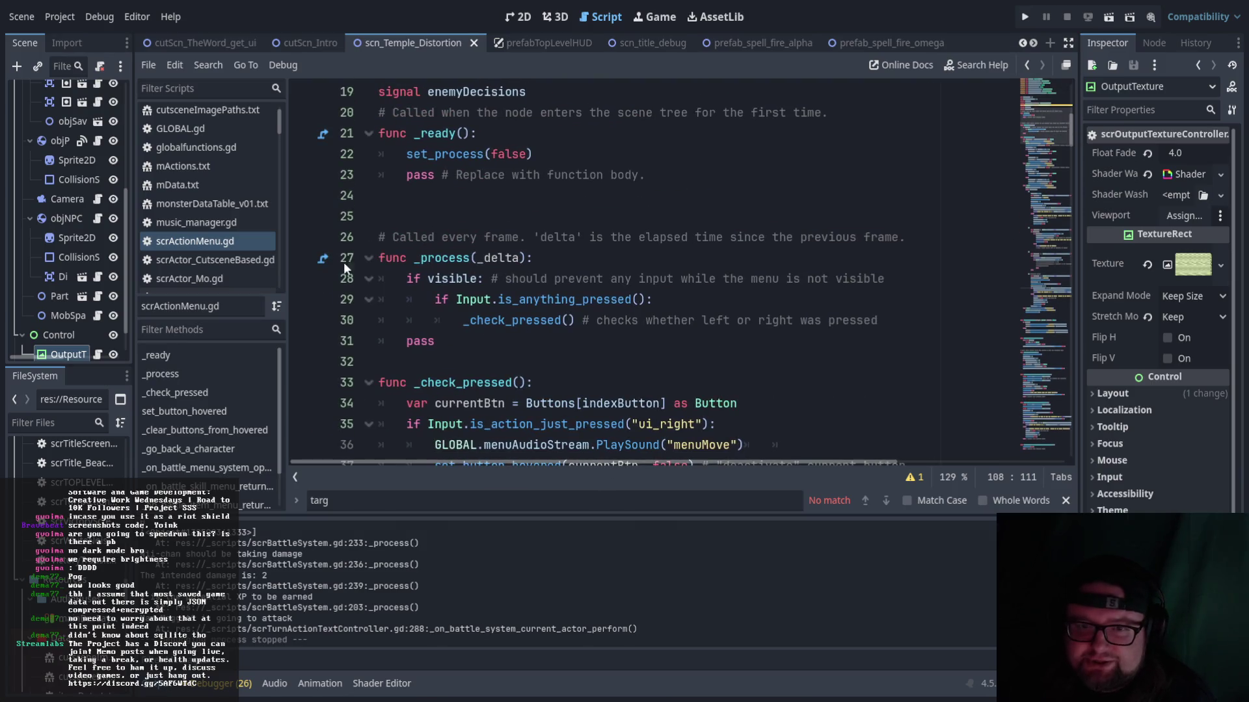
scroll(240, 240, "down", 5)
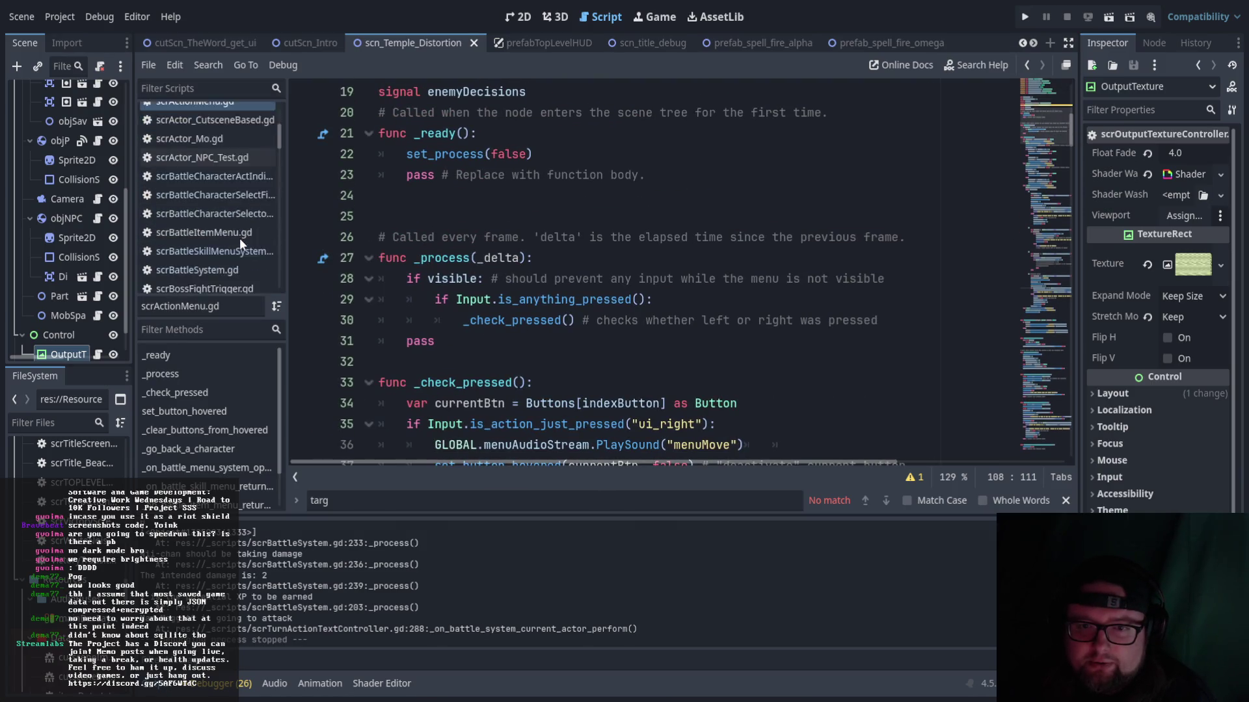
scroll(239, 237, "down", 8)
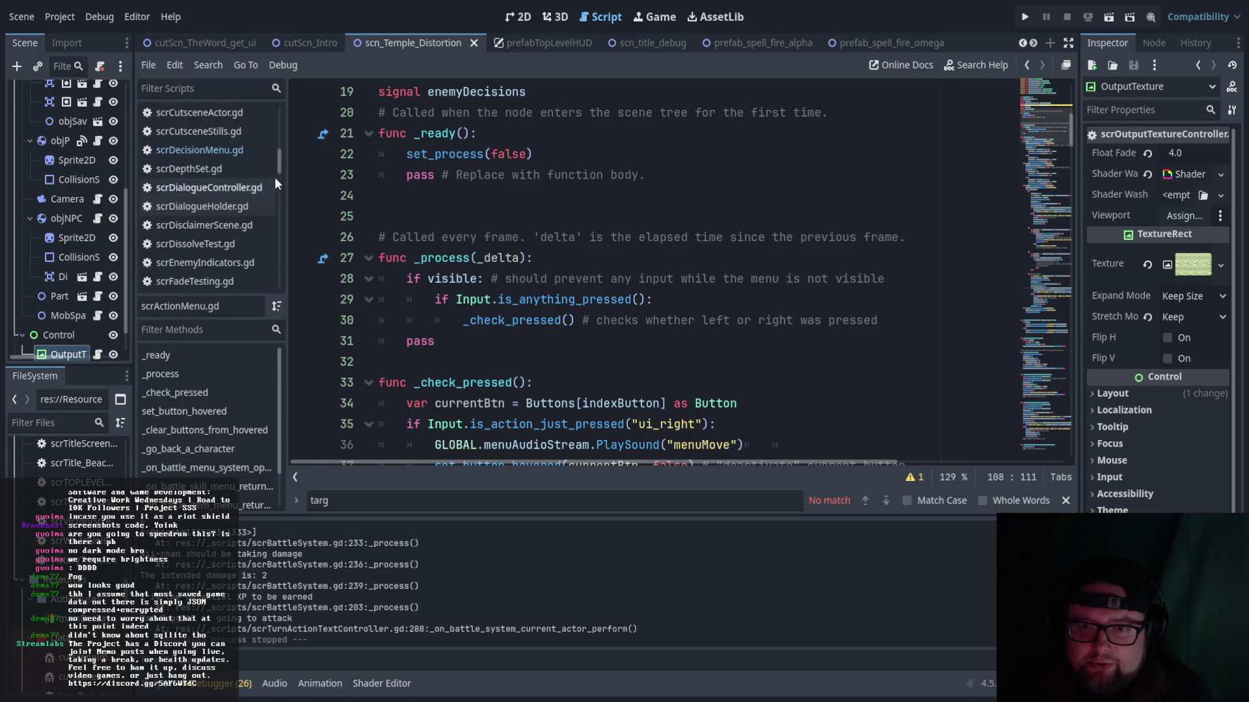
mouse_move(282, 156)
left_mouse_down()
mouse_move(281, 195)
mouse_move(279, 104)
left_mouse_up()
- Open globalfunctions.gd, then GLOBAL.gd, and scroll up to the Calculate_Heal_Output function
left_click(189, 170)
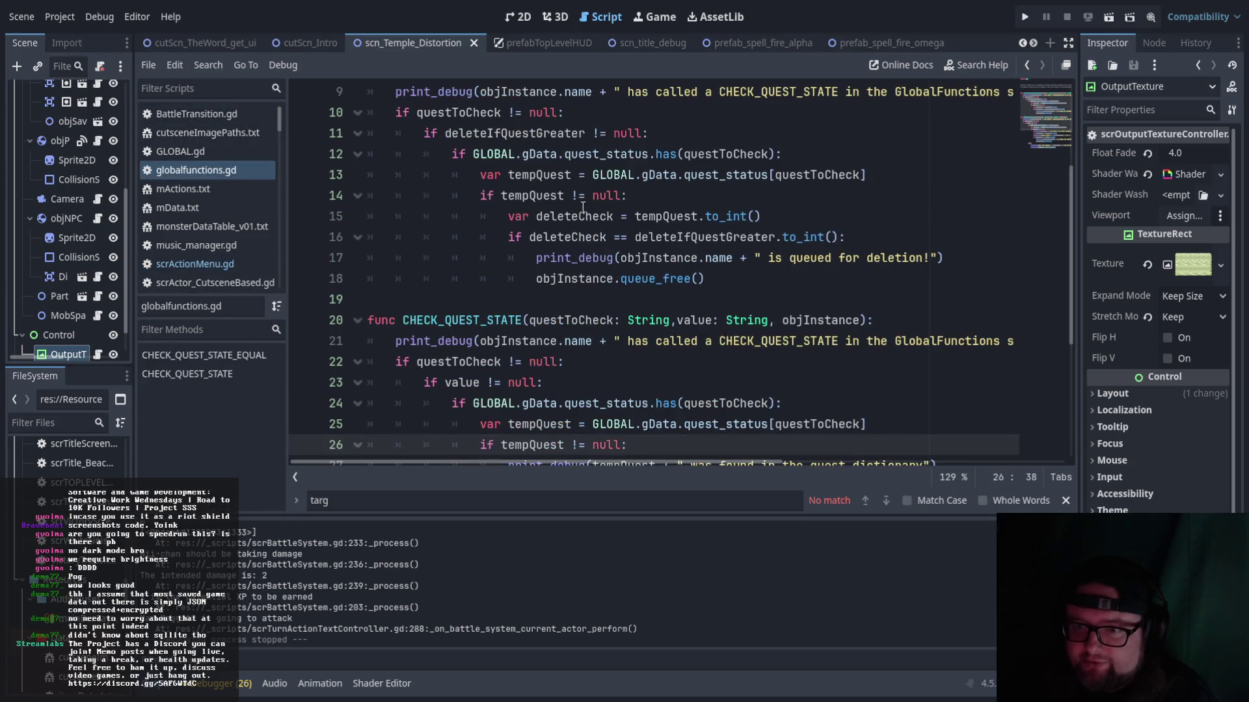
scroll(649, 268, "down", 3)
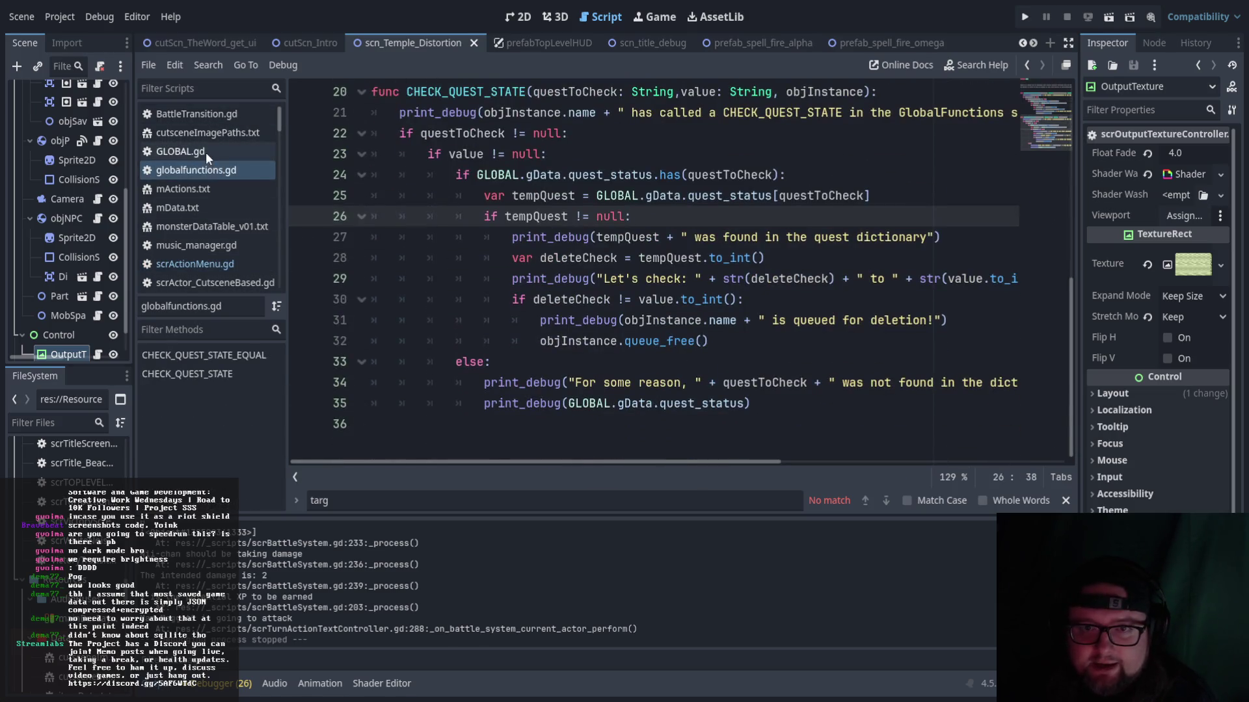
left_click(205, 152)
scroll(1022, 360, "down", 12)
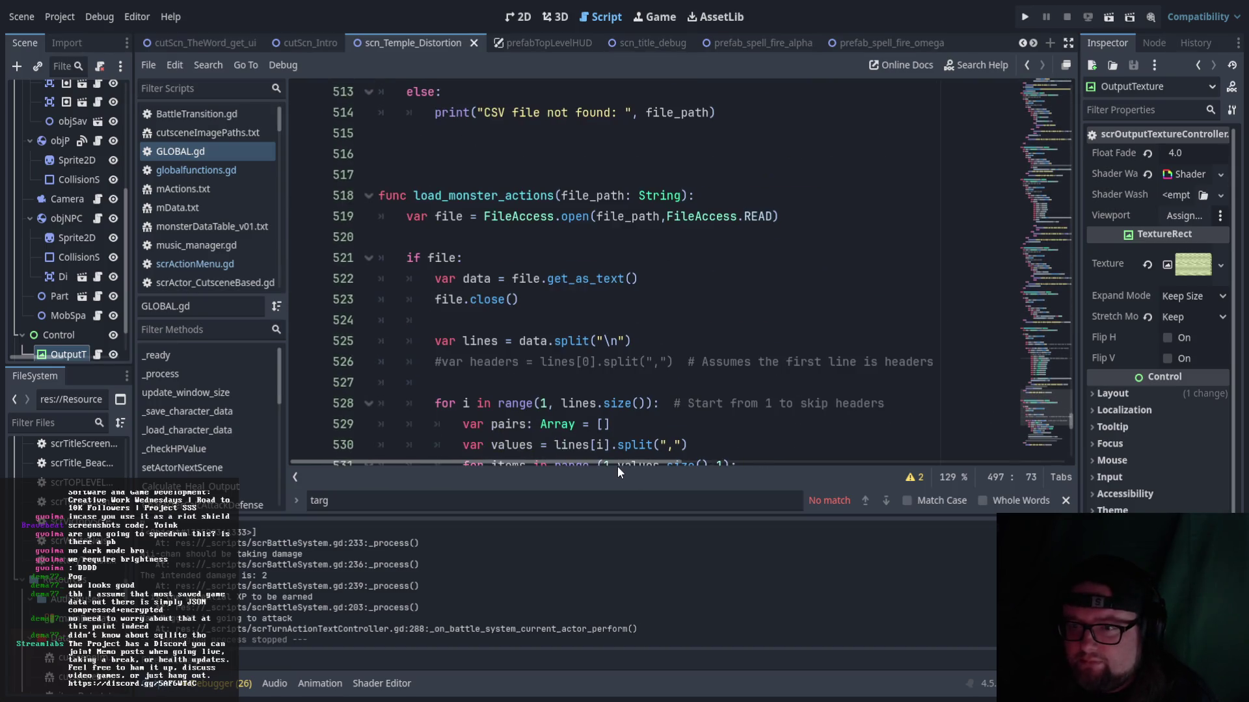
scroll(706, 401, "down", 13)
scroll(715, 387, "up", 8)
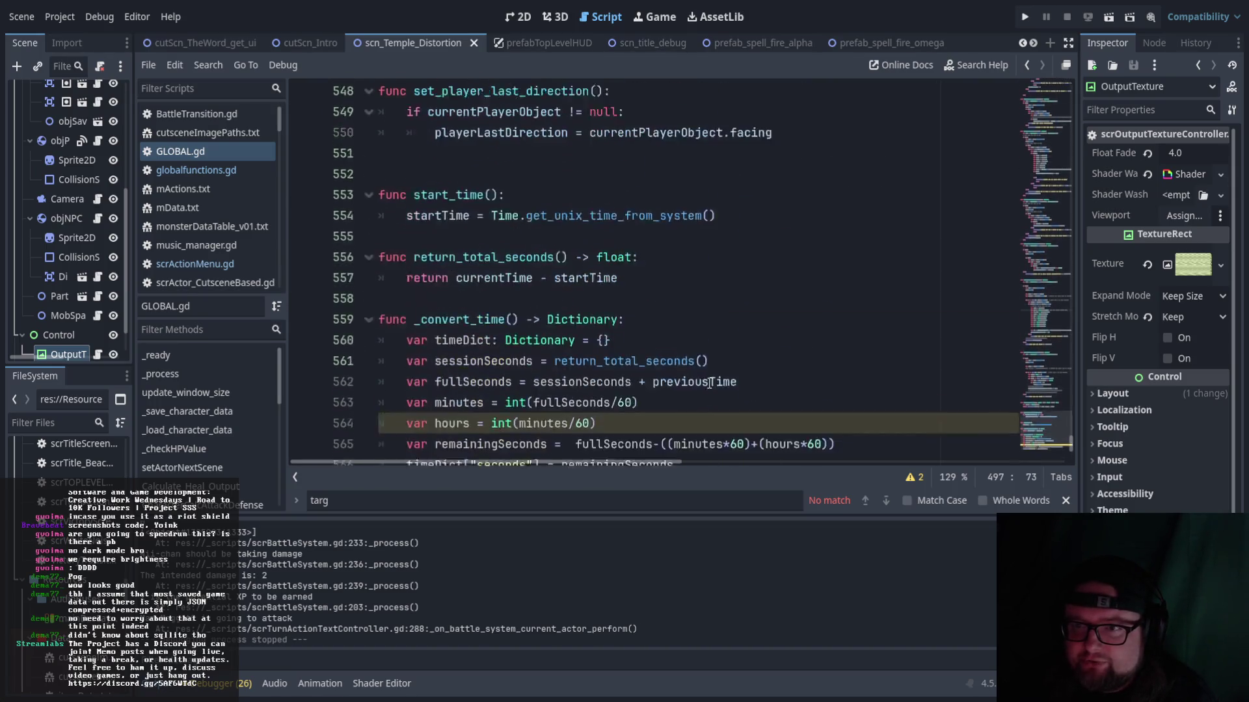
scroll(715, 386, "up", 20)
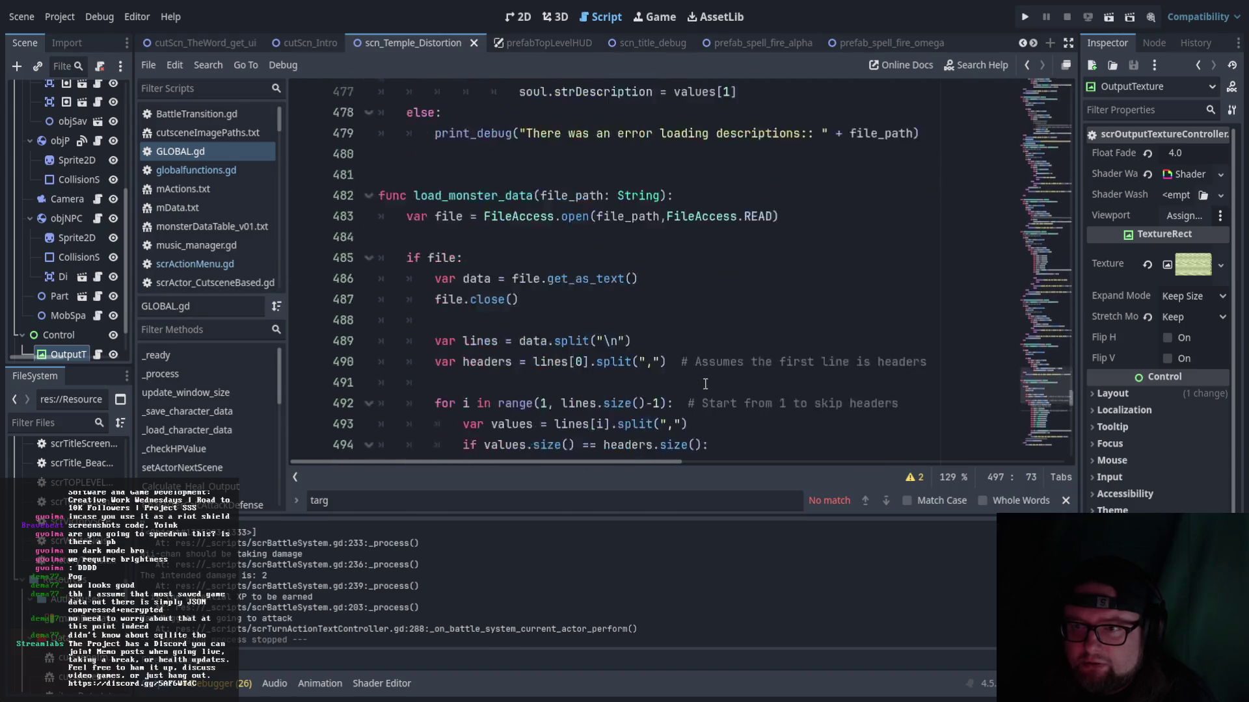
scroll(705, 383, "up", 7)
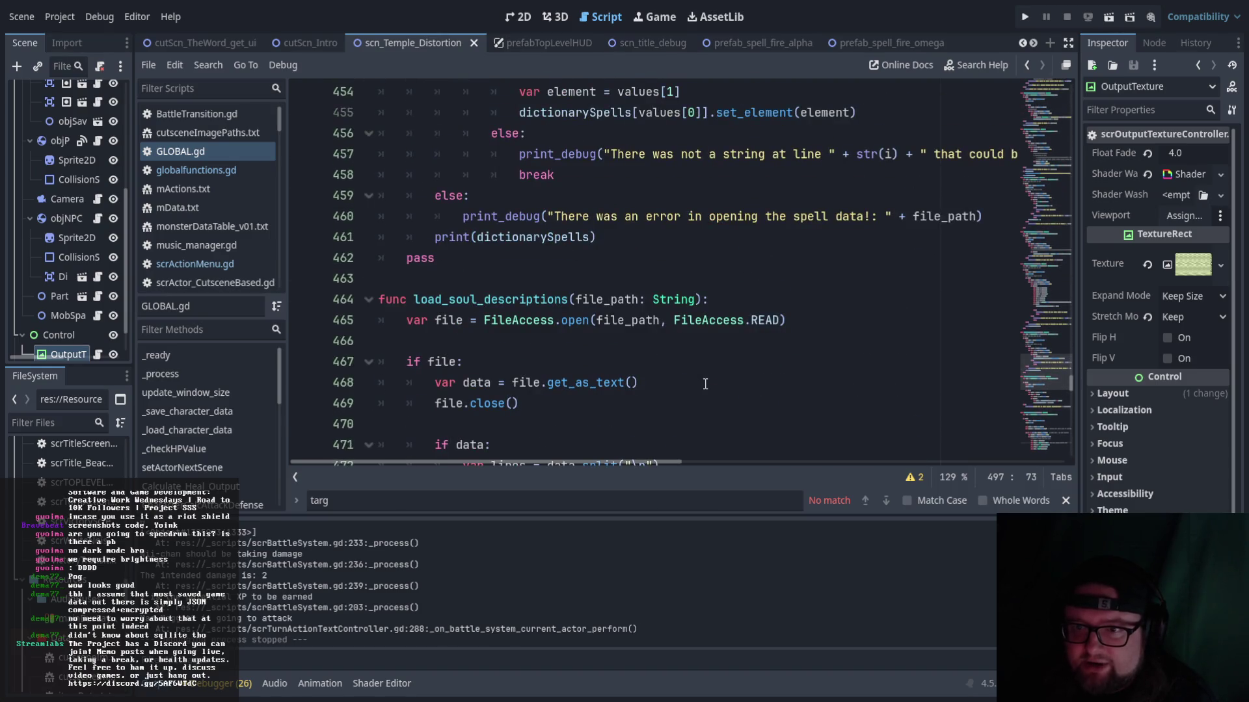
scroll(705, 384, "up", 20)
scroll(703, 386, "up", 13)
scroll(703, 386, "up", 20)
scroll(703, 386, "up", 9)
scroll(703, 386, "down", 1)
scroll(704, 374, "up", 7)
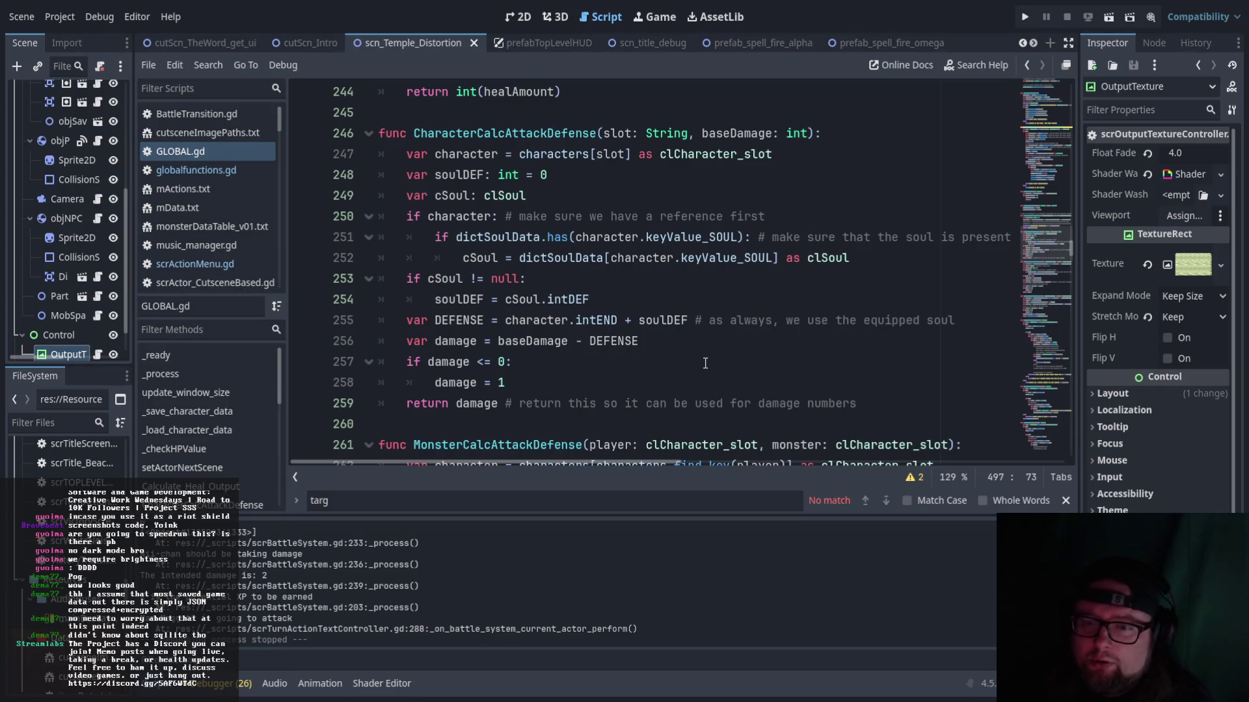
scroll(707, 364, "up", 5)
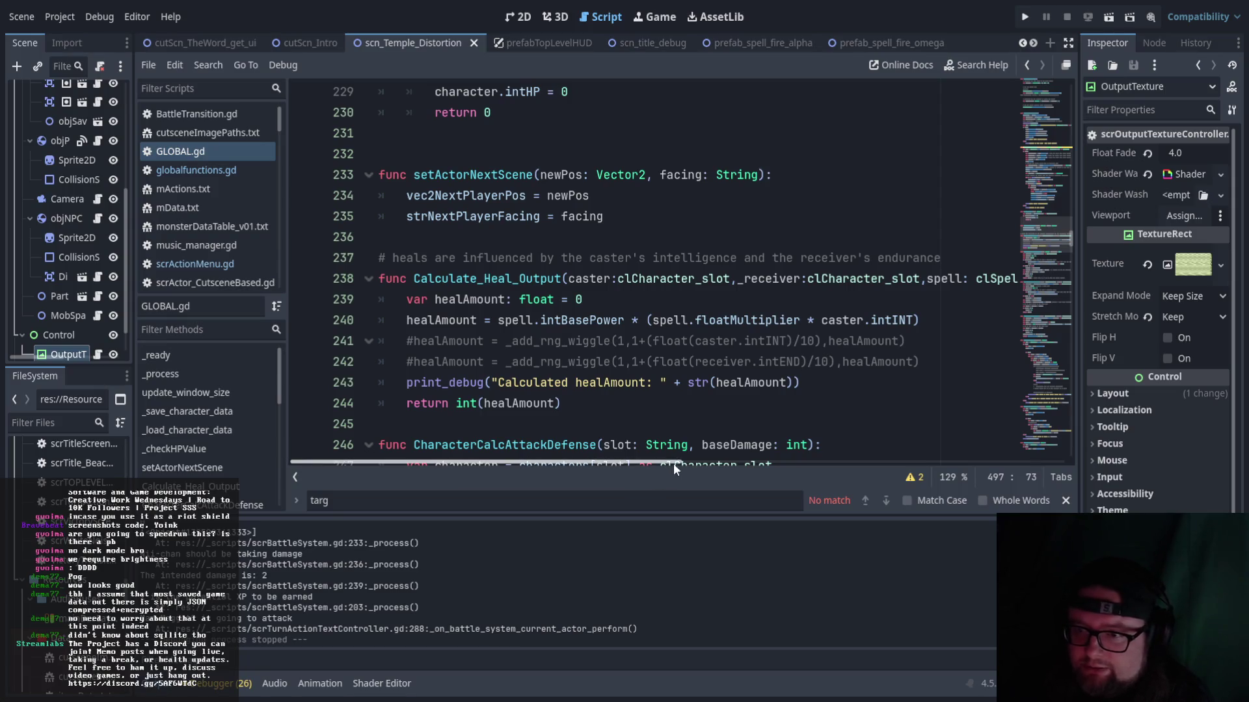
mouse_move(664, 458)
left_mouse_down()
mouse_move(708, 459)
mouse_move(610, 462)
mouse_move(760, 458)
mouse_move(642, 453)
left_mouse_up()
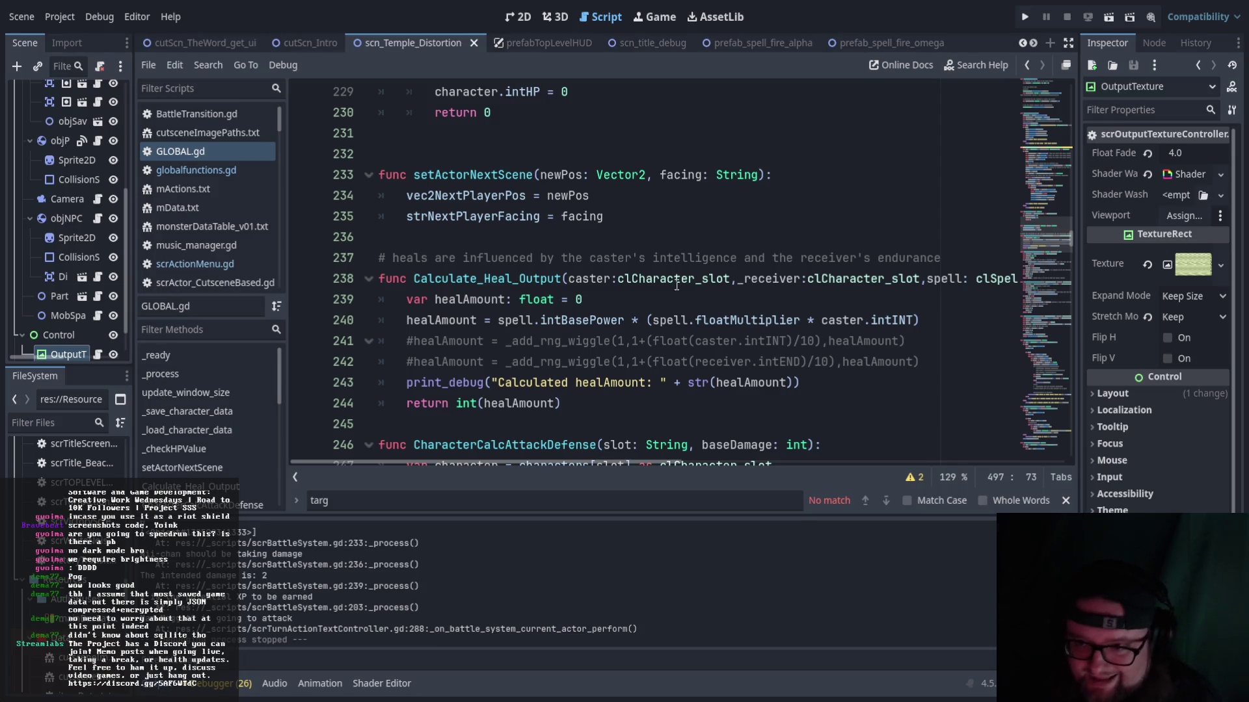
scroll(731, 419, "down", 1)
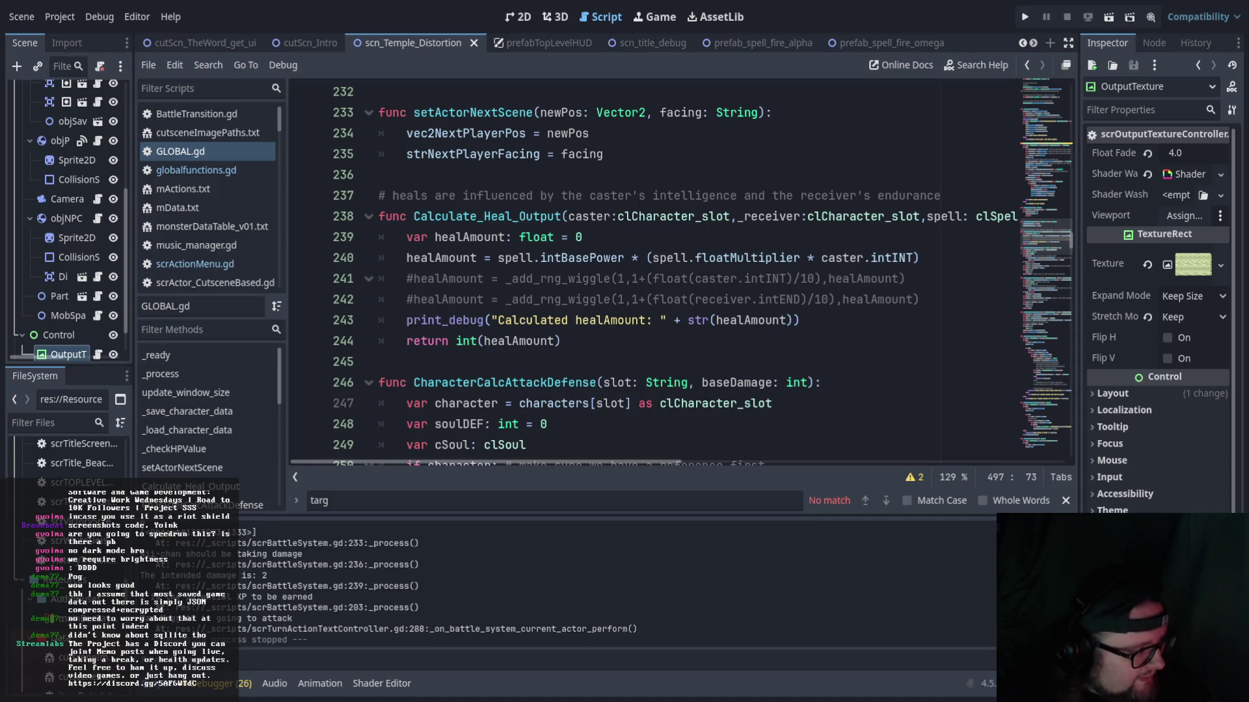
- Switch to a maximized Paint.NET and hand-write 500 − 300 near the canvas top
key("alt+Tab")
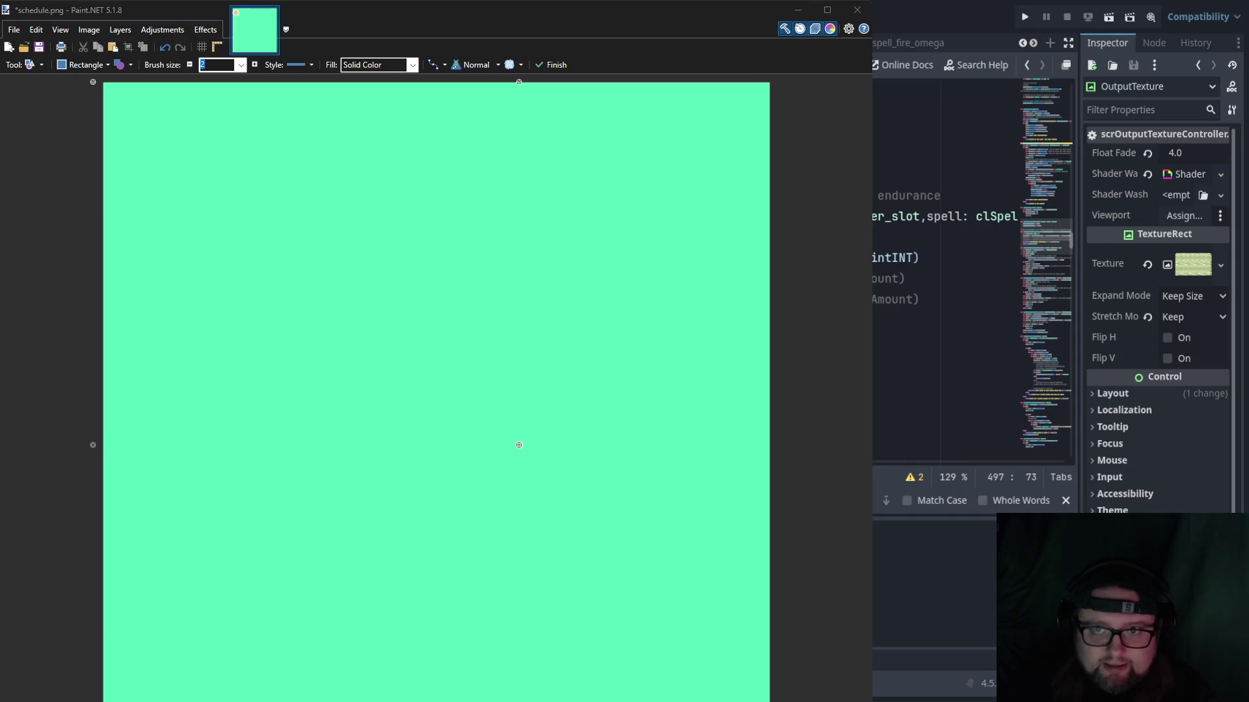
double_click(492, 5)
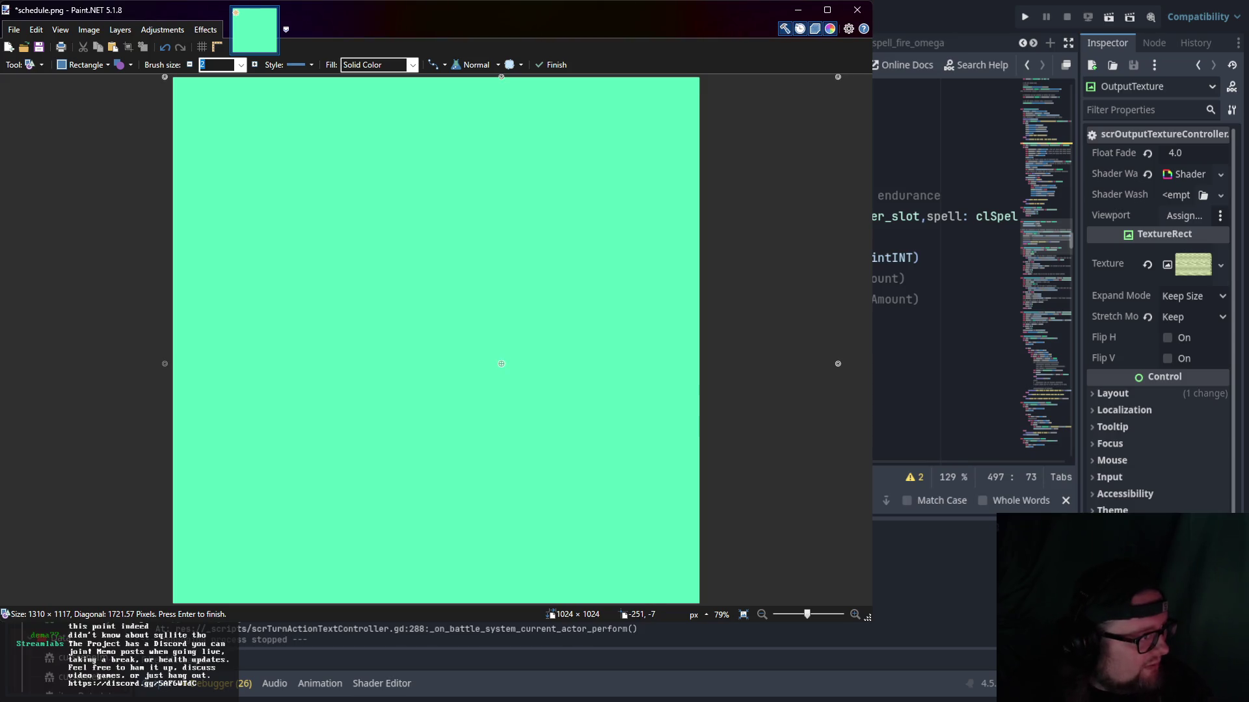
mouse_move(478, 145)
left_mouse_down()
mouse_move(485, 158)
mouse_move(484, 139)
left_mouse_up()
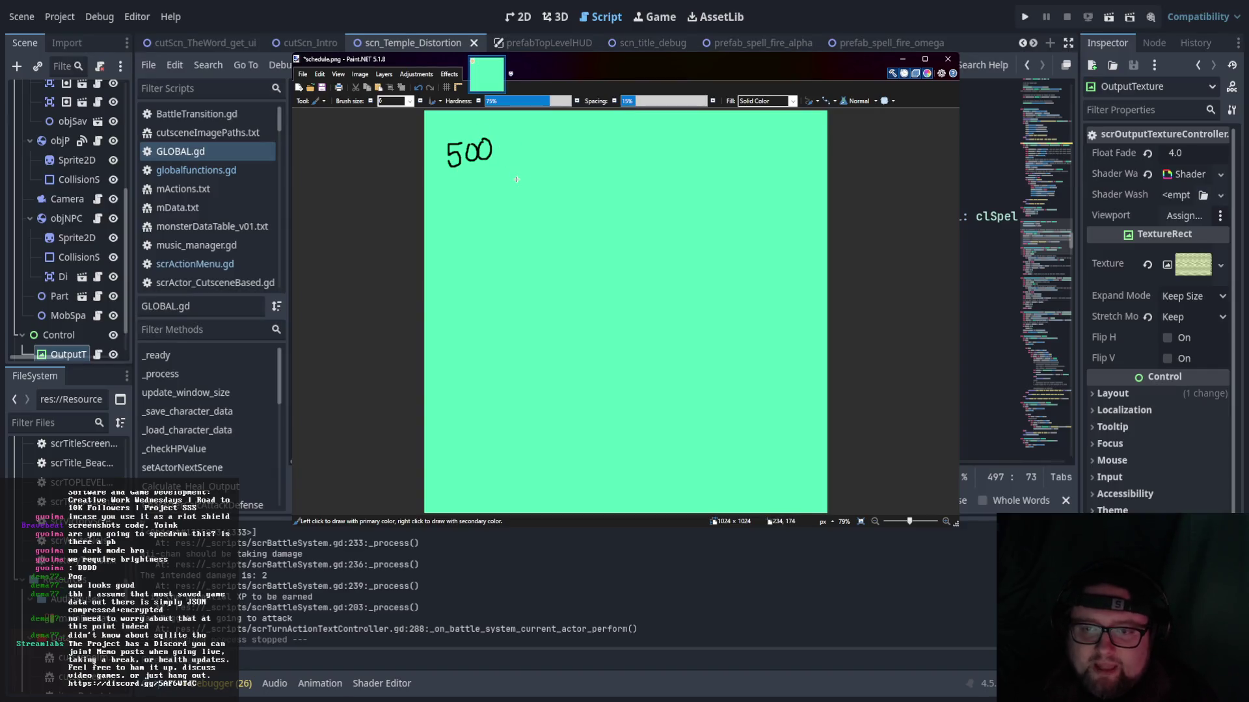
mouse_move(511, 149)
left_mouse_down()
mouse_move(564, 148)
mouse_move(550, 162)
mouse_move(582, 148)
mouse_move(592, 161)
mouse_move(599, 146)
left_mouse_up()
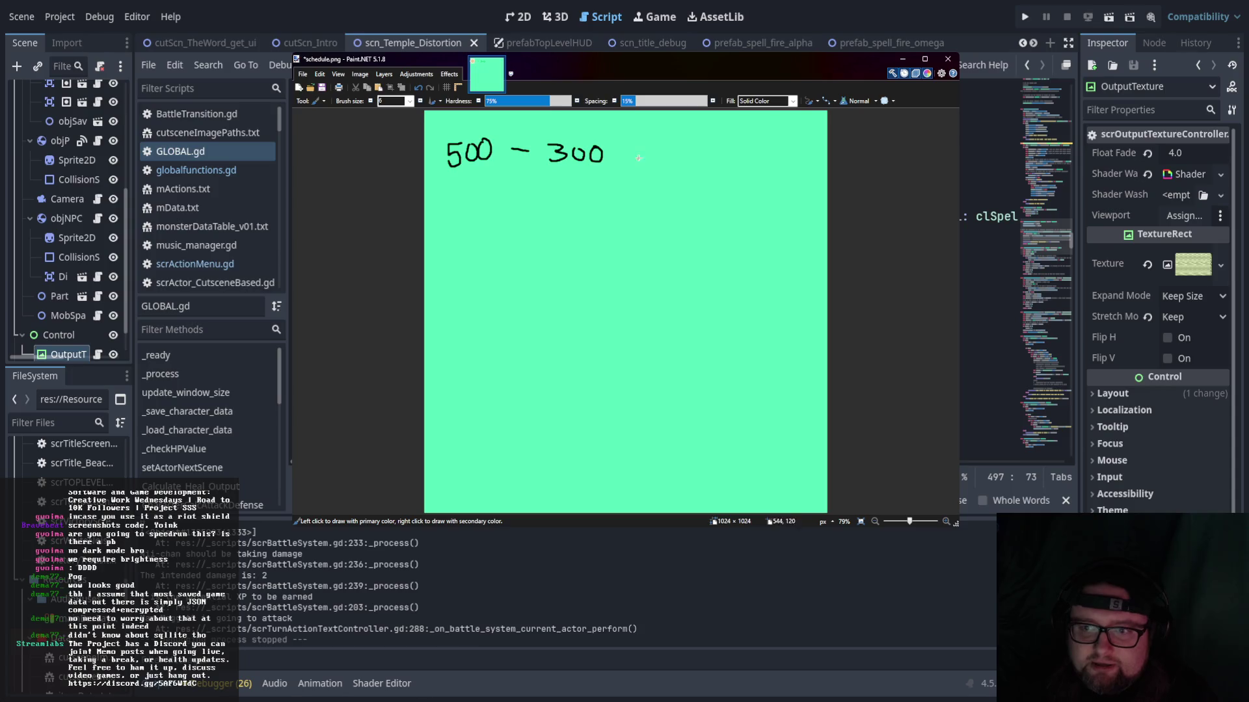
- Write Inst. beneath the subtraction, undoing a miswritten stroke
left_click_drag(461, 176, 482, 175)
left_click_drag(464, 194, 505, 189)
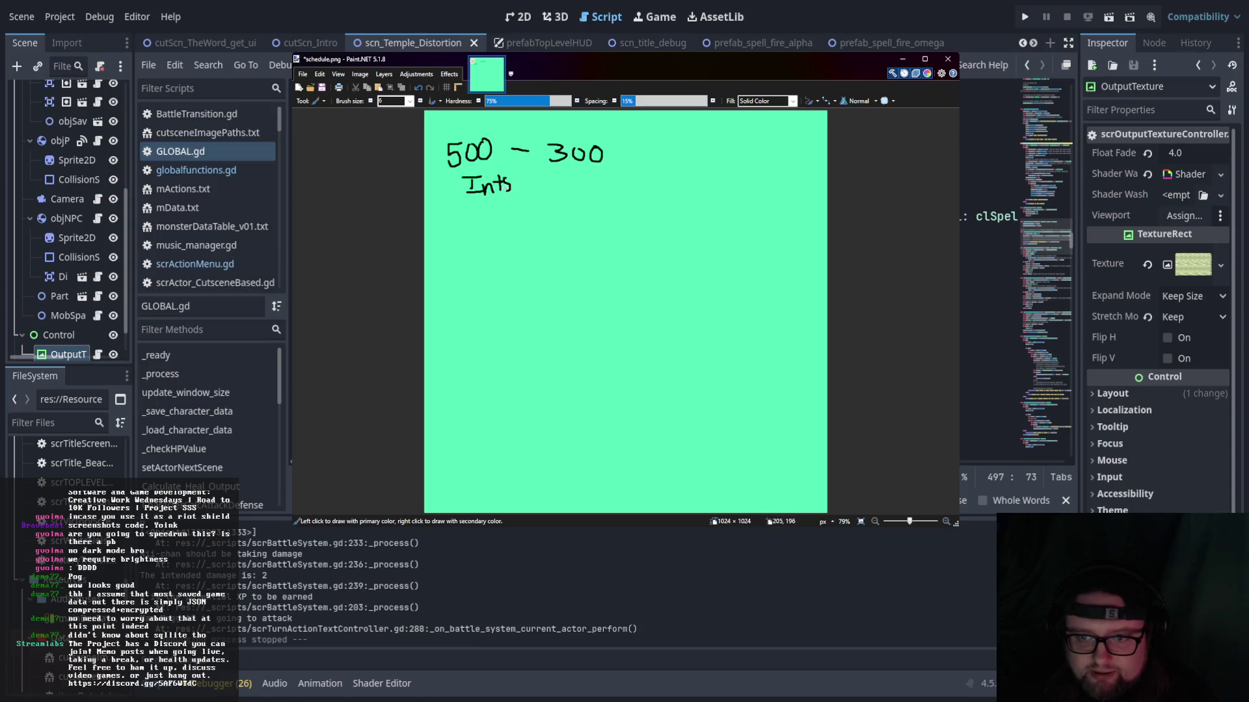
key("ctrl+z")
key("ctrl+z")
key("ctrl+z")
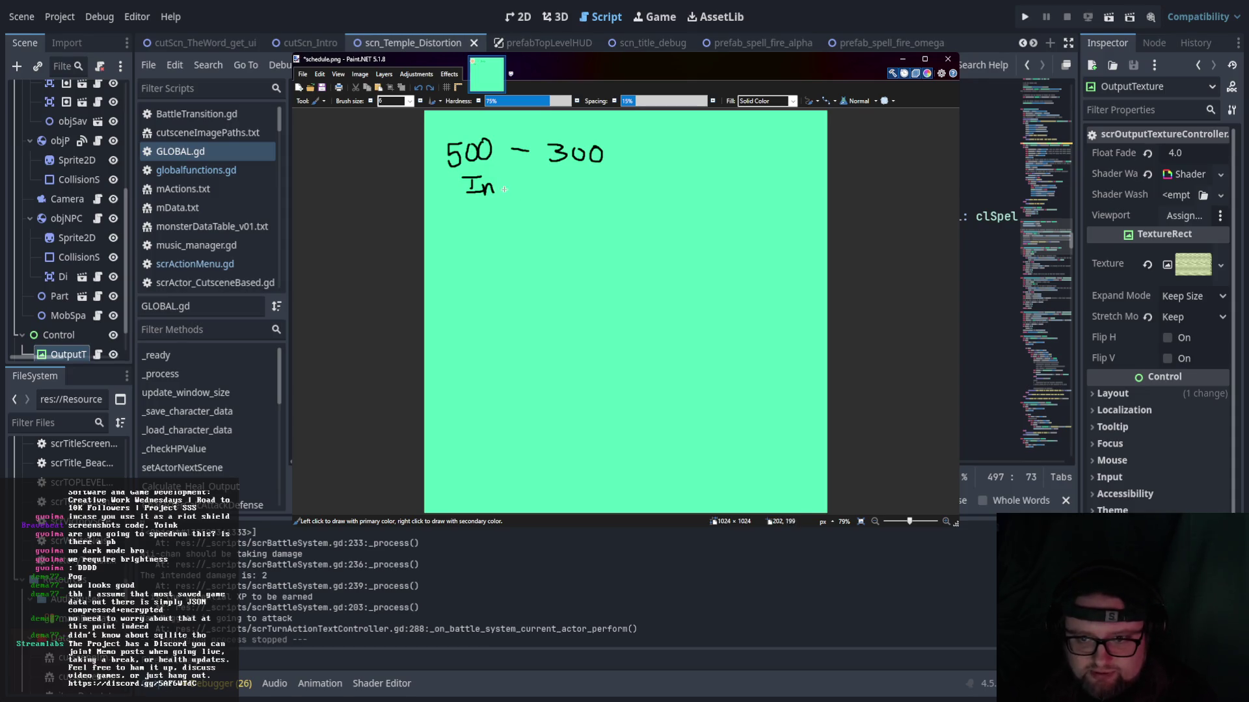
left_click_drag(509, 178, 497, 193)
left_click_drag(513, 171, 513, 196)
left_click_drag(505, 184, 521, 183)
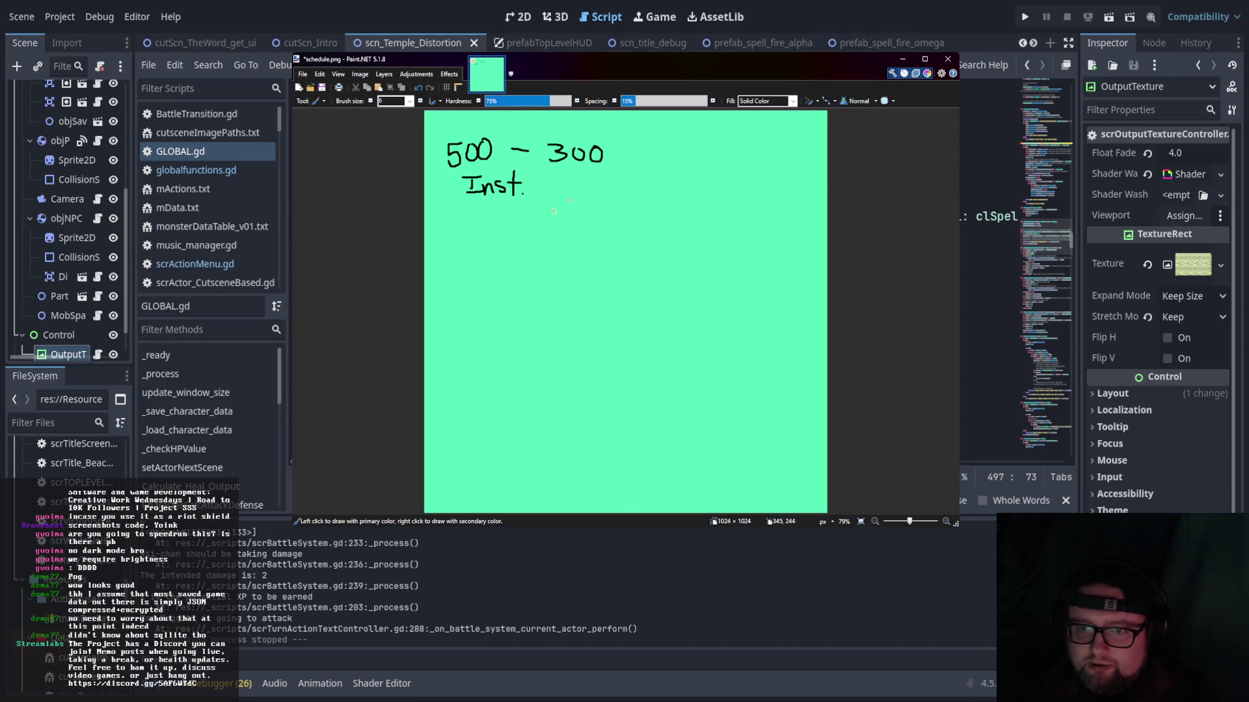
- Underline 500 − 300, add Actual = 200, and draw a dividing line under Inst
left_click_drag(444, 168, 641, 159)
mouse_move(657, 155)
left_mouse_down()
mouse_move(653, 166)
mouse_move(677, 152)
mouse_move(696, 163)
mouse_move(718, 150)
left_mouse_up()
left_click_drag(703, 158, 747, 166)
left_click_drag(748, 150, 765, 152)
left_click_drag(443, 203, 794, 187)
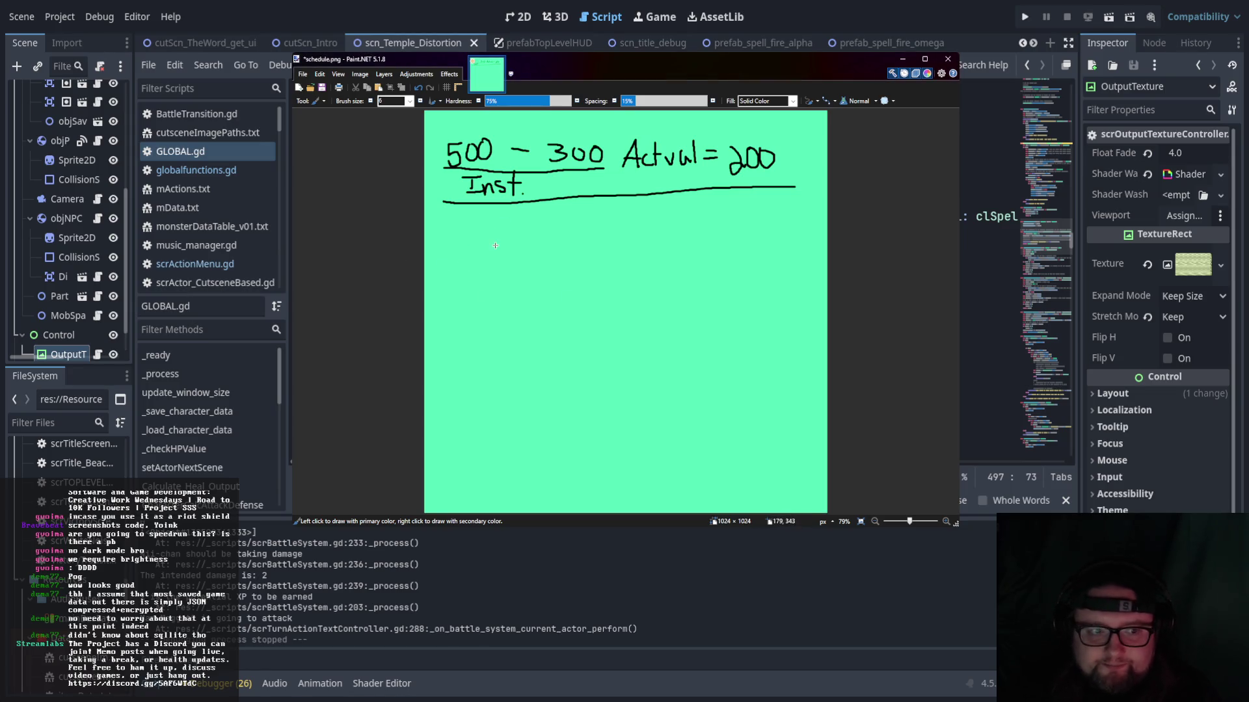
- Write a 500, 499, 498 countdown with trailing dashes below the dividing line
mouse_move(447, 226)
left_mouse_down()
mouse_move(477, 220)
mouse_move(481, 247)
mouse_move(531, 247)
mouse_move(510, 267)
left_mouse_up()
mouse_move(529, 260)
left_mouse_down()
mouse_move(562, 277)
mouse_move(561, 290)
left_mouse_up()
mouse_move(572, 267)
left_mouse_down()
mouse_move(570, 280)
mouse_move(583, 278)
left_mouse_up()
left_click_drag(580, 270, 580, 289)
mouse_move(585, 270)
left_mouse_down()
mouse_move(644, 295)
mouse_move(682, 295)
left_mouse_up()
left_click_drag(701, 294, 711, 295)
left_click_drag(747, 296, 773, 296)
- Draw a separator line and write Drawn = 0 with Feint above it
left_click_drag(433, 338, 826, 325)
mouse_move(604, 222)
left_mouse_down()
mouse_move(607, 259)
mouse_move(641, 260)
left_mouse_up()
mouse_move(641, 251)
left_mouse_down()
mouse_move(658, 243)
mouse_move(676, 256)
mouse_move(691, 234)
mouse_move(702, 251)
left_mouse_up()
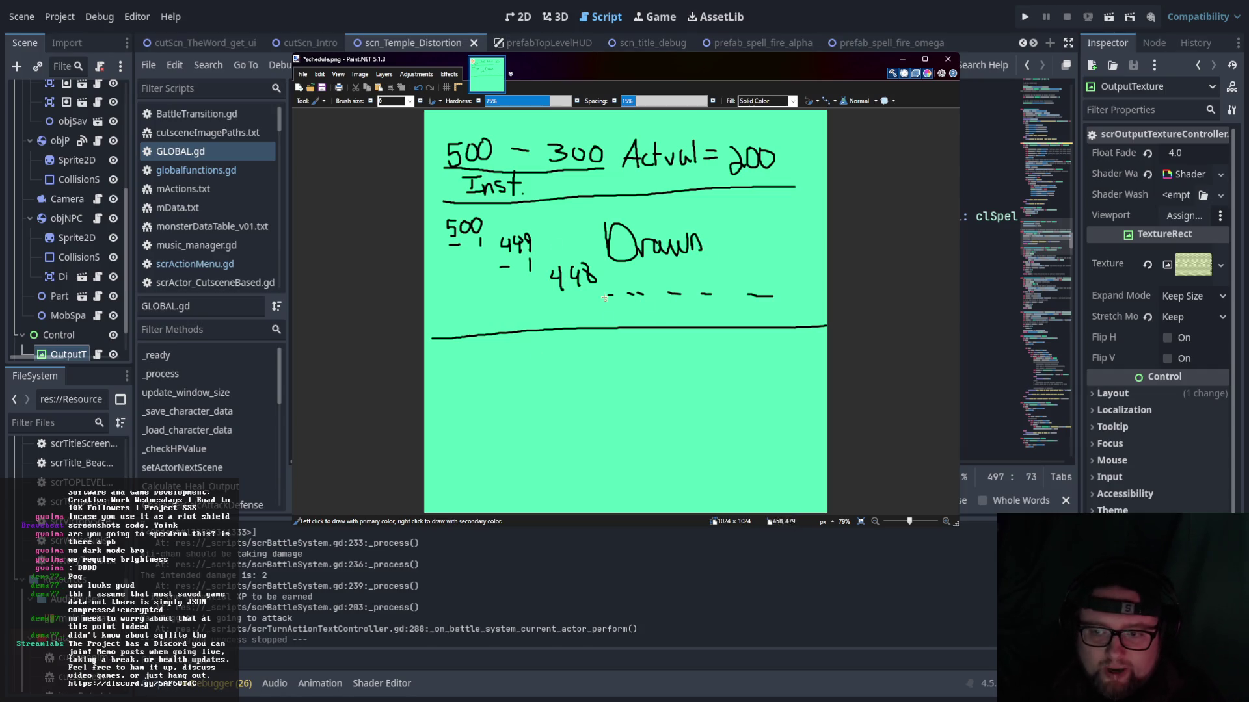
left_click_drag(720, 249, 748, 233)
mouse_move(713, 190)
left_mouse_down()
mouse_move(718, 216)
mouse_move(756, 211)
left_mouse_up()
mouse_move(749, 203)
left_mouse_down()
mouse_move(761, 200)
mouse_move(757, 221)
mouse_move(769, 225)
left_mouse_up()
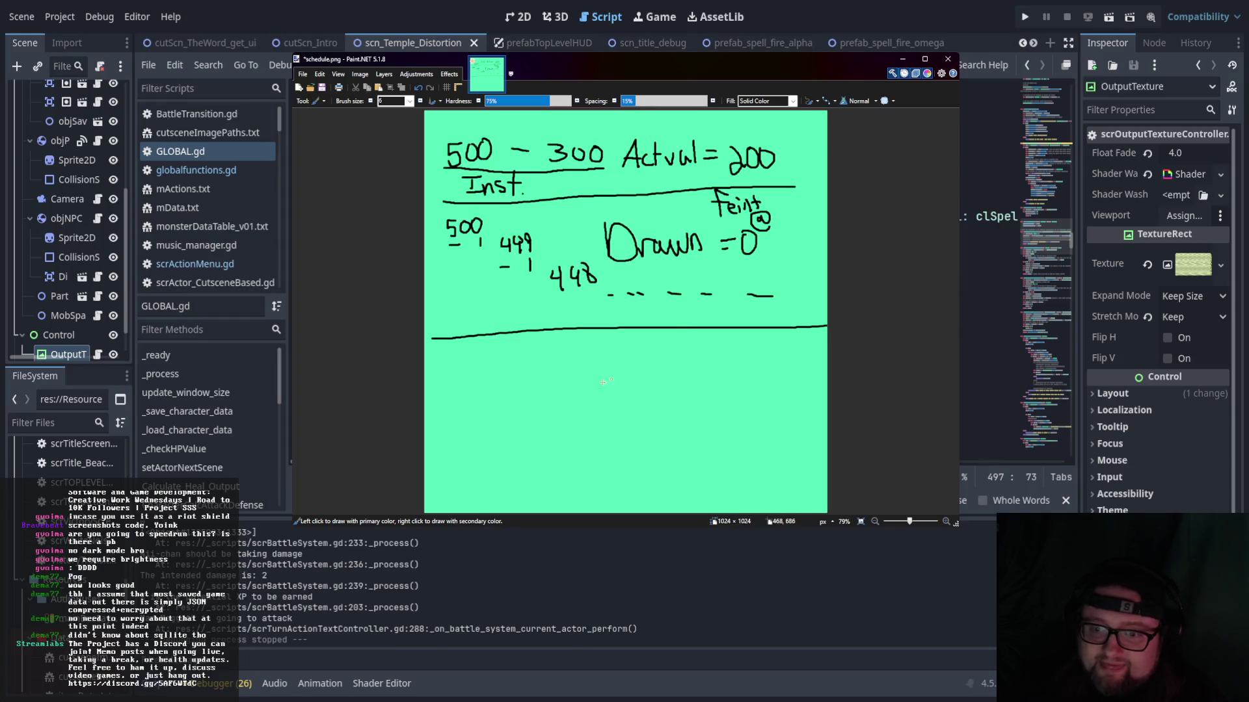
- Hand-write "Find code to prevent" below the separator line
left_click_drag(455, 357, 453, 377)
mouse_move(448, 358)
left_mouse_down()
mouse_move(469, 356)
mouse_move(471, 372)
mouse_move(493, 371)
mouse_move(504, 352)
mouse_move(515, 369)
mouse_move(550, 346)
mouse_move(557, 364)
mouse_move(593, 359)
left_mouse_up()
mouse_move(589, 359)
left_mouse_down()
mouse_move(611, 377)
mouse_move(631, 354)
mouse_move(676, 366)
left_mouse_up()
mouse_move(668, 355)
left_mouse_down()
mouse_move(712, 363)
mouse_move(743, 348)
mouse_move(753, 364)
mouse_move(744, 358)
left_mouse_up()
- Replace the miswritten word after prevent with heals and start the next line
key("ctrl+z")
left_click(750, 364)
key("ctrl+z")
key("ctrl+z")
key("ctrl+z")
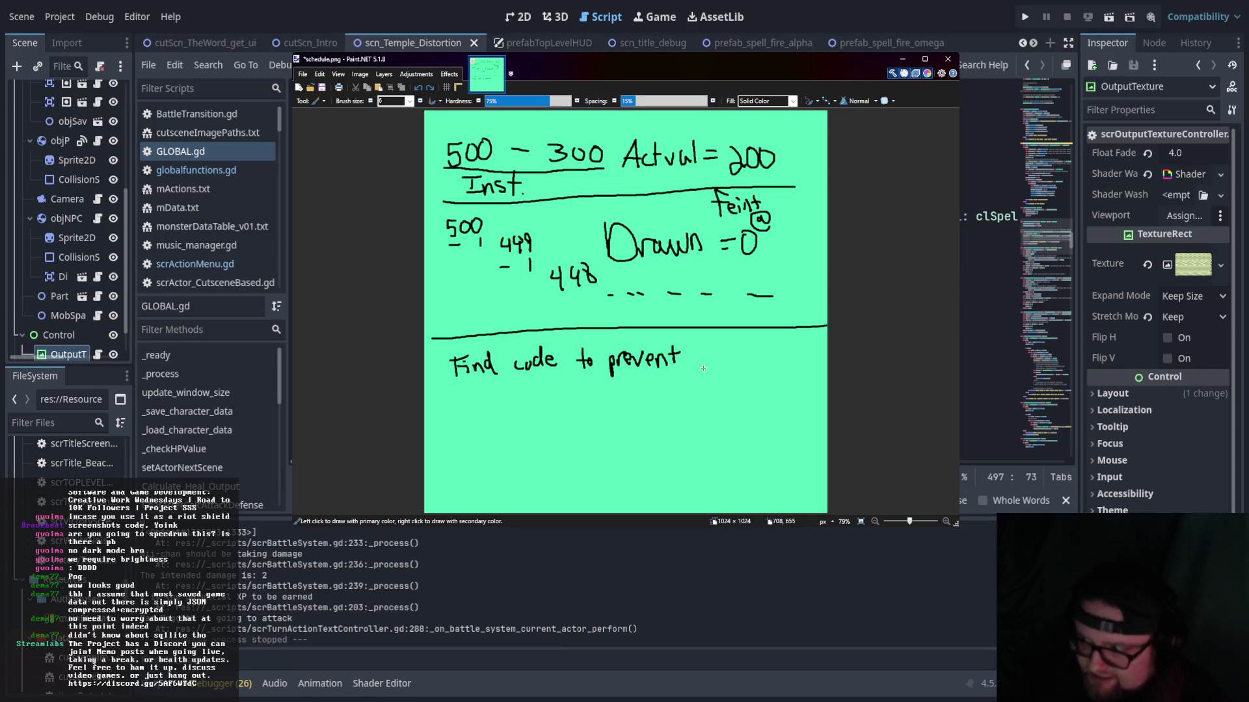
left_click_drag(694, 372, 756, 368)
left_click_drag(782, 349, 781, 370)
mouse_move(443, 398)
left_mouse_down()
mouse_move(470, 414)
mouse_move(488, 396)
mouse_move(515, 414)
mouse_move(599, 390)
left_mouse_up()
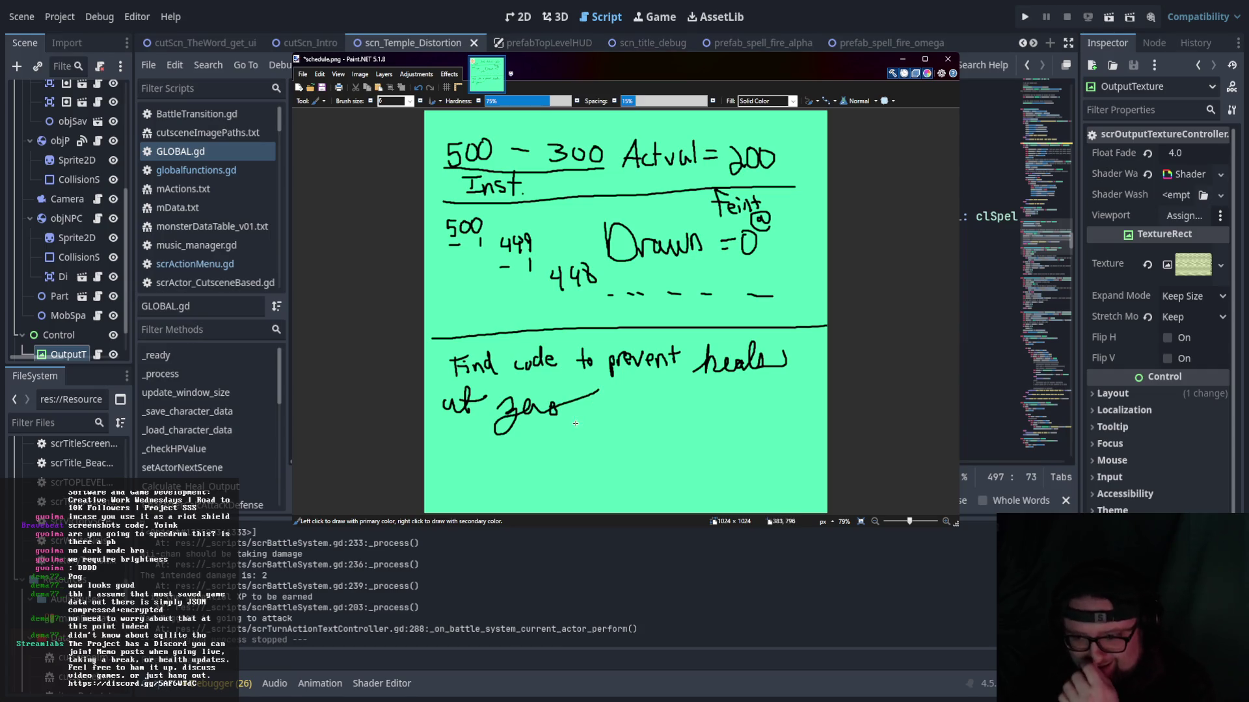
- Rewrite the ending so the note reads "prevent heals at Ø hp." and return to Godot
key("ctrl+z")
key("ctrl+z")
key("ctrl+z")
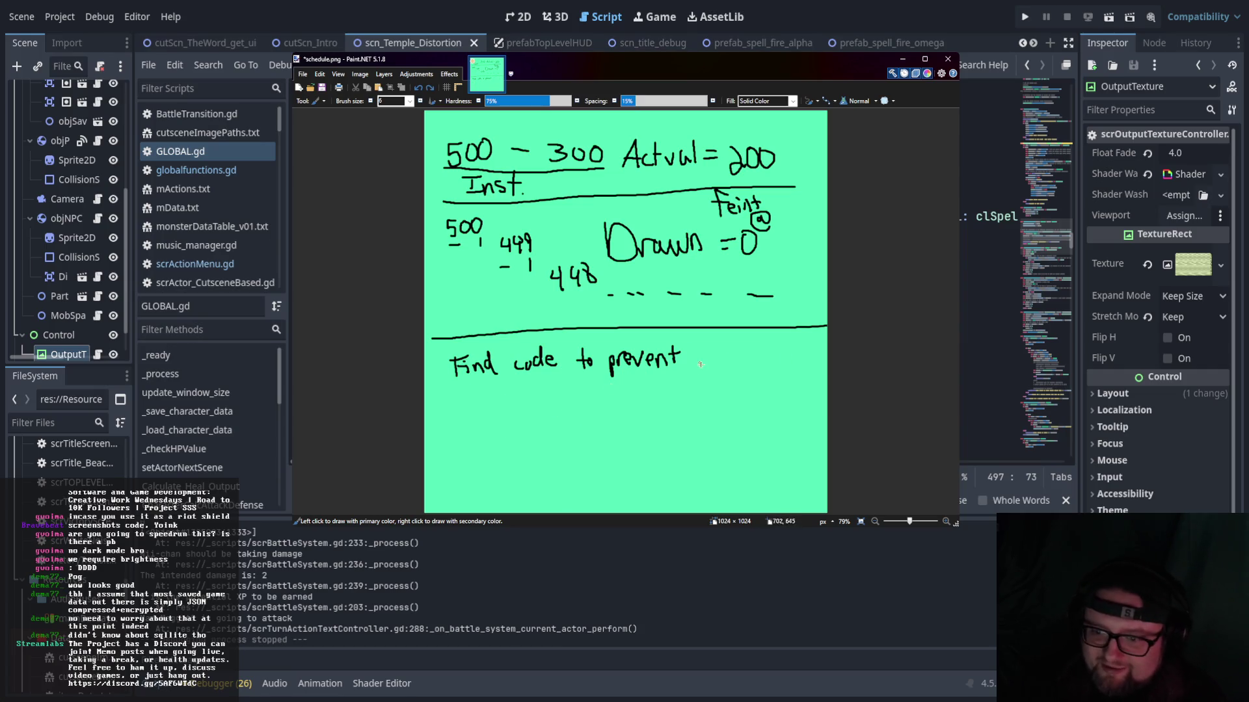
mouse_move(696, 340)
left_mouse_down()
mouse_move(710, 372)
mouse_move(727, 357)
mouse_move(742, 369)
mouse_move(786, 364)
mouse_move(786, 353)
left_mouse_up()
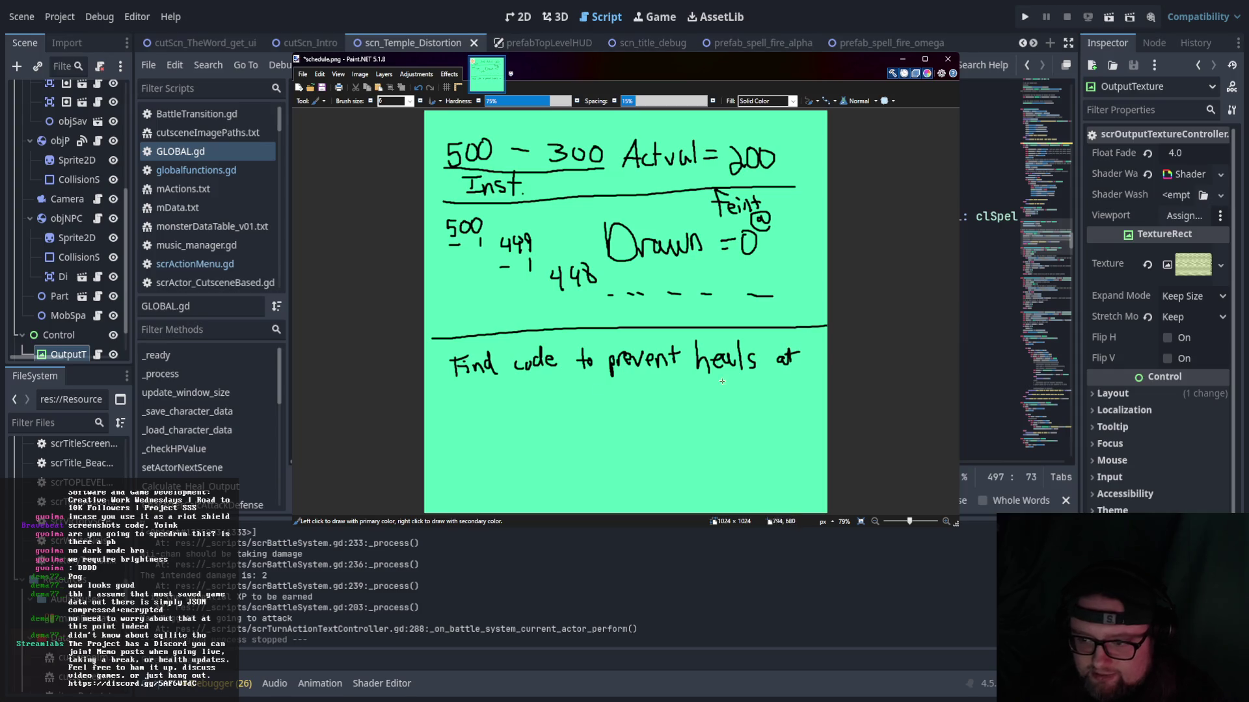
mouse_move(459, 396)
left_mouse_down()
mouse_move(448, 417)
mouse_move(499, 395)
mouse_move(648, 409)
left_mouse_up()
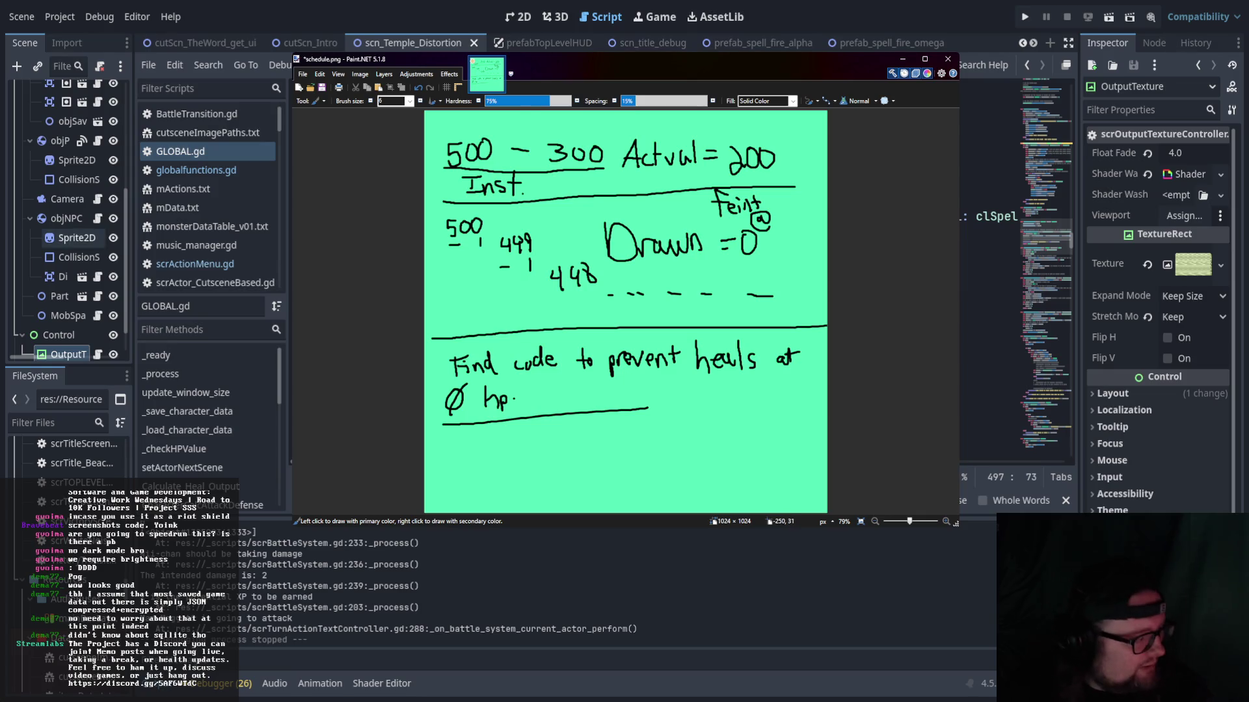
key("alt+Tab")
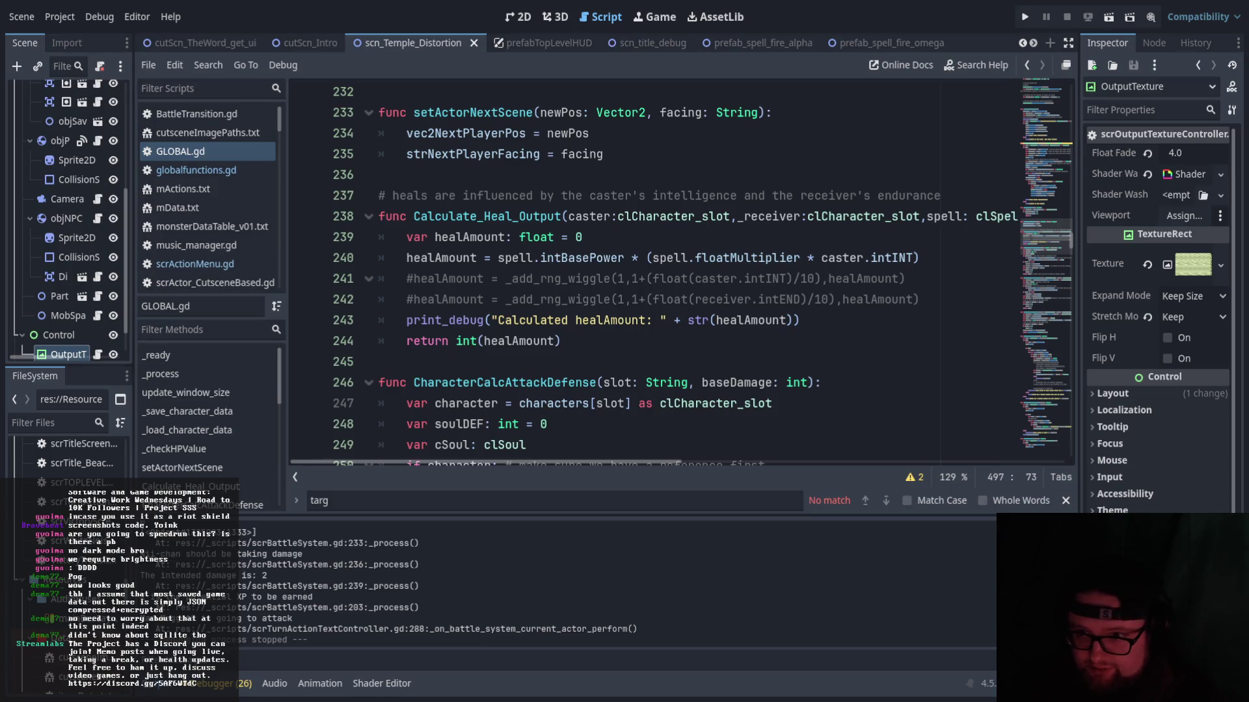
left_click(870, 257)
left_click(933, 249)
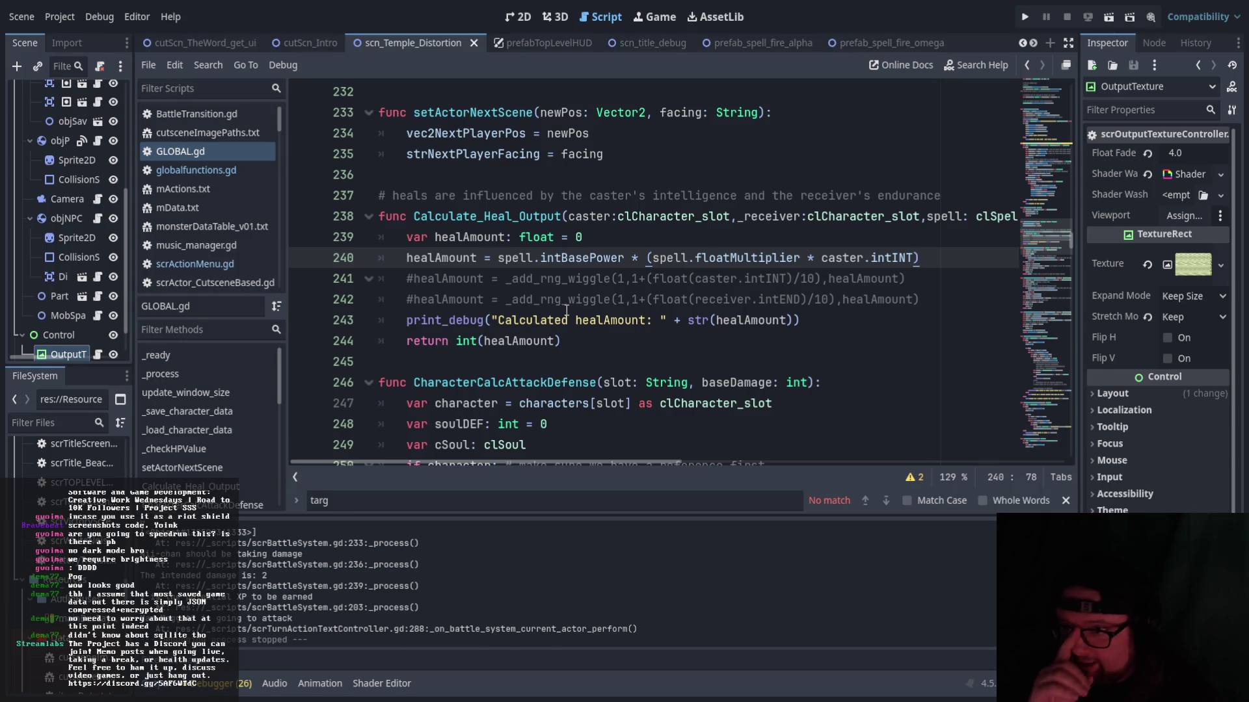
left_click(818, 327)
- Add 'if _receiver.intDRAWNHP <= 0:' with an indented 'healAmount = 0' after the debug print
key("Return")
type("if ")
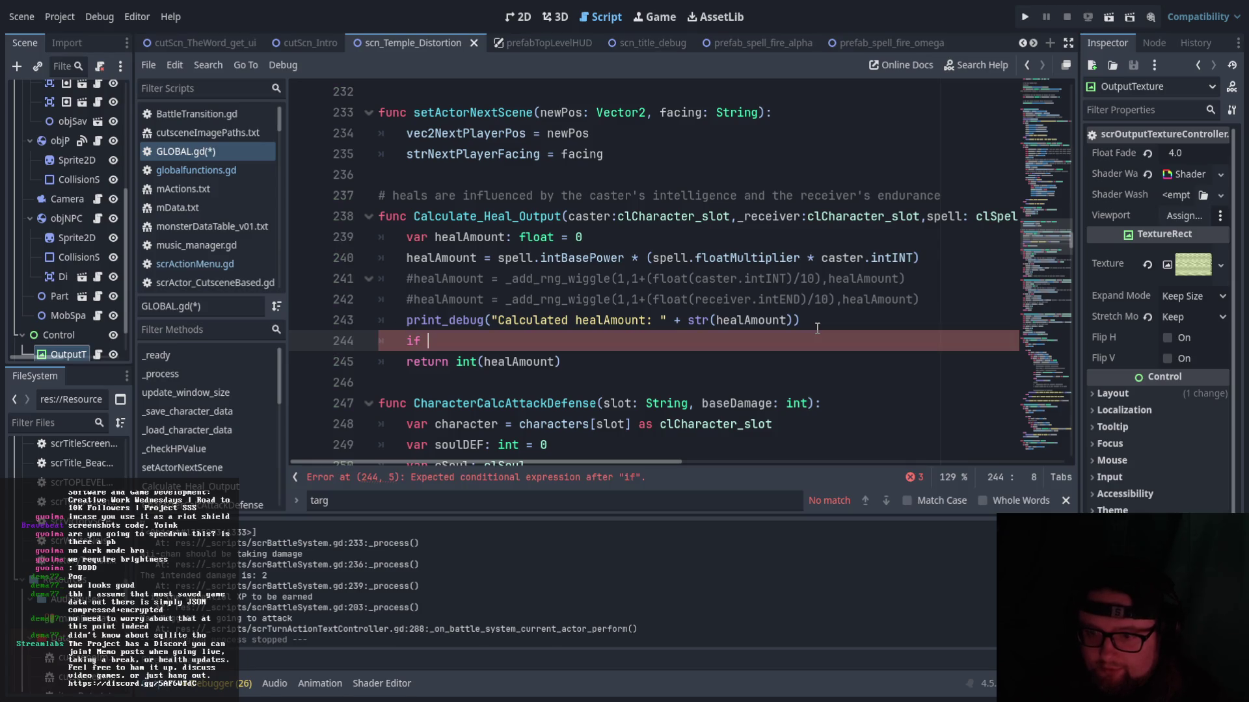
type("_receiver")
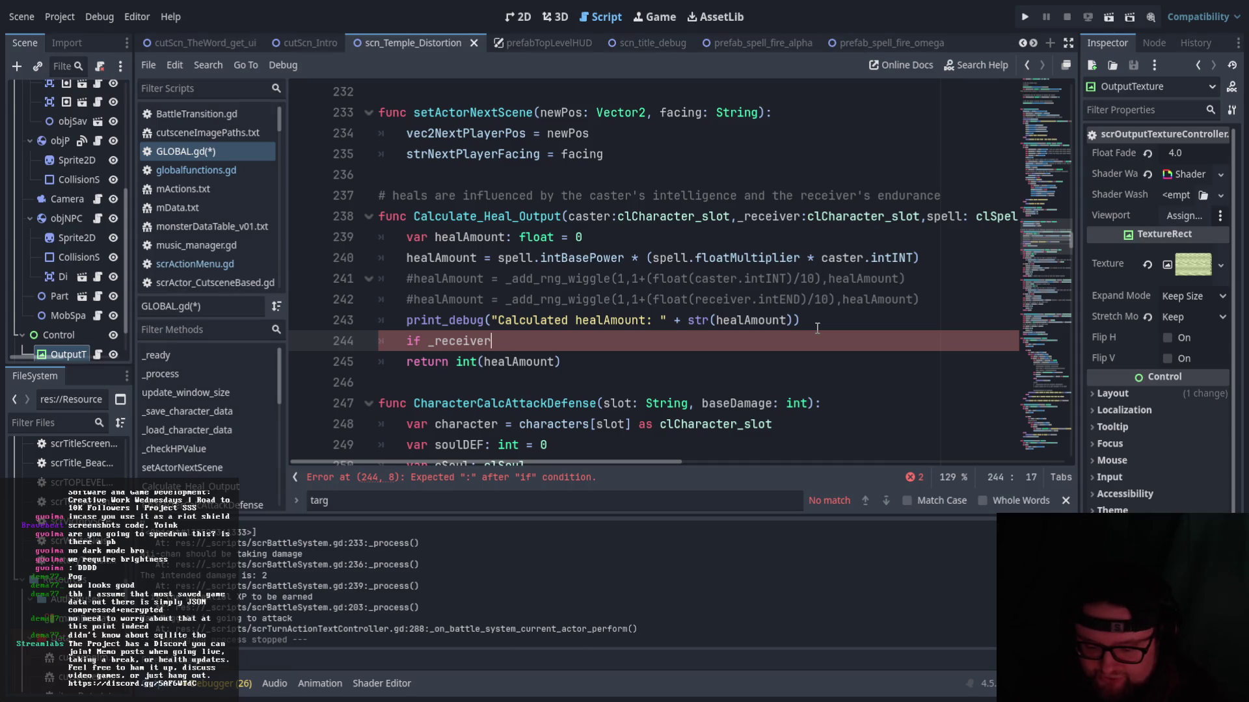
type(".int")
key("Down")
key("Down")
key("Down")
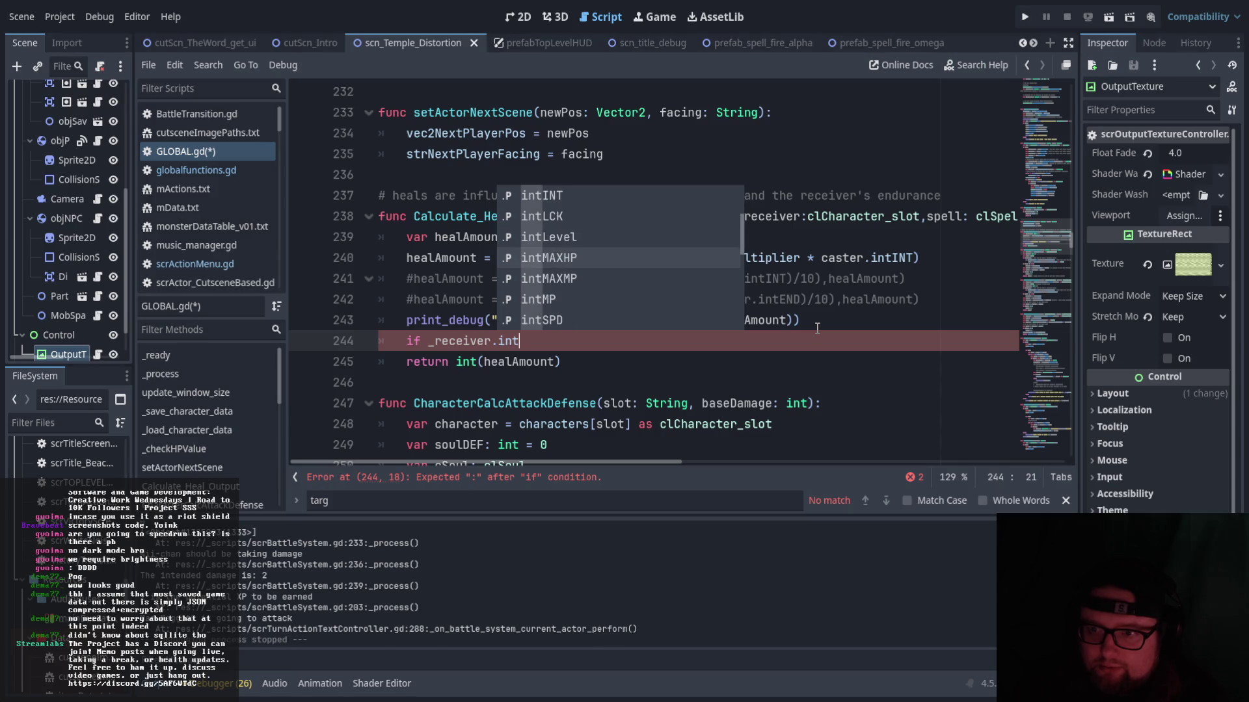
key("Up")
key("Up")
key("Up")
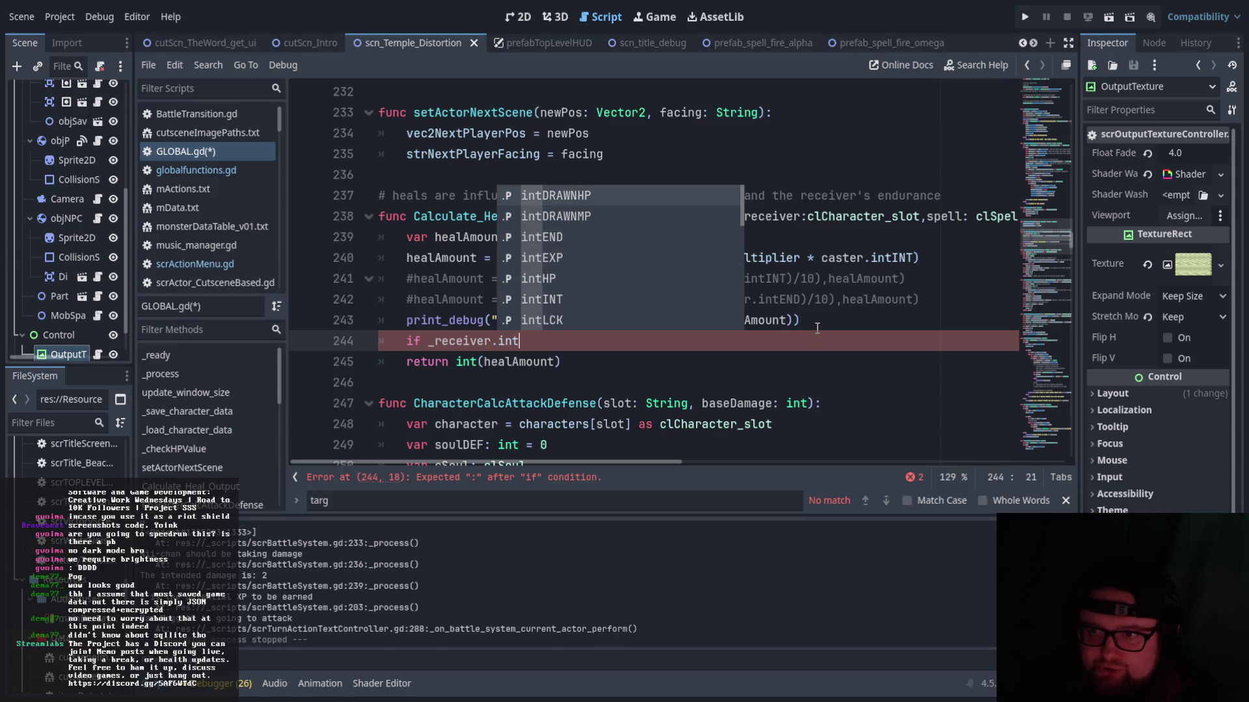
key("Return")
type("<")
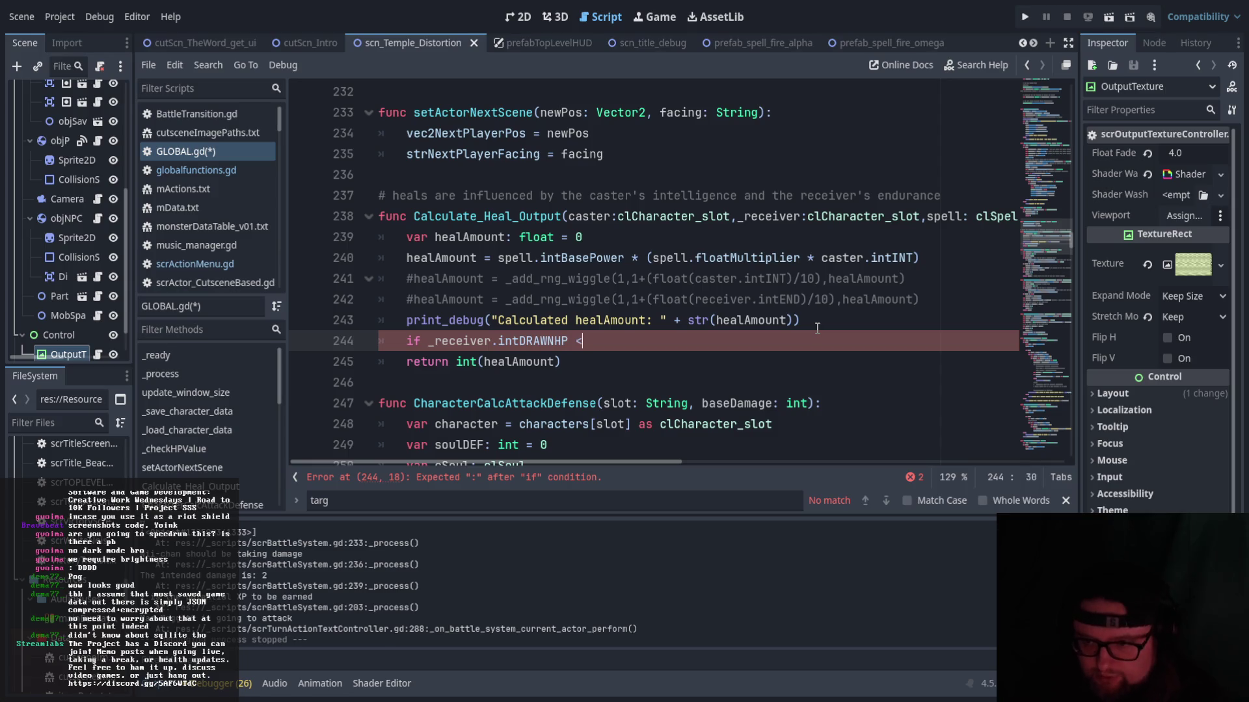
type("= 0:")
key("Return")
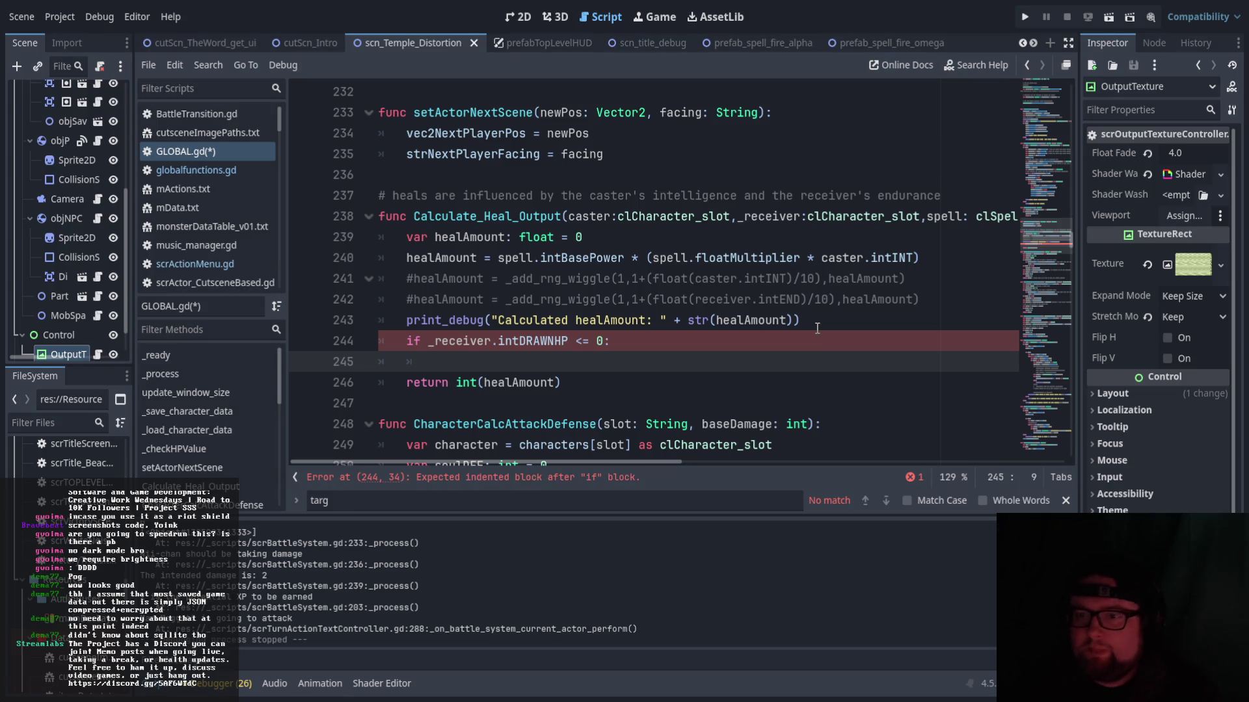
type("heal")
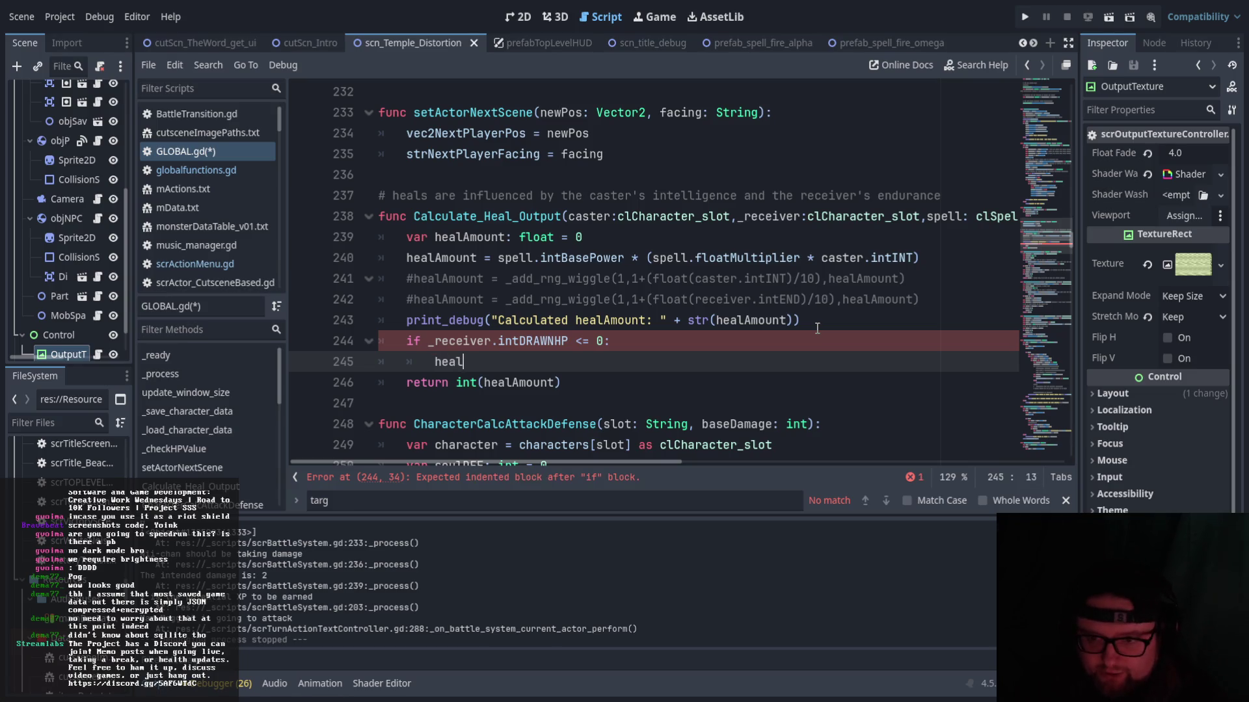
key("Return")
type("= 0")
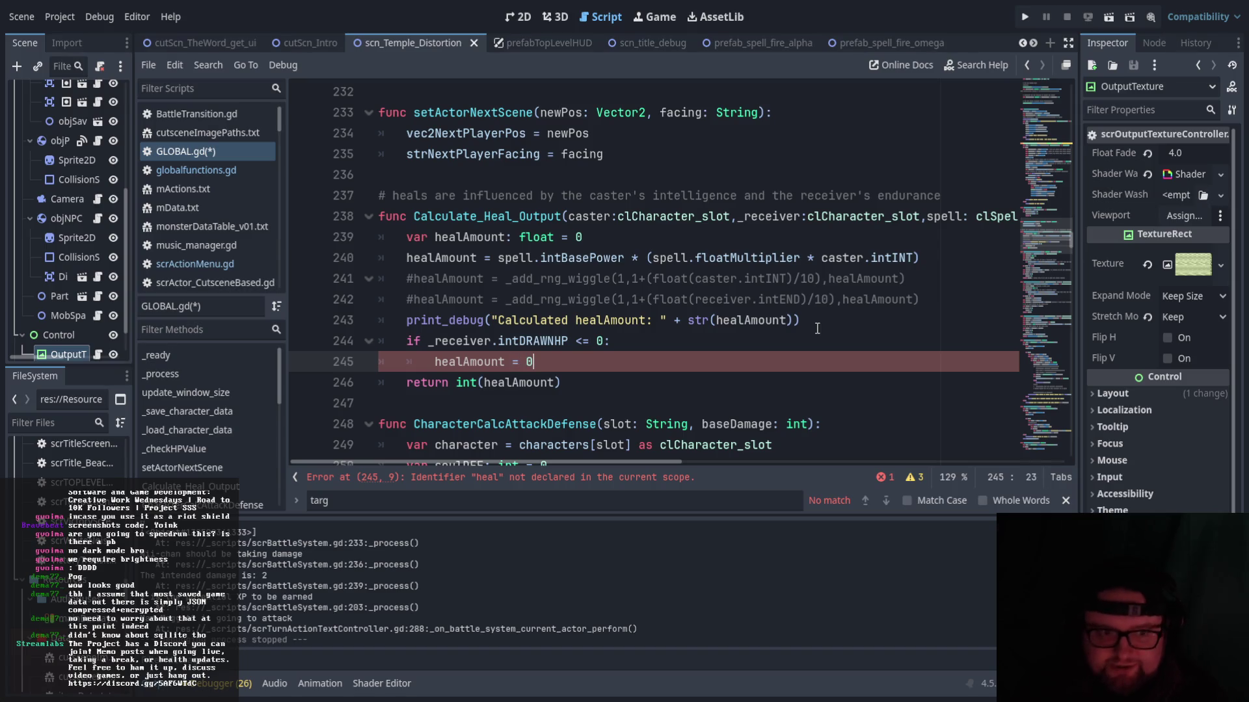
- Open a new line below the debug print line for an explanatory comment
left_click(853, 346)
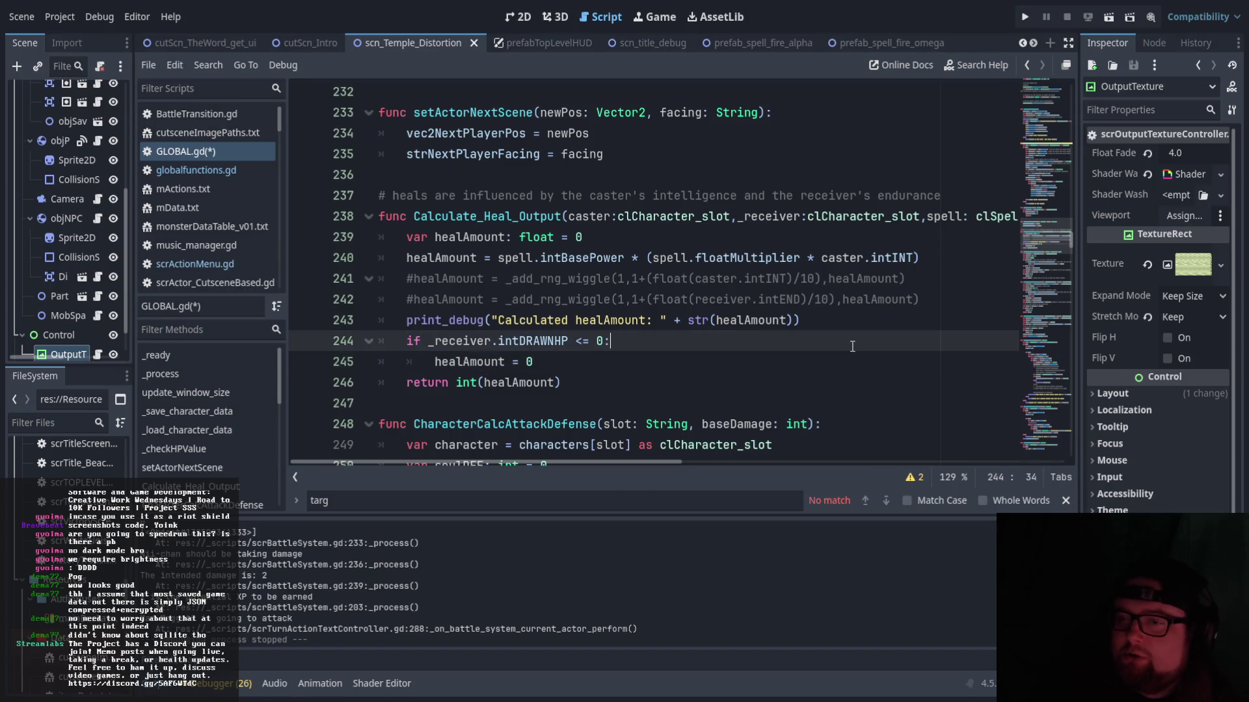
left_click(812, 323)
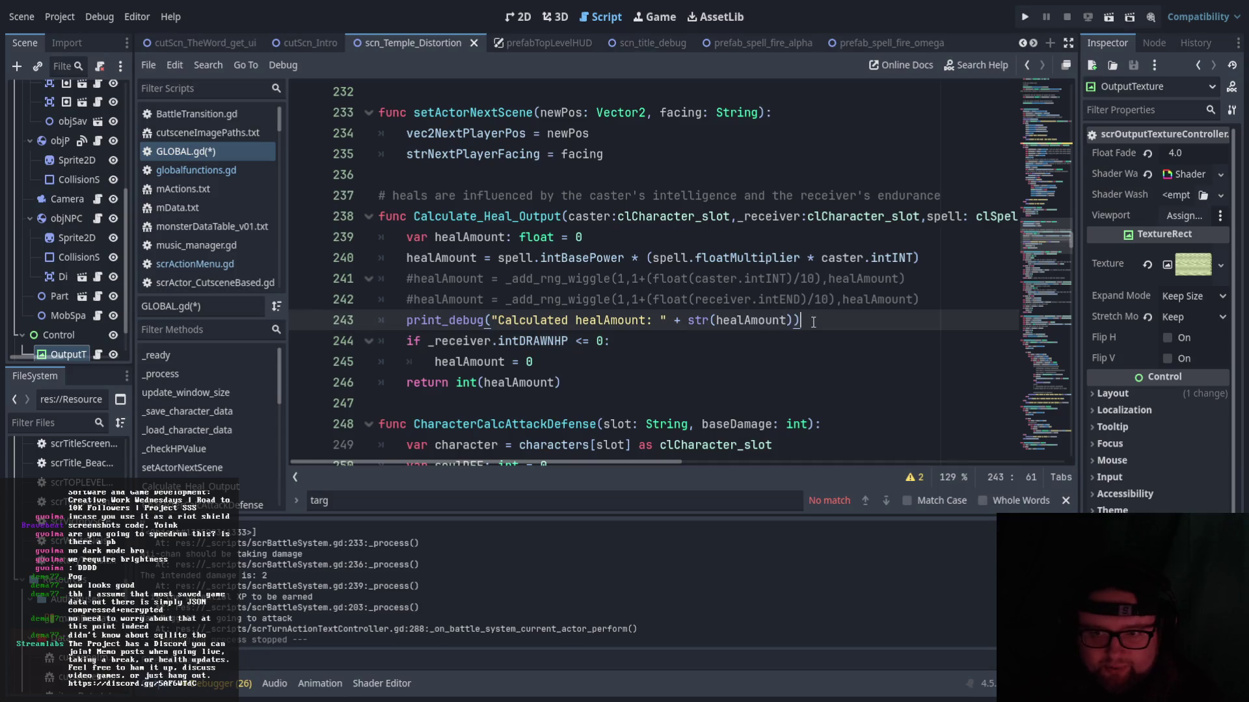
key("Return")
- Write two comments: '# Current way to prevent healing a dead character' and '# Needs to be expanded upon if using a full revive skill/item/regolar revive'
type("#")
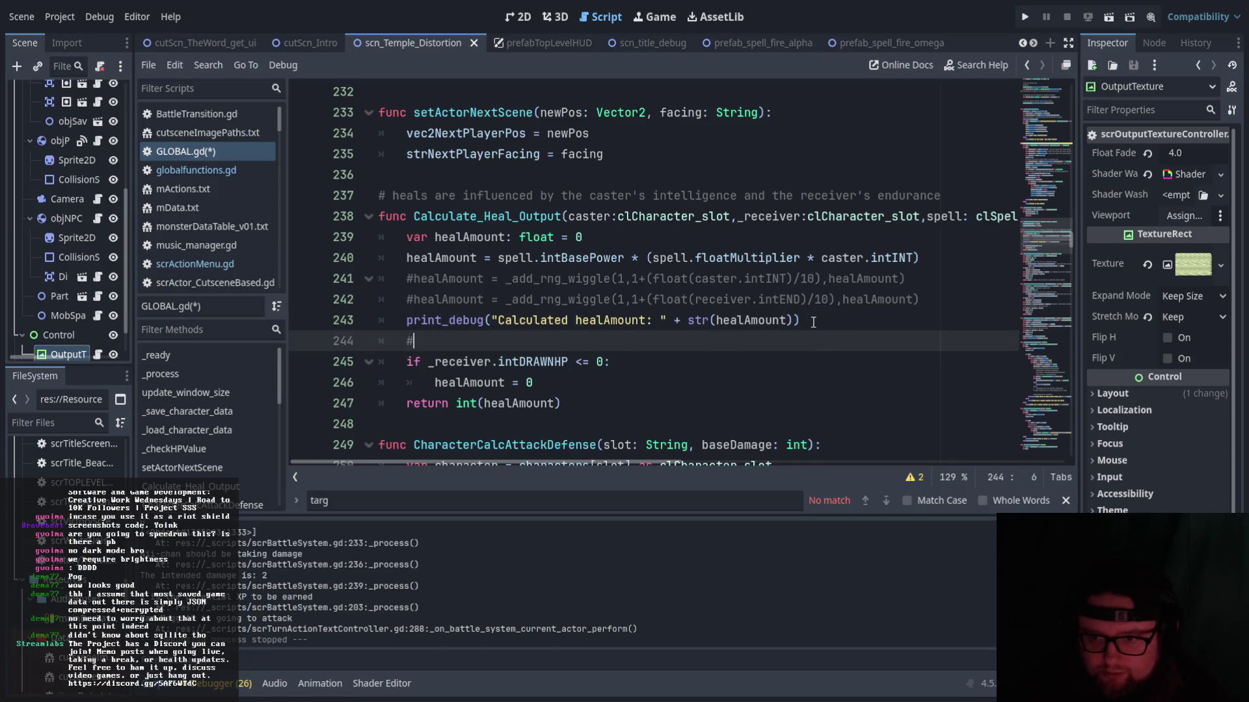
type(" Current ")
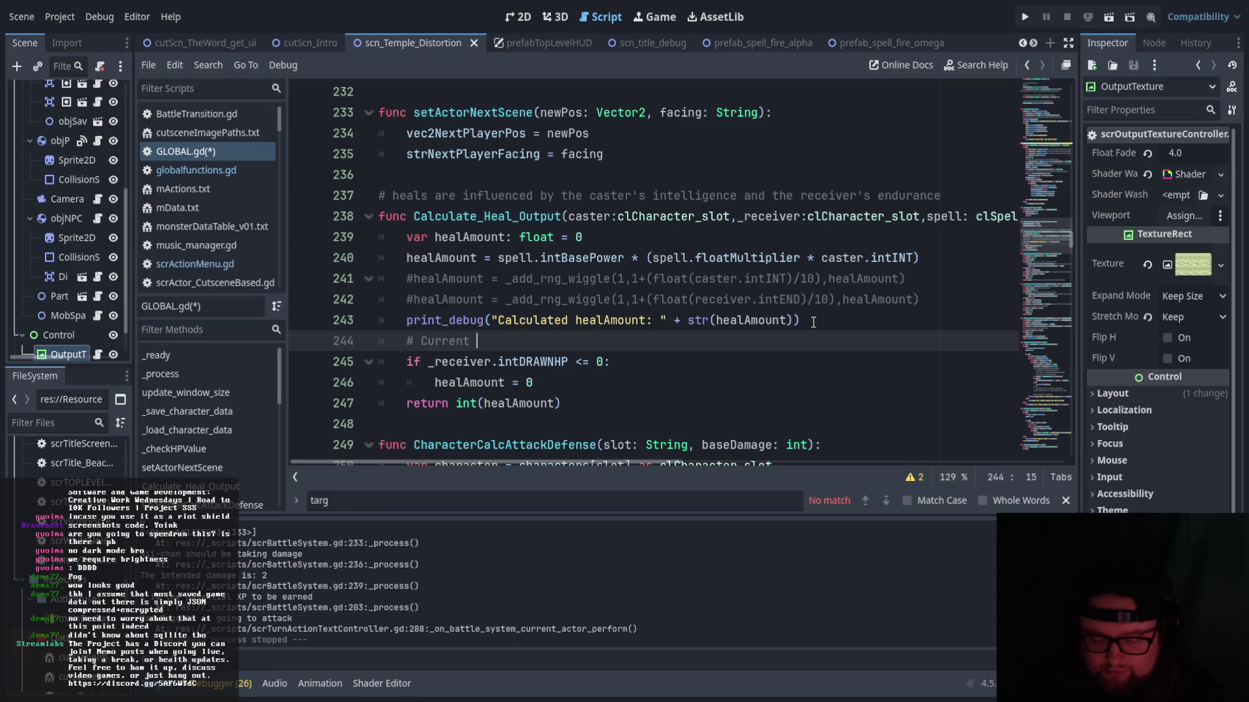
type("way to prevent ")
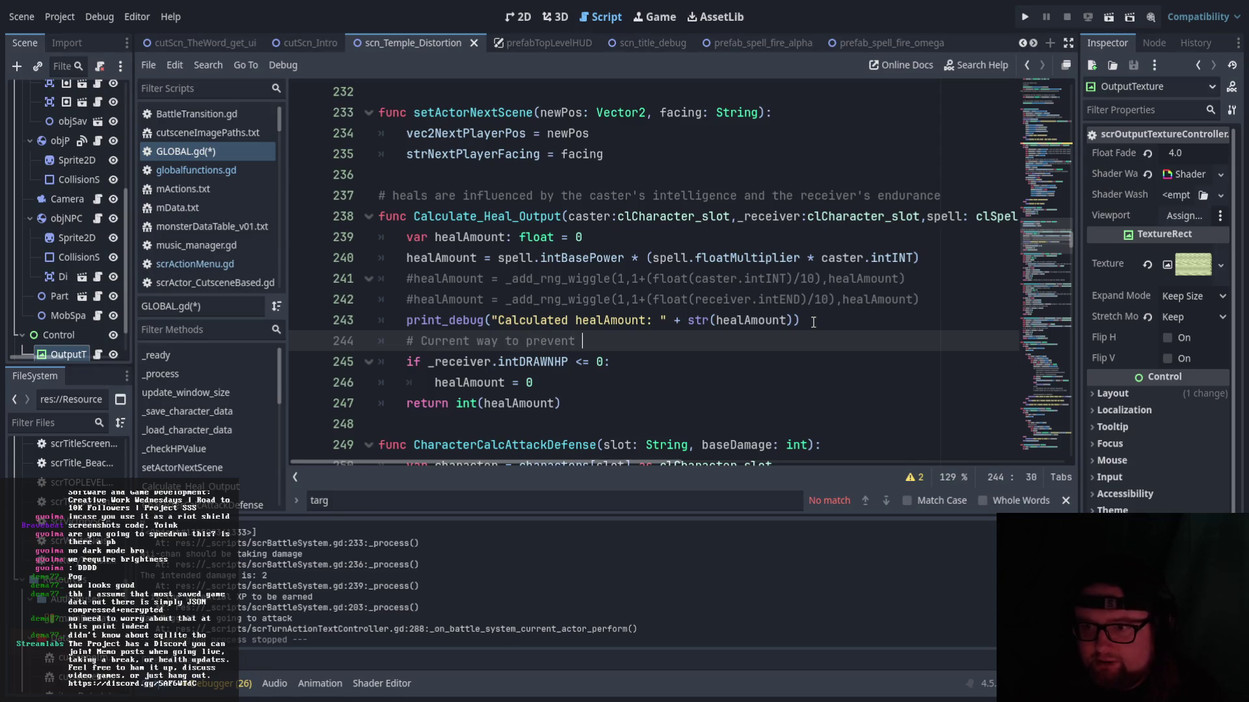
type("healing a dead ")
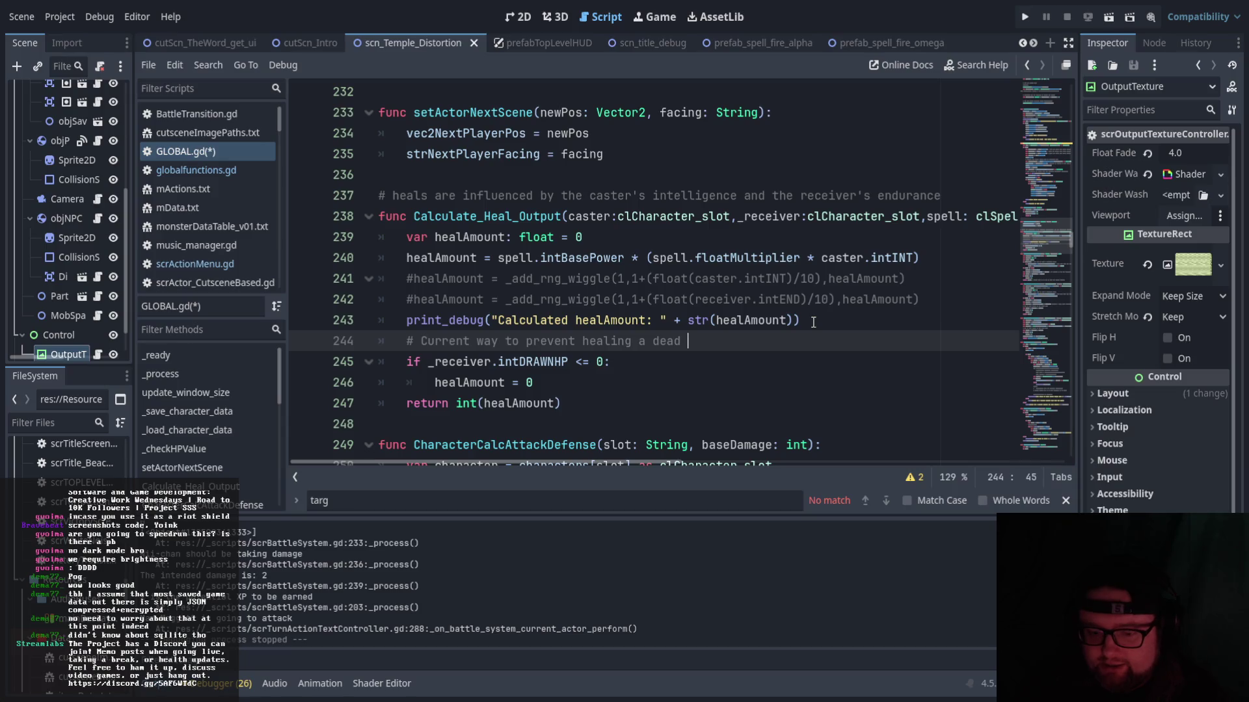
type("character")
key("Return")
type("# ")
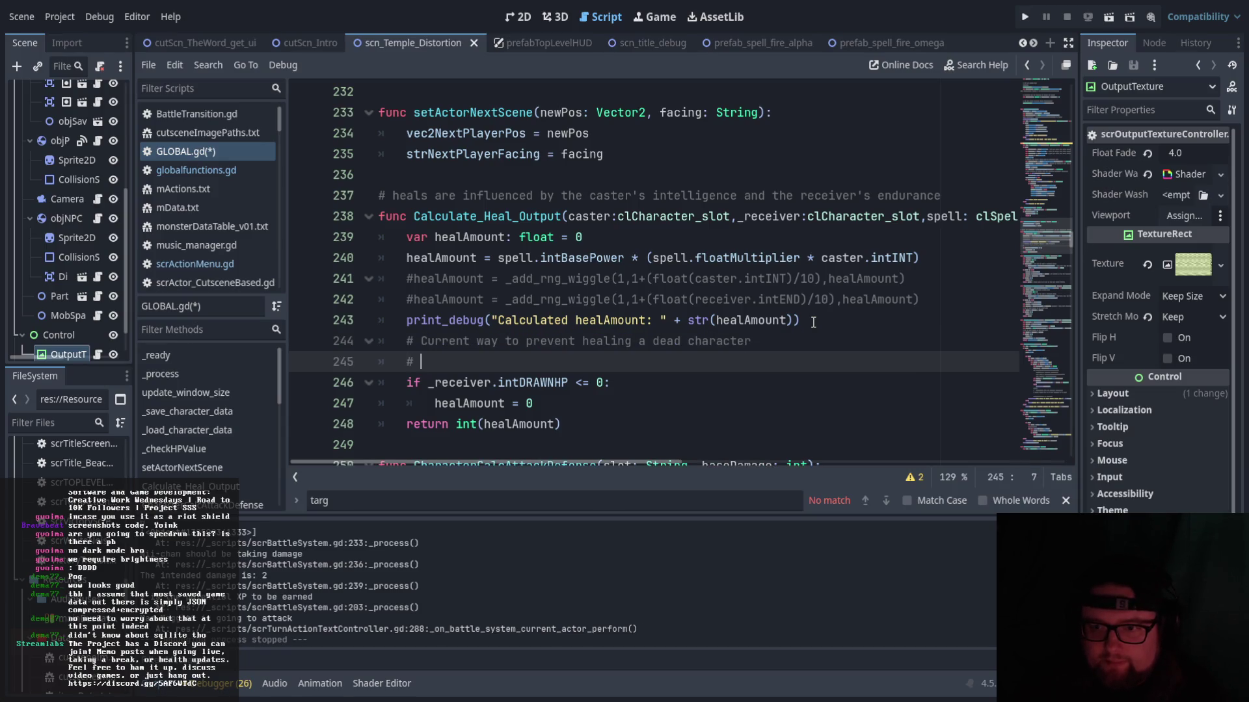
type("Needs ")
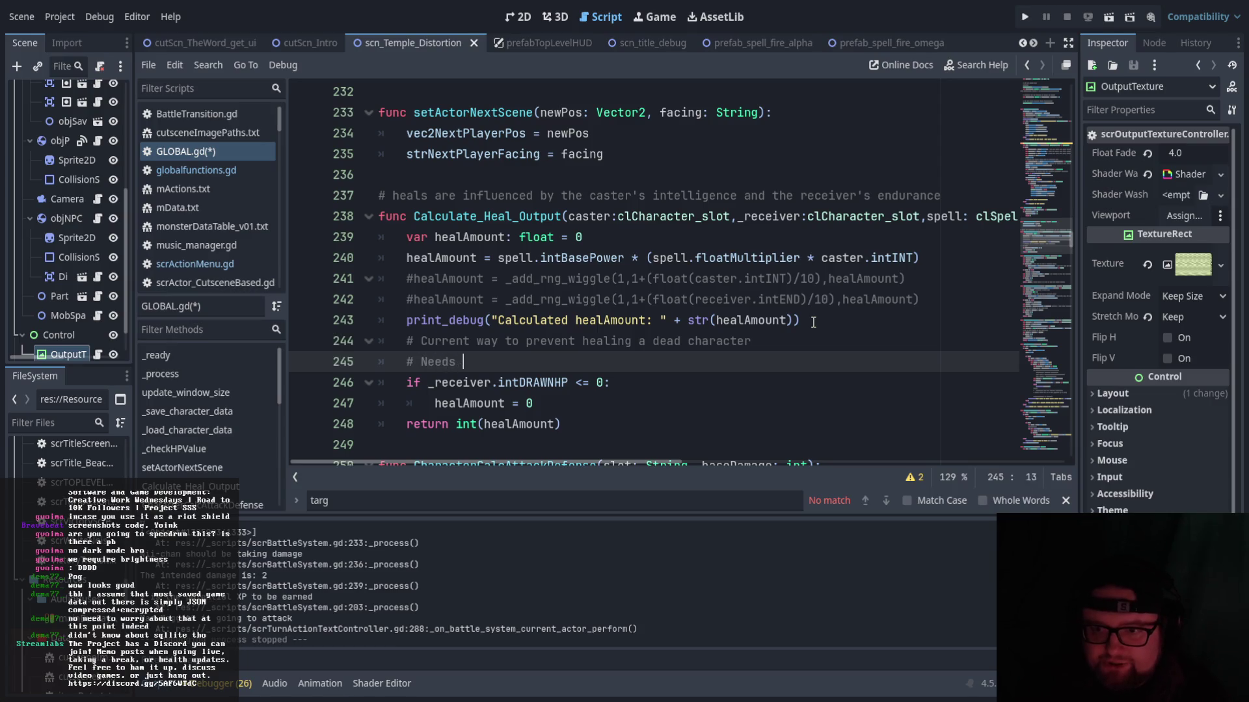
type("to b")
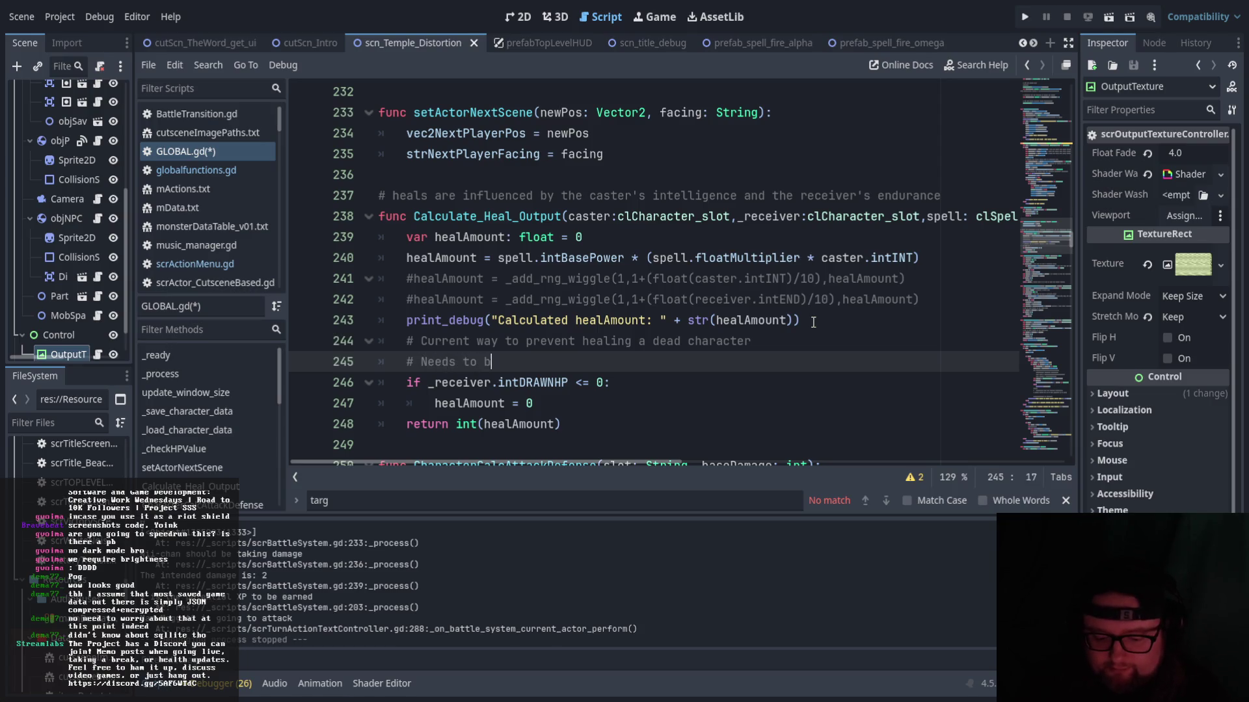
type("e expanded upon")
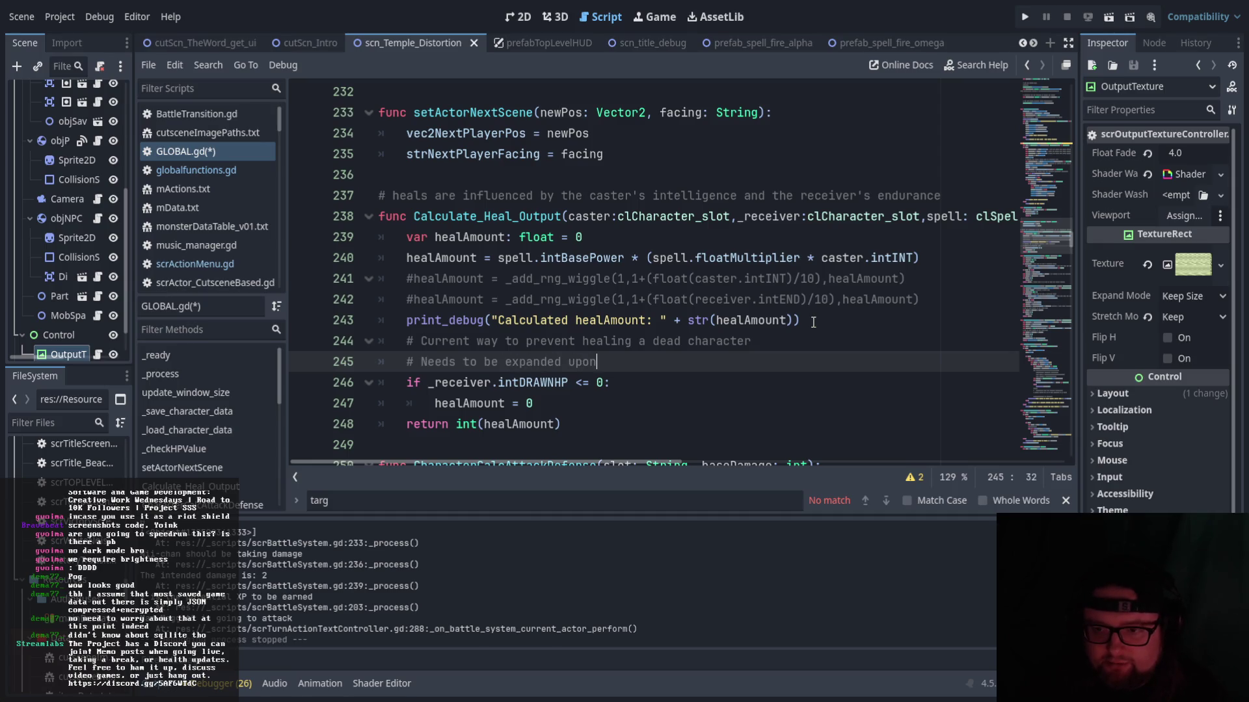
type(" if using a")
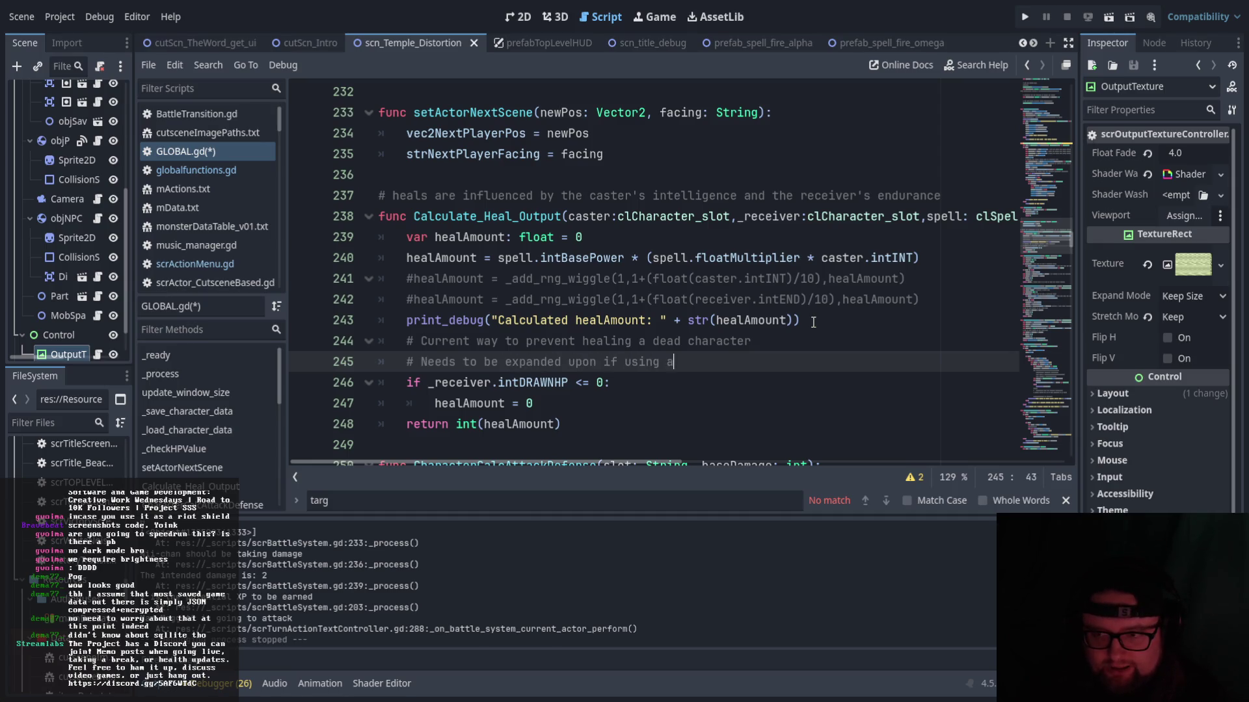
type(" full revive ")
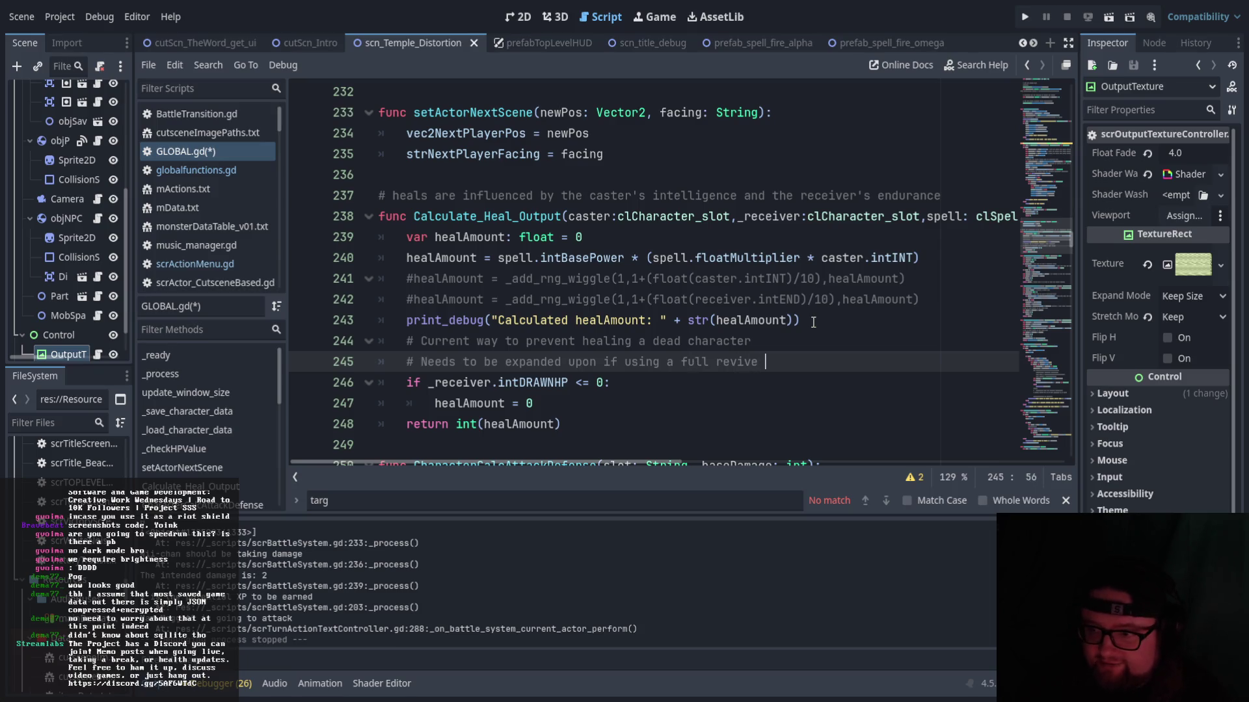
type("skill/item")
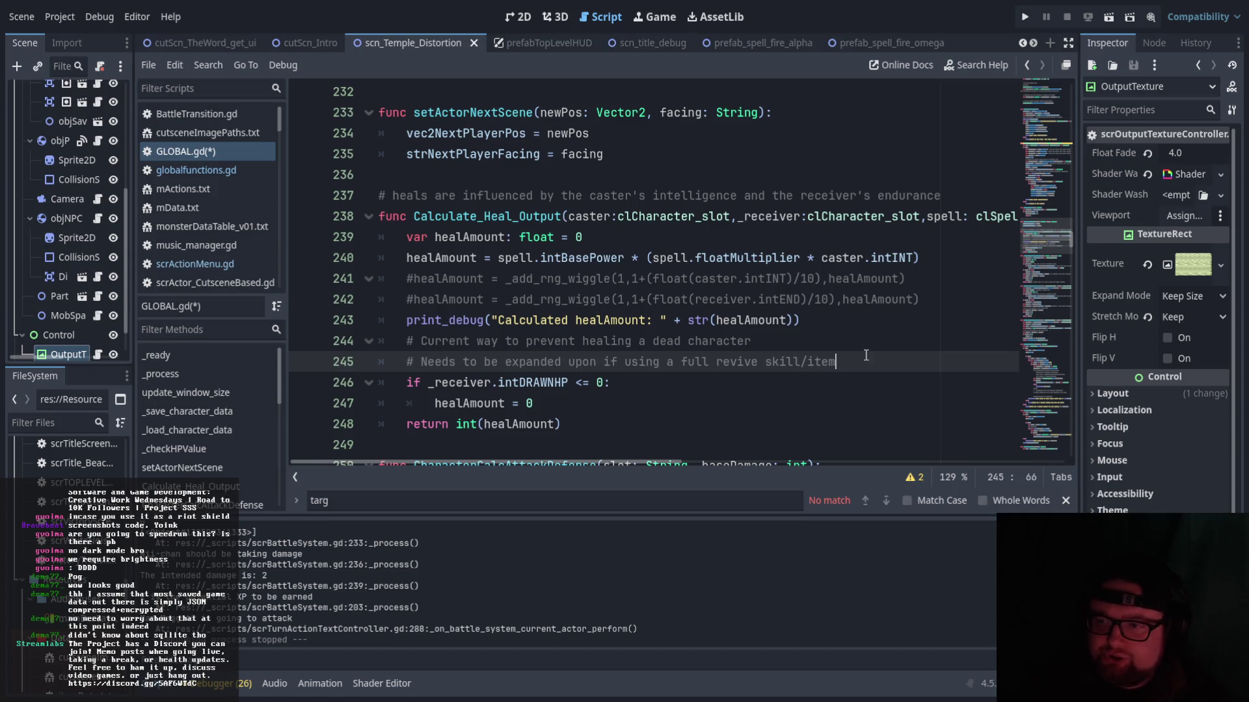
type("/reg")
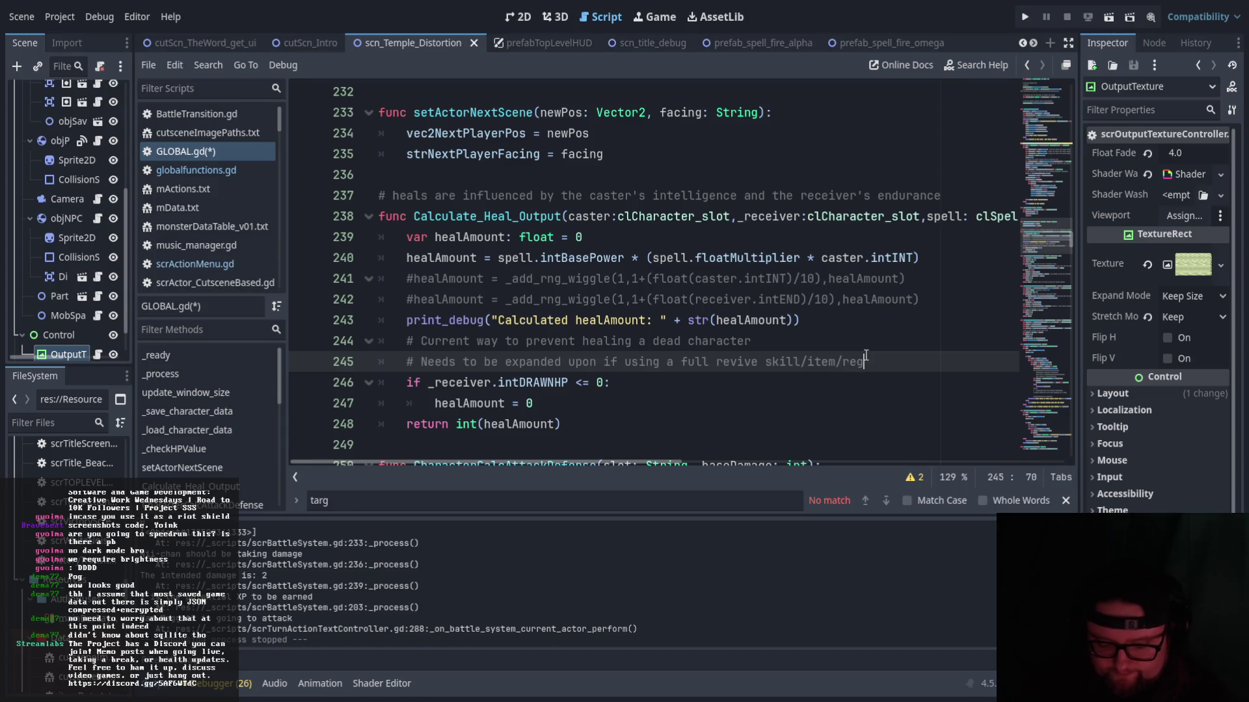
type("olar revive")
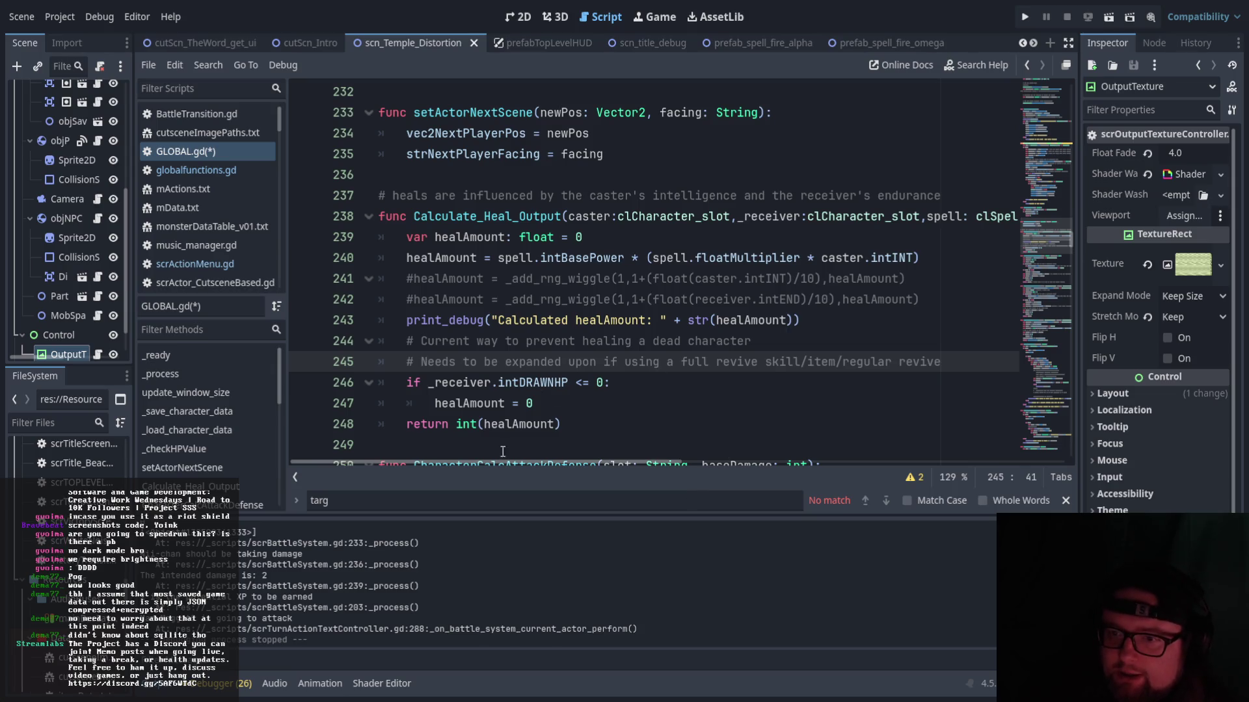
- Review the dead-receiver heal check and save GLOBAL.gd with Ctrl+S
scroll(548, 422, "down", 2)
scroll(548, 421, "up", 2)
scroll(548, 422, "up", 1)
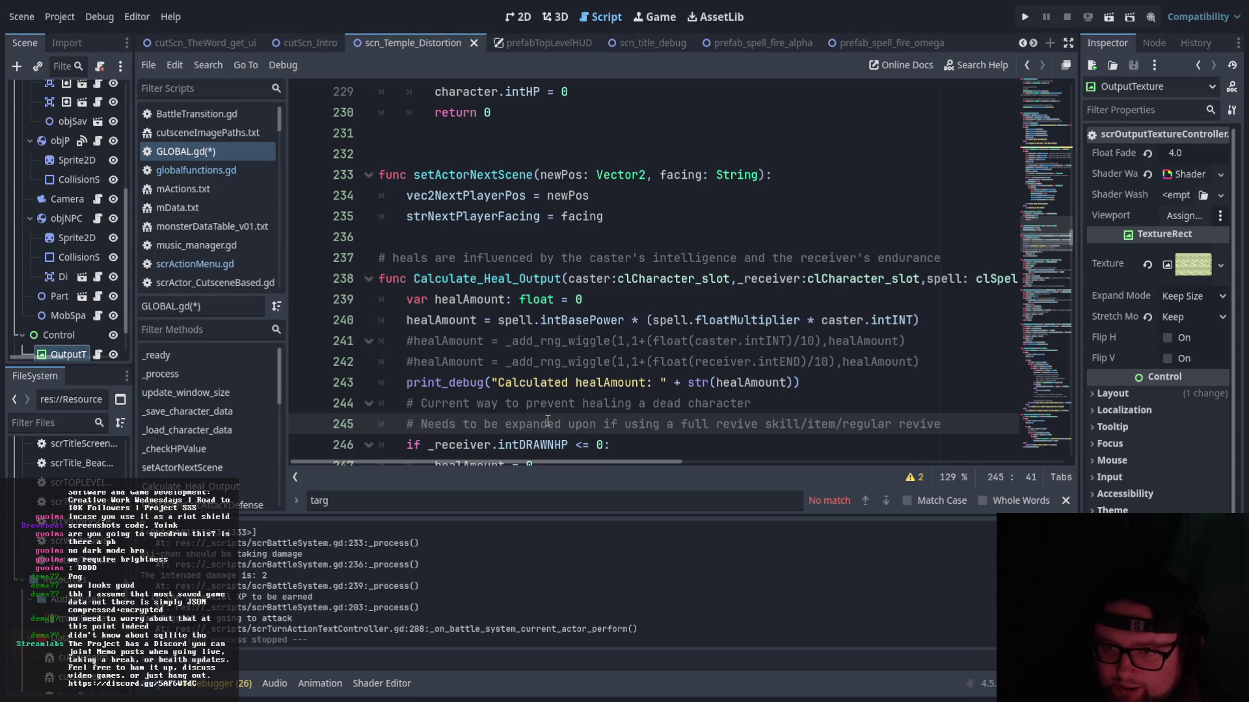
scroll(553, 418, "down", 2)
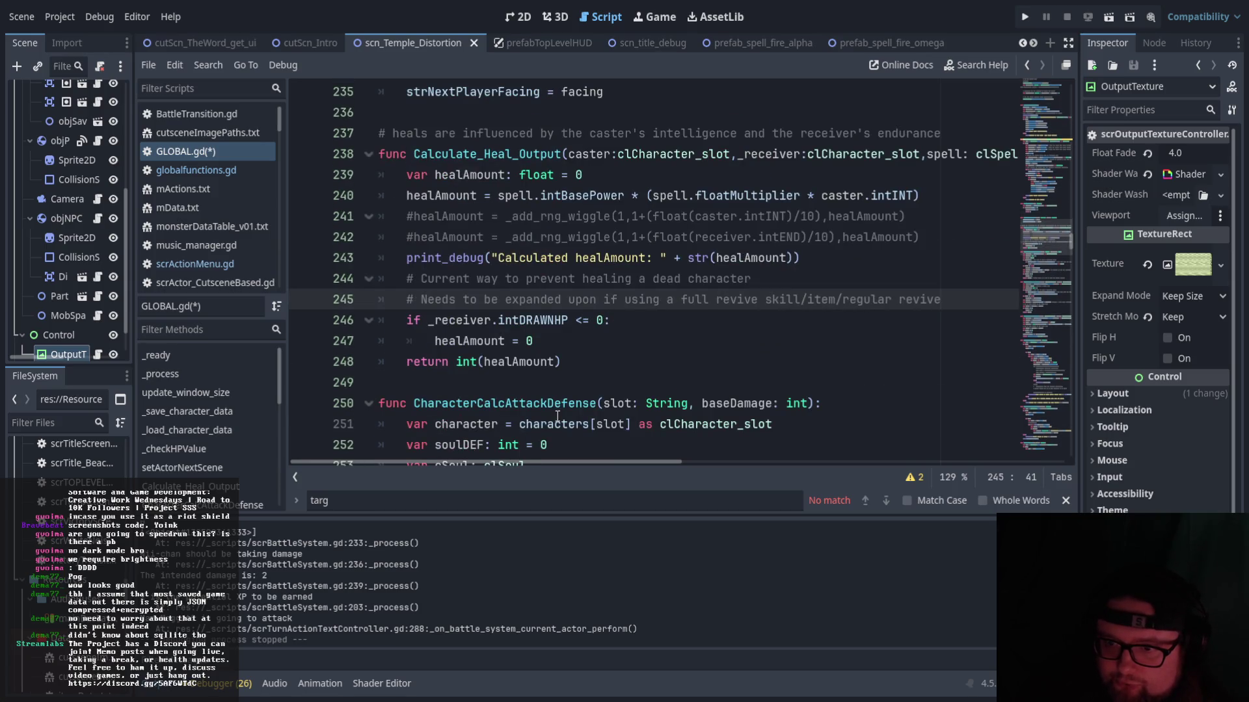
scroll(531, 394, "up", 8)
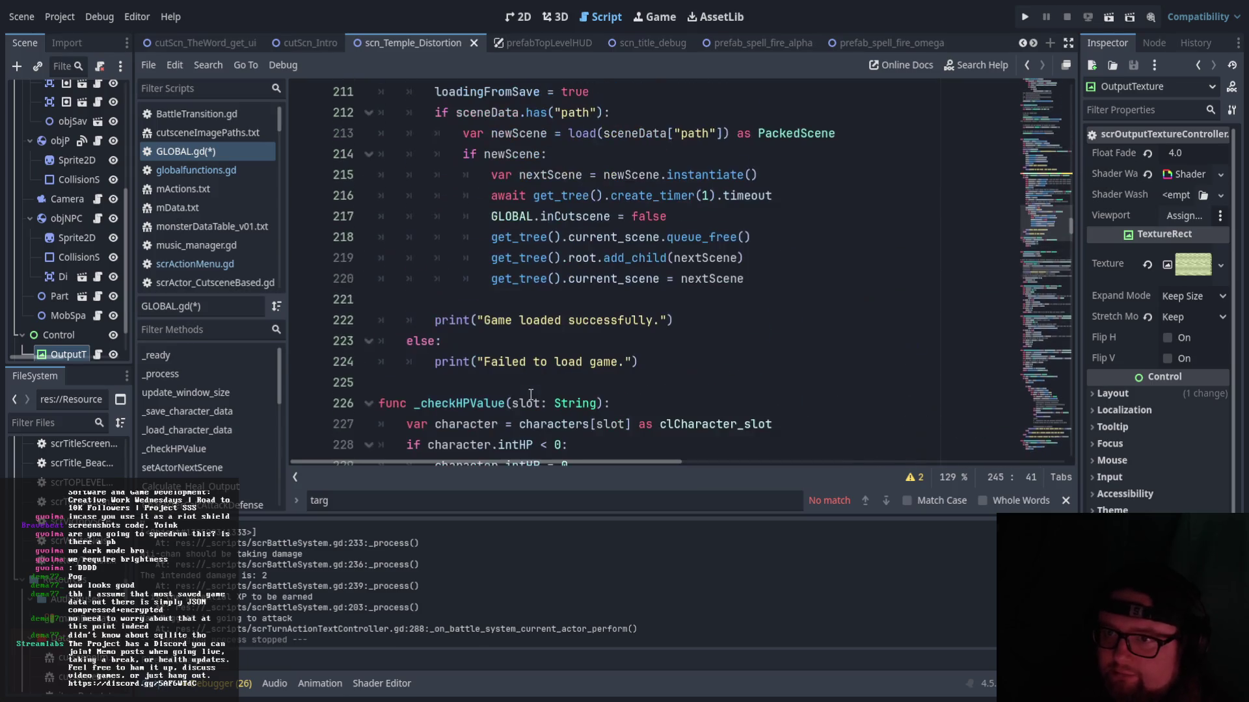
scroll(534, 393, "up", 5)
scroll(573, 390, "down", 3)
scroll(616, 387, "up", 3)
scroll(616, 387, "down", 8)
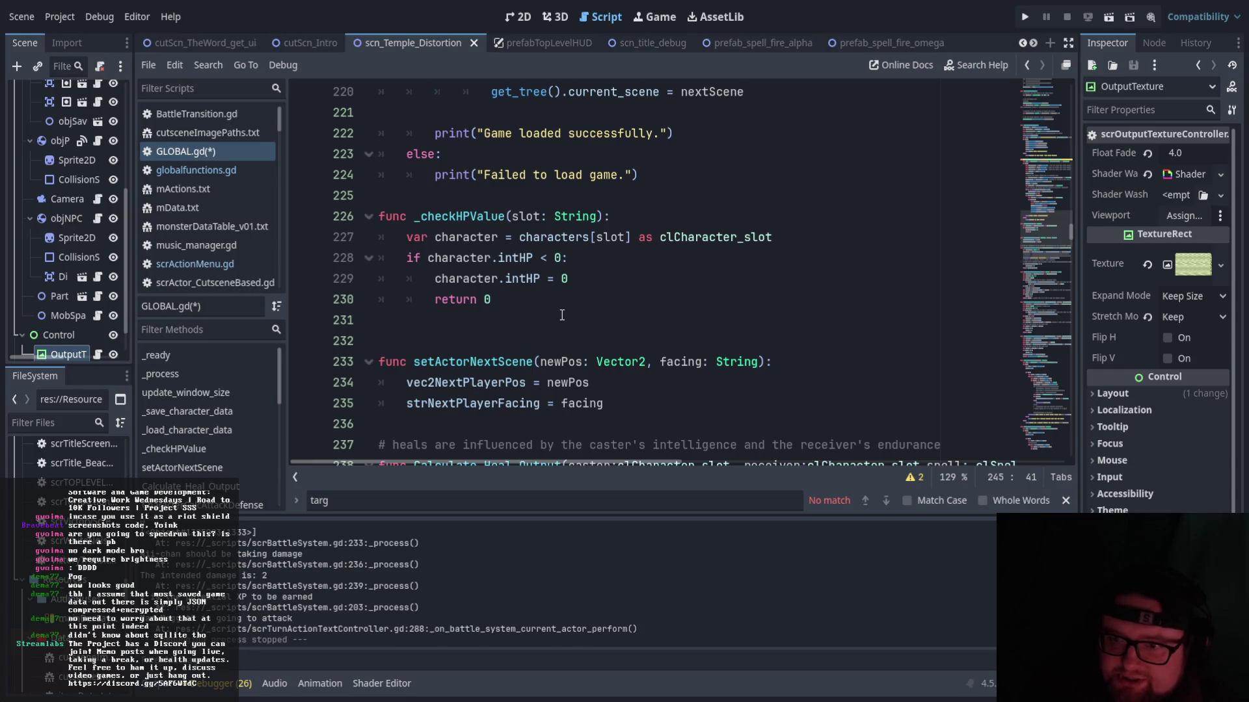
scroll(558, 315, "down", 2)
scroll(561, 315, "up", 8)
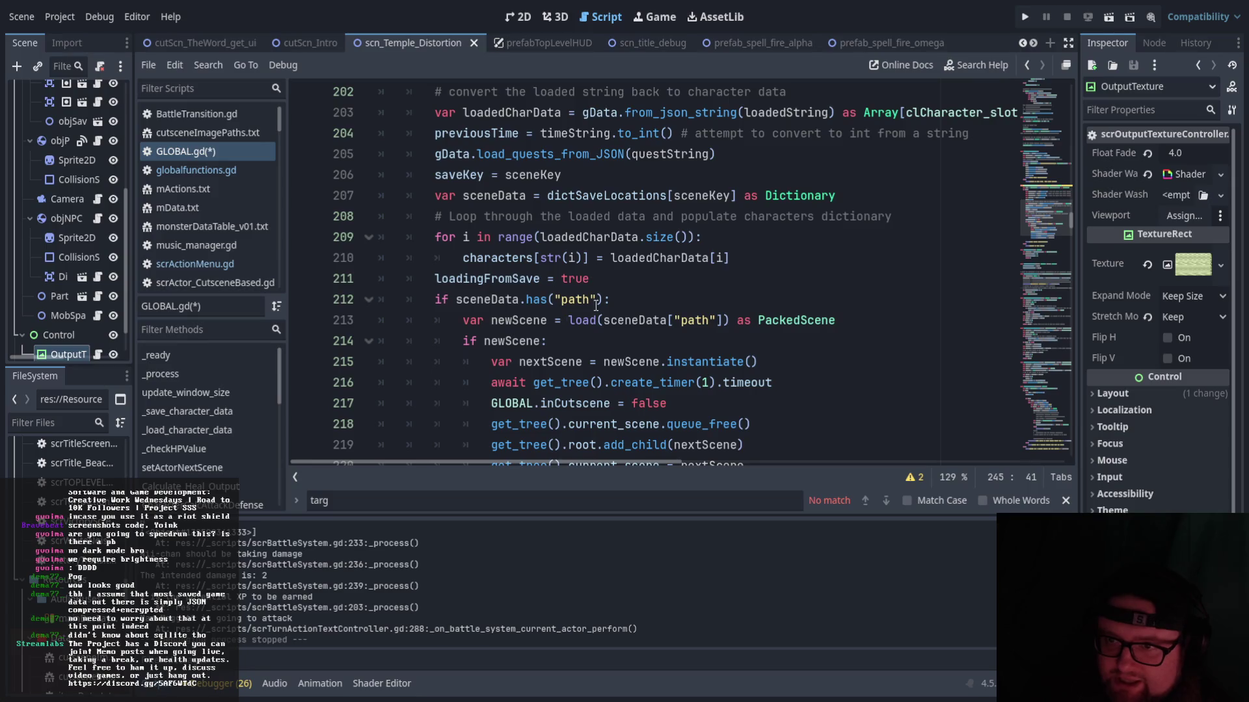
scroll(562, 315, "down", 8)
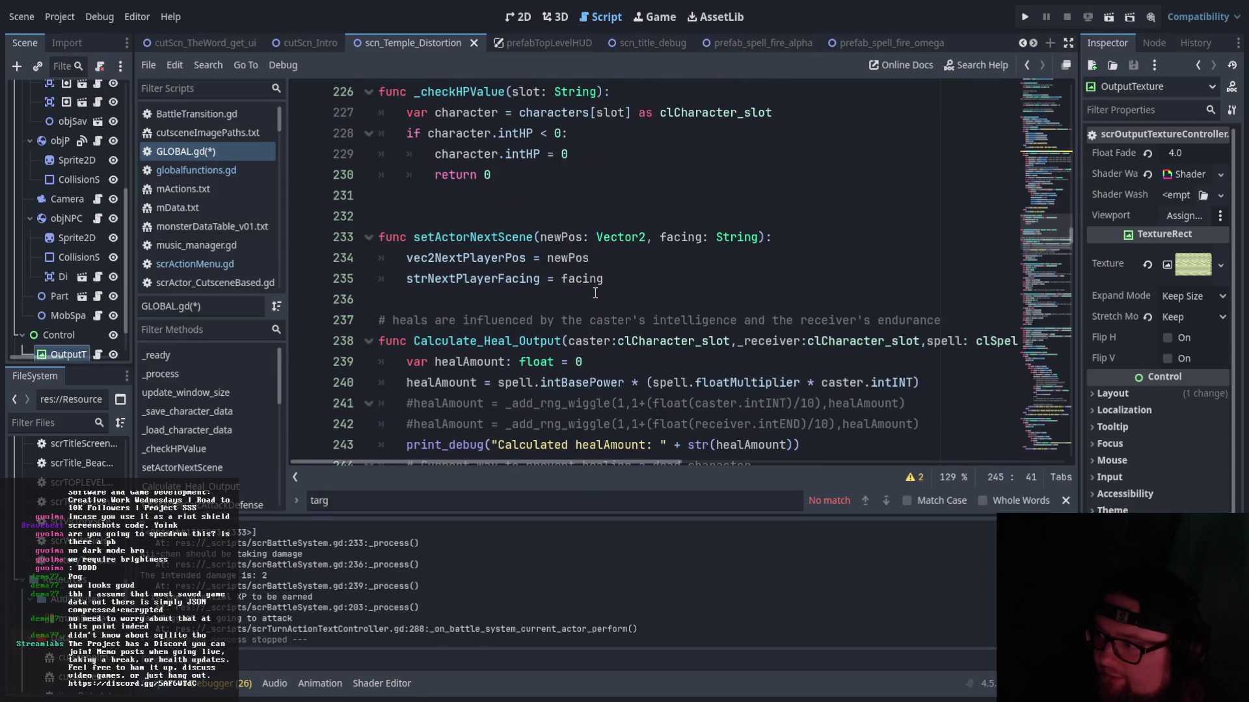
scroll(562, 298, "up", 2)
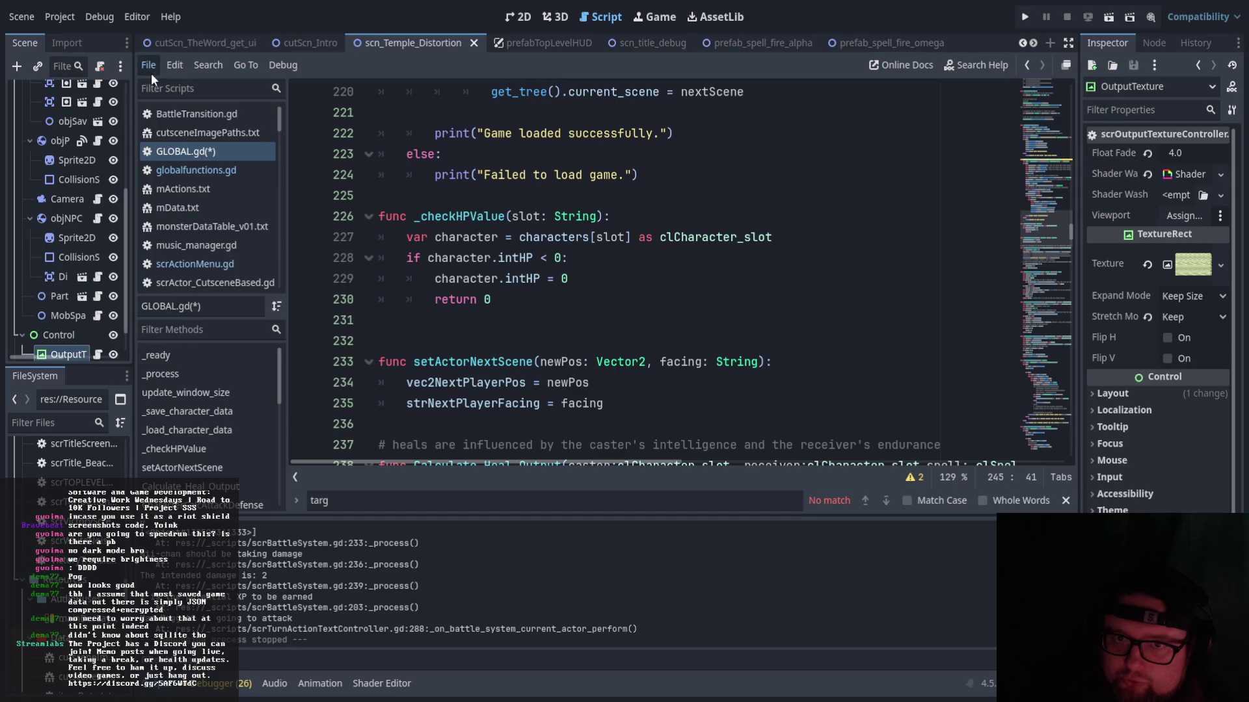
key("ctrl+s")
- Scroll through the script and the Filter Scripts list
scroll(611, 294, "up", 1)
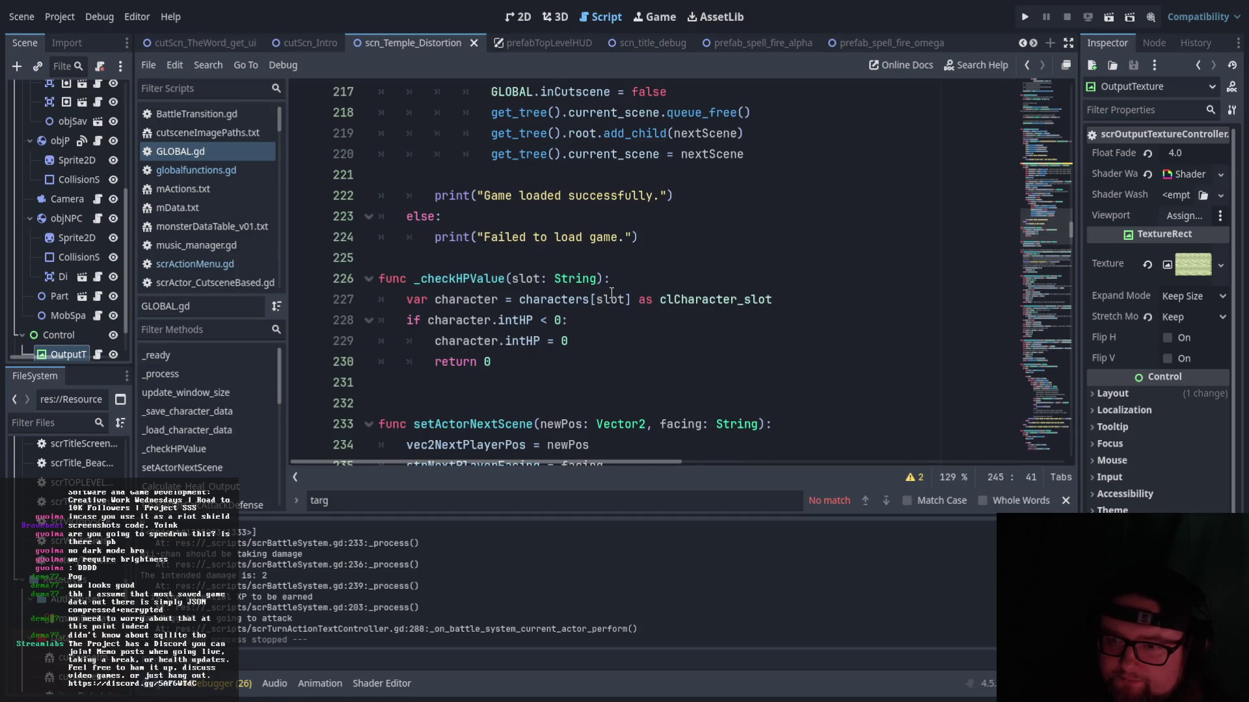
scroll(776, 314, "up", 14)
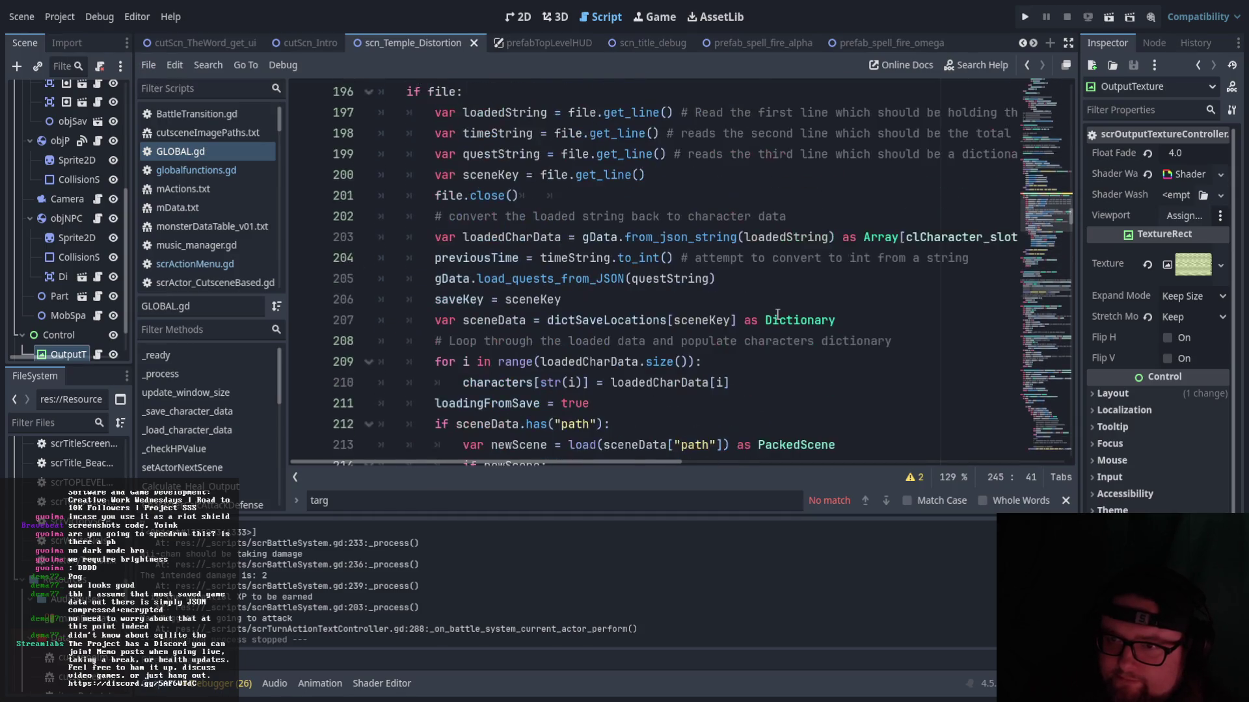
scroll(776, 315, "up", 10)
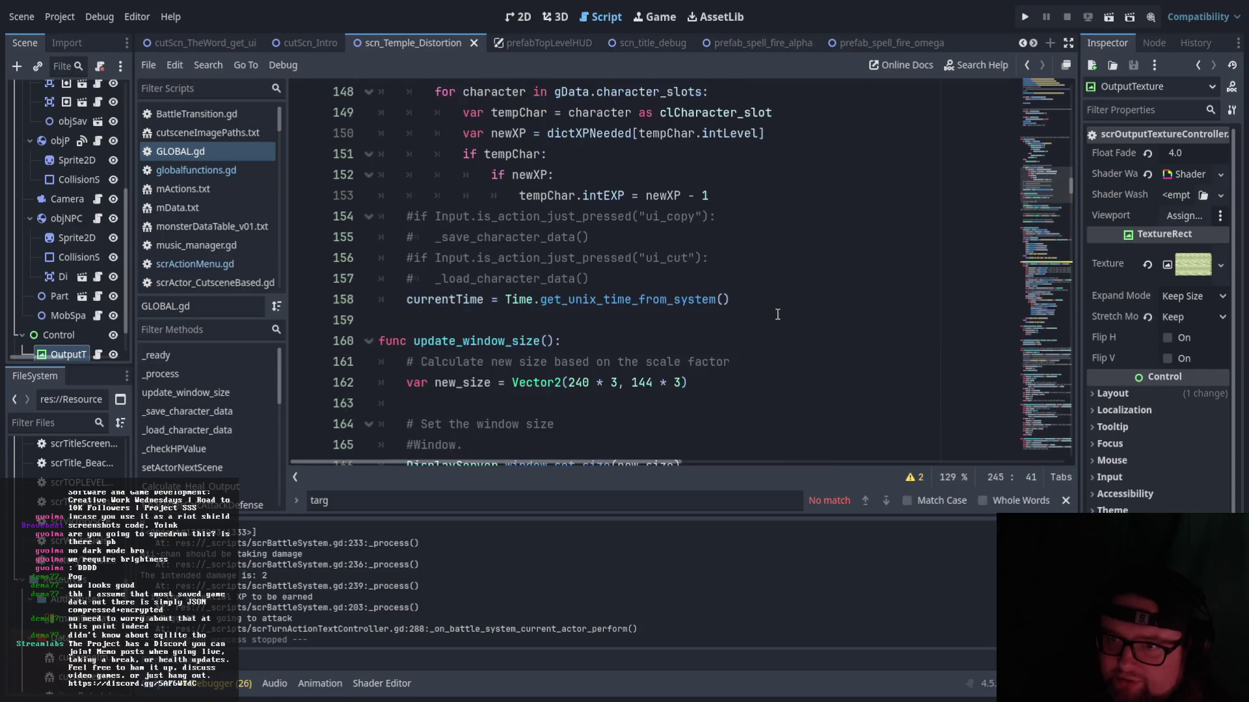
scroll(780, 313, "down", 13)
scroll(780, 313, "down", 15)
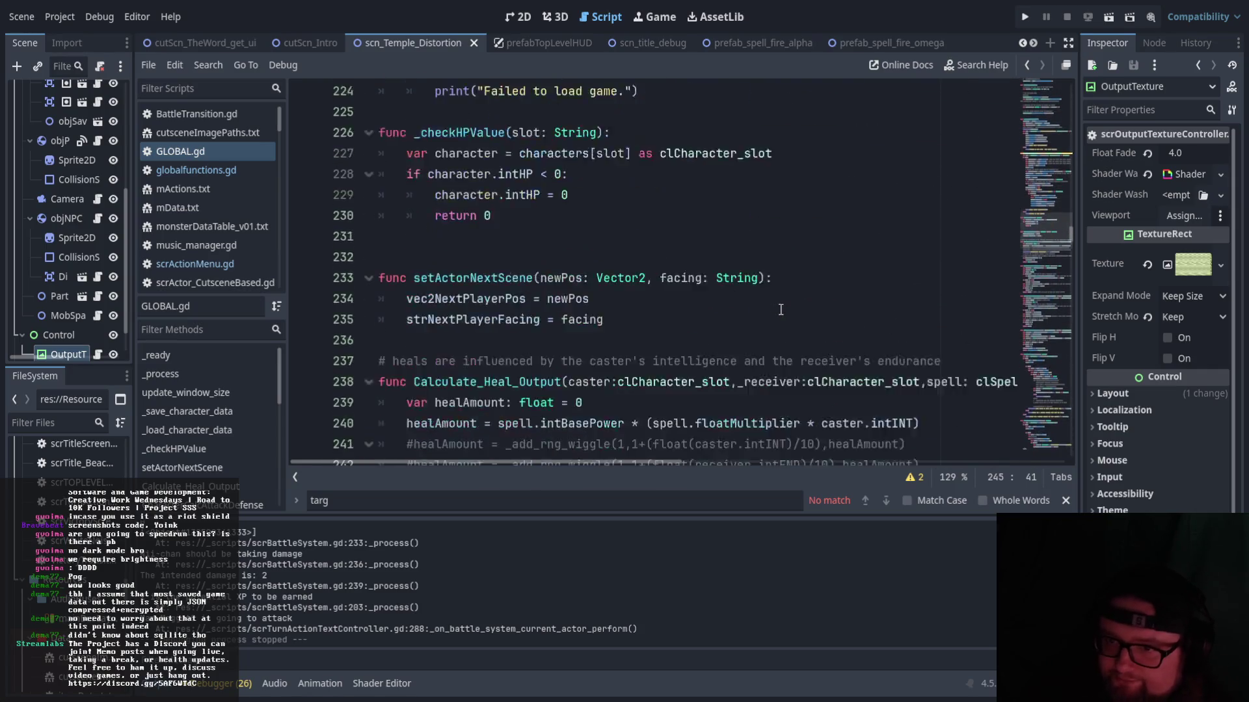
left_click_drag(279, 118, 291, 271)
scroll(262, 262, "down", 3)
- Switch to scrTurnActionTextController and scroll through its code
left_click(243, 164)
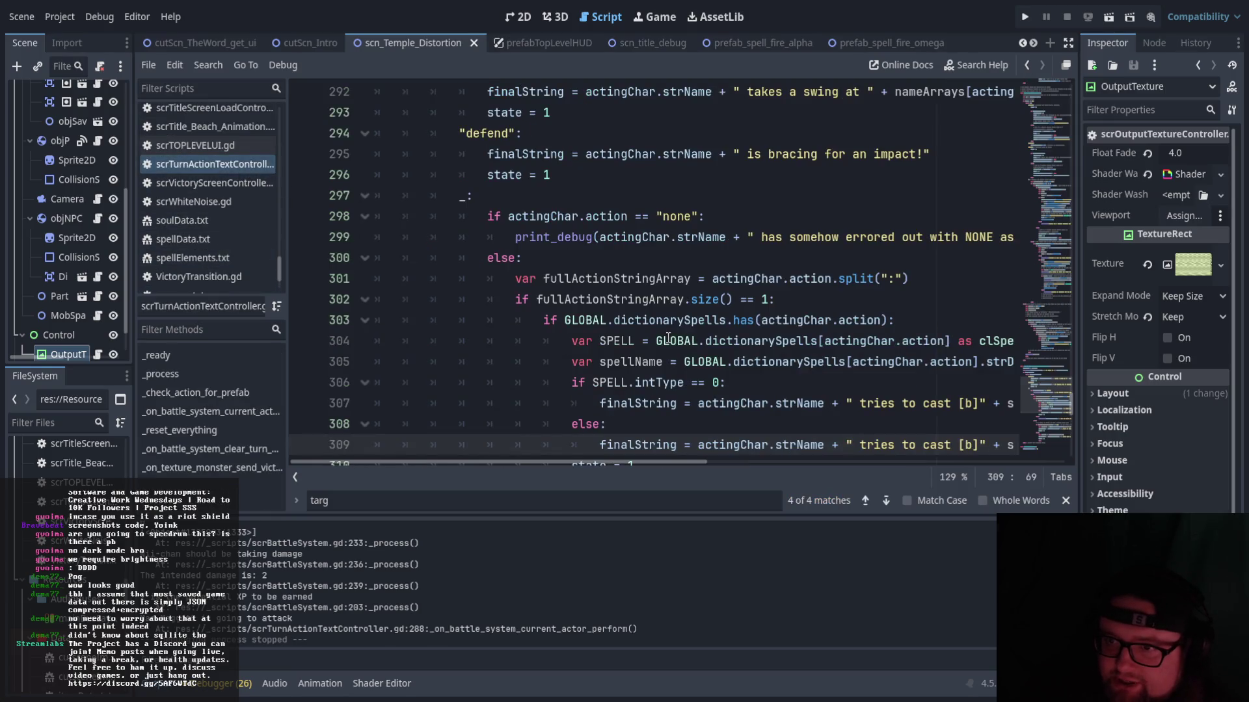
scroll(640, 353, "up", 4)
scroll(545, 330, "down", 2)
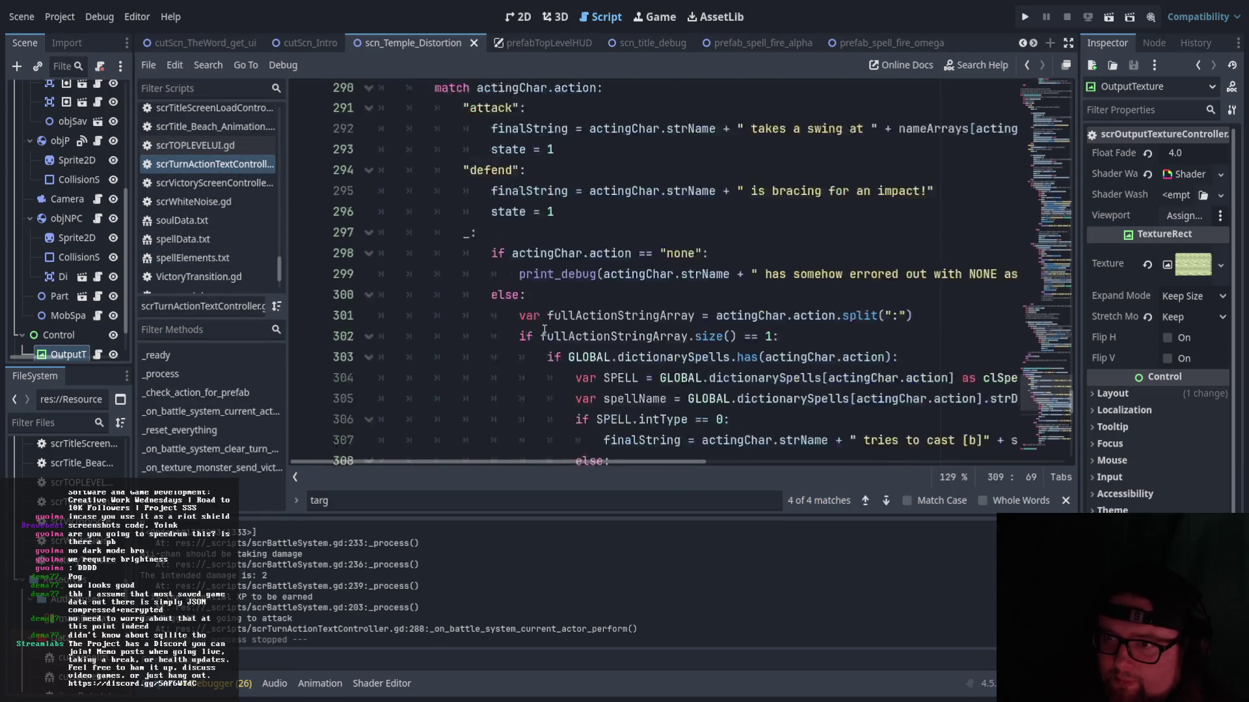
scroll(545, 330, "up", 6)
scroll(545, 330, "down", 7)
scroll(545, 330, "down", 10)
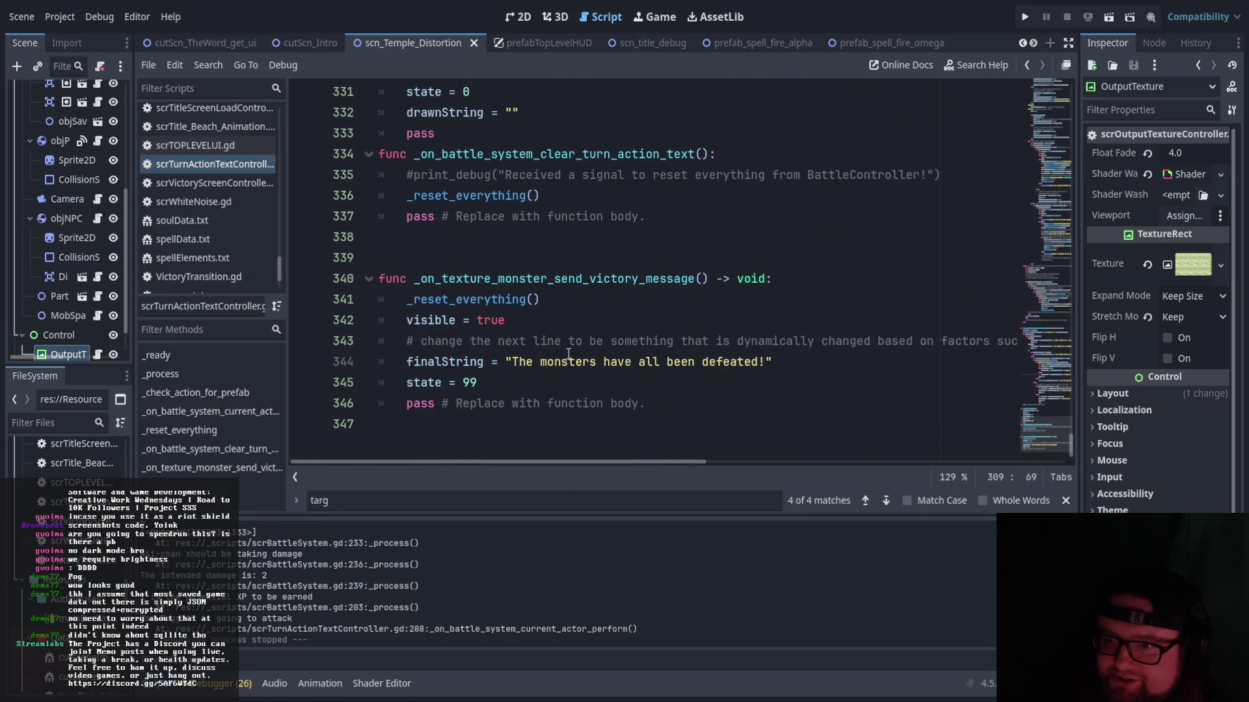
scroll(568, 354, "up", 1)
scroll(652, 313, "up", 15)
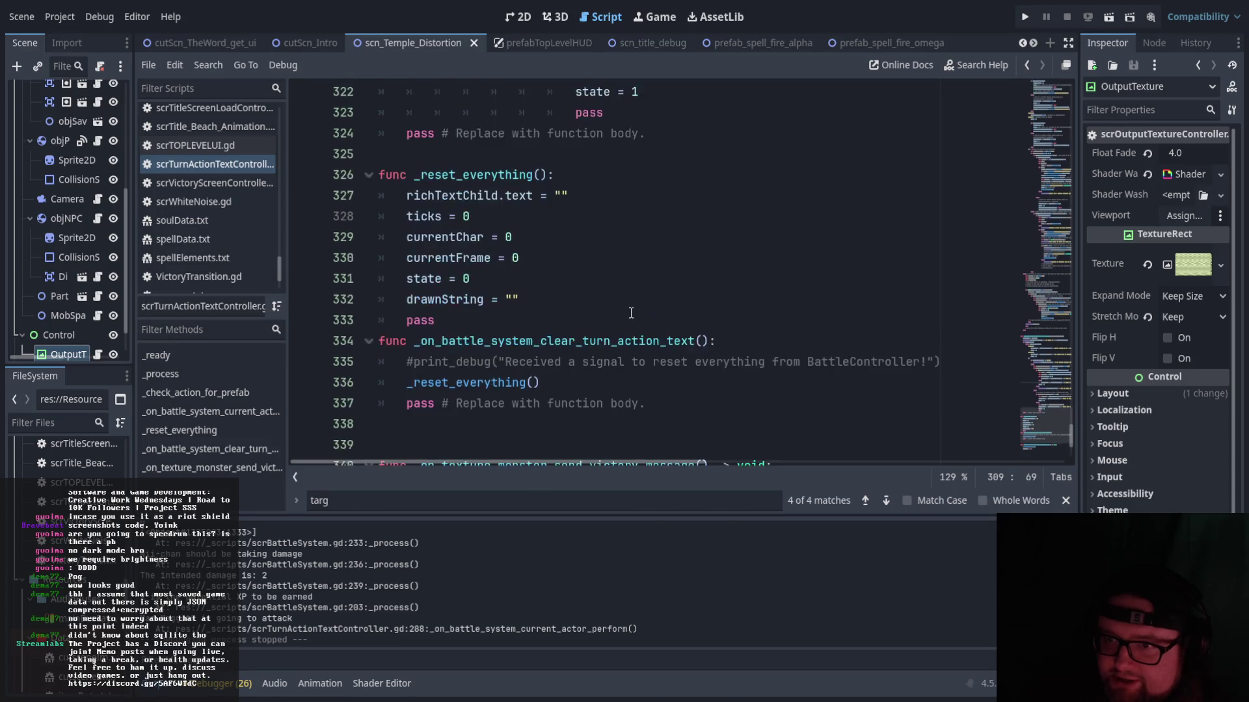
scroll(631, 313, "down", 10)
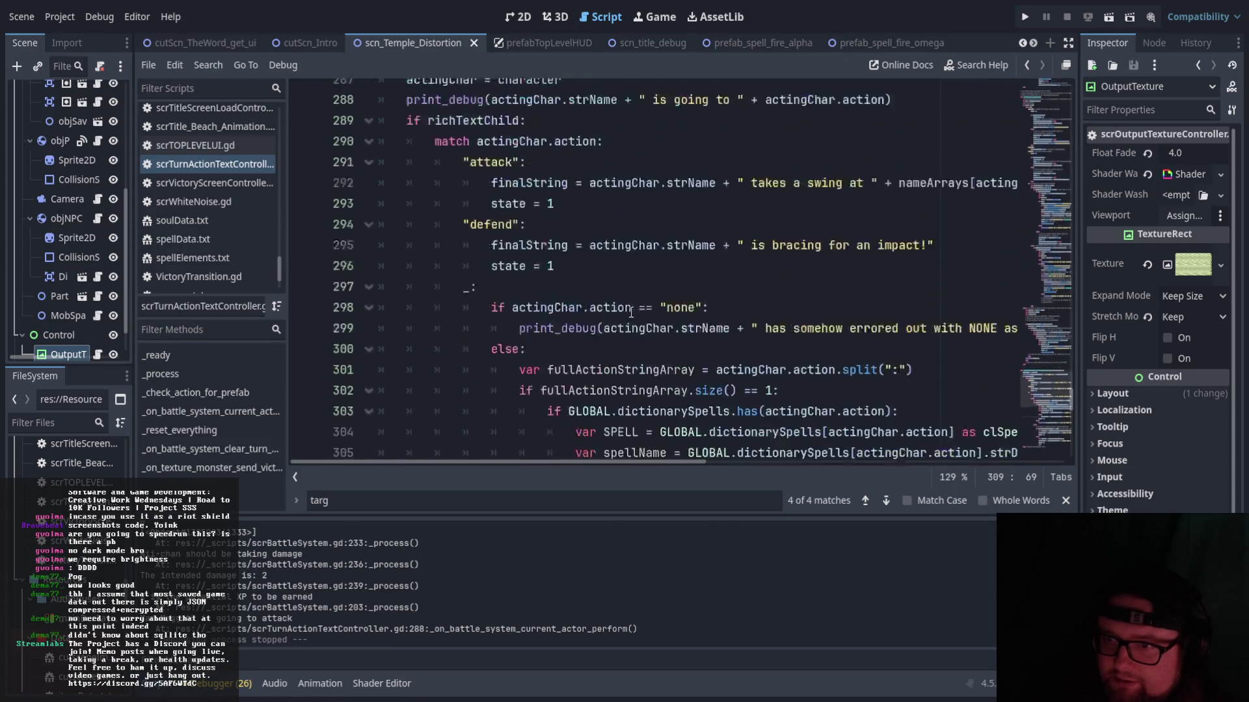
scroll(671, 314, "up", 20)
- Review lines 75–93 of the controller, then switch to scrSpell_Alpha_Heal_Player.gd
mouse_move(1064, 260)
left_mouse_down()
mouse_move(1052, 115)
mouse_move(1056, 239)
mouse_move(1057, 157)
left_mouse_up()
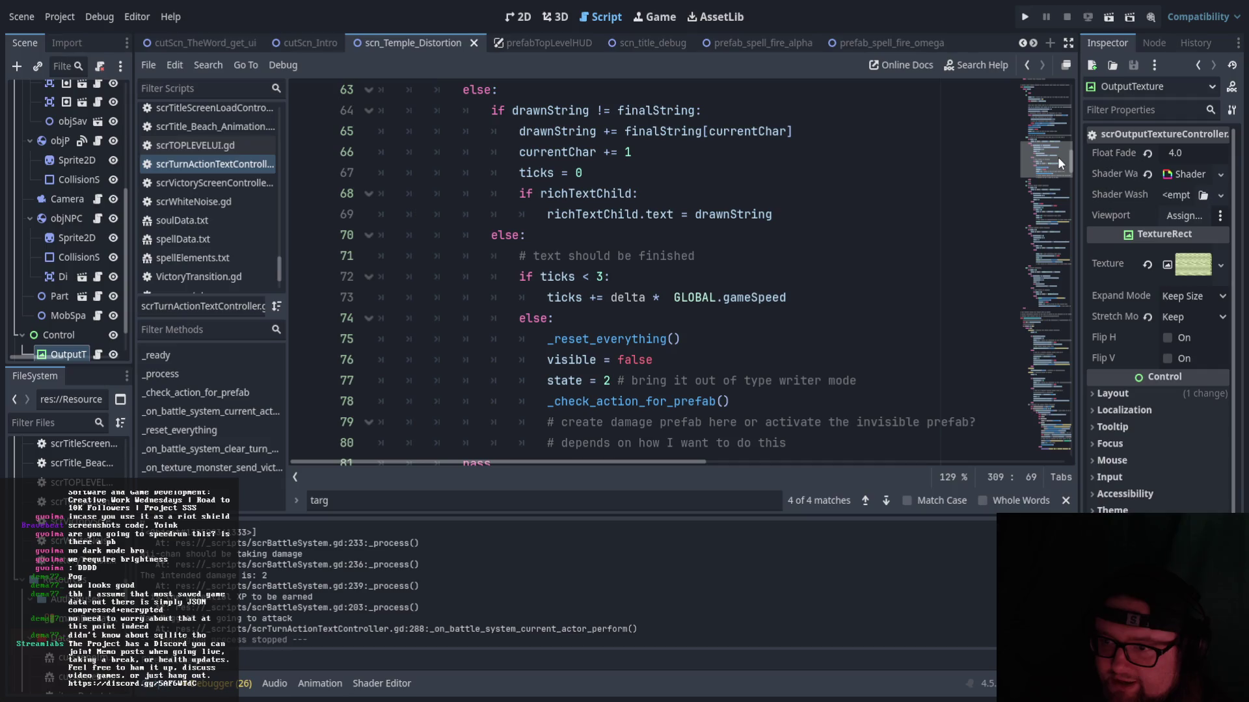
left_click_drag(1058, 157, 1068, 212)
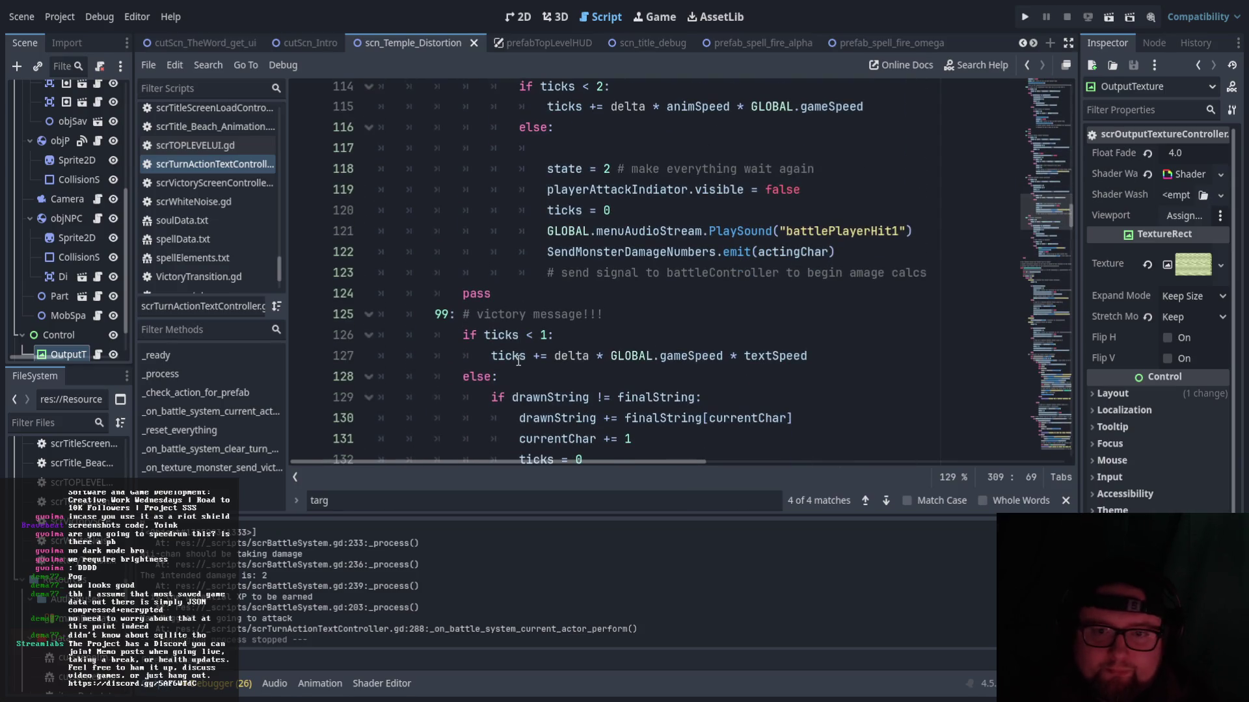
scroll(216, 224, "down", 3)
scroll(216, 221, "up", 5)
scroll(216, 221, "down", 4)
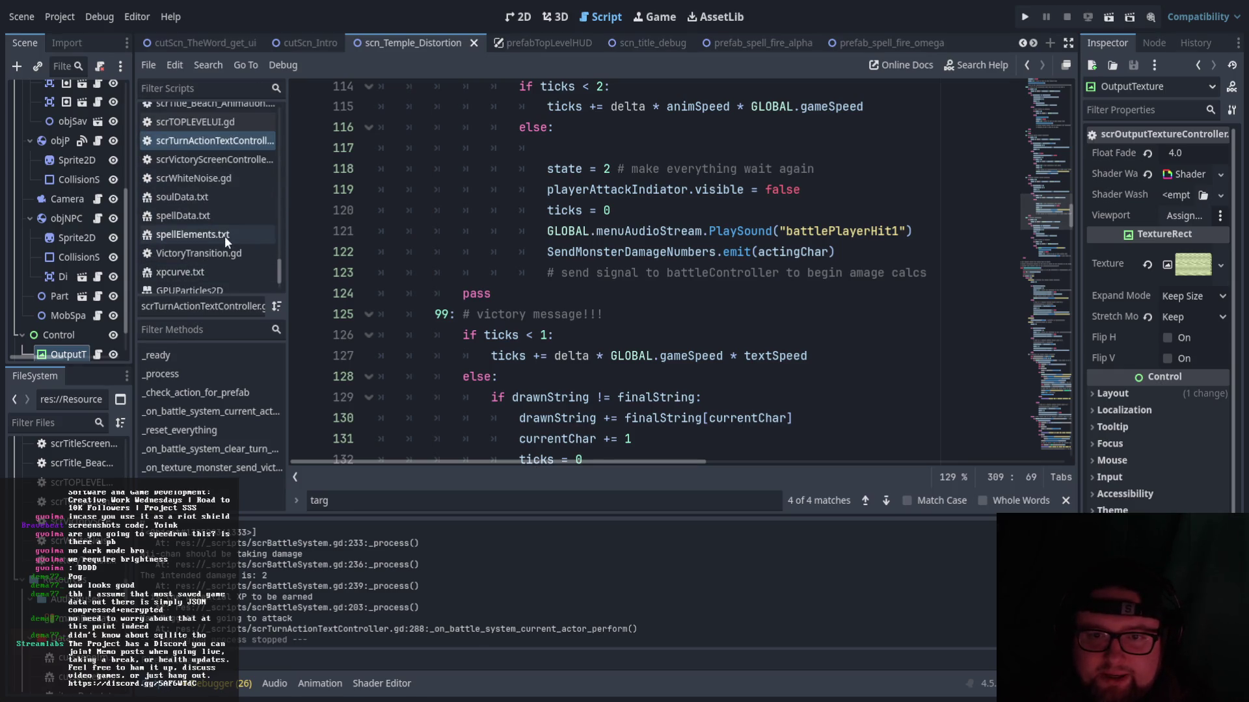
scroll(224, 236, "down", 2)
left_click_drag(279, 277, 282, 240)
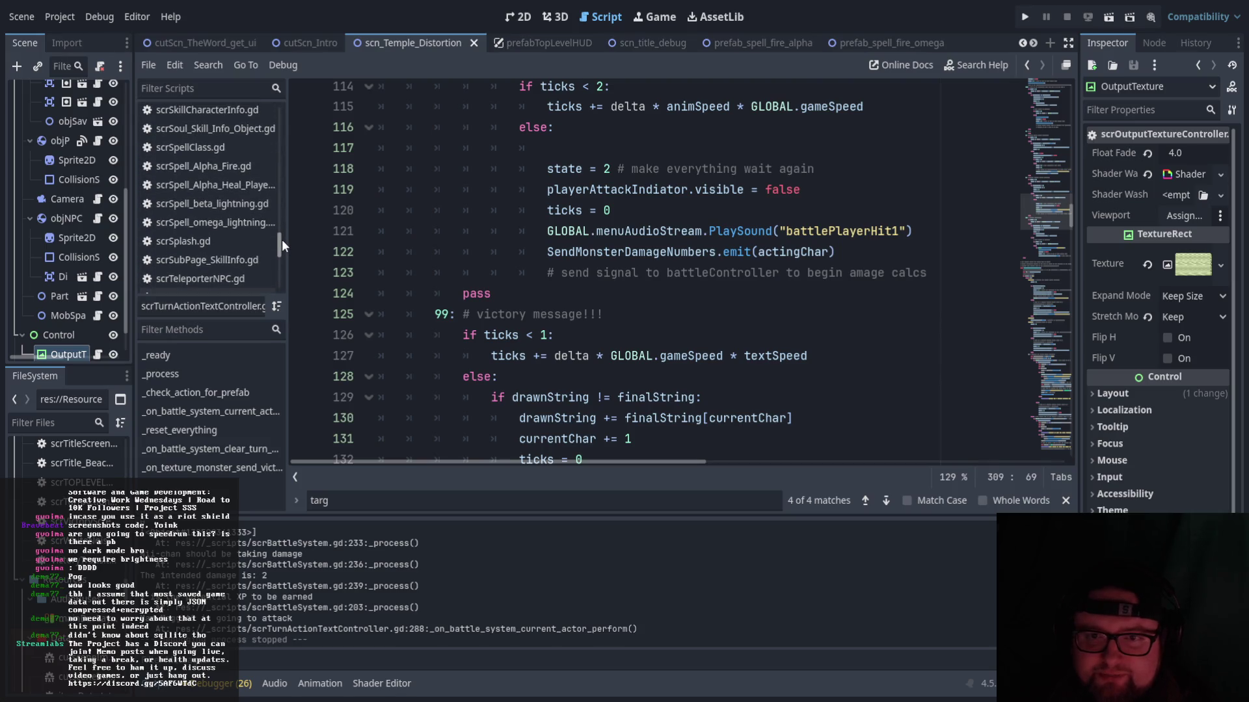
left_click(236, 186)
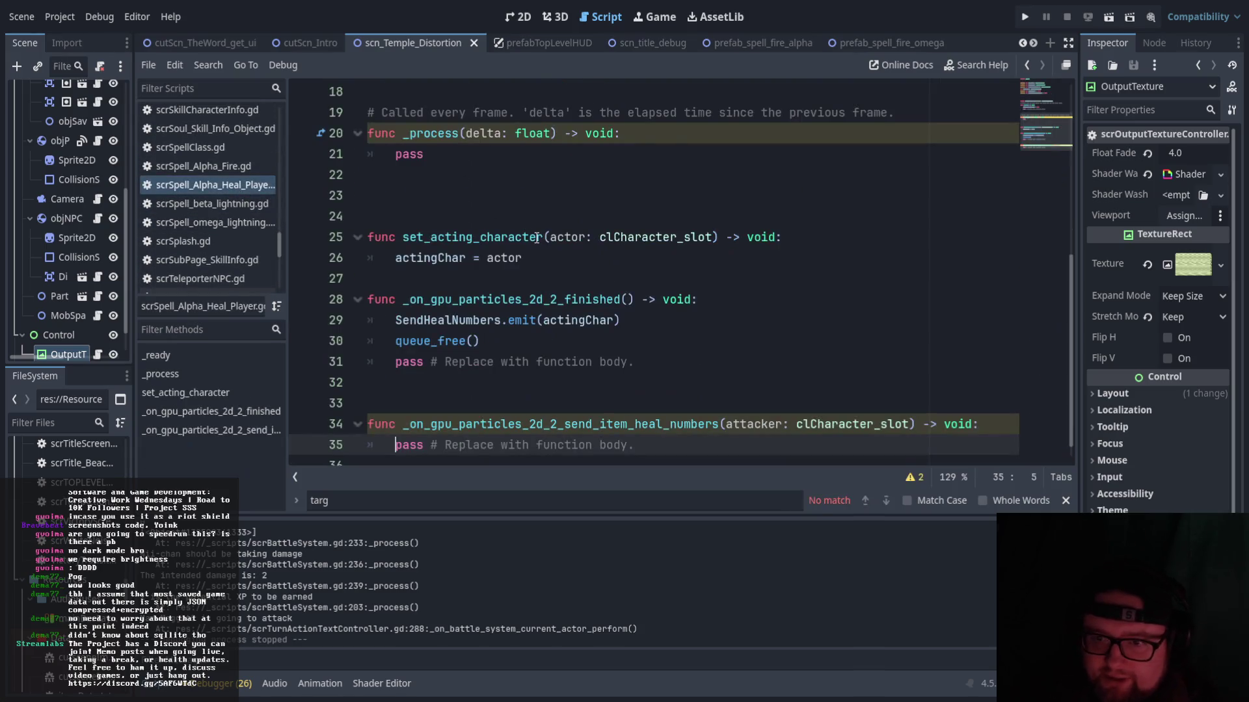
- Inspect the SendHealNumbers emit line in scrSpell_Alpha_Heal_Player.gd
scroll(559, 442, "down", 1)
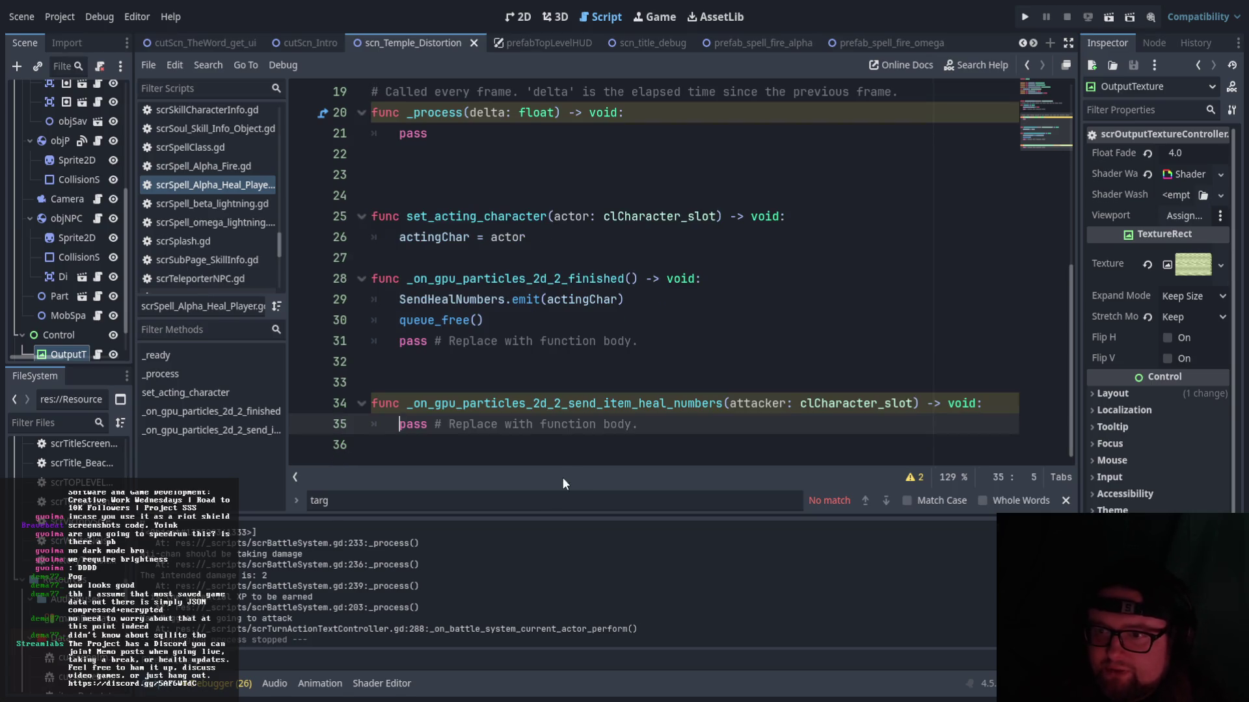
left_click(497, 299)
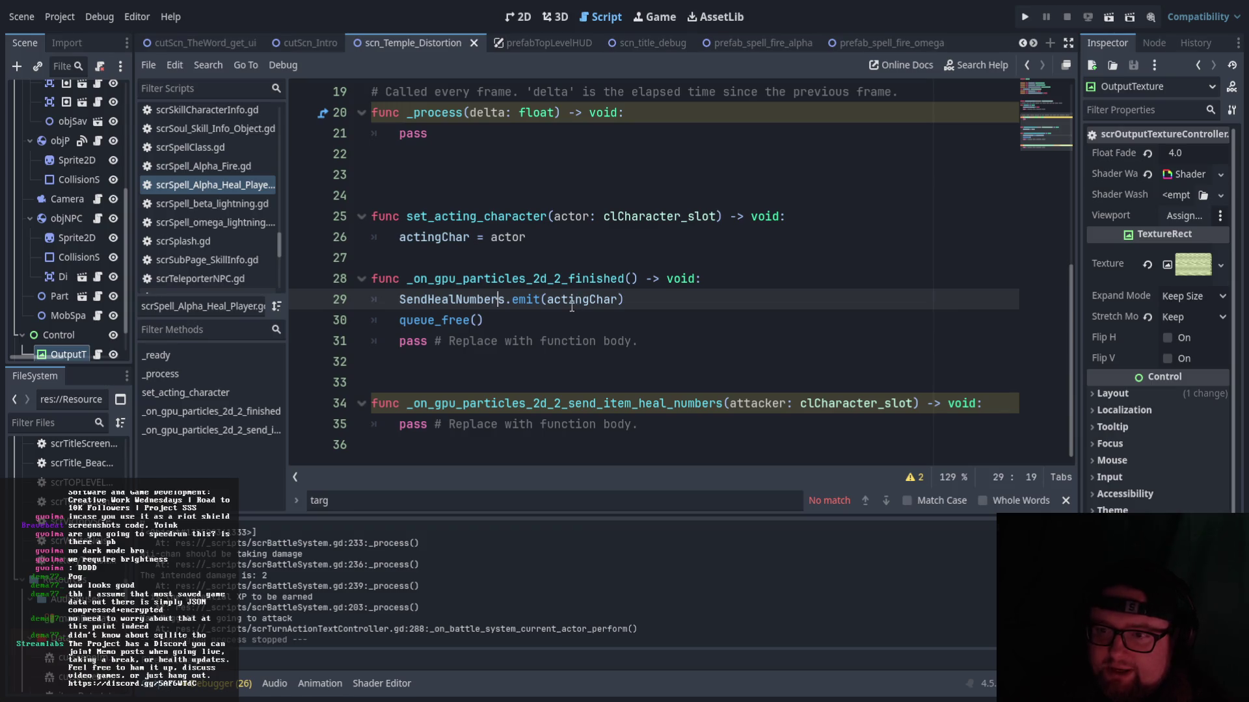
scroll(497, 303, "up", 3)
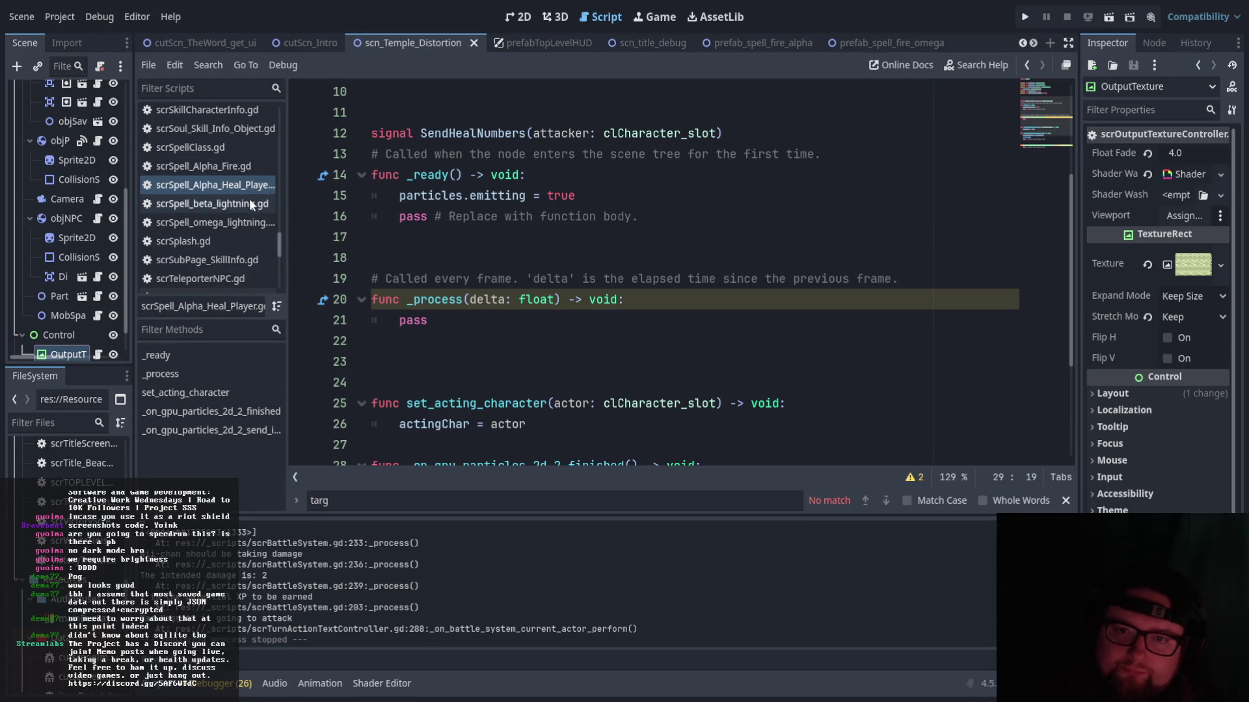
left_click(484, 368)
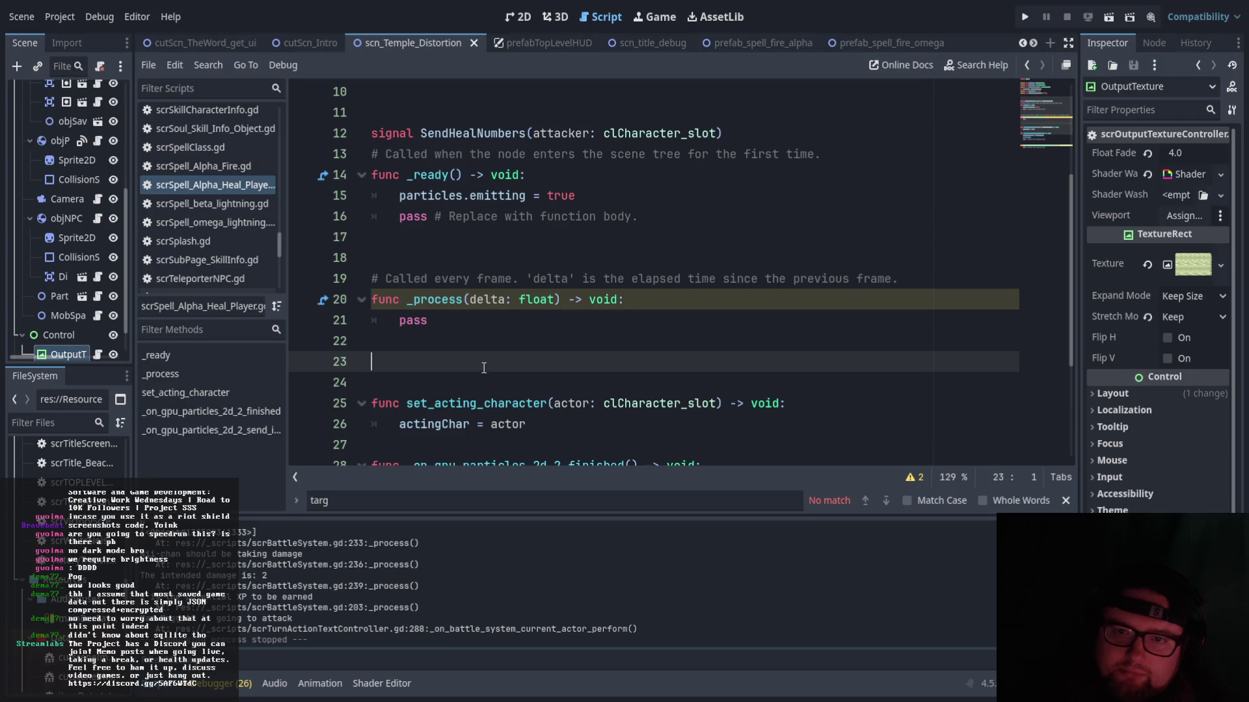
- Look through scrSpell_Alpha_Fire.gd, scrSpell_beta_lightning.gd, then scrSpell_omega_lightning.gd
left_click(232, 166)
left_click(255, 209)
left_click(247, 223)
scroll(248, 223, "up", 5)
scroll(248, 221, "up", 3)
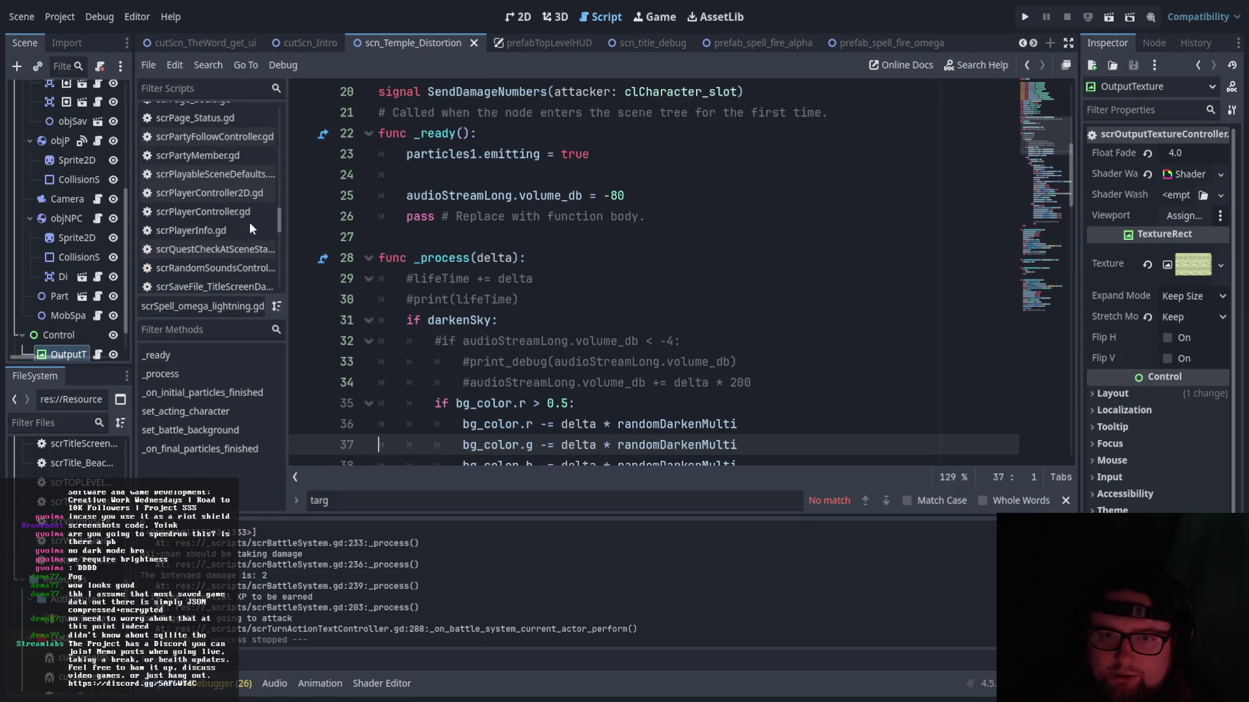
scroll(247, 204, "down", 10)
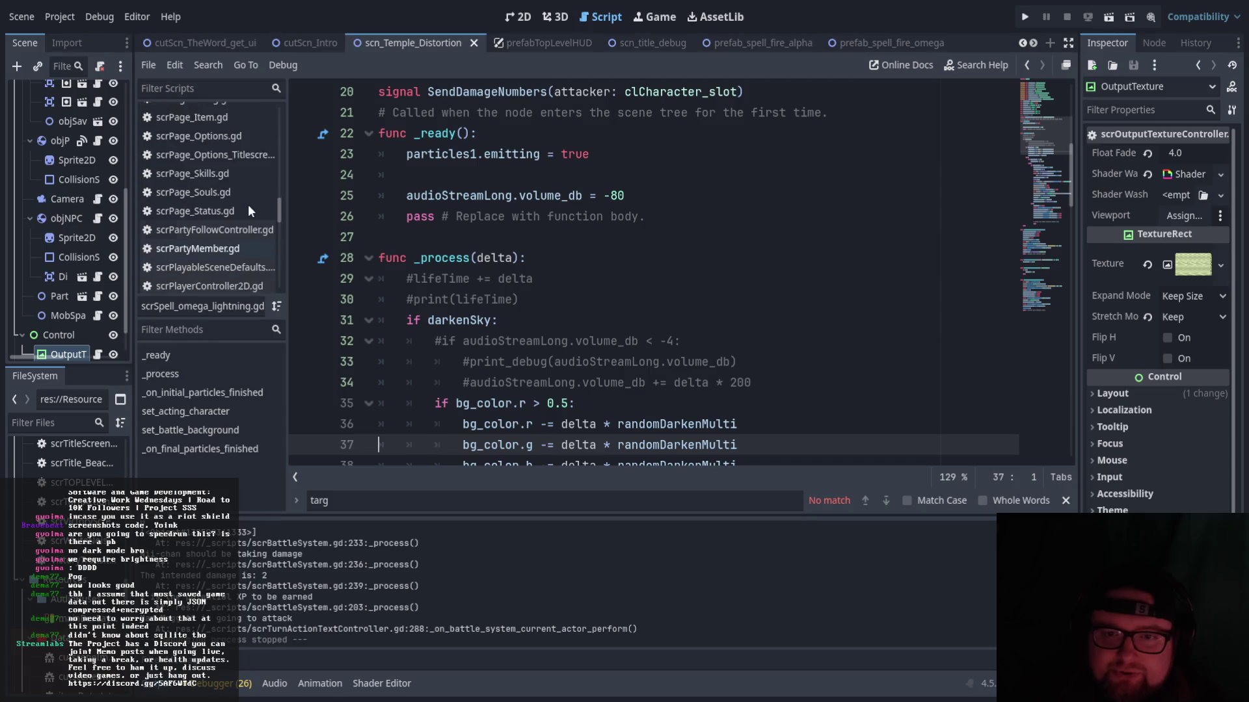
scroll(252, 229, "up", 3)
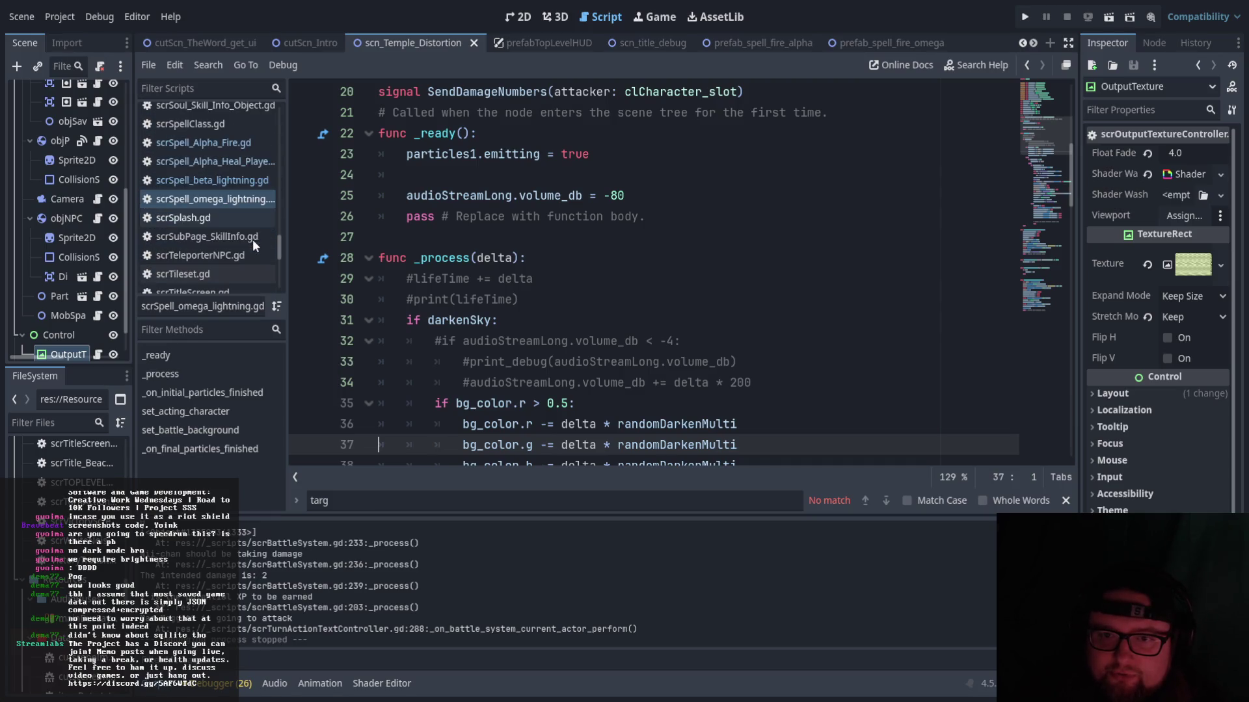
scroll(250, 217, "up", 3)
scroll(250, 217, "down", 5)
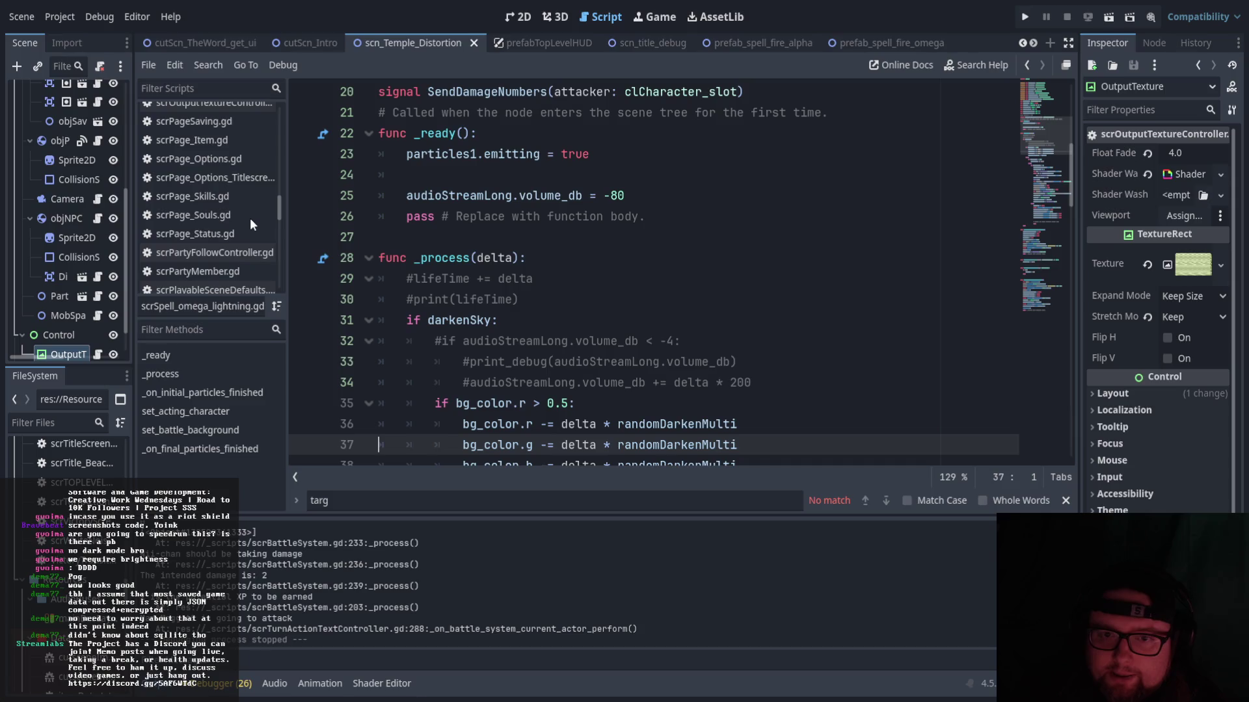
scroll(250, 217, "down", 5)
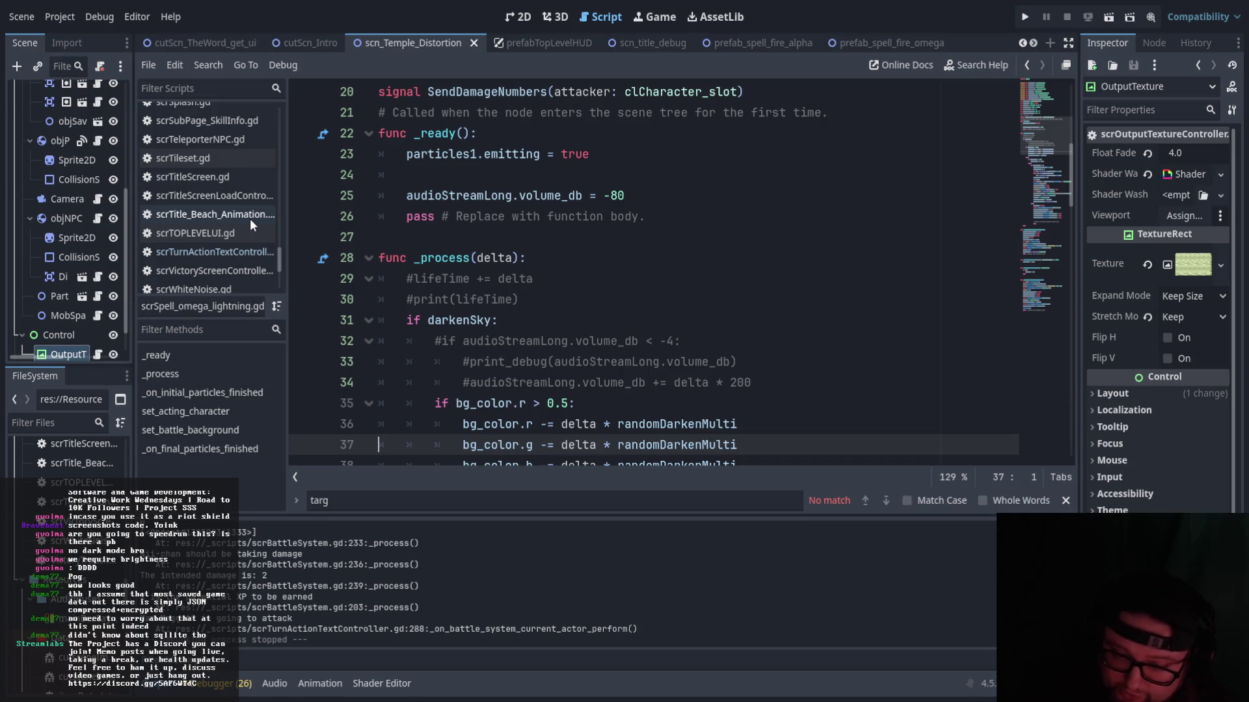
scroll(249, 219, "down", 1)
left_click(232, 225)
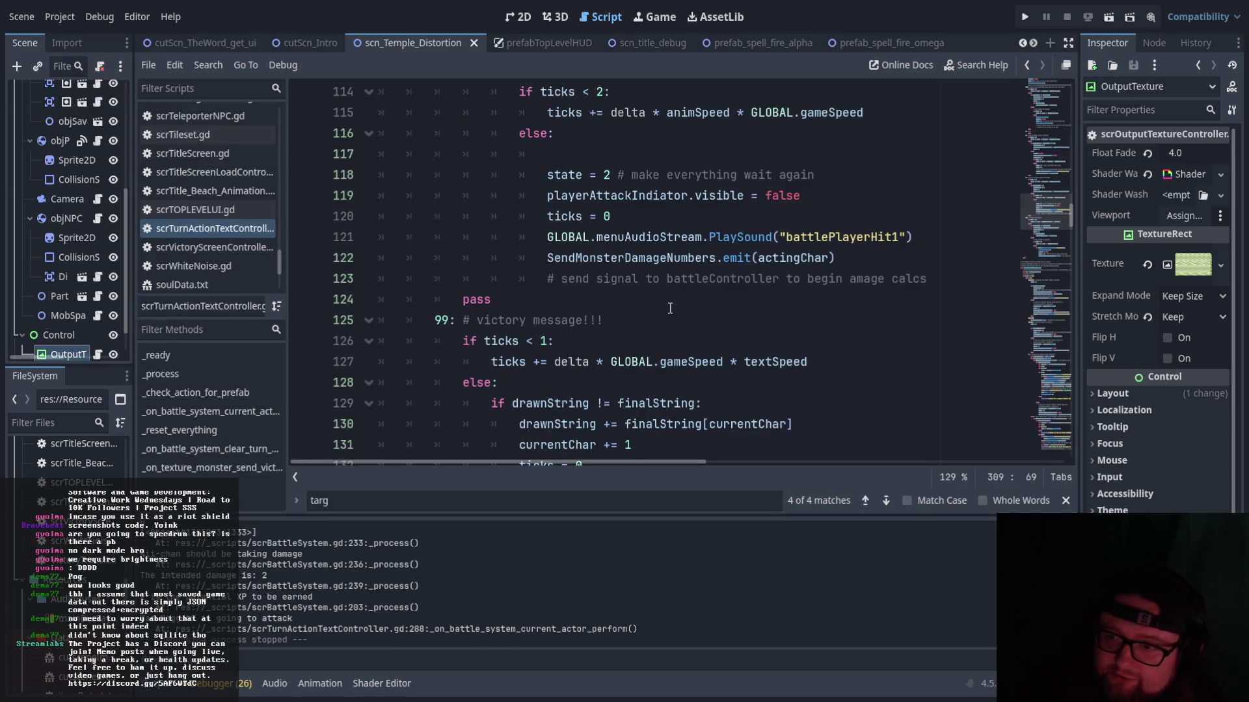
scroll(645, 324, "up", 5)
scroll(767, 356, "down", 5)
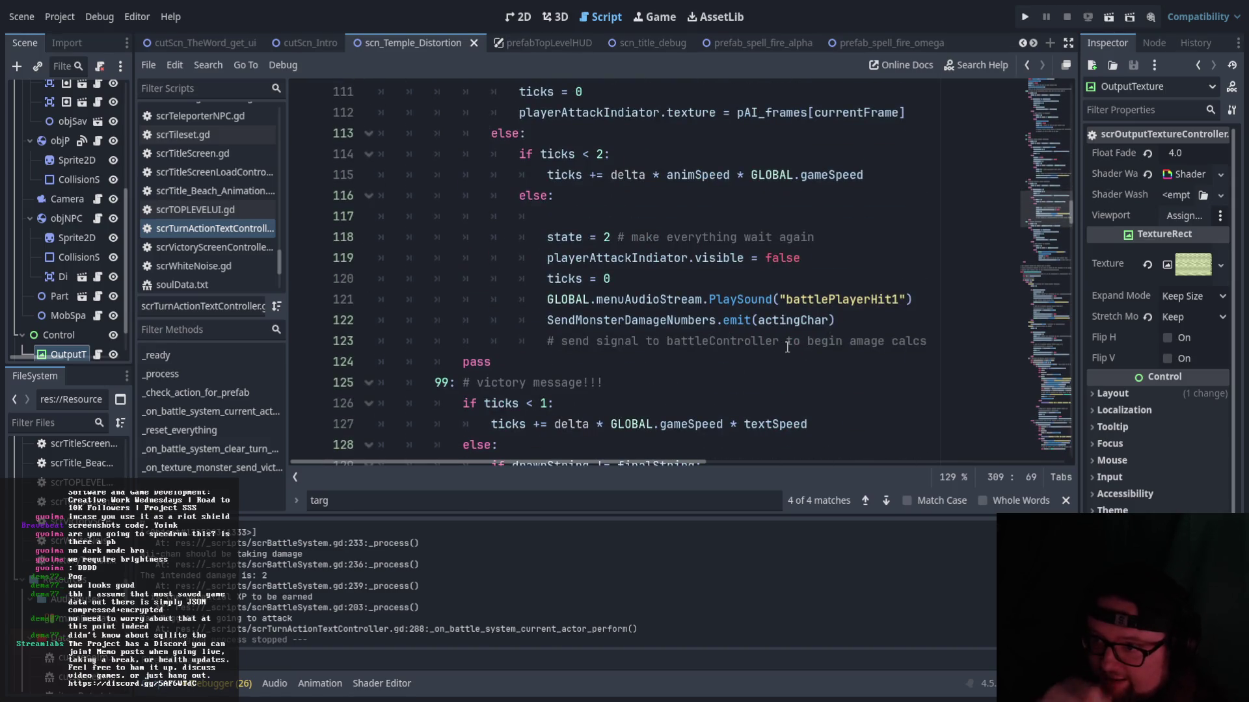
scroll(768, 304, "up", 7)
scroll(768, 365, "up", 15)
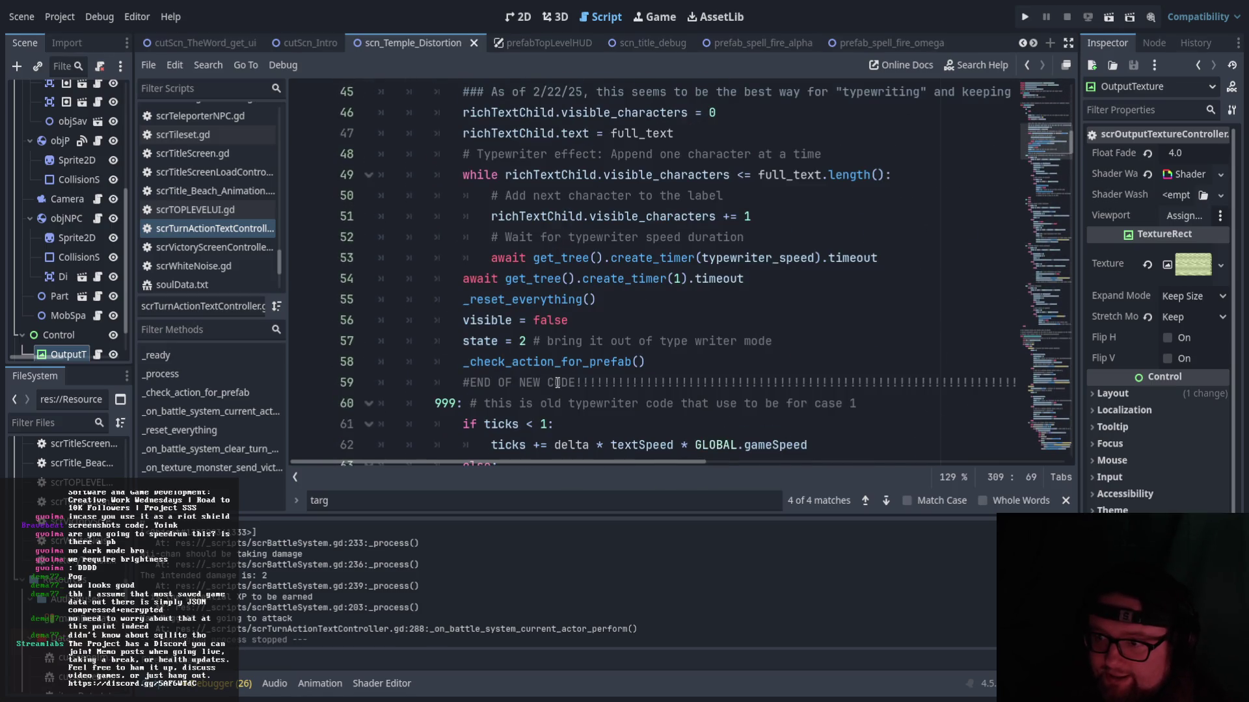
scroll(557, 382, "up", 5)
scroll(607, 337, "down", 5)
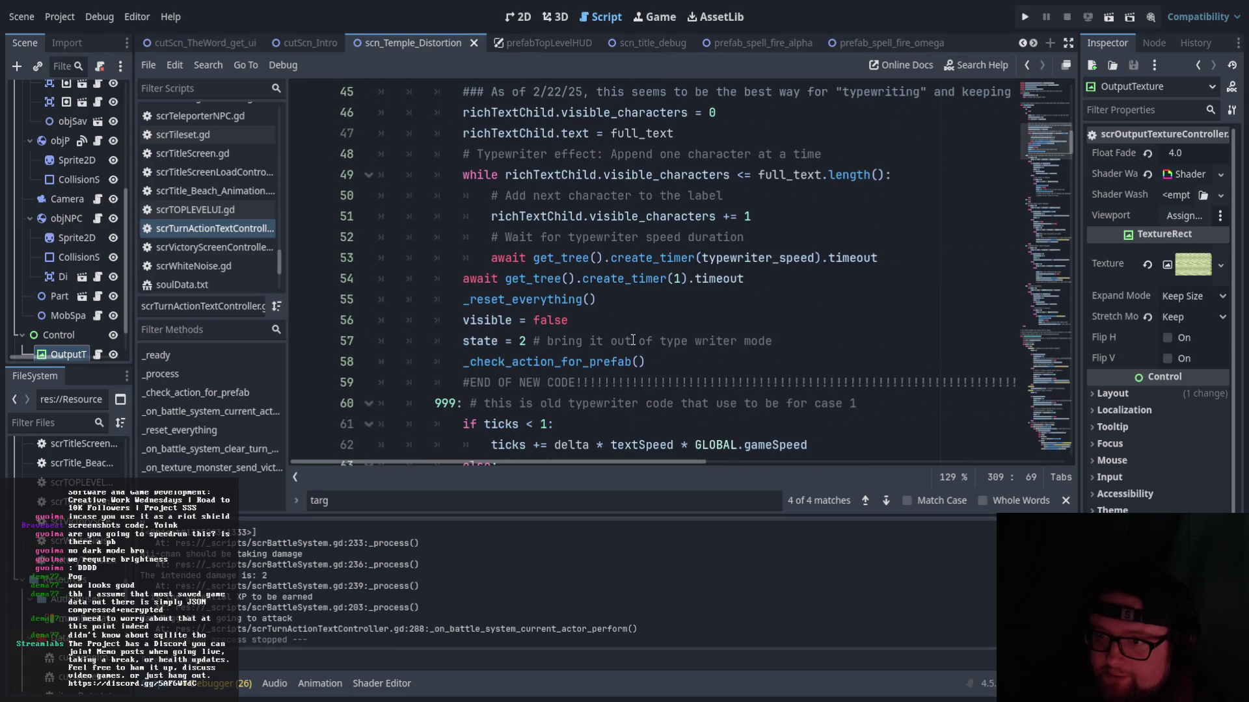
left_click_drag(462, 366, 642, 363)
left_click(650, 385)
scroll(647, 403, "up", 2)
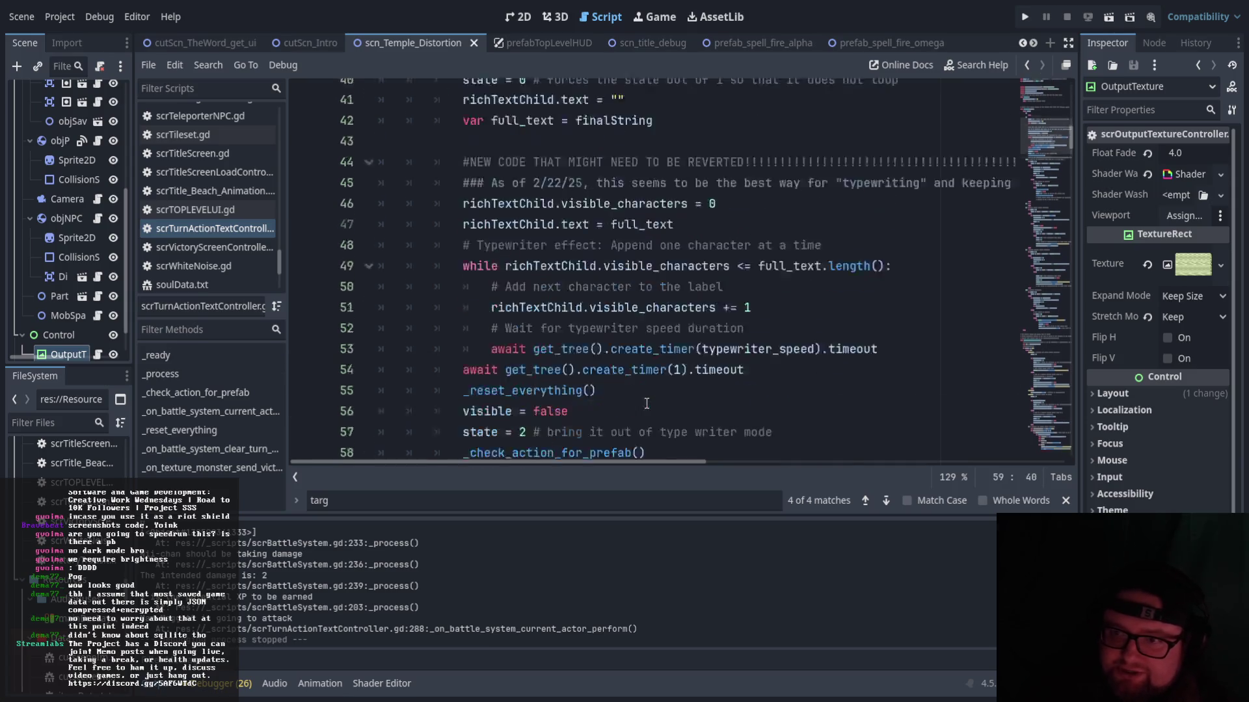
scroll(646, 403, "down", 2)
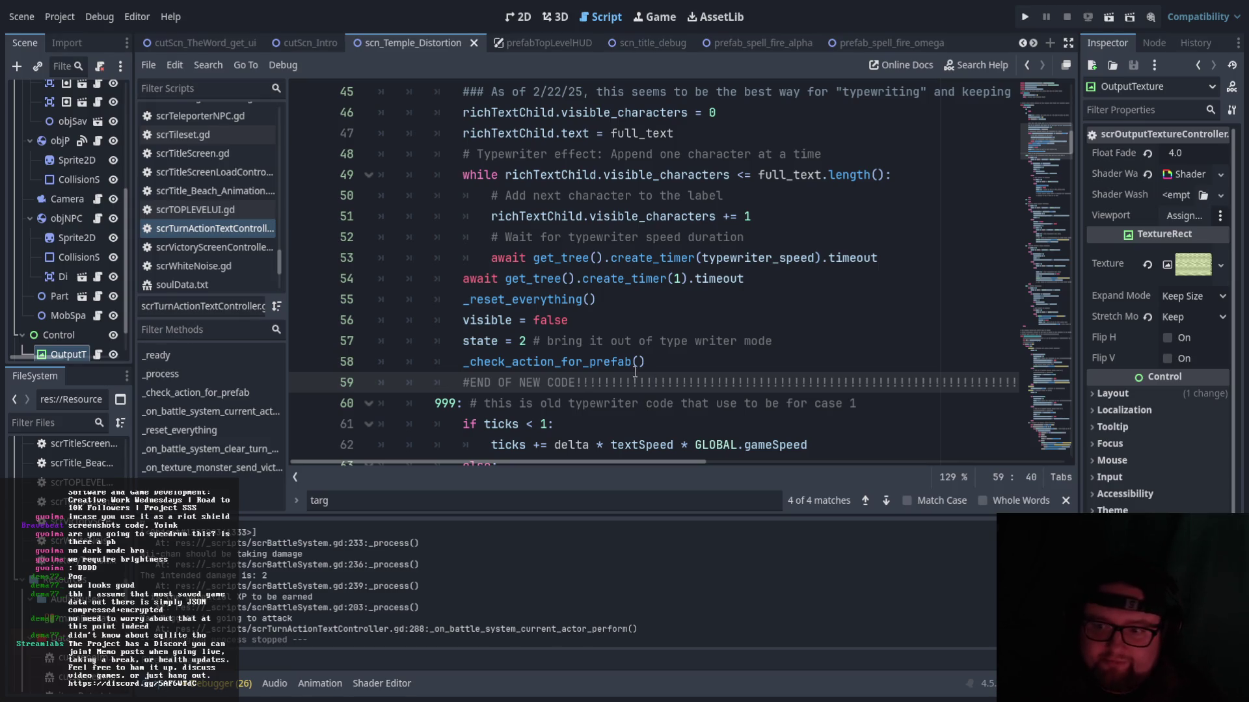
scroll(731, 396, "down", 10)
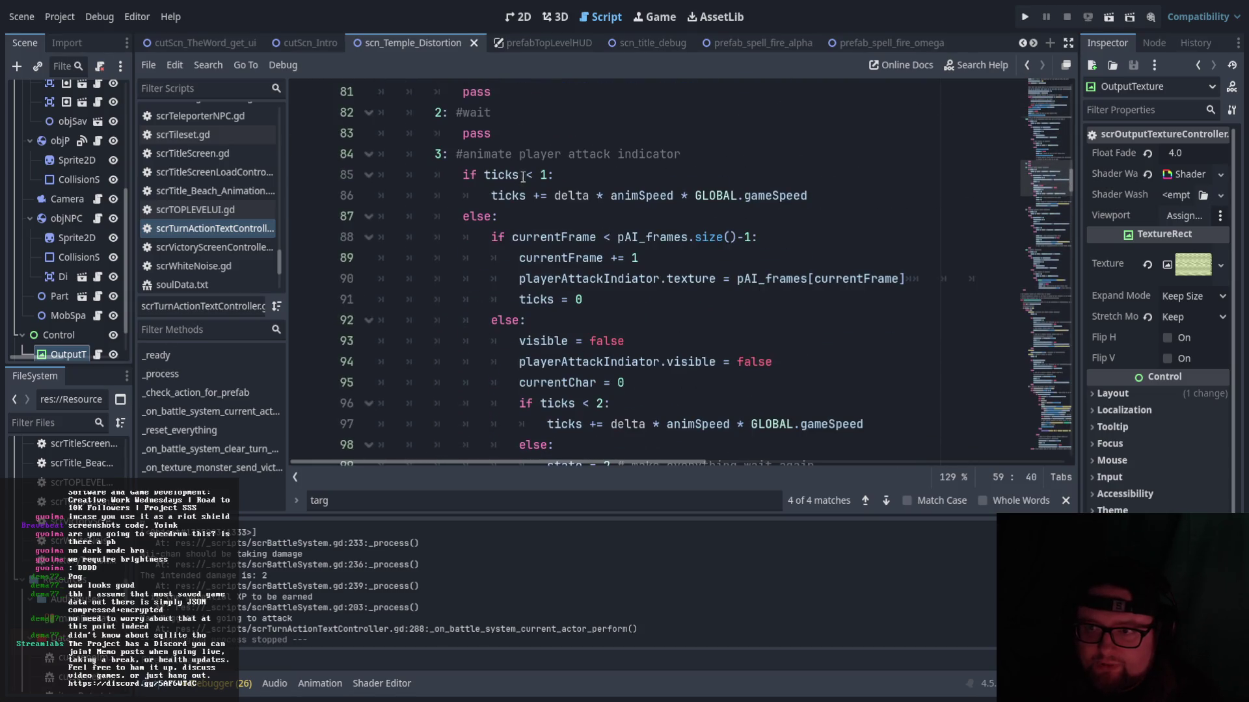
scroll(519, 177, "down", 5)
scroll(649, 250, "up", 5)
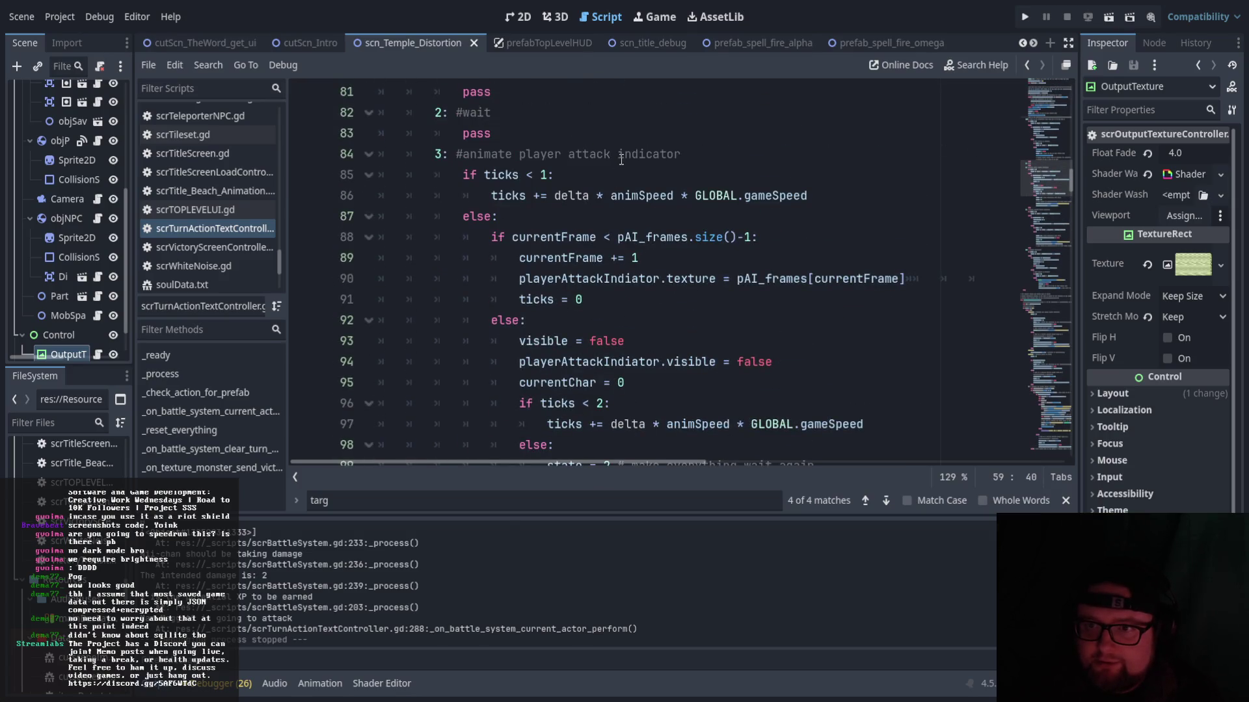
scroll(621, 159, "down", 6)
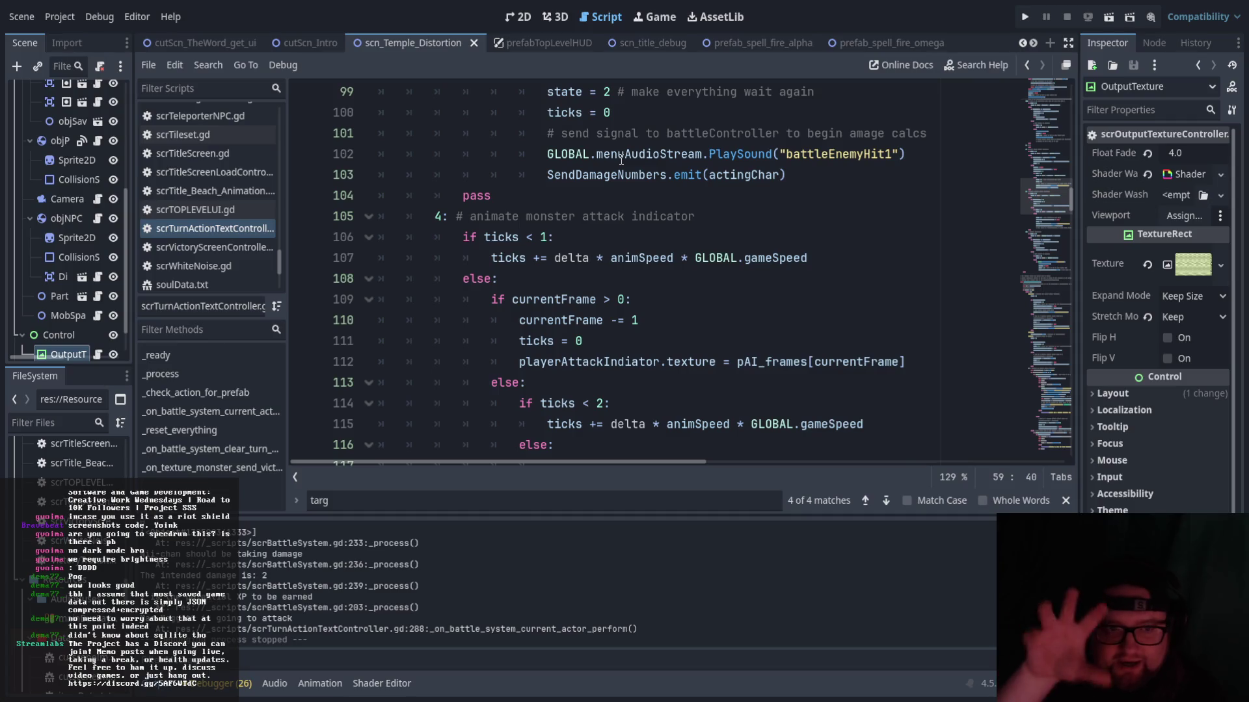
scroll(637, 176, "down", 2)
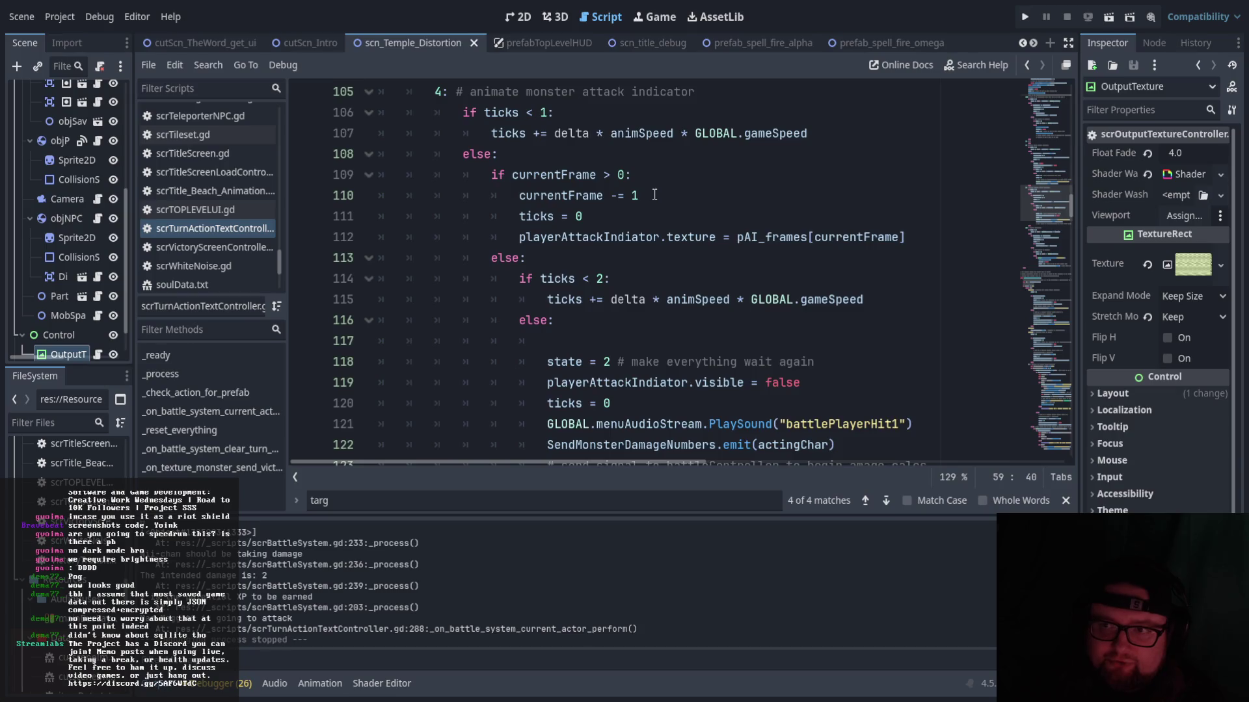
scroll(655, 195, "down", 1)
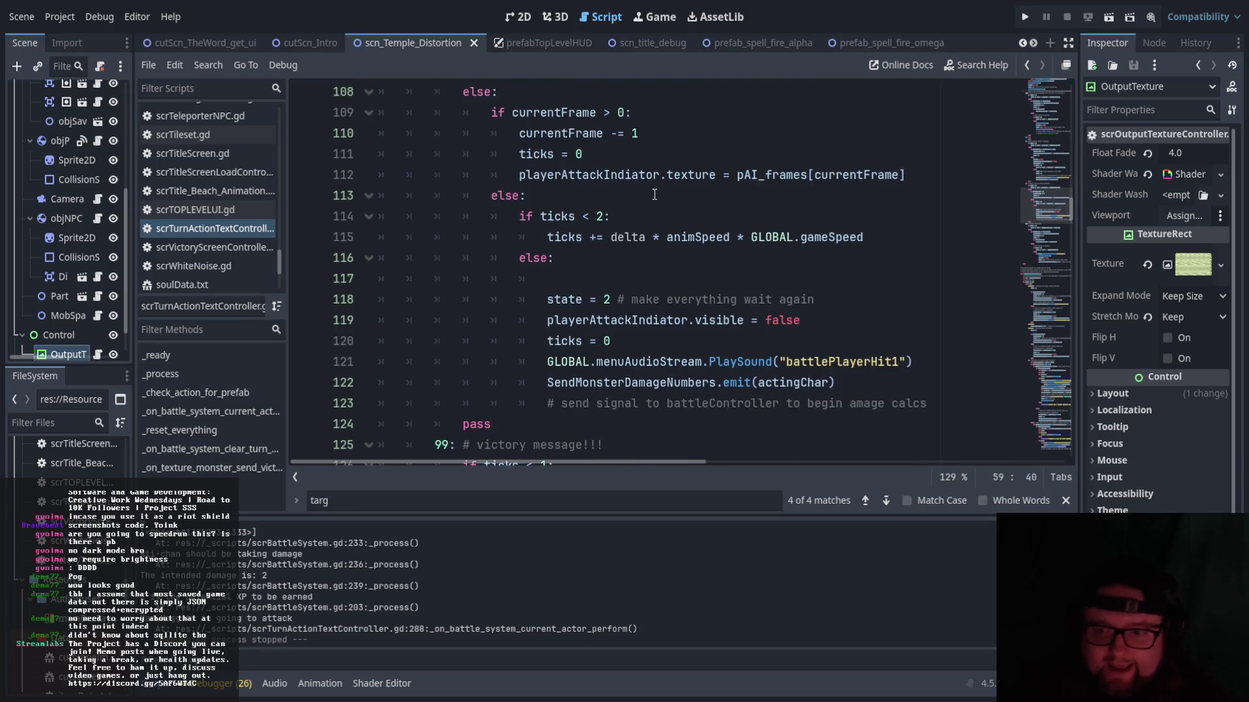
scroll(626, 215, "down", 2)
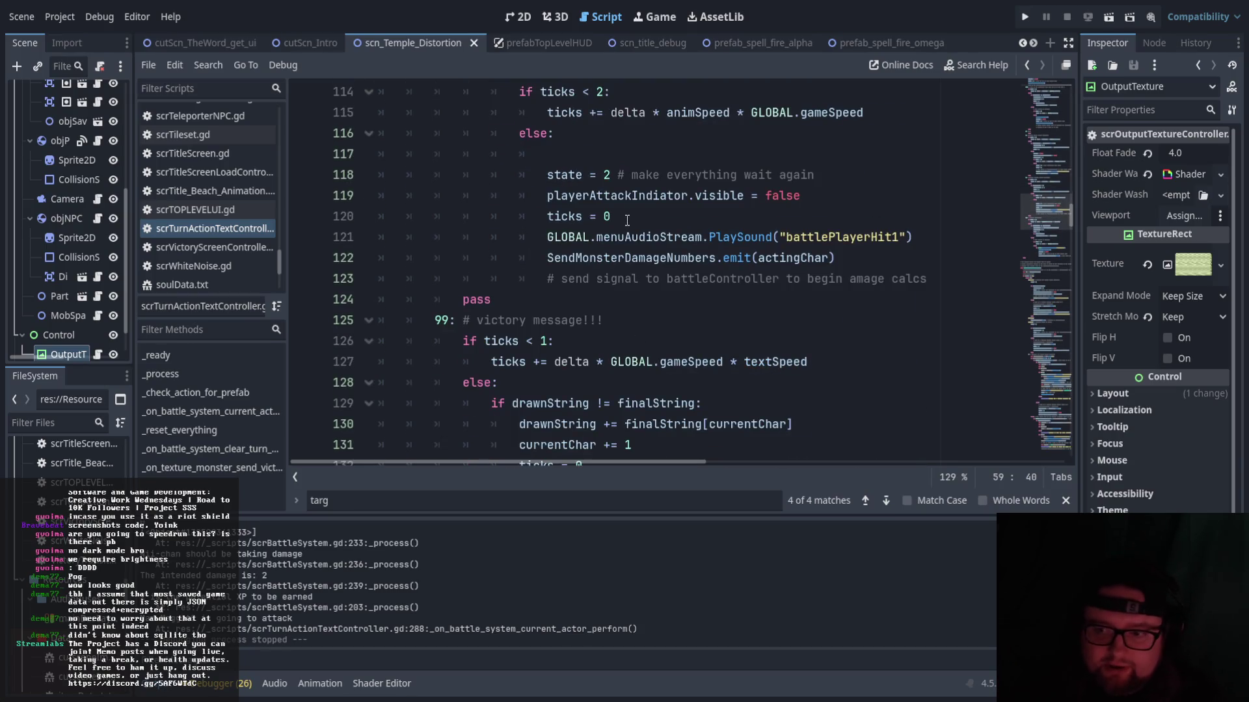
scroll(654, 259, "down", 2)
scroll(684, 244, "down", 1)
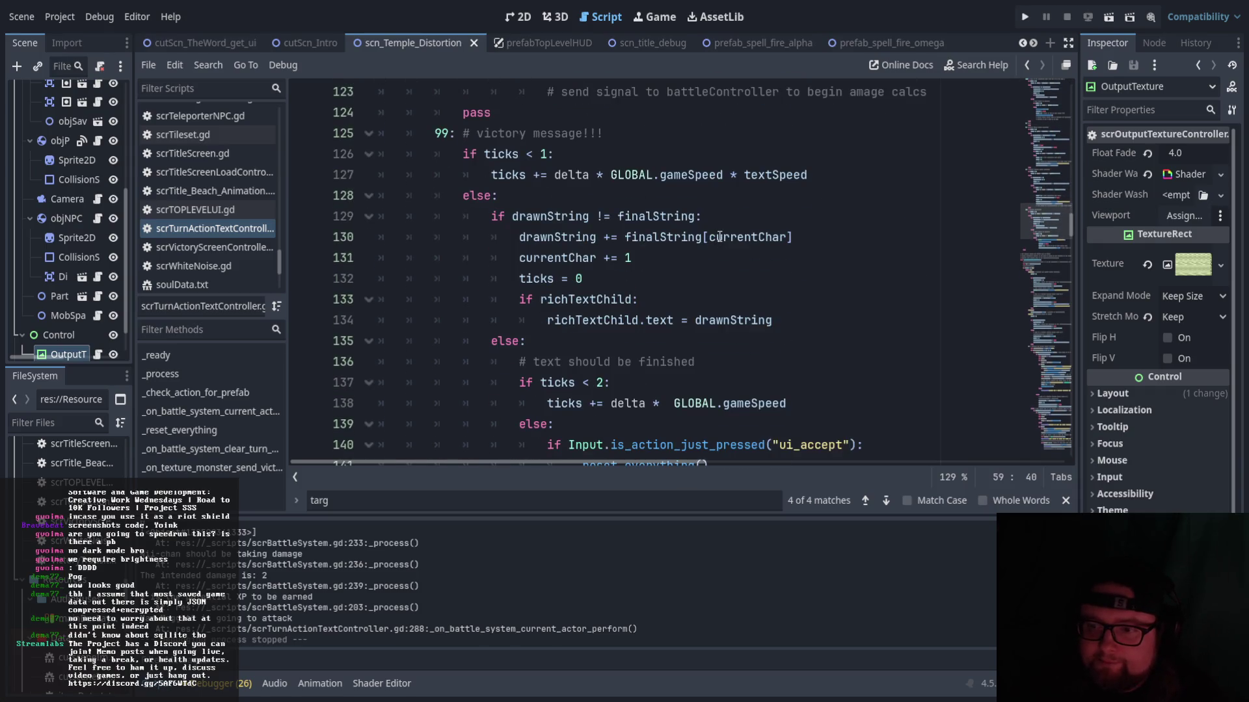
scroll(721, 237, "up", 3)
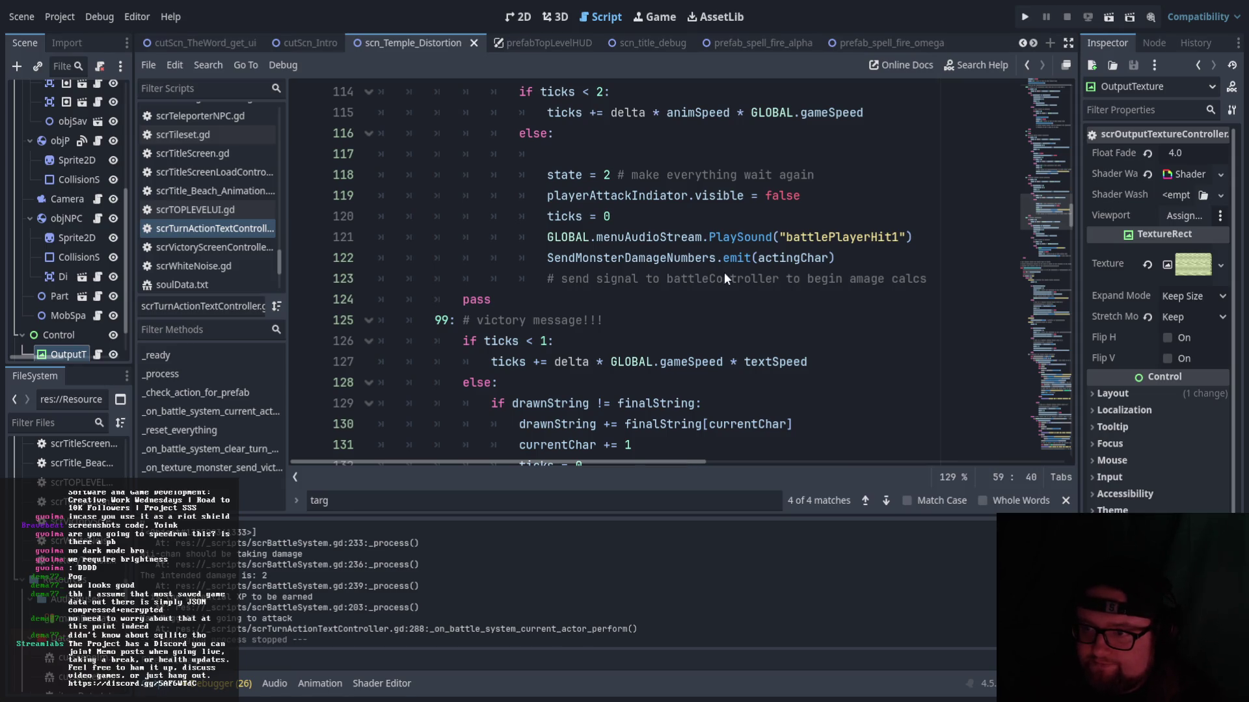
scroll(727, 279, "down", 10)
scroll(561, 317, "down", 2)
scroll(585, 310, "up", 3)
left_click(537, 286)
scroll(571, 328, "down", 3)
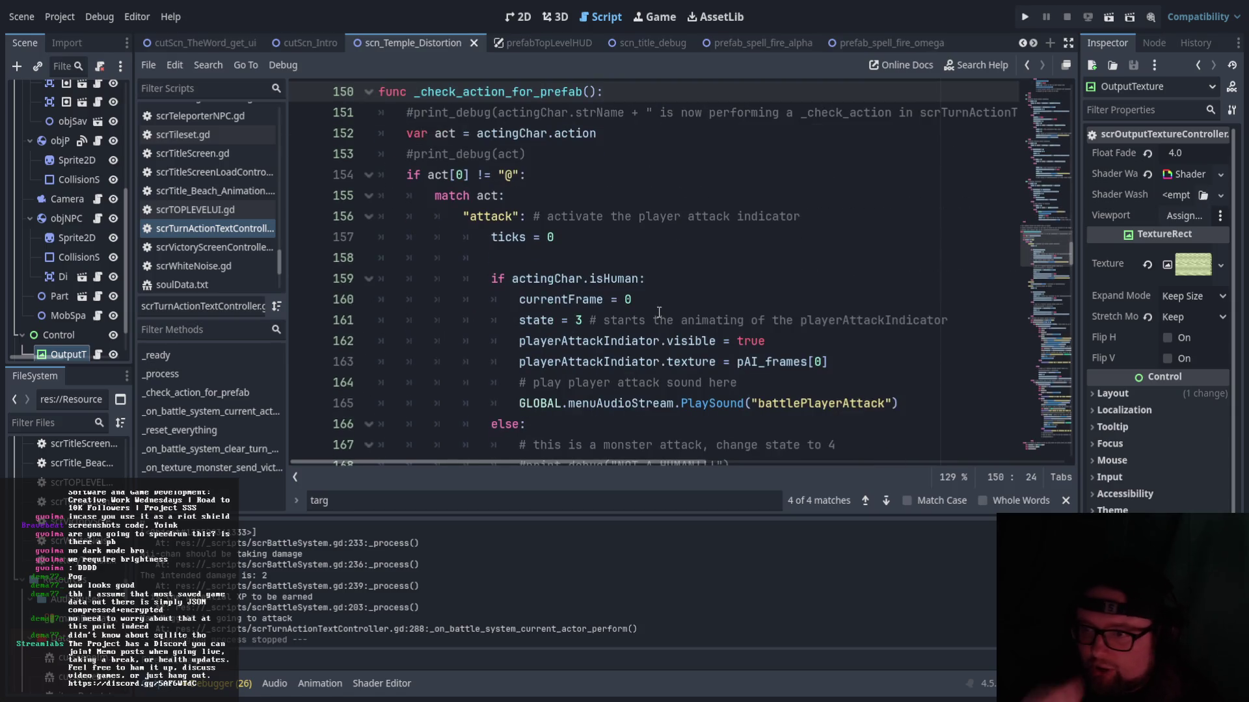
scroll(528, 246, "down", 3)
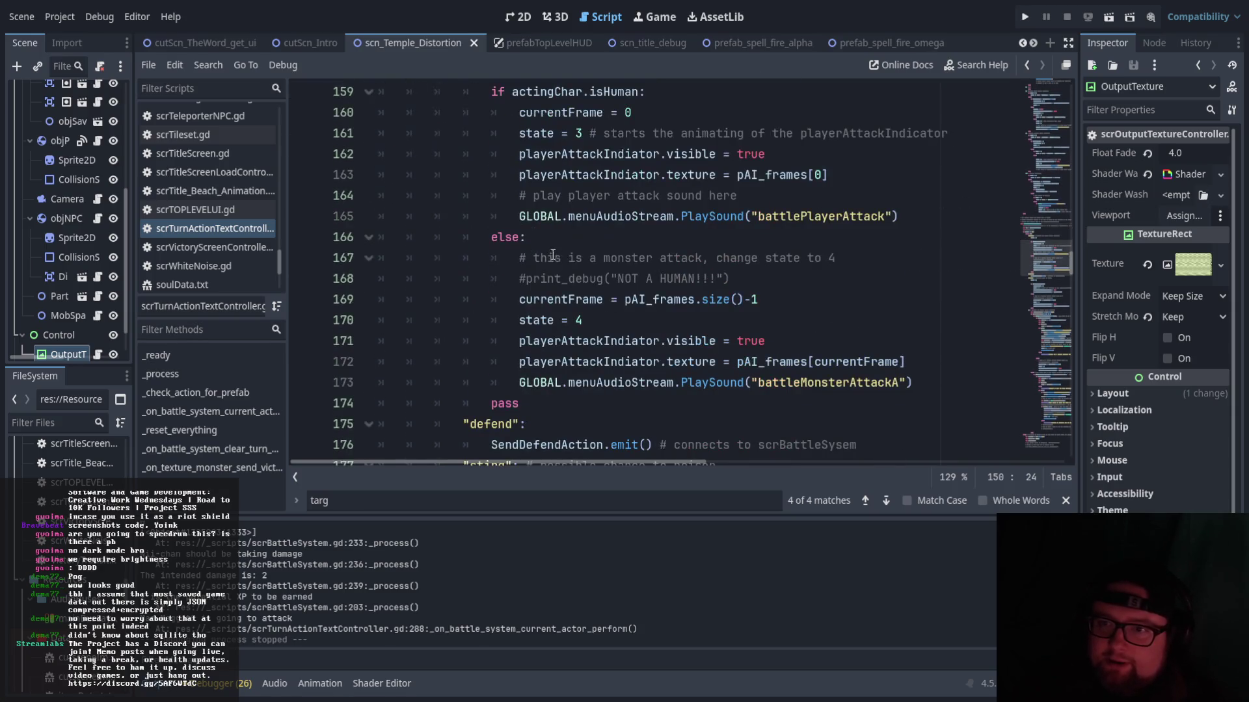
scroll(587, 278, "up", 1)
scroll(856, 232, "down", 1)
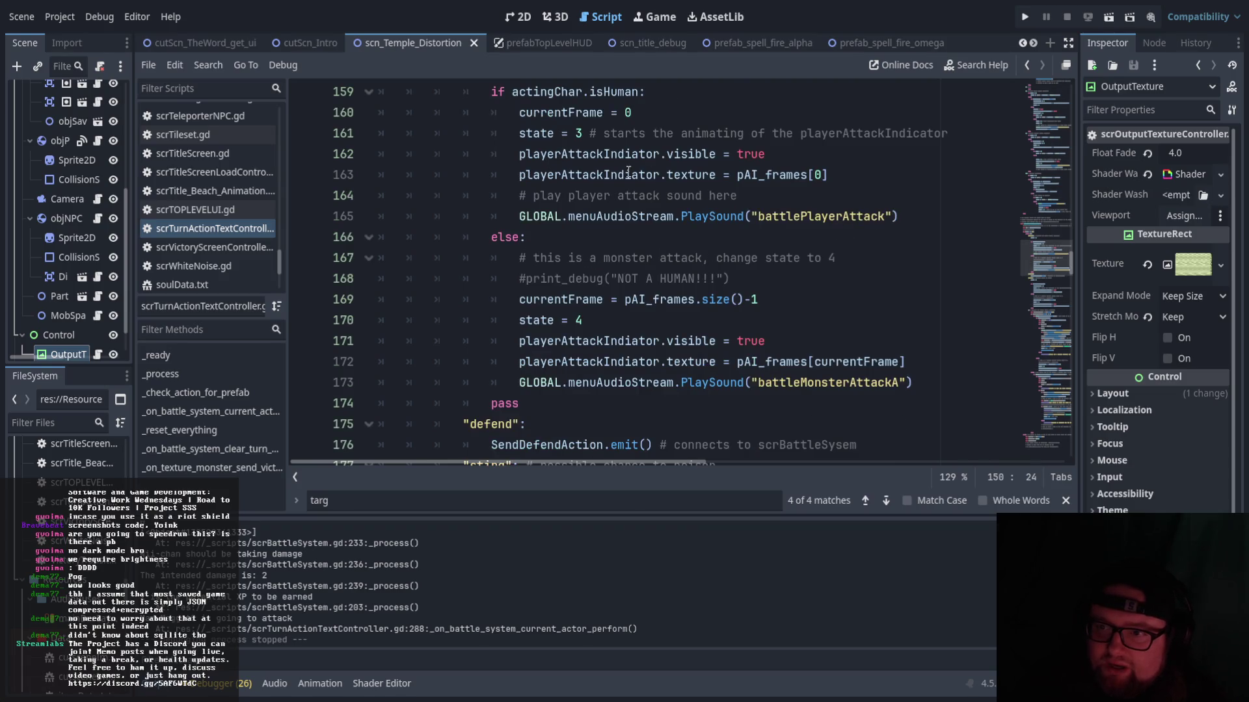
left_click(550, 153)
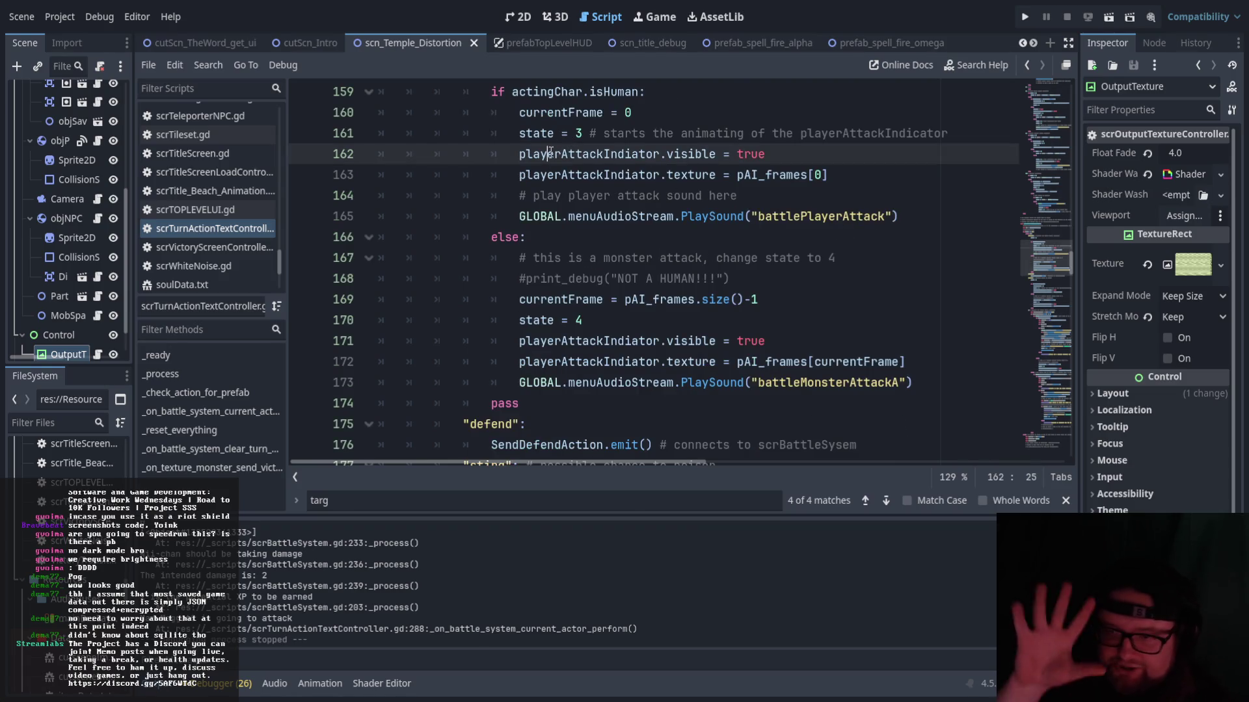
scroll(526, 175, "down", 2)
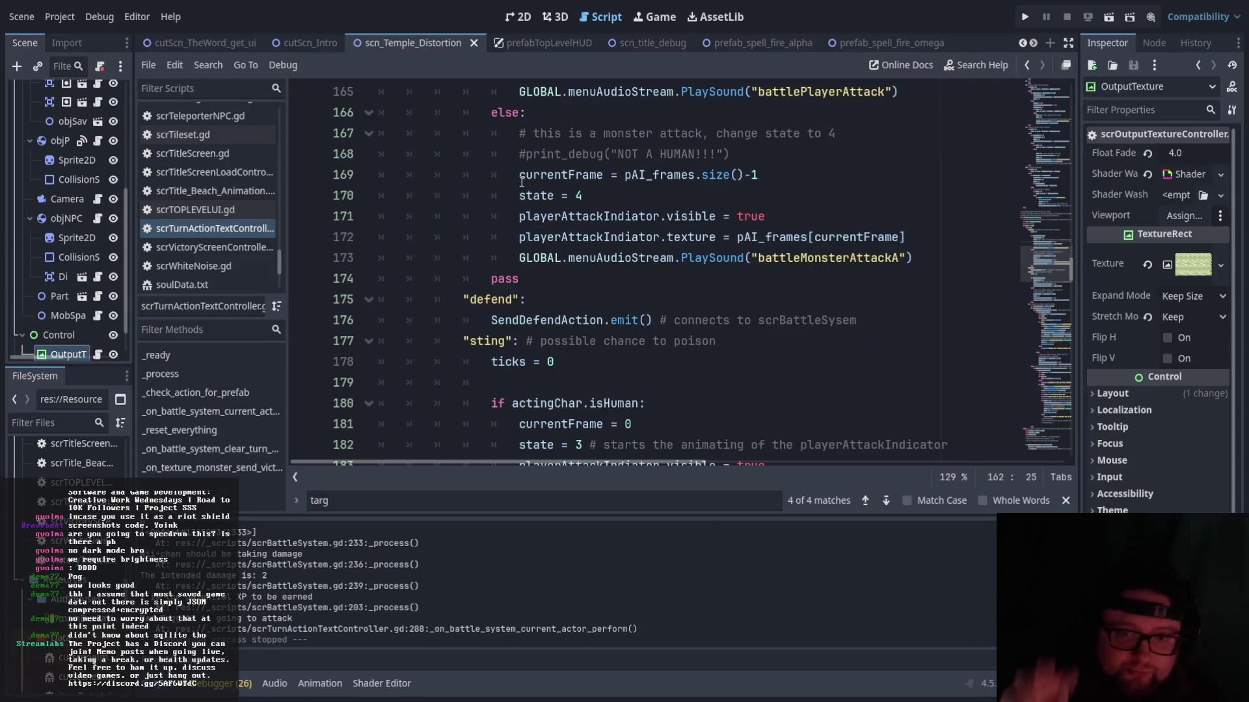
scroll(520, 182, "down", 2)
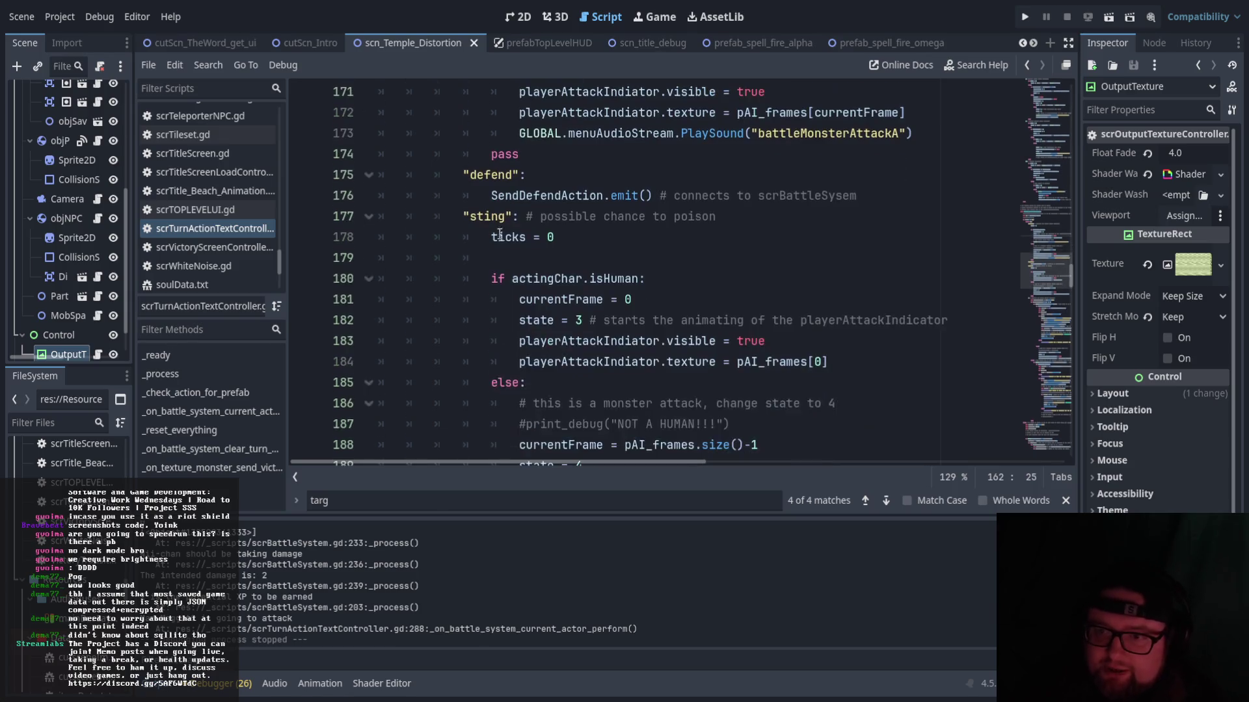
scroll(535, 234, "down", 1)
double_click(466, 154)
double_click(543, 216)
scroll(543, 257, "down", 6)
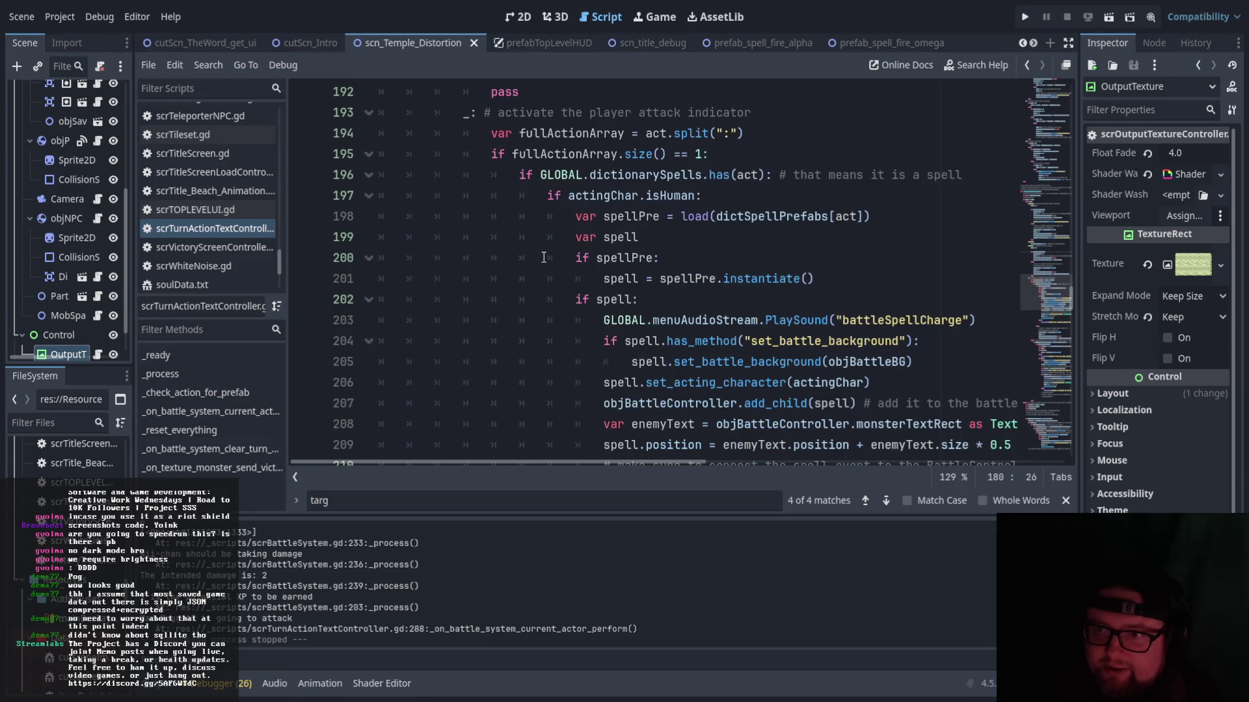
scroll(544, 258, "up", 1)
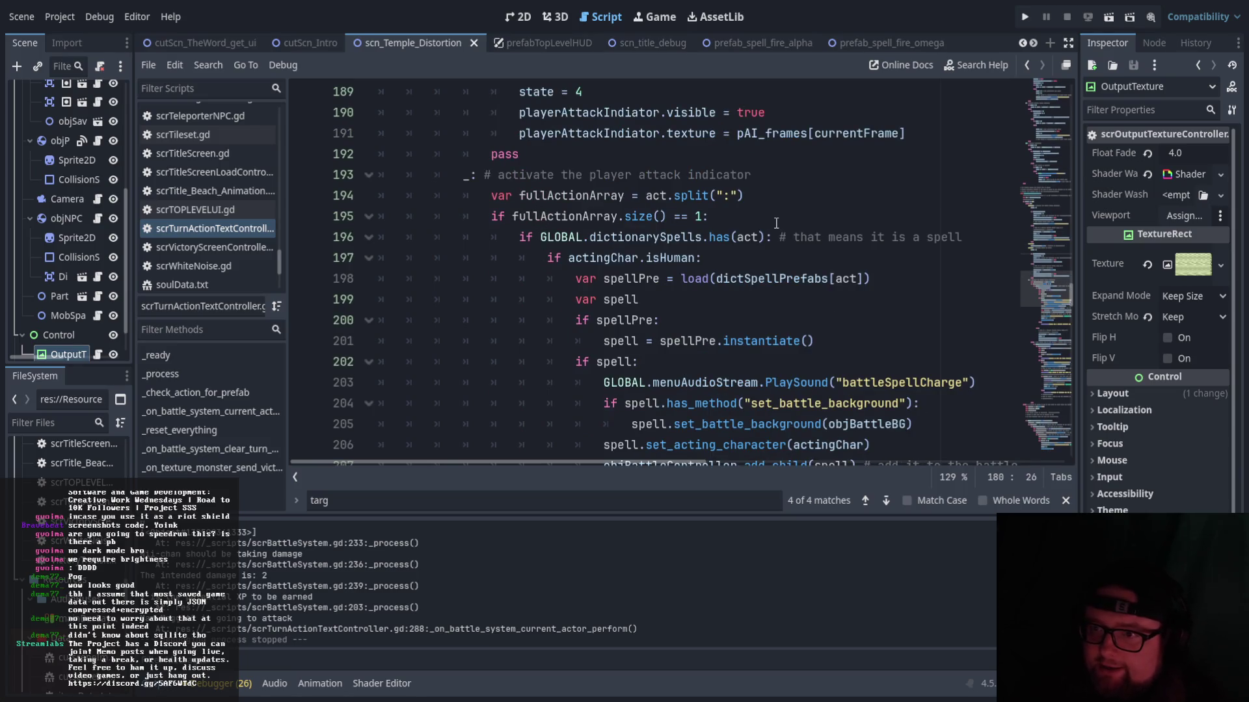
scroll(775, 222, "down", 1)
scroll(778, 224, "down", 7)
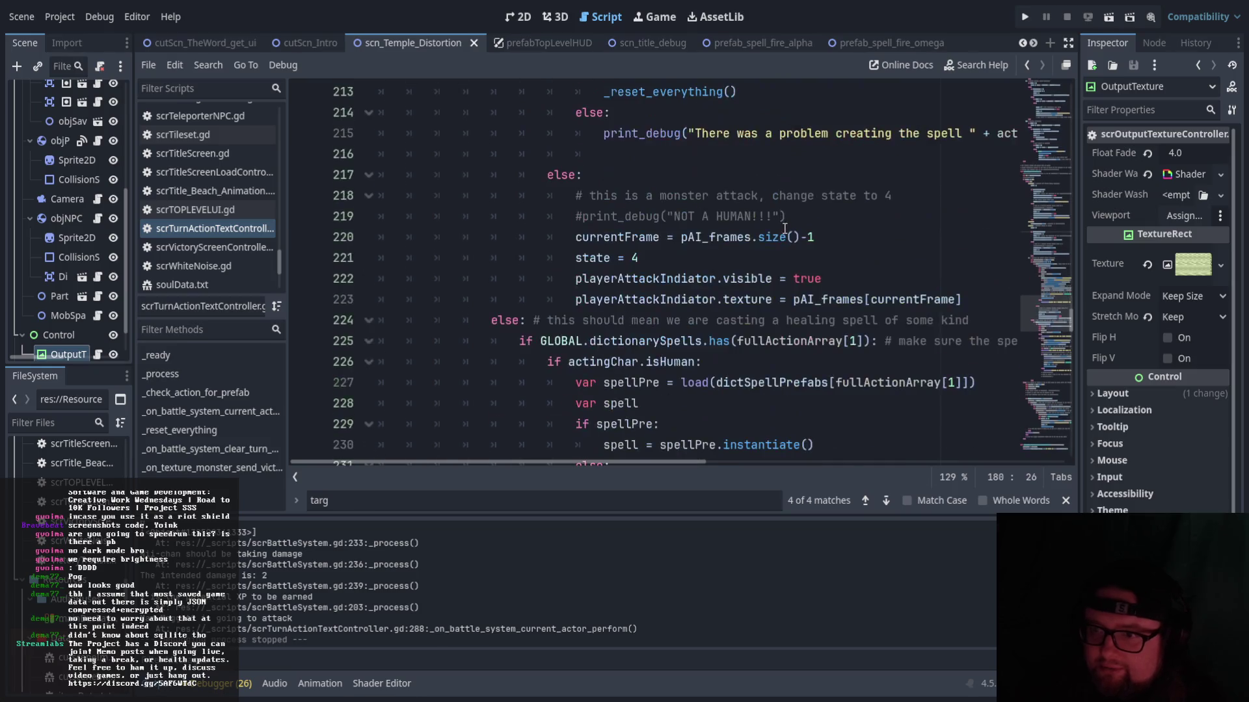
scroll(785, 229, "down", 1)
scroll(846, 318, "up", 10)
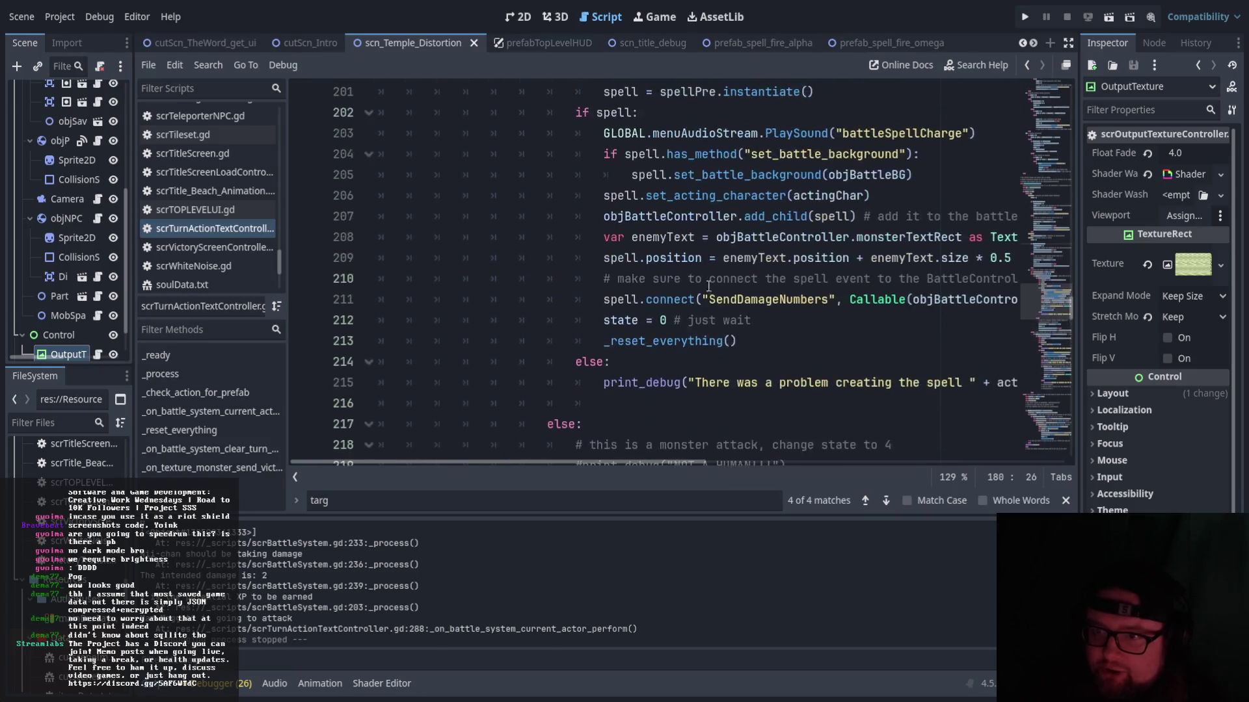
left_click(463, 239)
left_click_drag(463, 243, 550, 278)
left_click(513, 239)
left_click(604, 340)
double_click(545, 302)
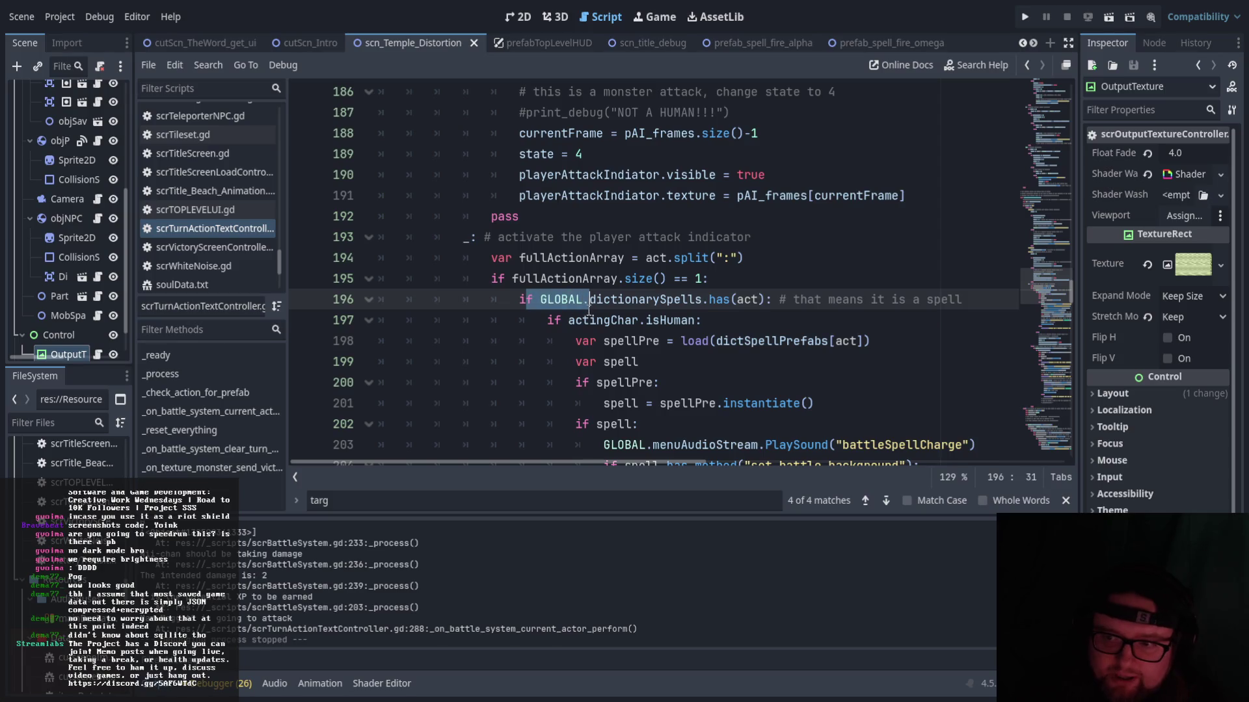
left_click(596, 321)
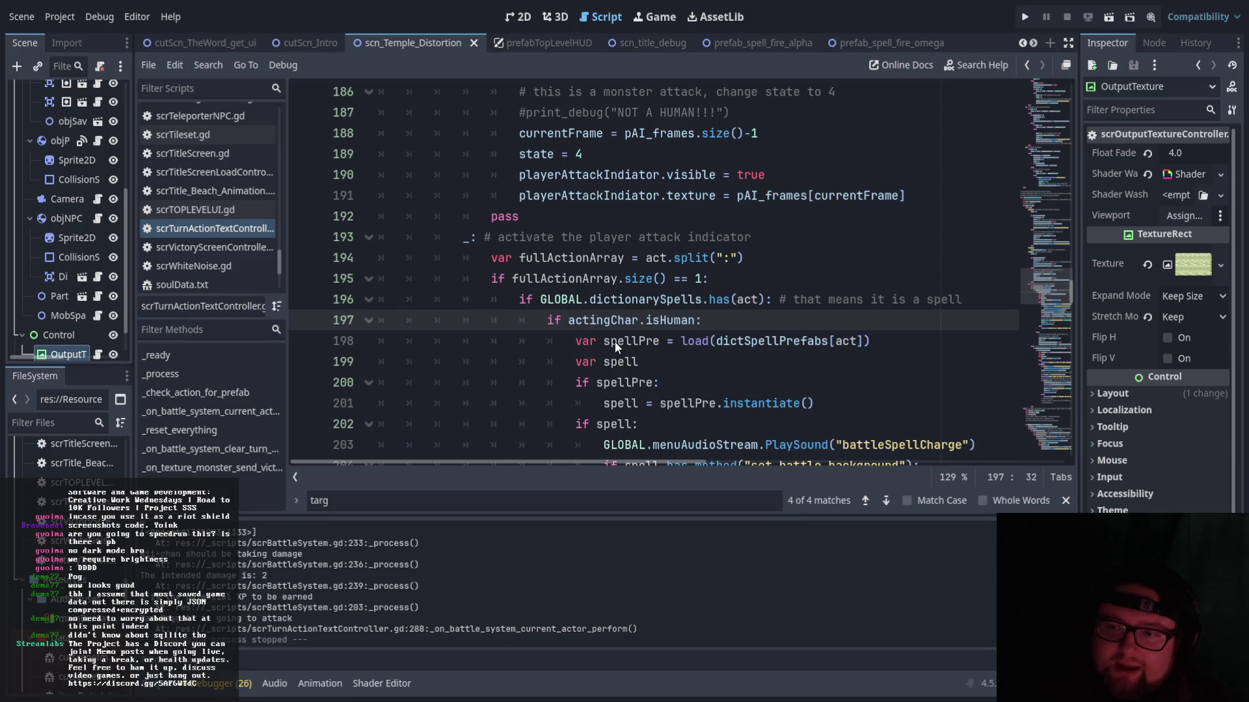
scroll(617, 345, "down", 1)
scroll(580, 144, "down", 2)
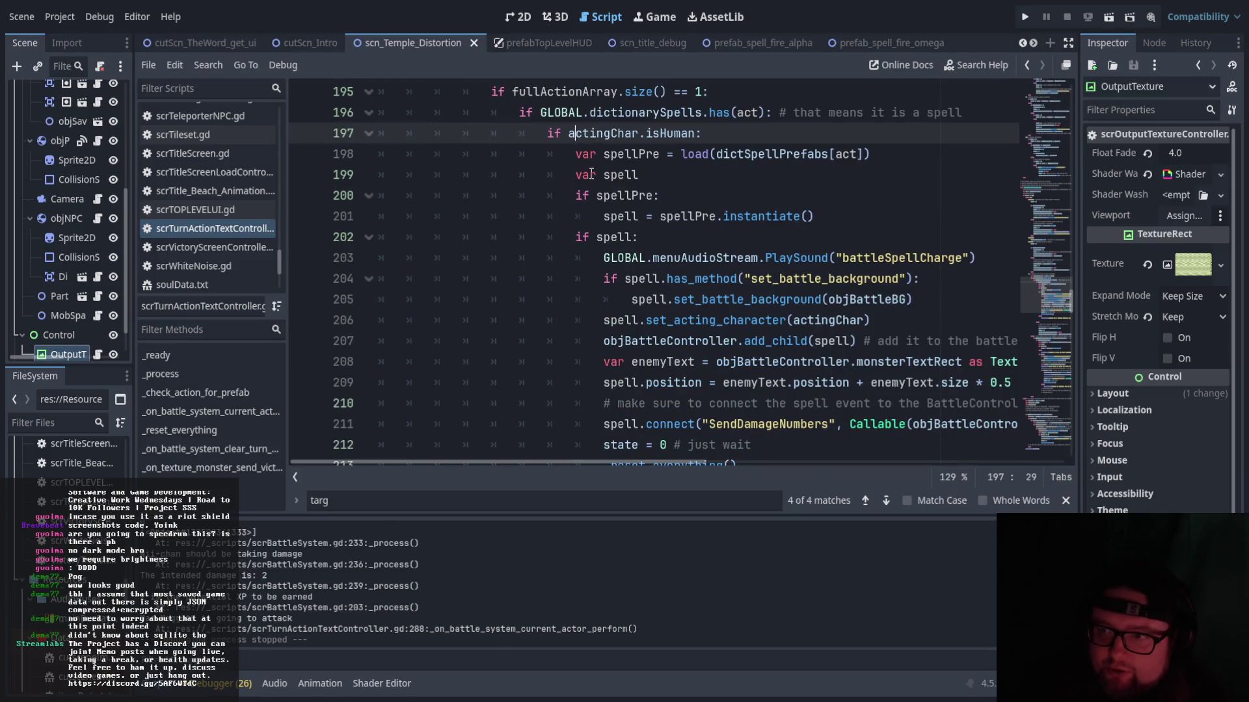
scroll(630, 185, "down", 2)
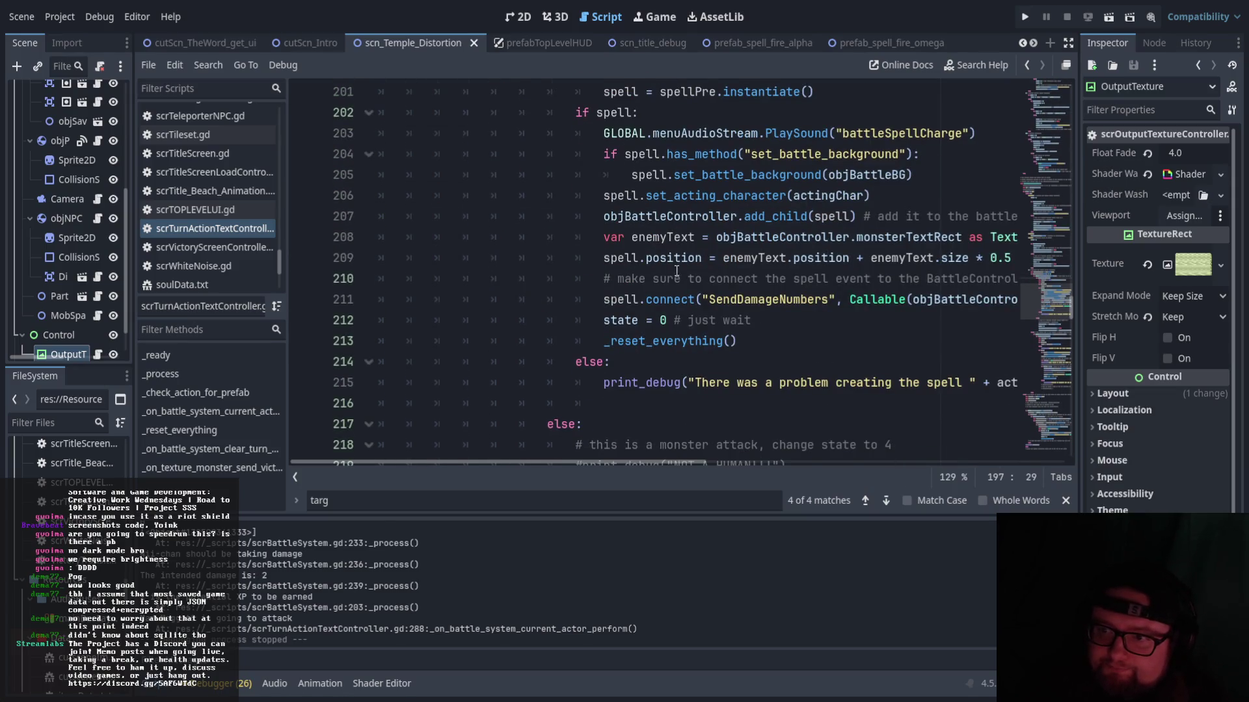
scroll(618, 311, "right", 3)
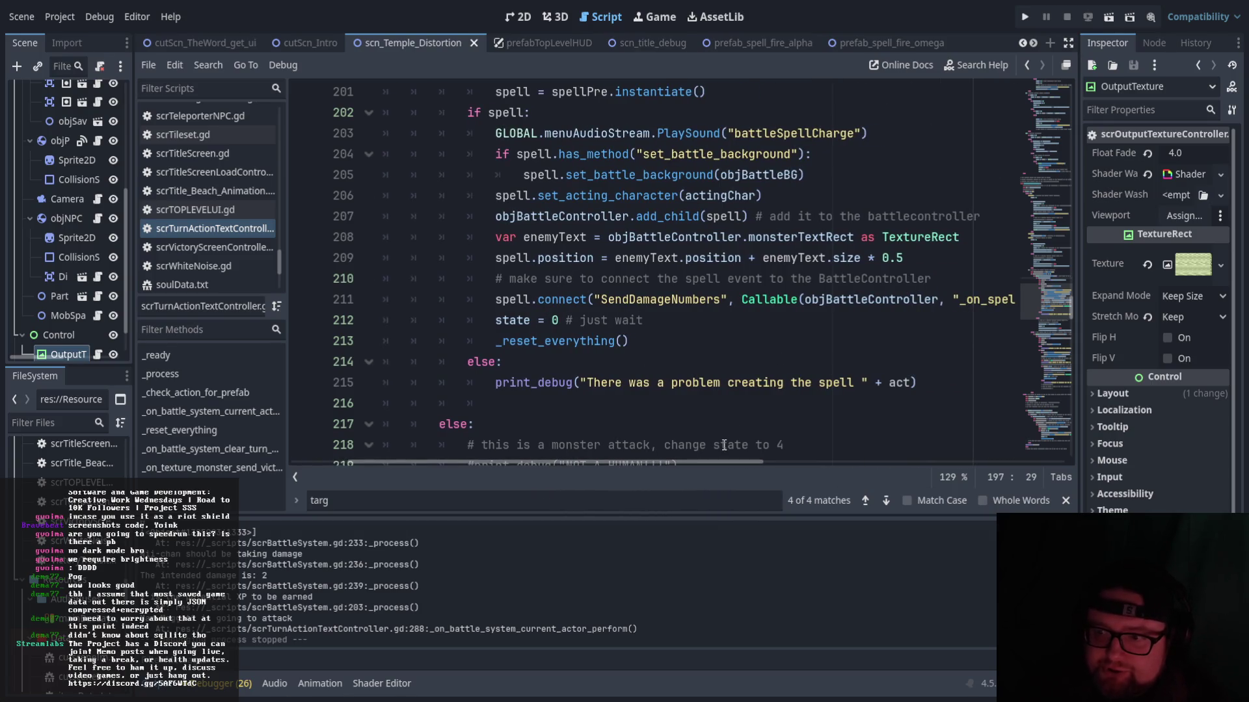
scroll(741, 364, "right", 3)
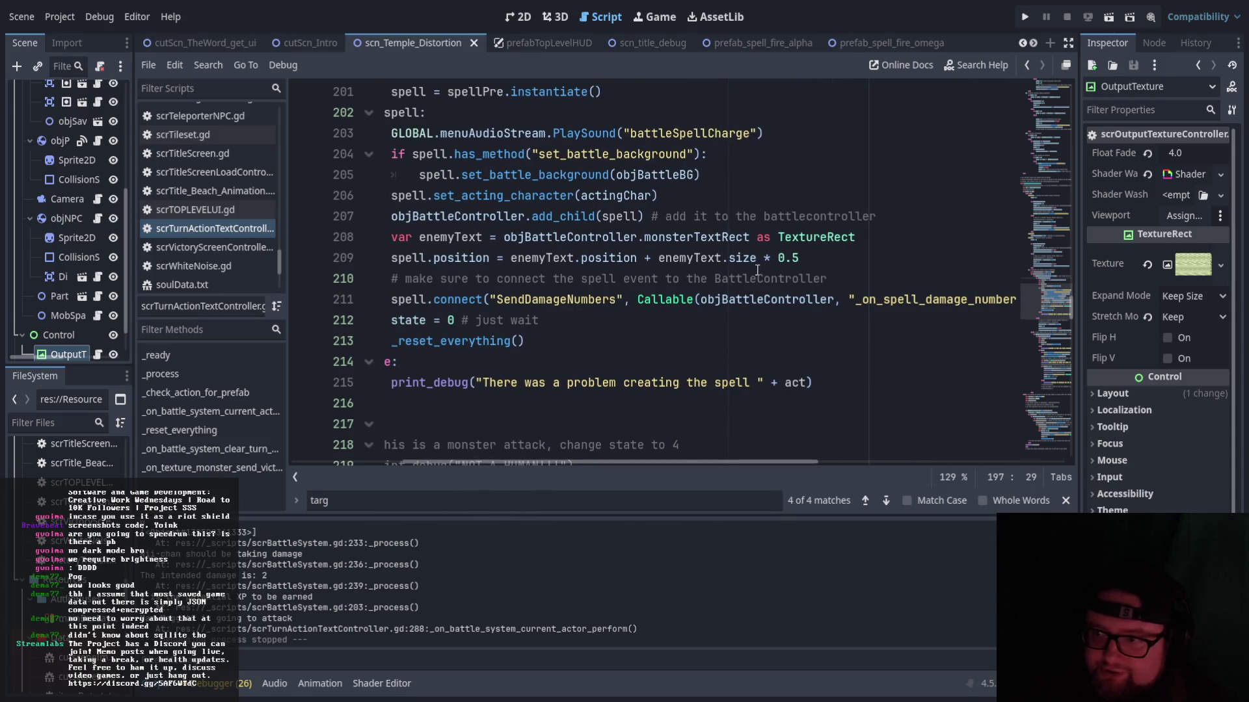
scroll(705, 463, "right", 3)
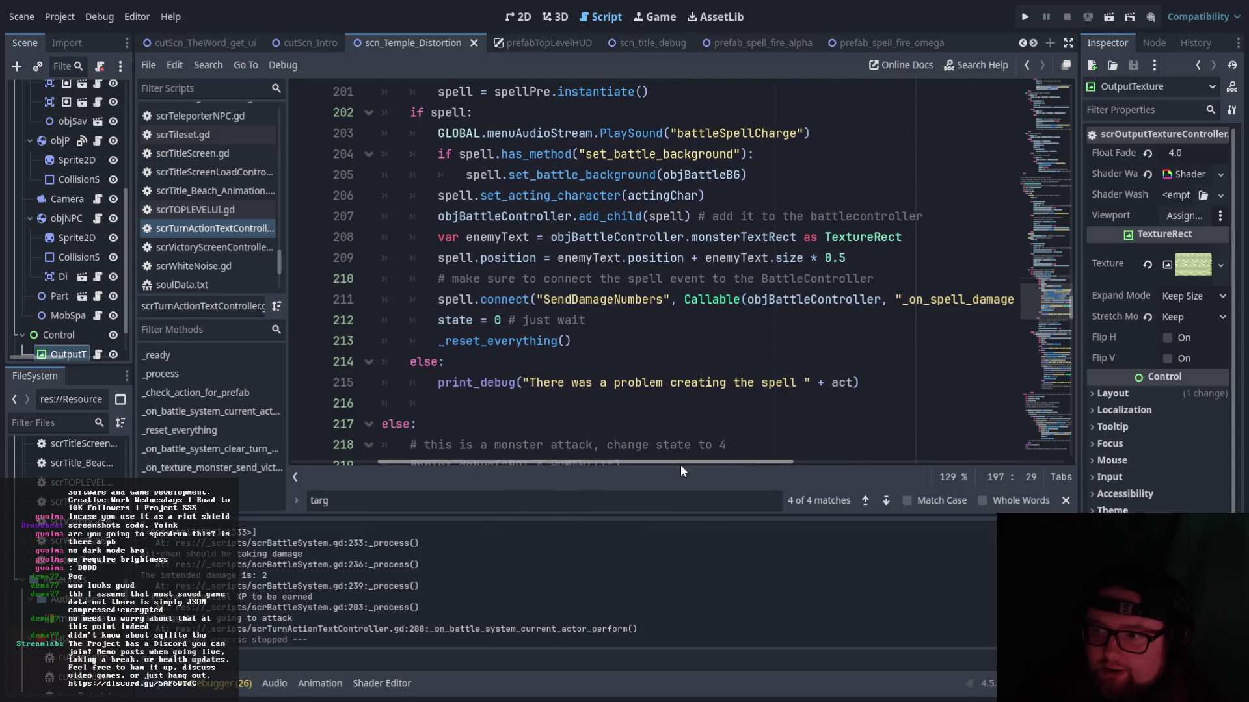
scroll(724, 463, "left", 4)
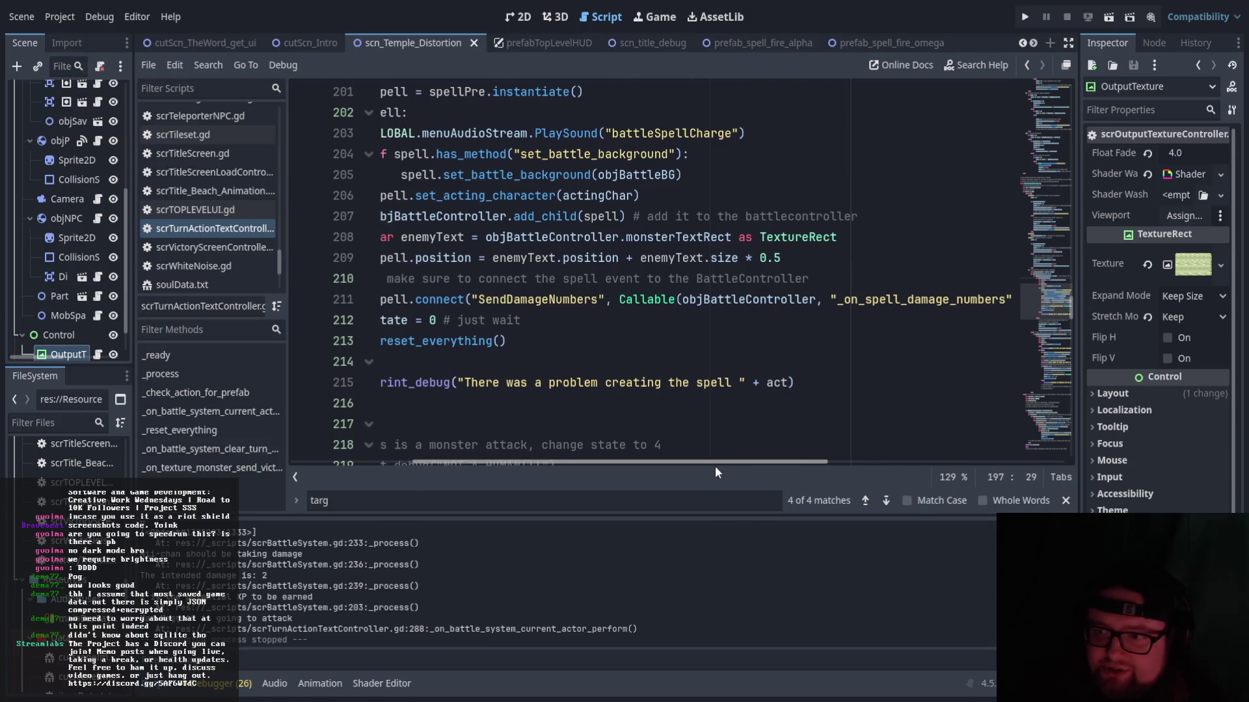
scroll(630, 462, "left", 1)
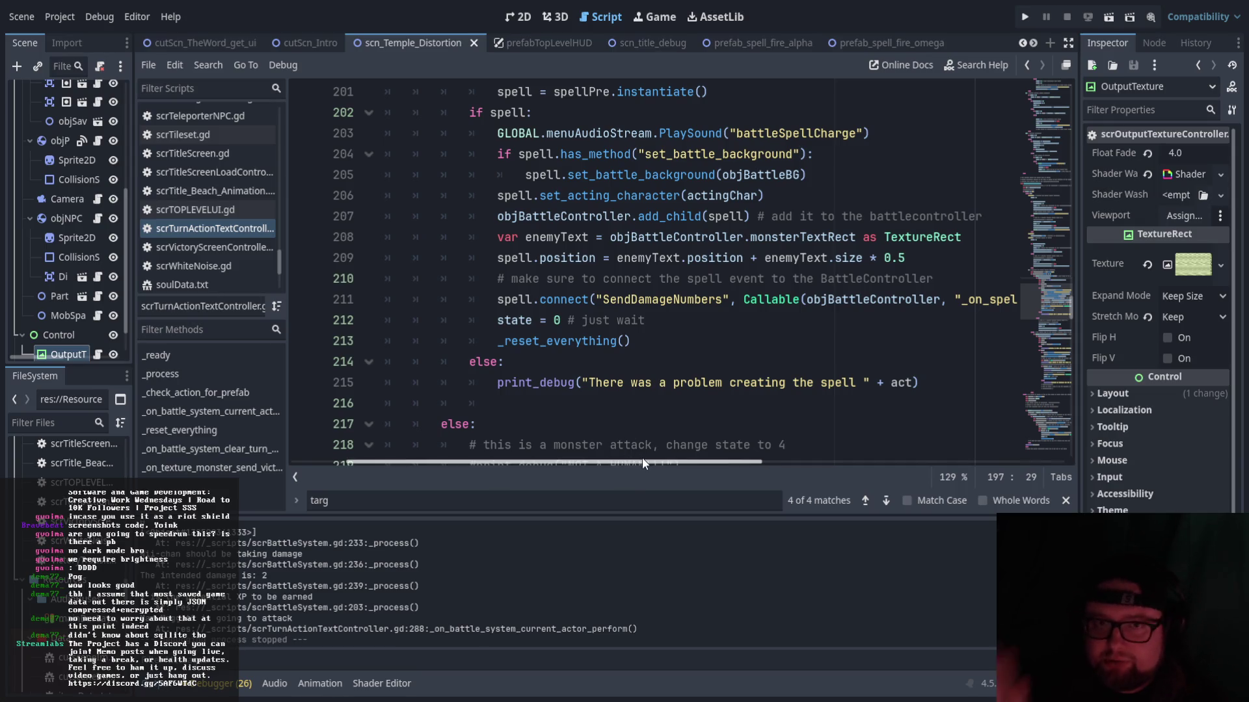
left_click_drag(642, 460, 599, 460)
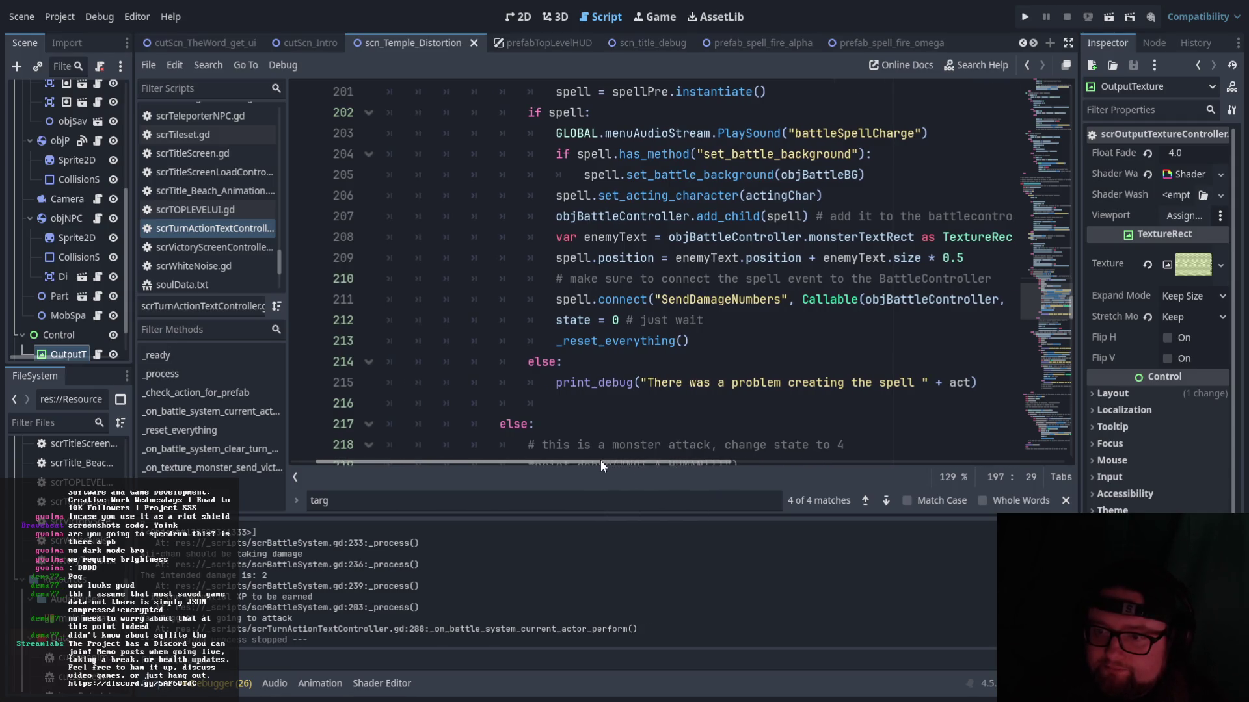
scroll(600, 461, "right", 3)
scroll(355, 448, "left", 3)
scroll(355, 447, "down", 6)
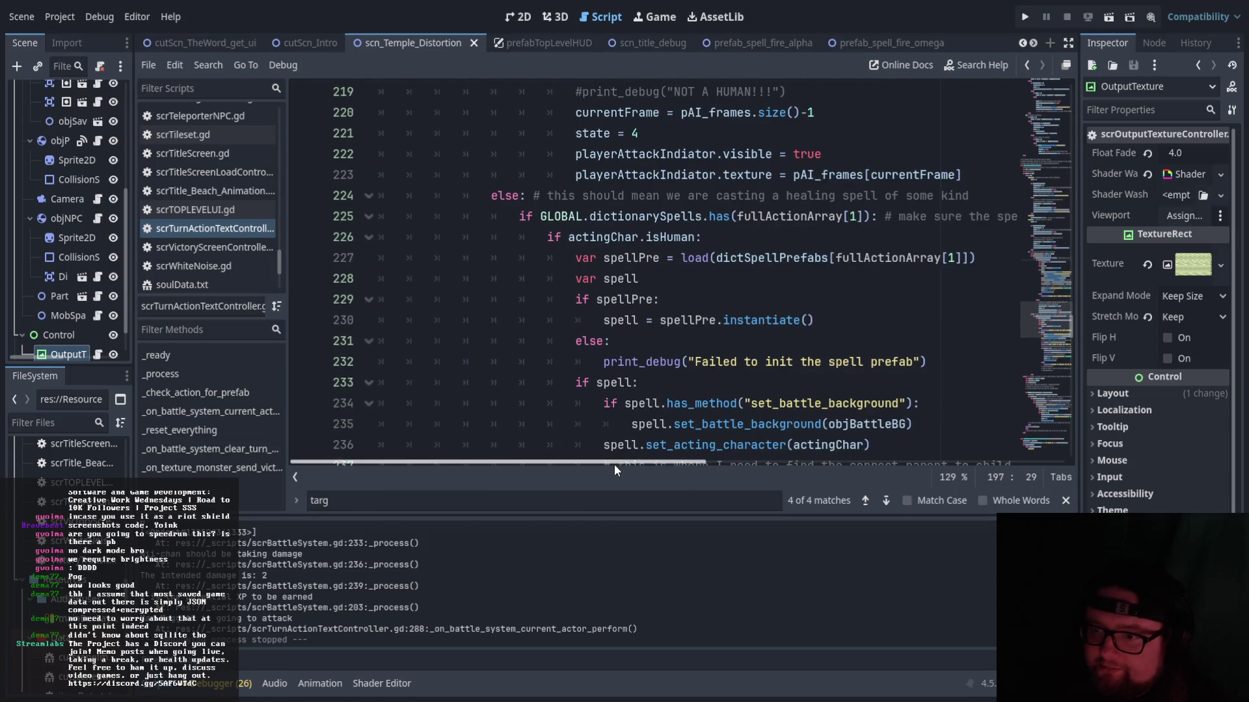
- Scroll to the healing-spell branch and mark the spell prefab loading code on line 227
scroll(614, 464, "right", 2)
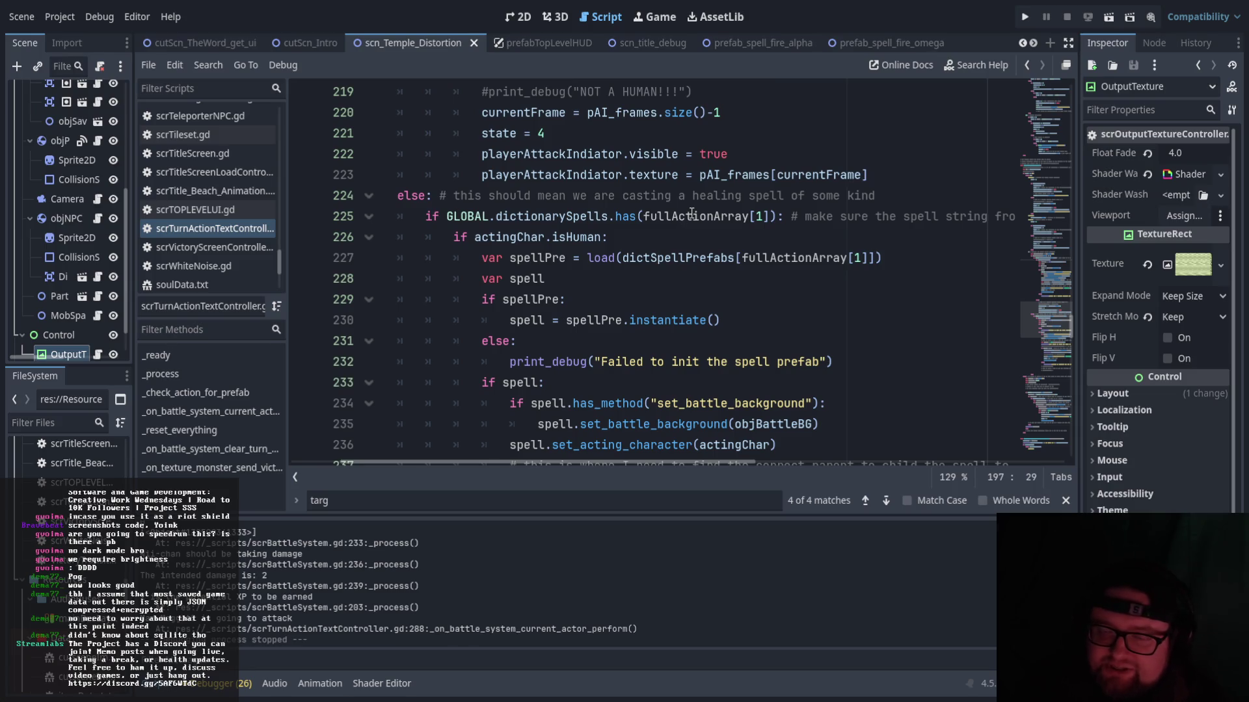
scroll(692, 215, "down", 1)
left_click_drag(510, 199, 718, 195)
left_click(753, 210)
left_click(772, 197)
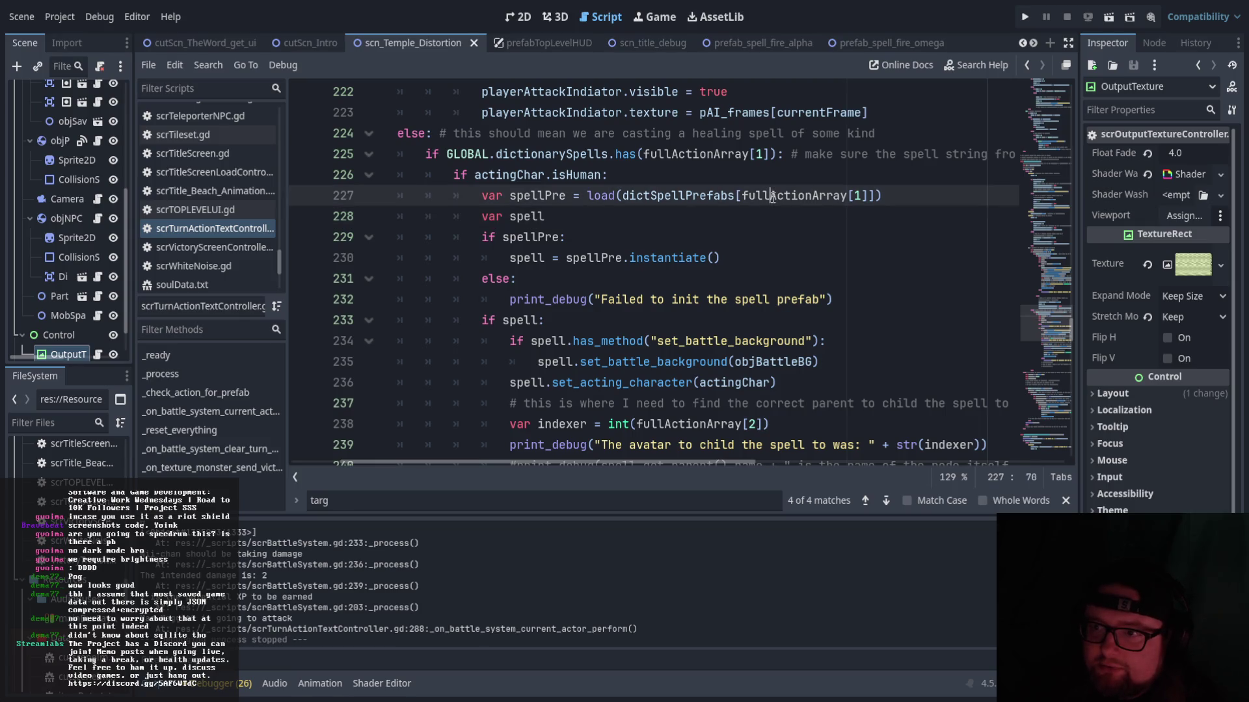
mouse_move(705, 466)
left_mouse_down()
mouse_move(884, 459)
mouse_move(797, 446)
mouse_move(687, 380)
left_mouse_up()
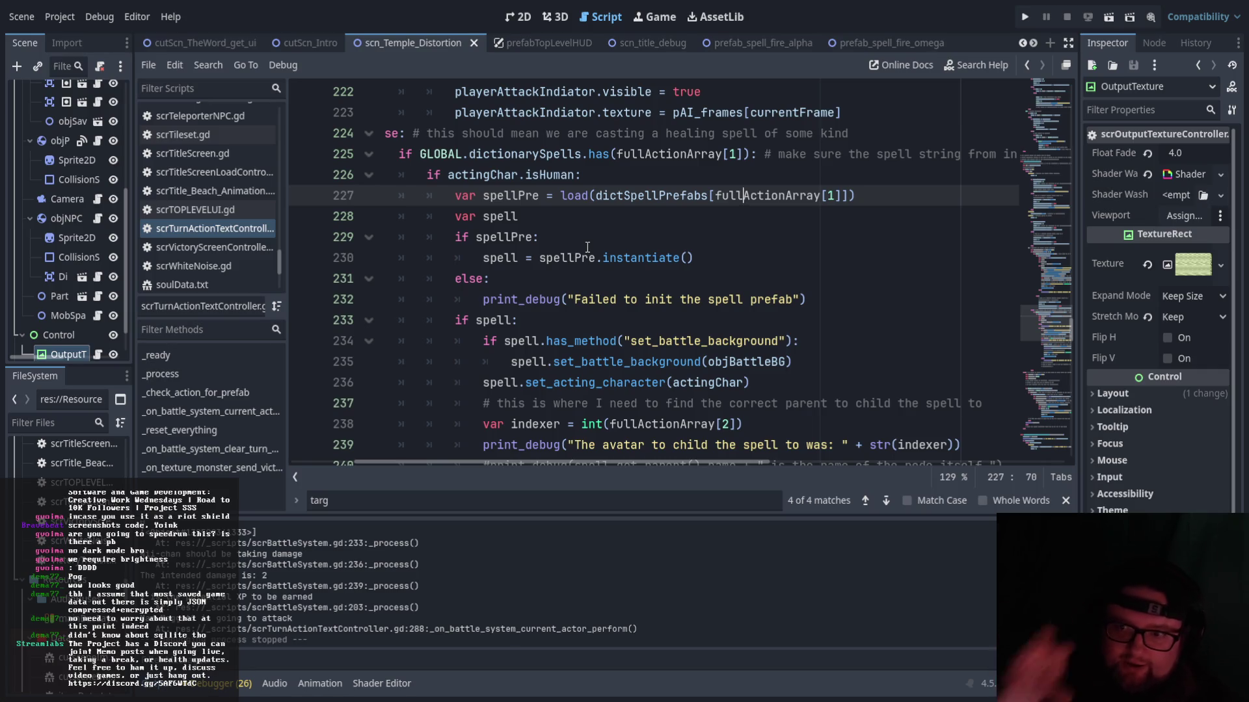
left_click_drag(478, 259, 753, 270)
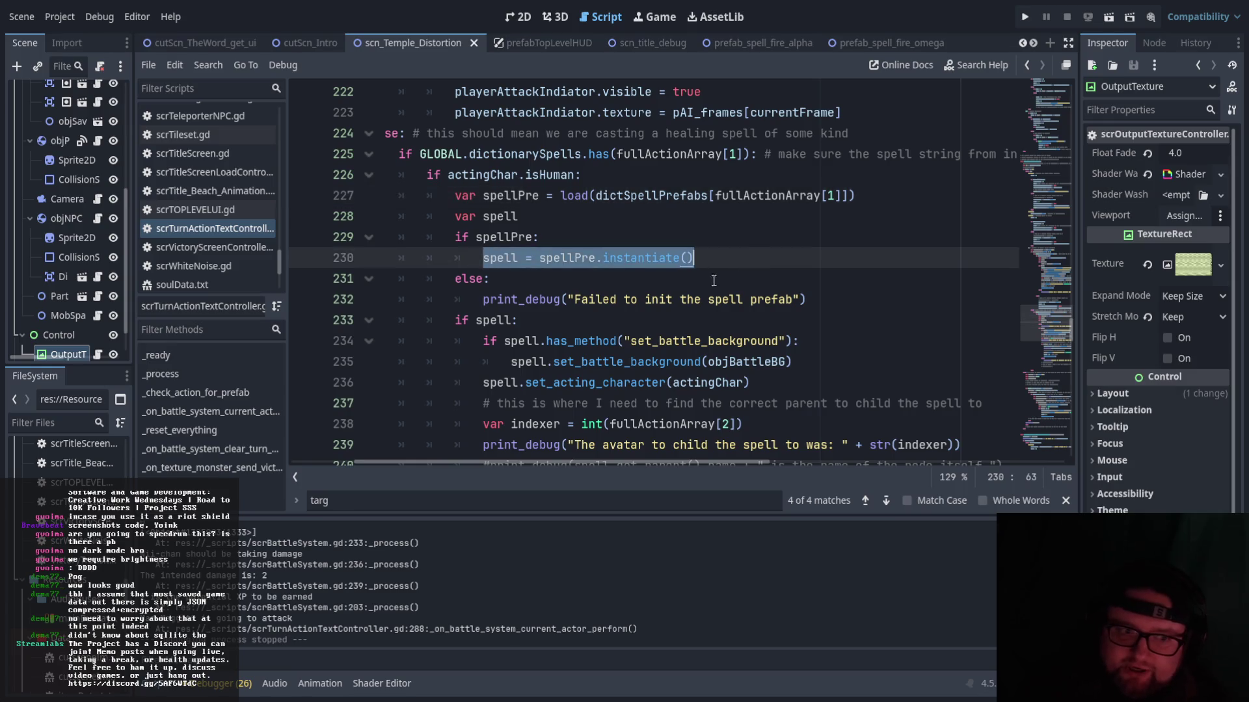
scroll(840, 341, "down", 2)
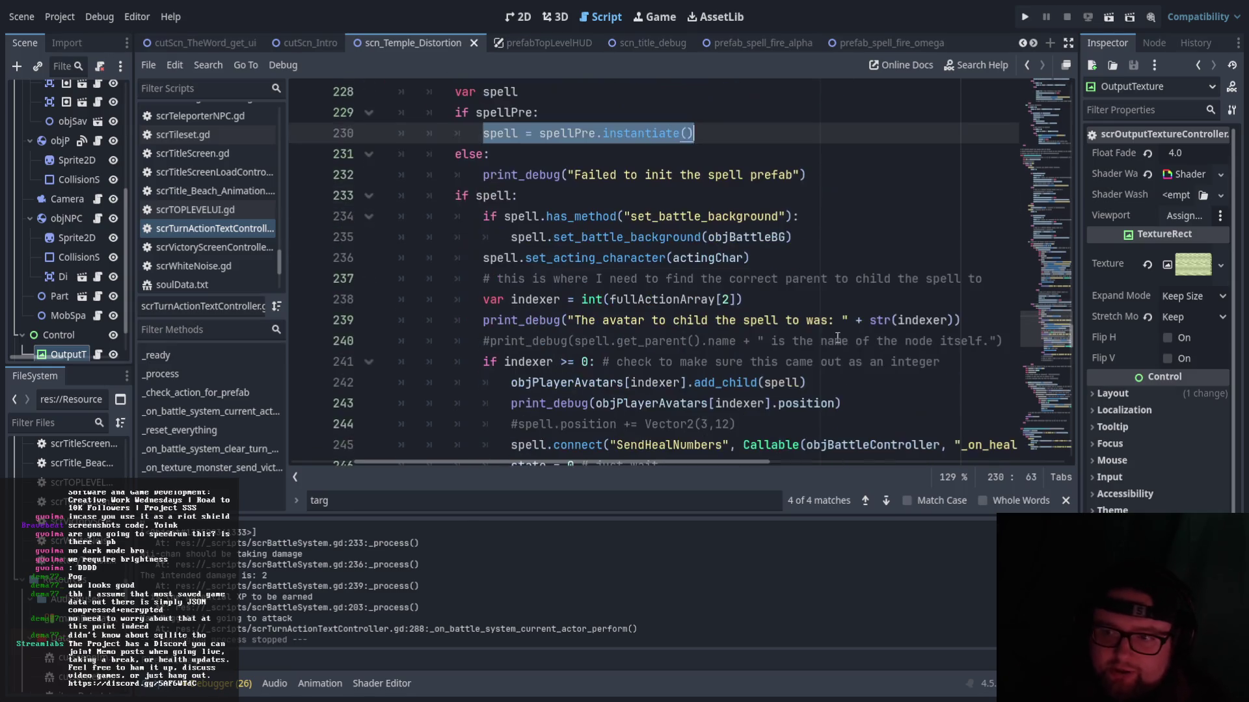
scroll(840, 341, "down", 1)
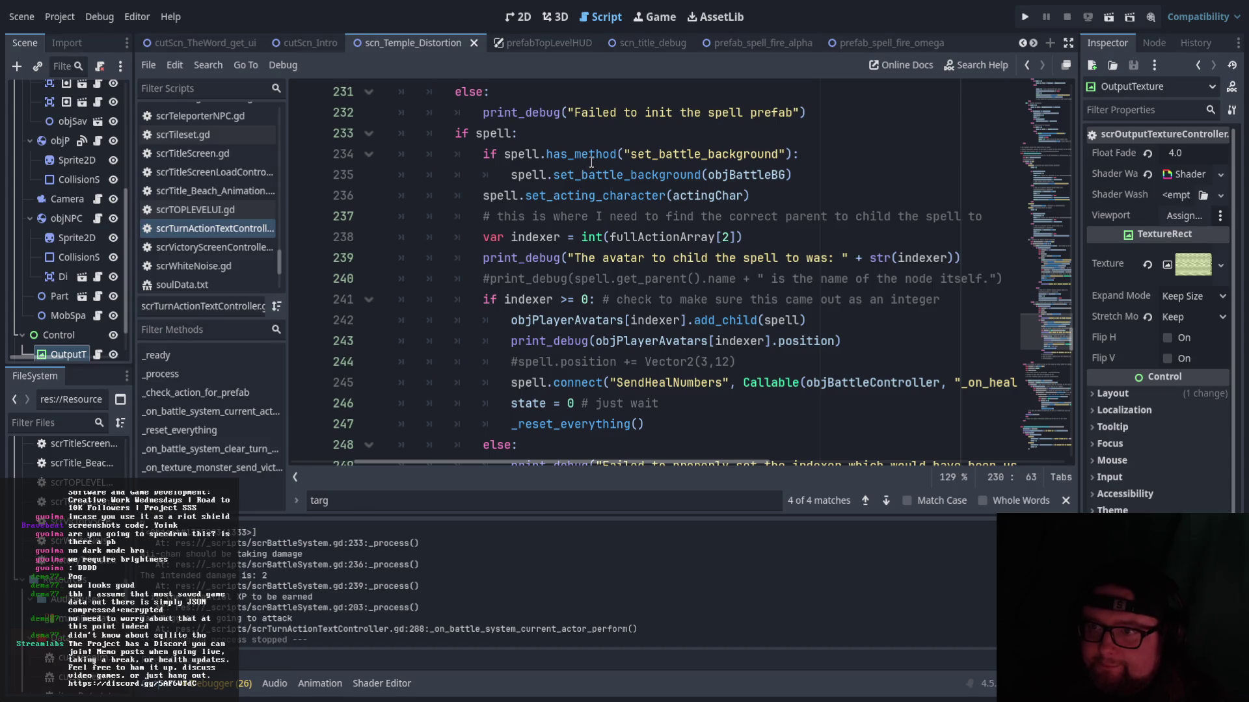
left_click(590, 154)
scroll(530, 191, "up", 1)
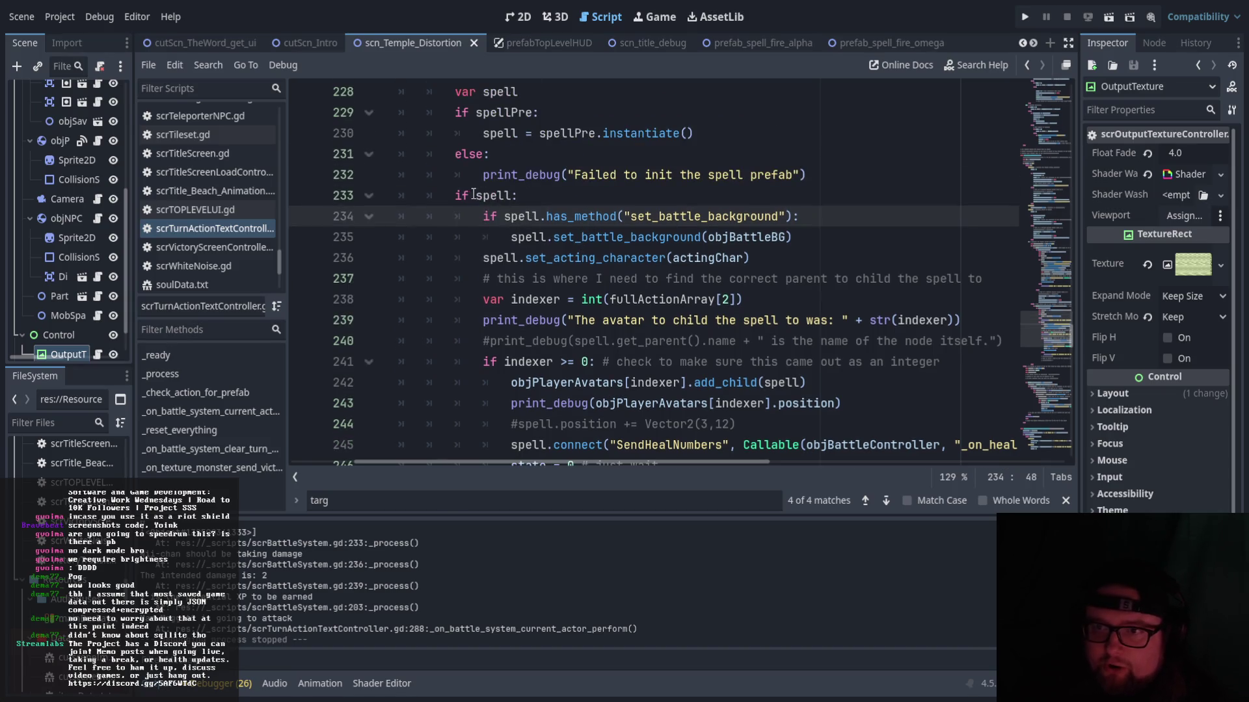
scroll(479, 195, "up", 1)
left_click_drag(480, 195, 695, 196)
left_click_drag(455, 134, 877, 136)
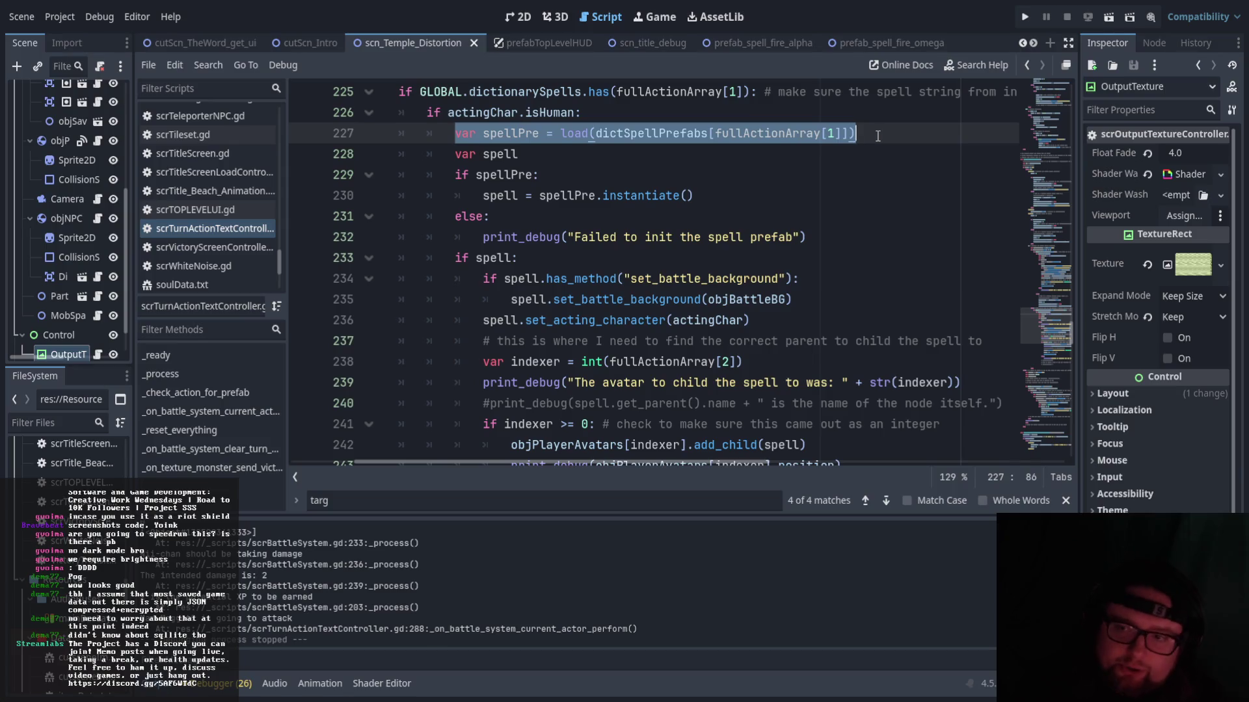
left_click(585, 171)
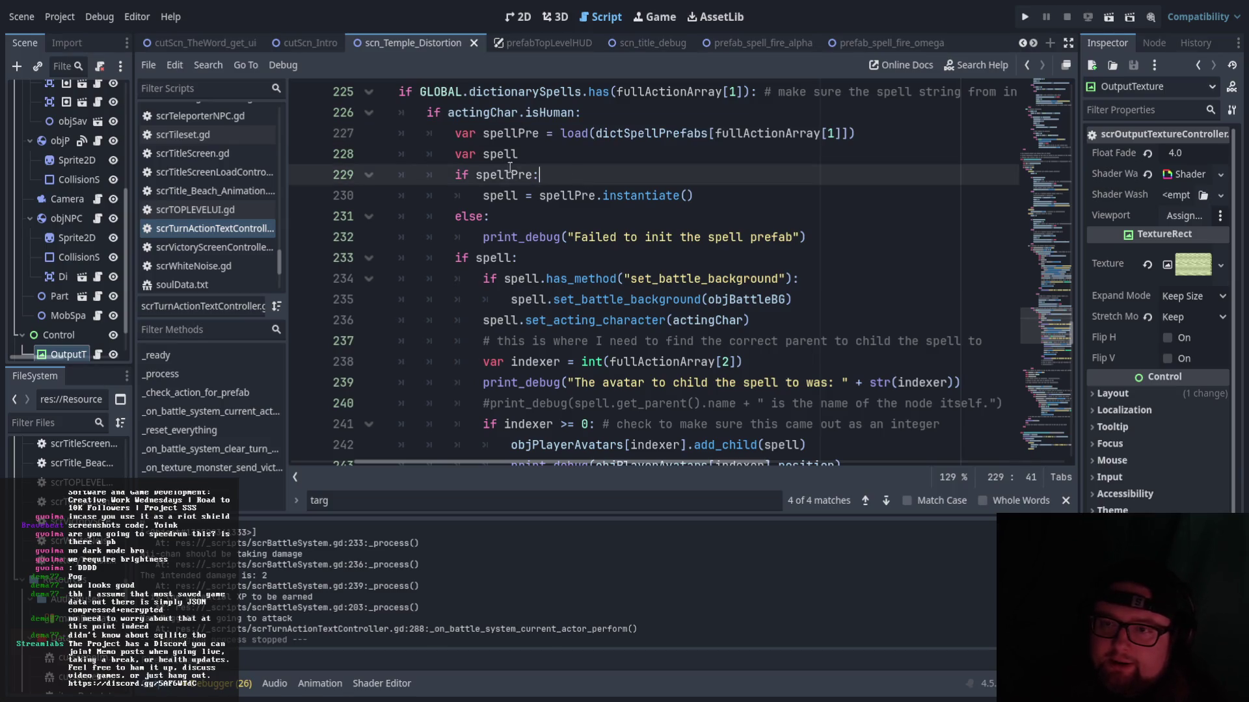
left_click_drag(482, 133, 546, 133)
left_click(473, 175)
left_click_drag(454, 175, 549, 176)
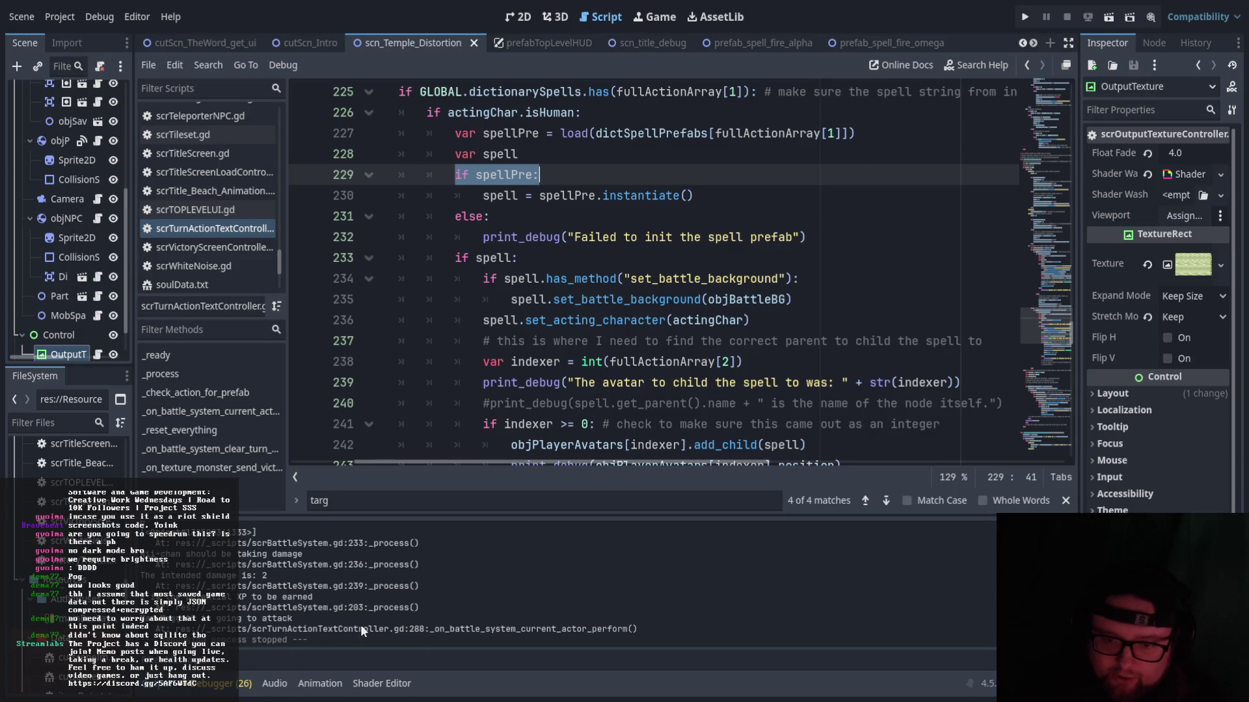
left_click_drag(563, 240, 806, 238)
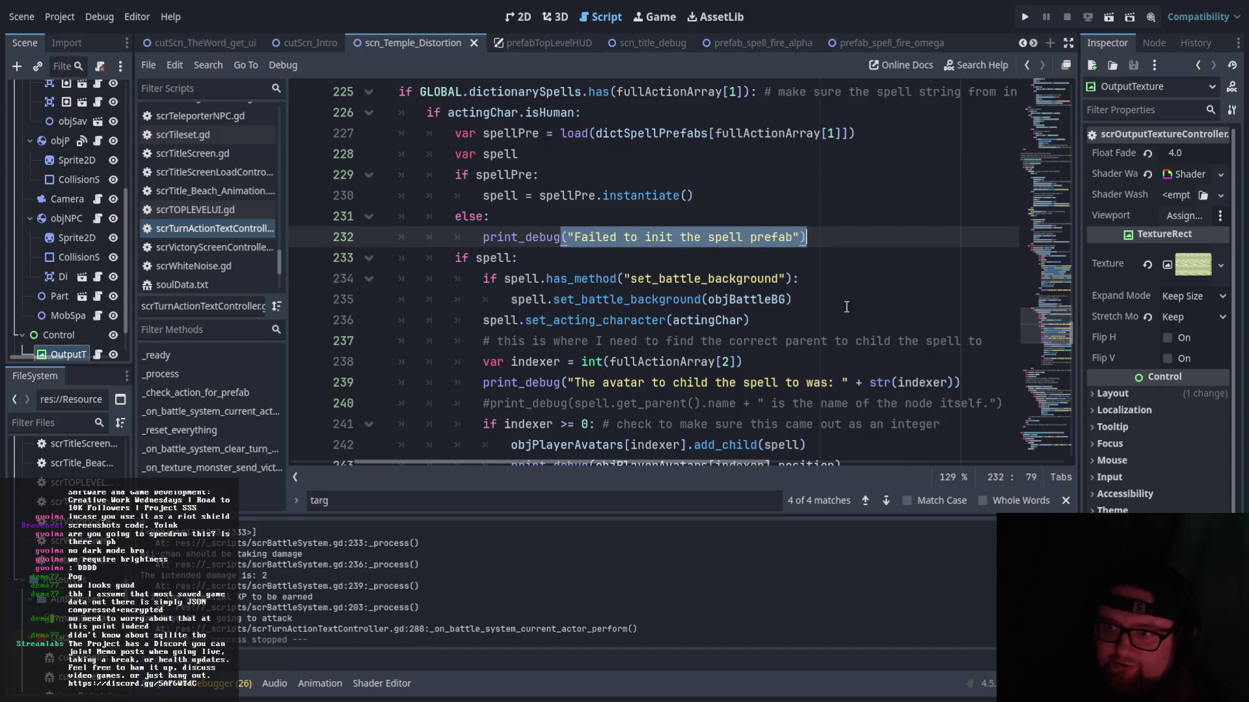
left_click(857, 321)
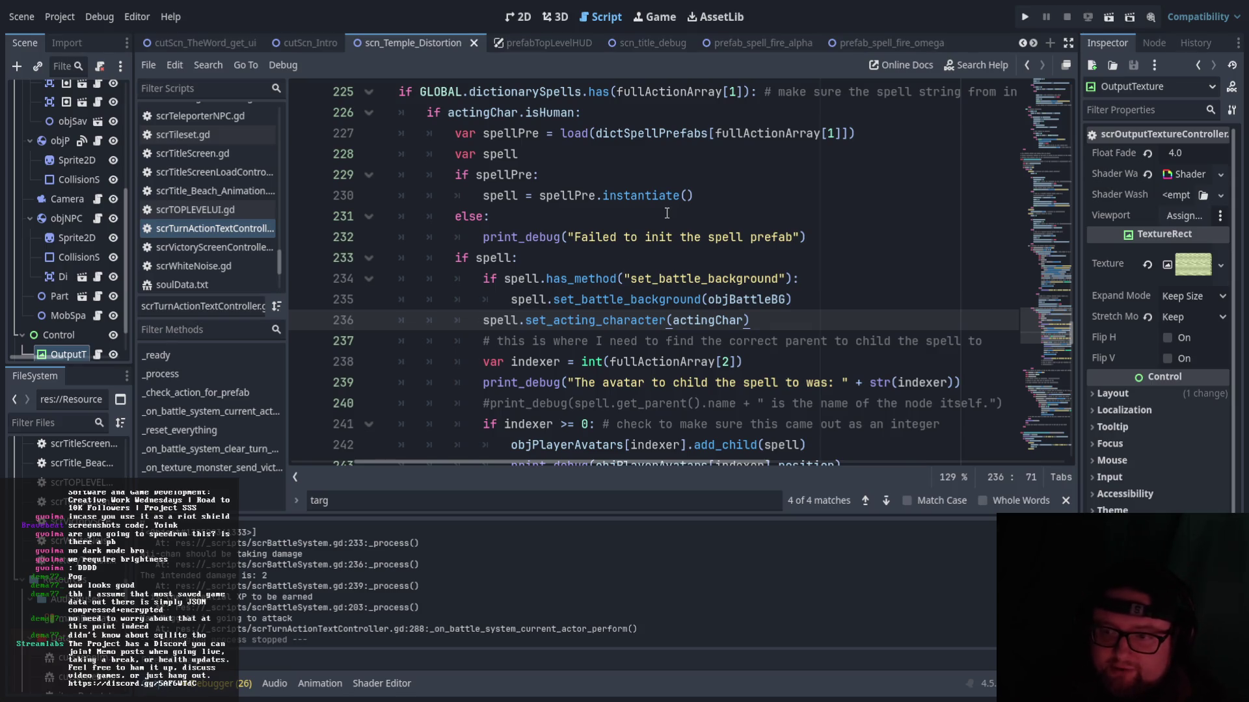
scroll(650, 241, "up", 1)
scroll(553, 208, "down", 1)
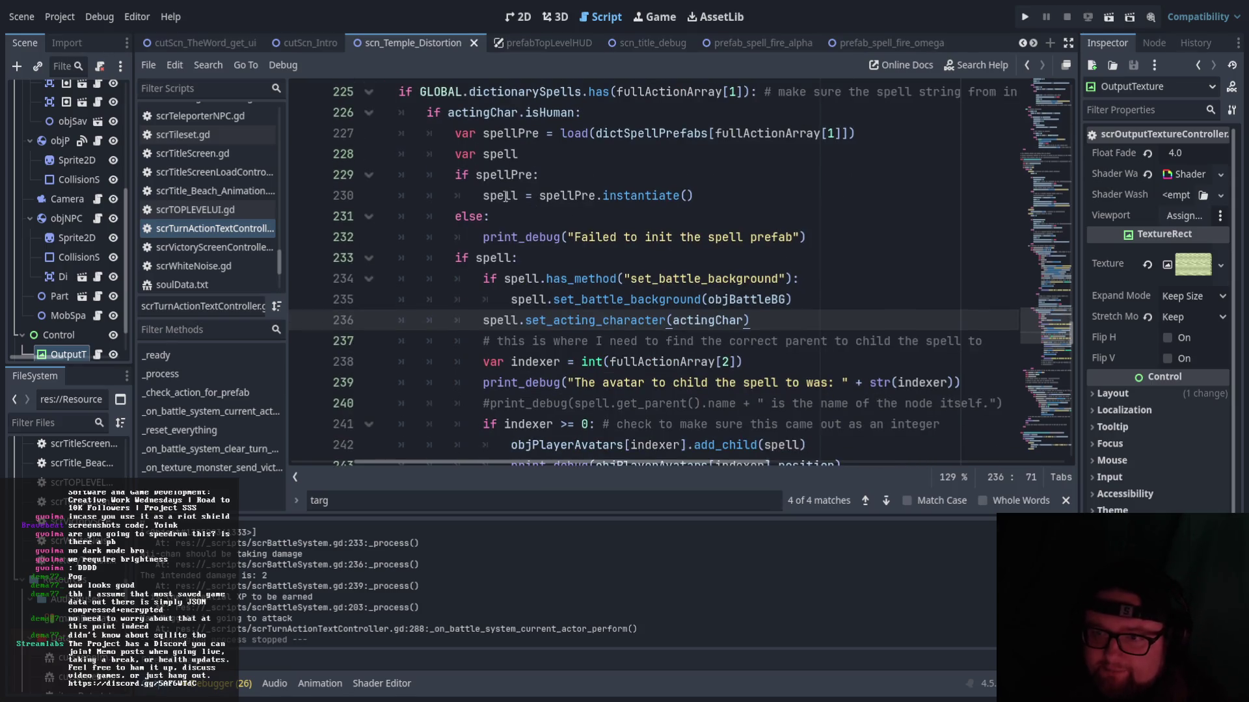
left_click_drag(485, 195, 695, 195)
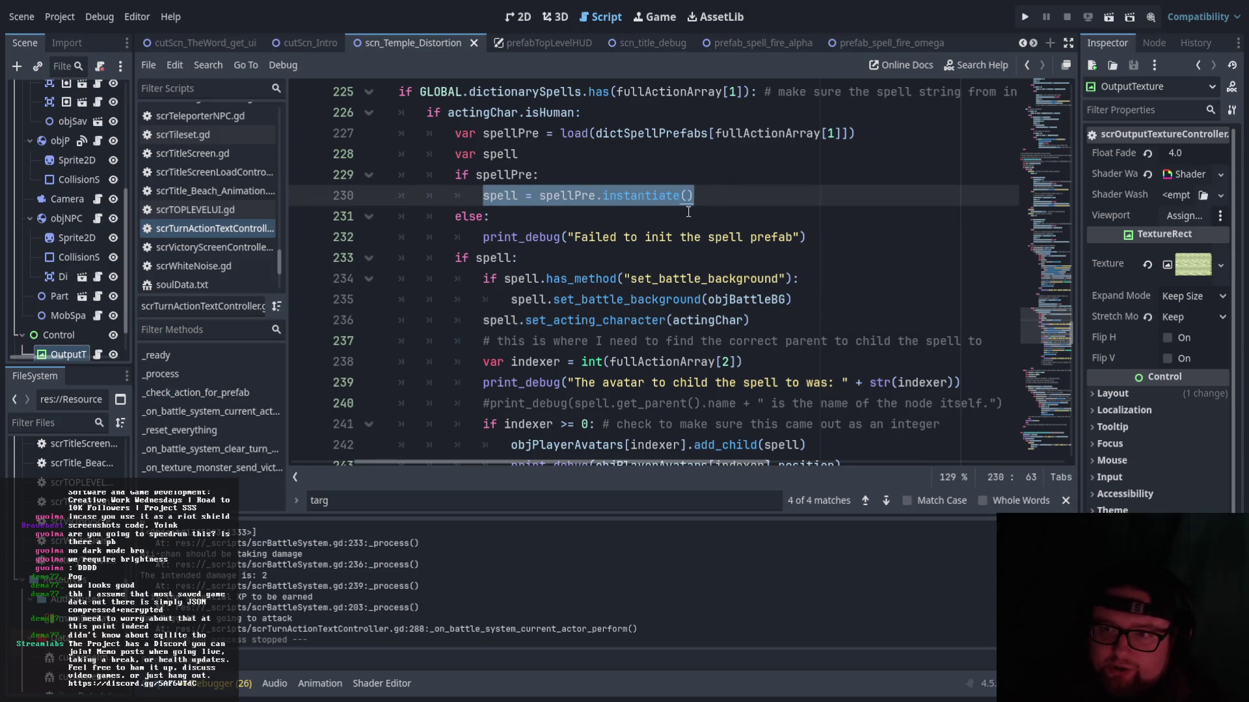
left_click(668, 202)
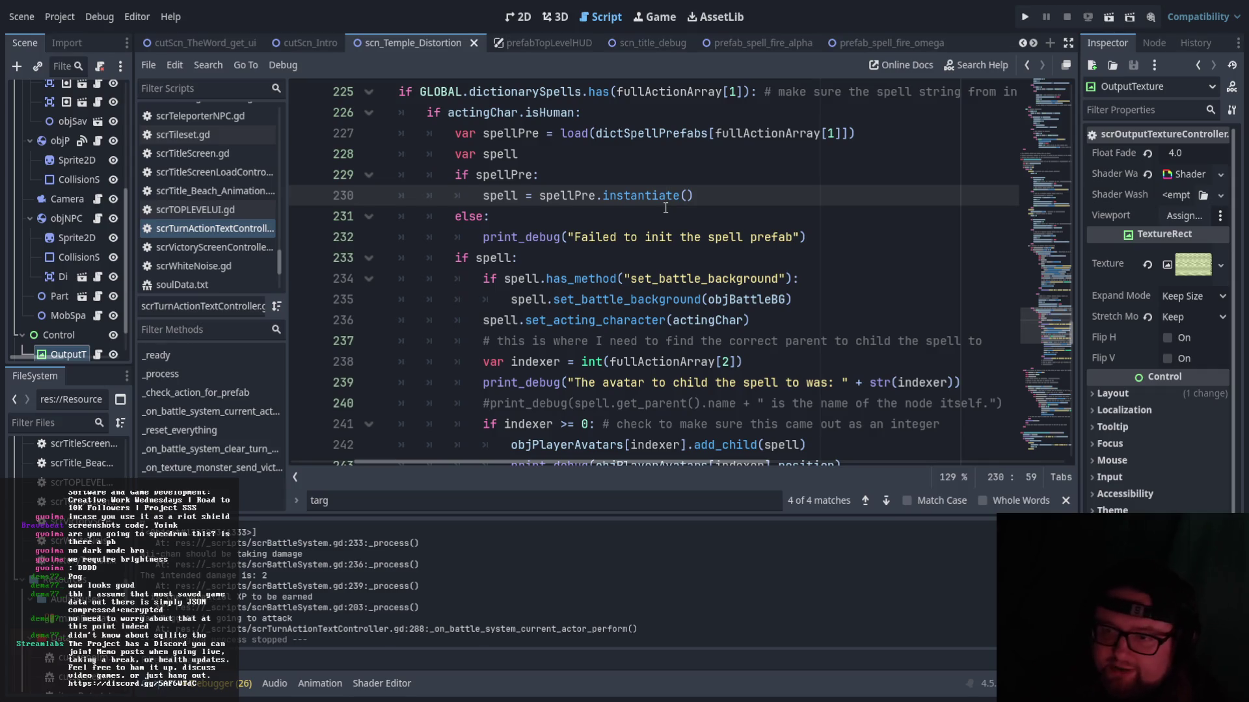
scroll(612, 279, "down", 2)
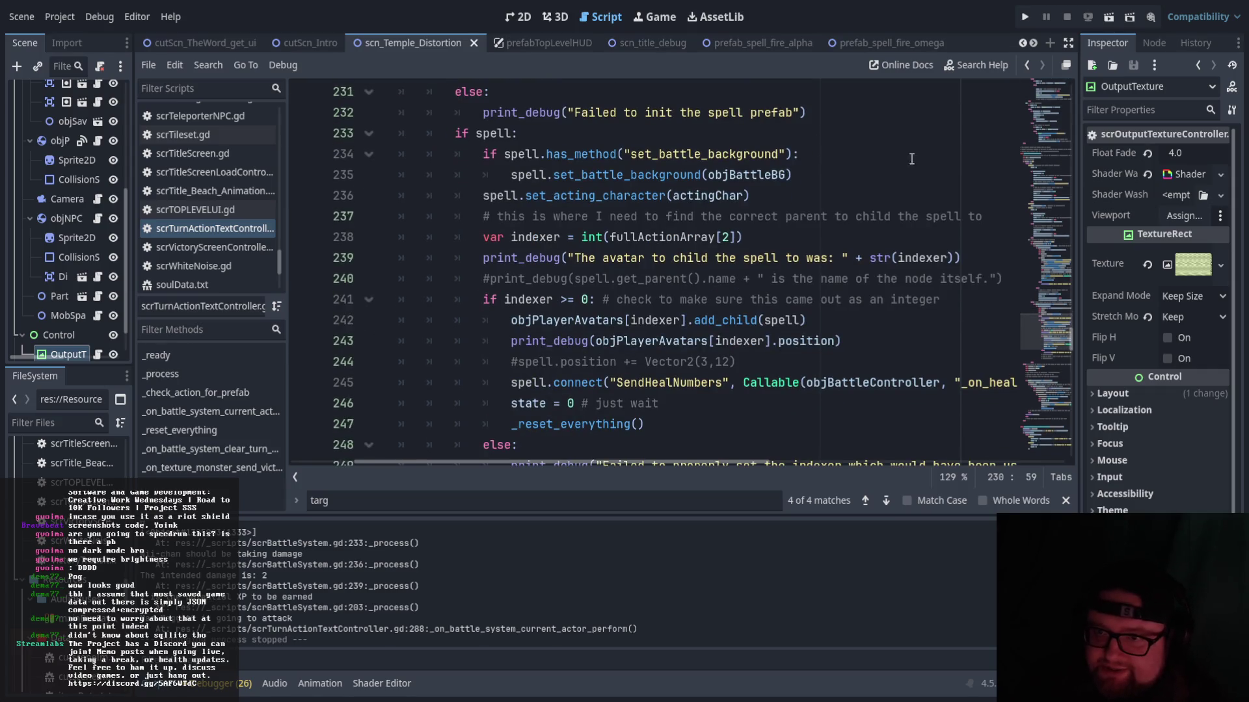
left_click_drag(455, 134, 528, 134)
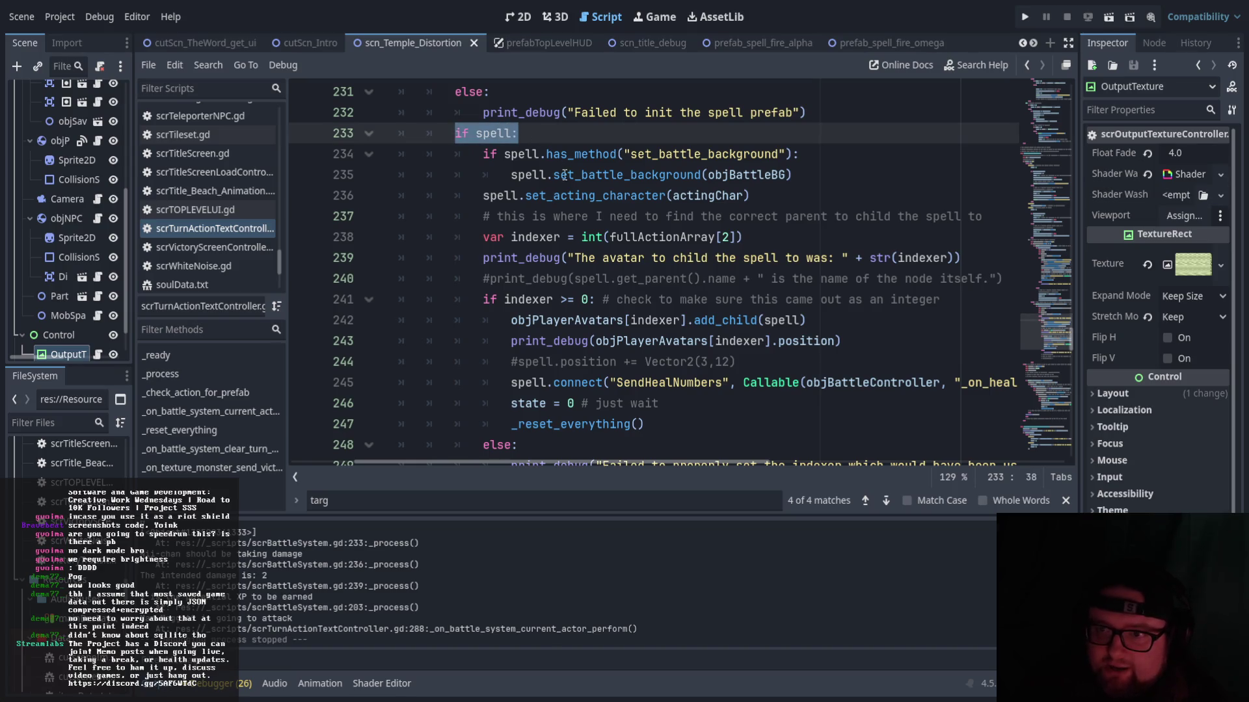
scroll(594, 215, "up", 1)
left_click_drag(483, 216, 805, 216)
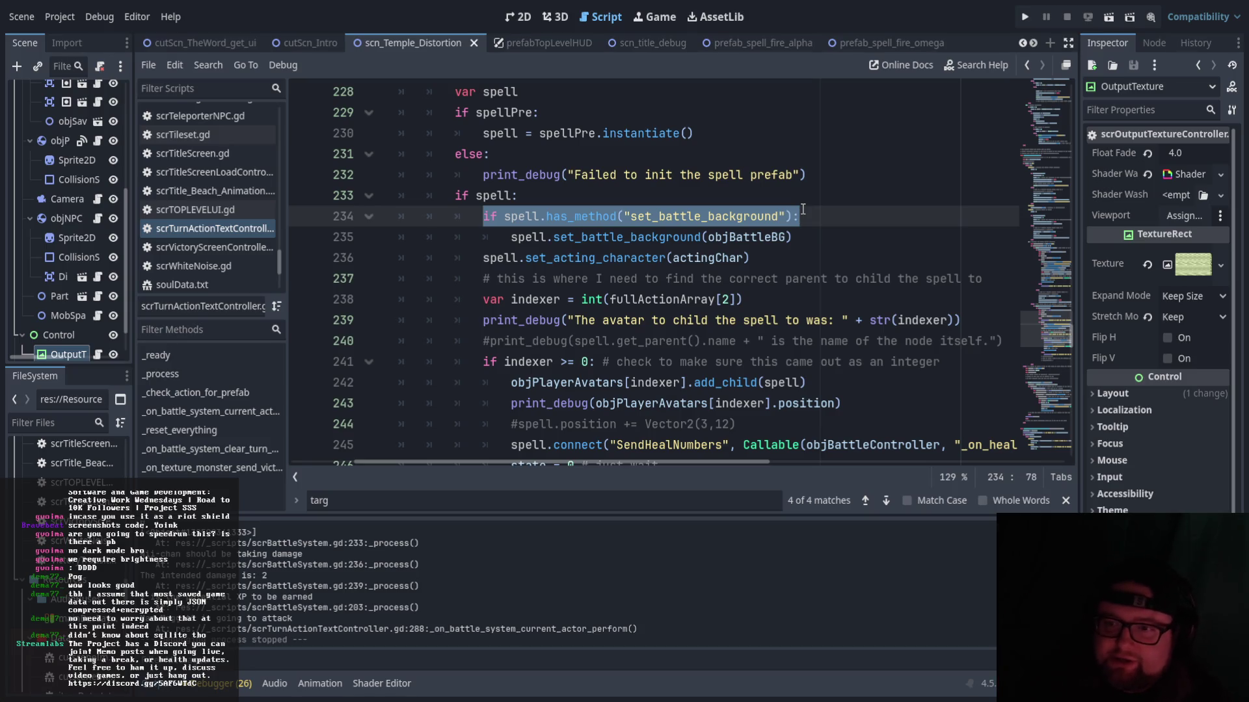
scroll(771, 262, "down", 1)
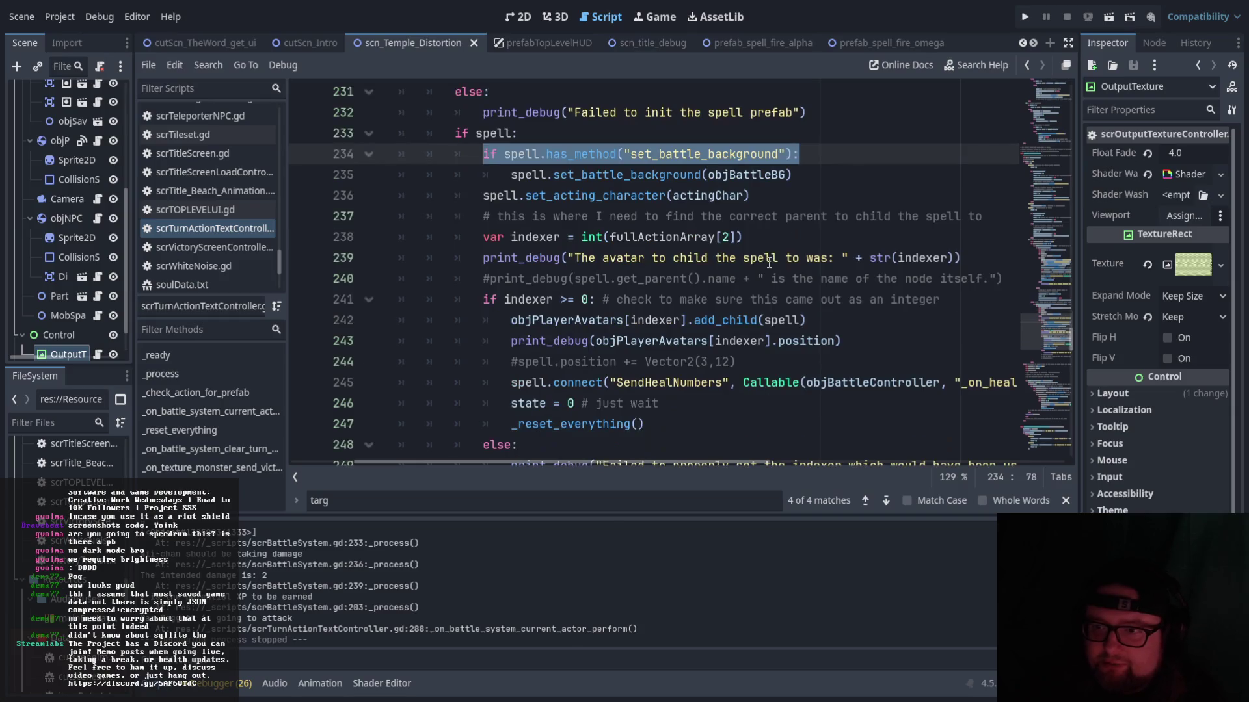
left_click_drag(482, 194, 762, 190)
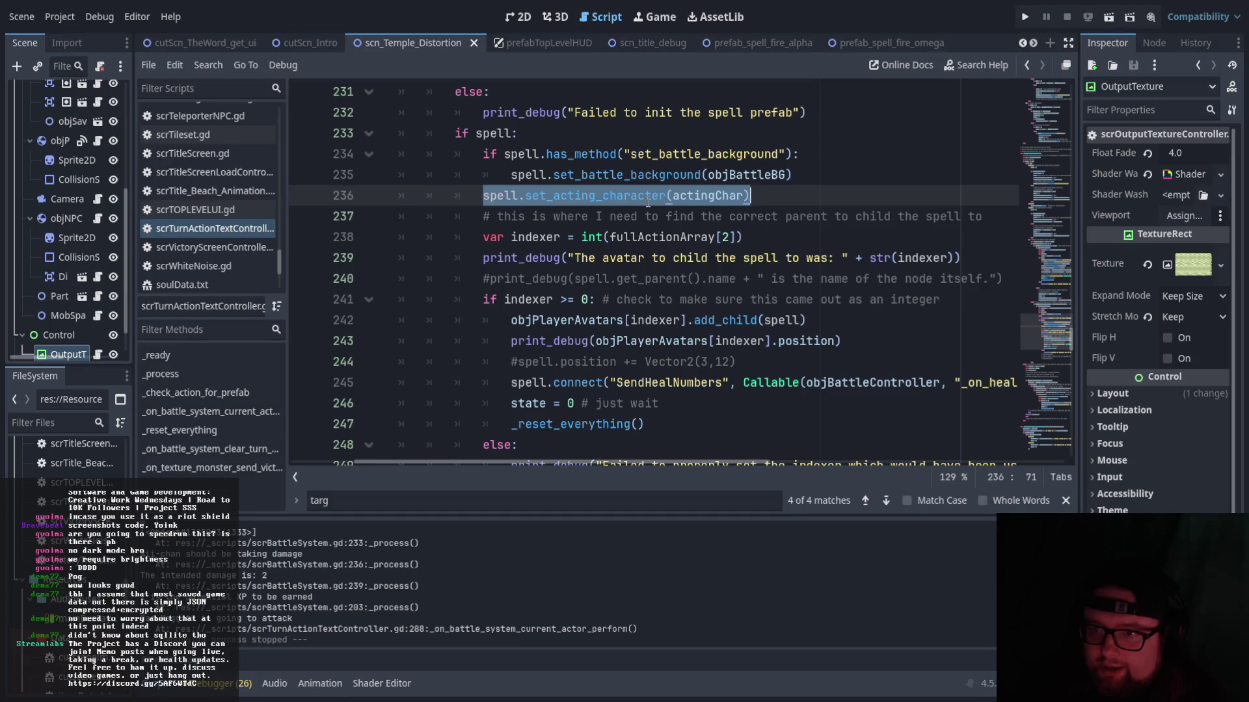
left_click(644, 197)
left_click(546, 197)
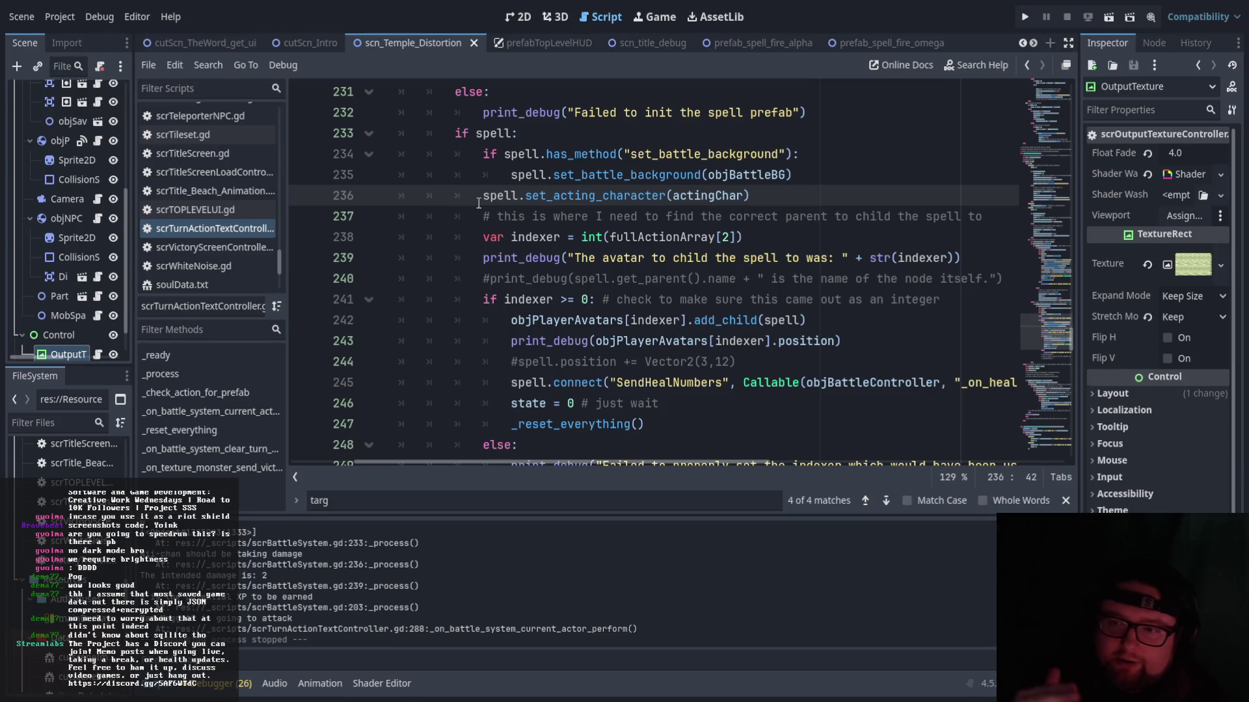
left_click(481, 196)
left_click_drag(481, 196, 762, 205)
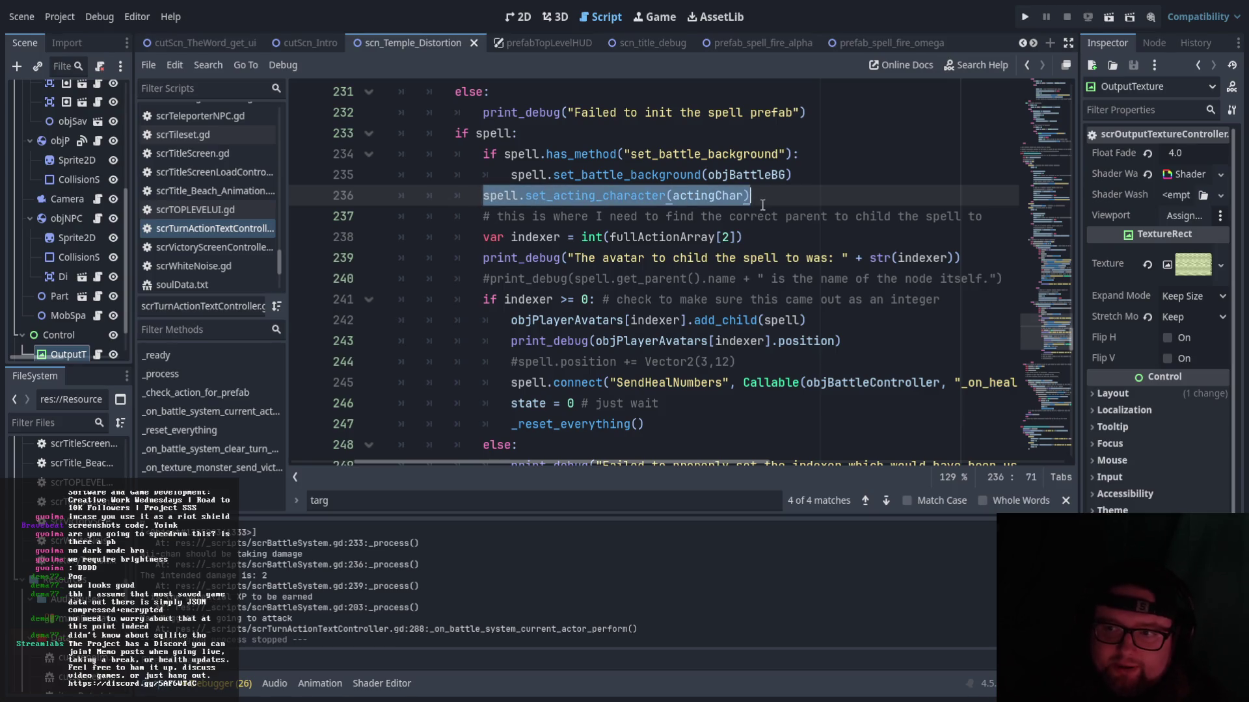
scroll(765, 222, "down", 1)
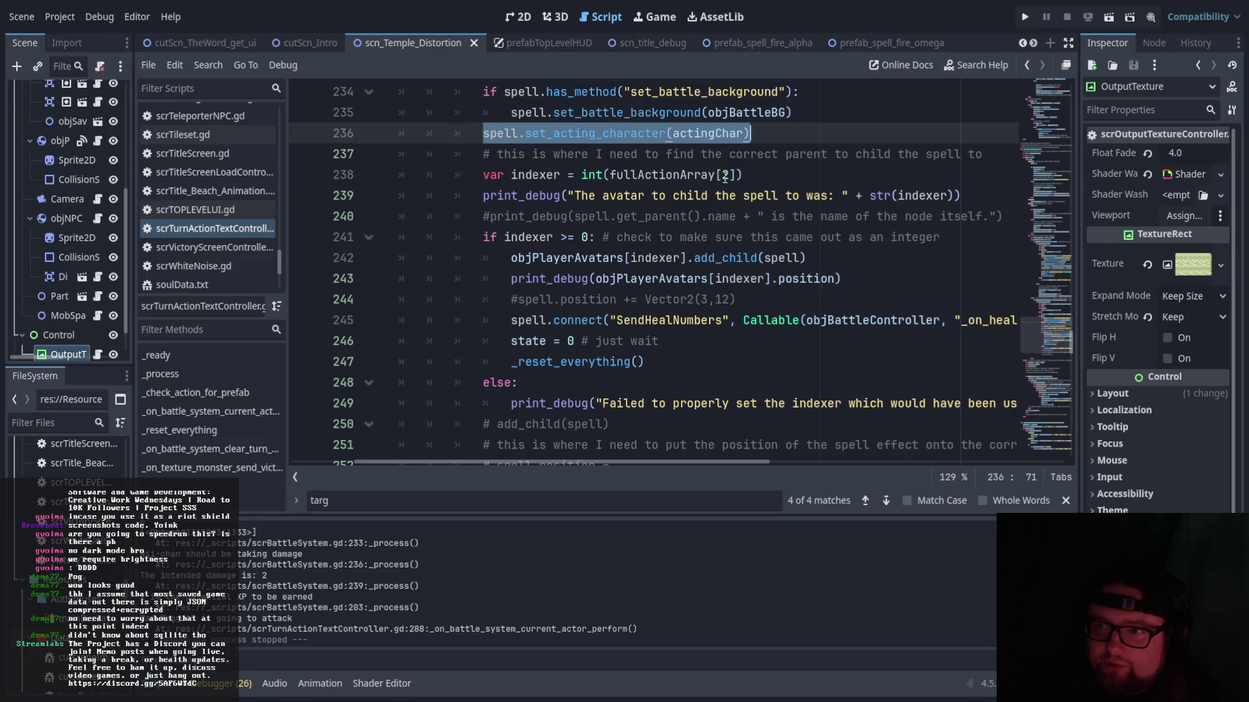
left_click_drag(482, 195, 919, 195)
left_click(708, 197)
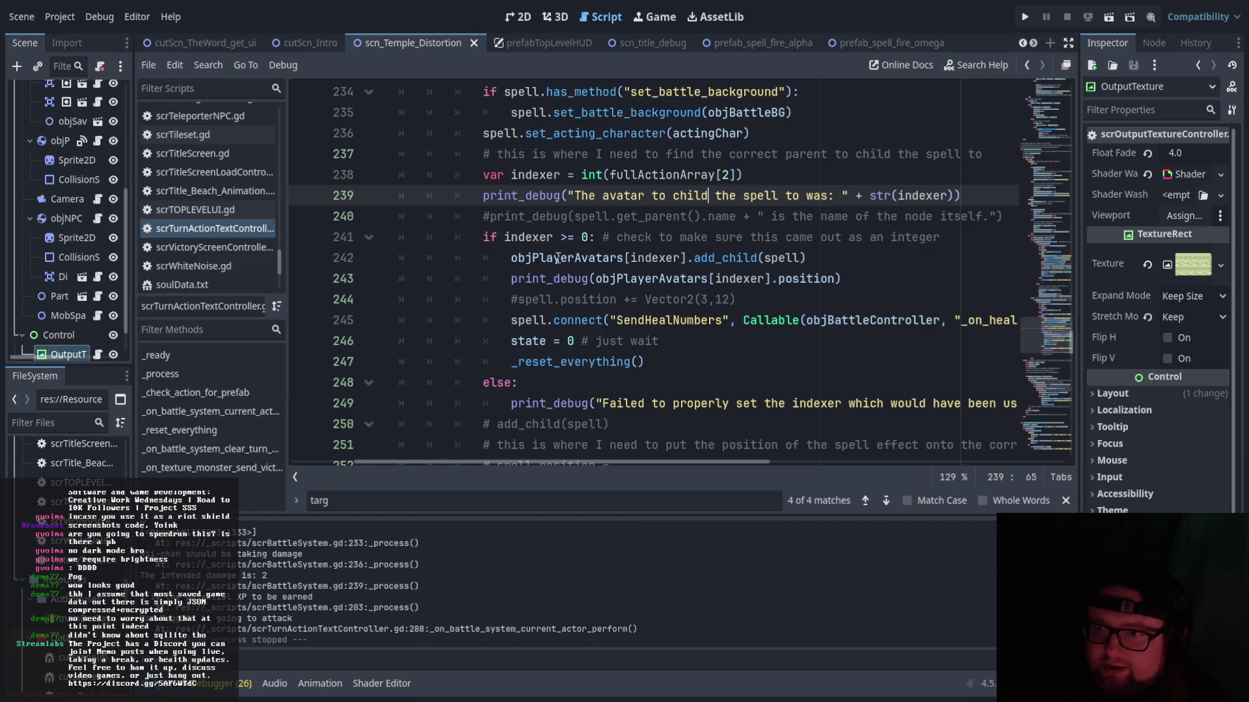
left_click(720, 238)
left_click_drag(511, 258, 813, 257)
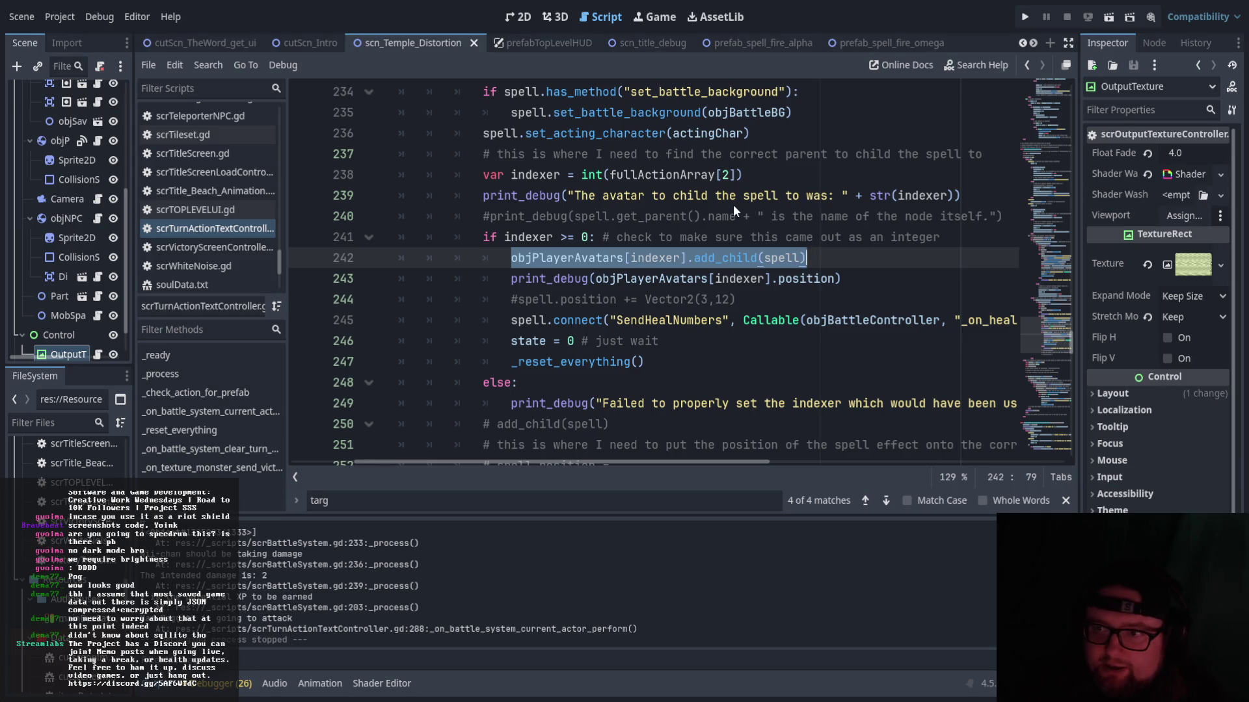
scroll(742, 207, "up", 2)
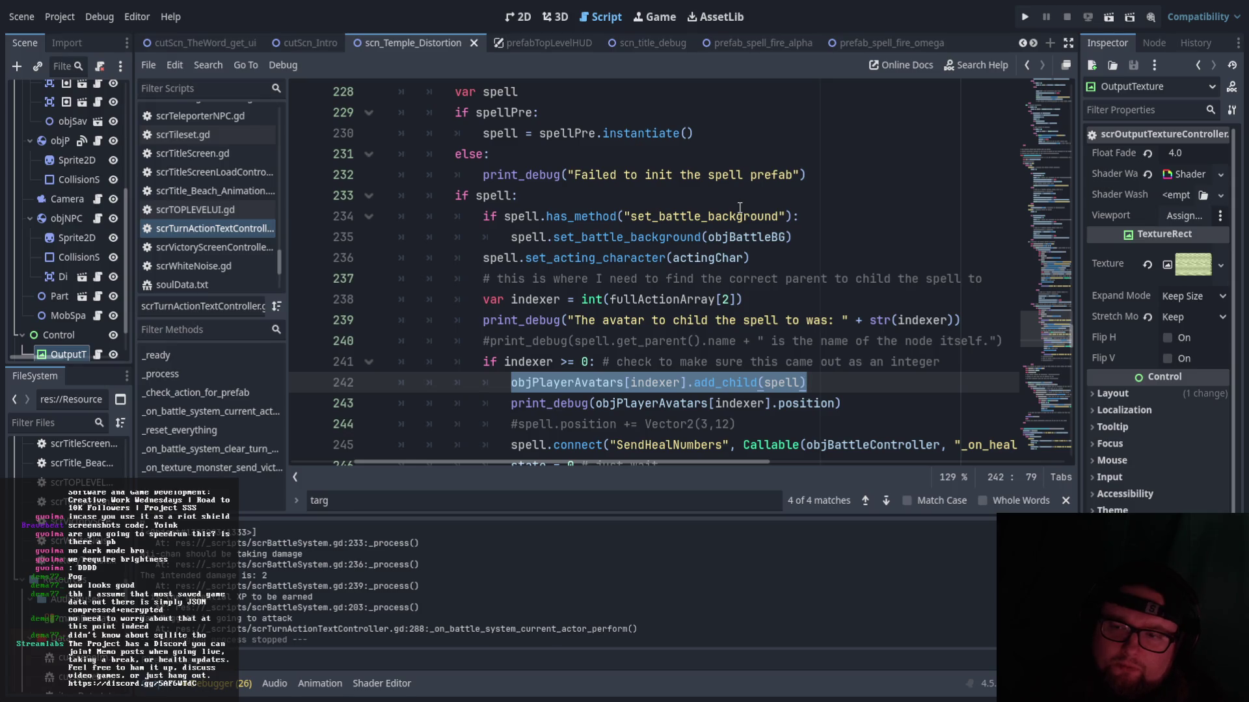
scroll(741, 207, "down", 1)
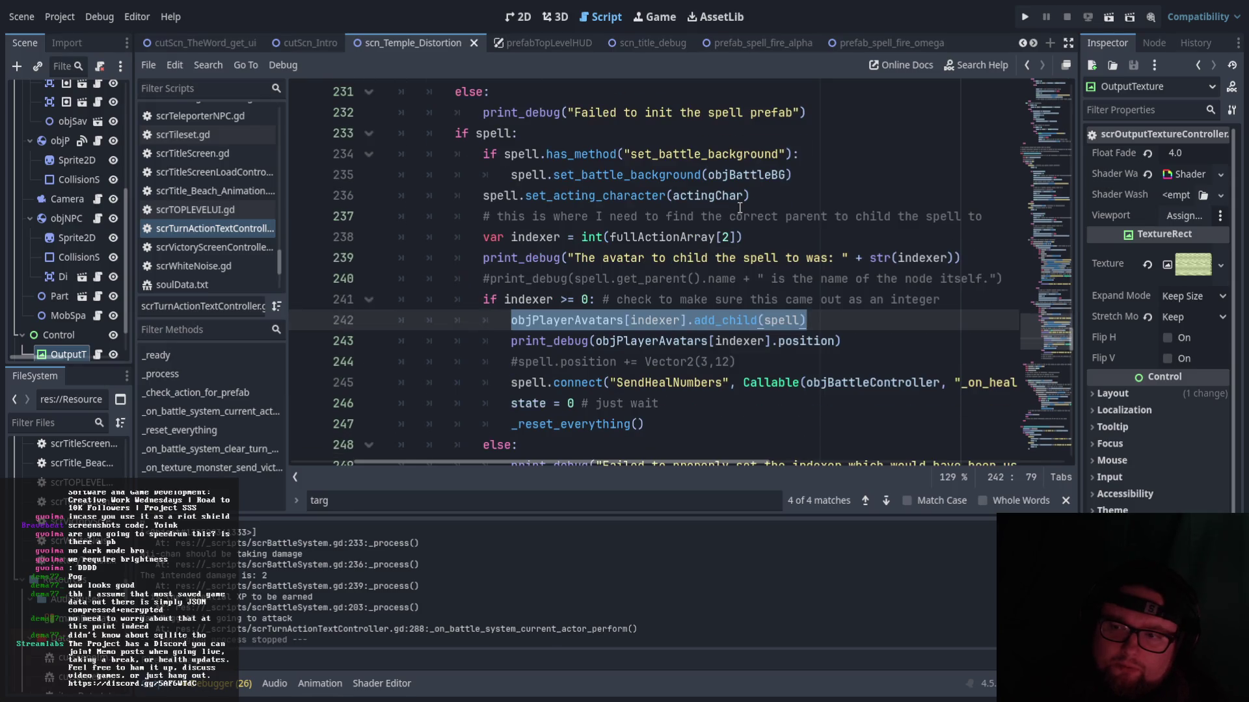
left_click(766, 240)
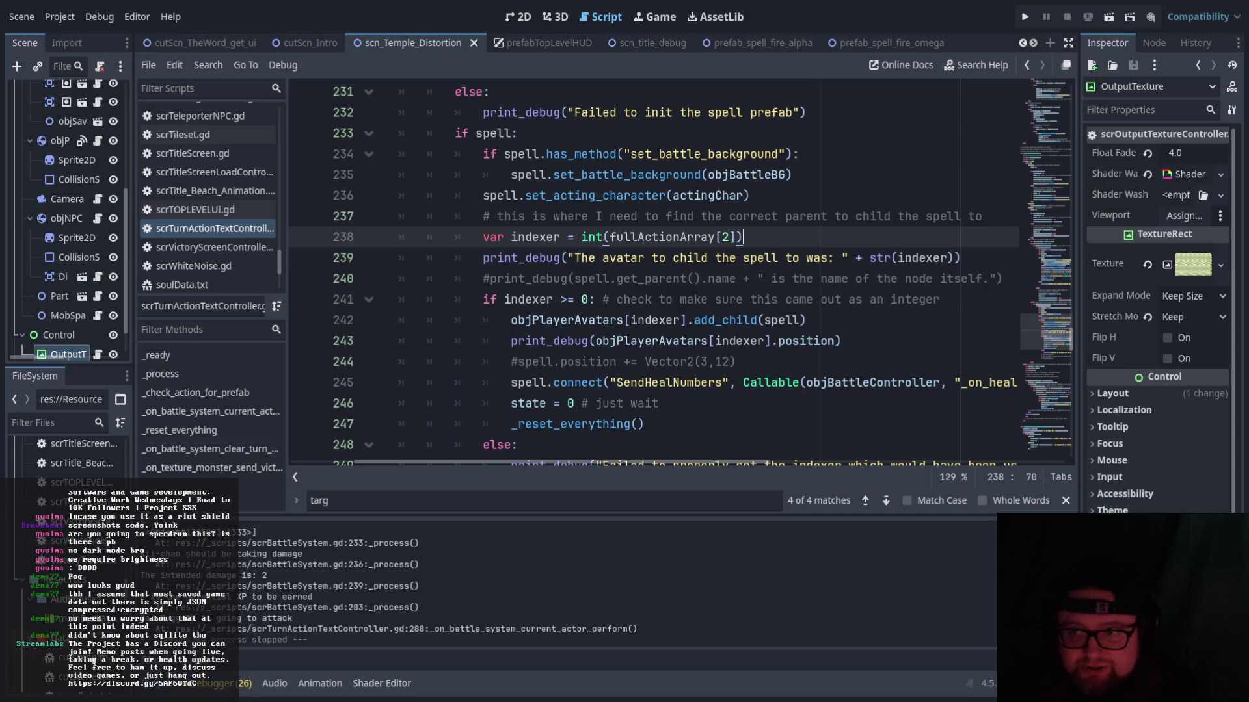
- Run the game with F5 and have Nii-chan cast Iyashi α on Hikari
key("F5")
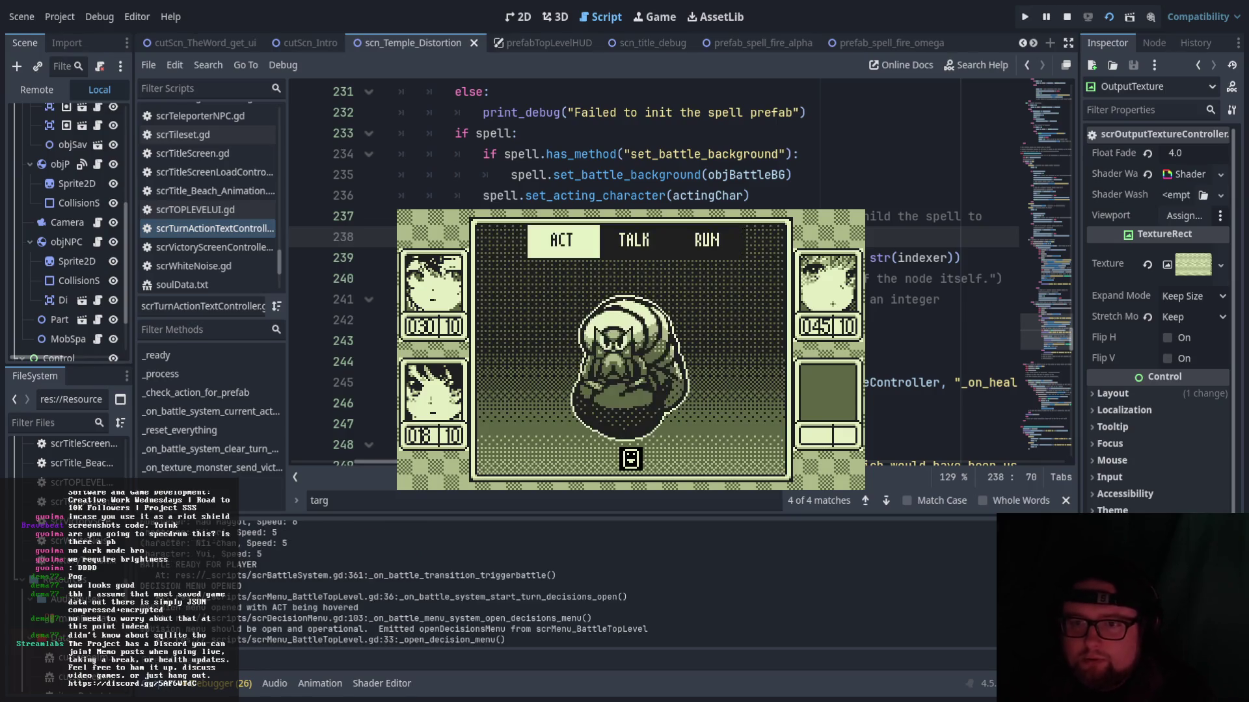
key("Return")
key("Right")
key("Return")
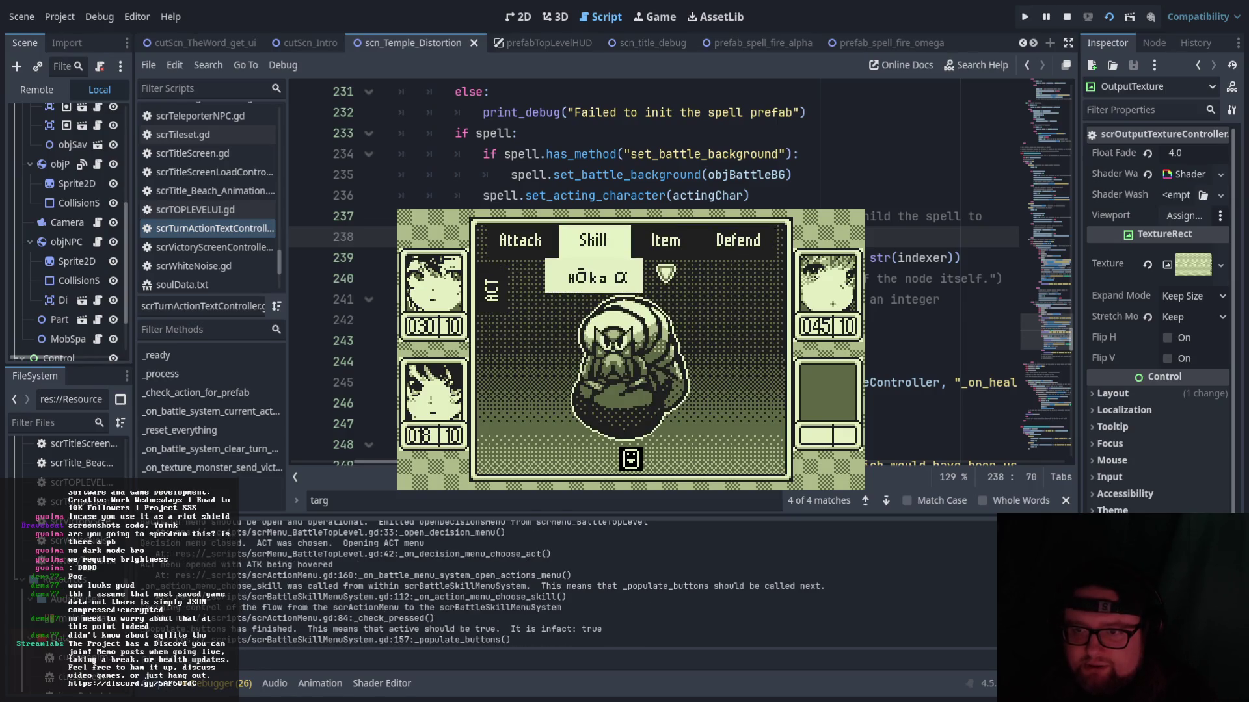
key("Right")
key("Right")
key("Return")
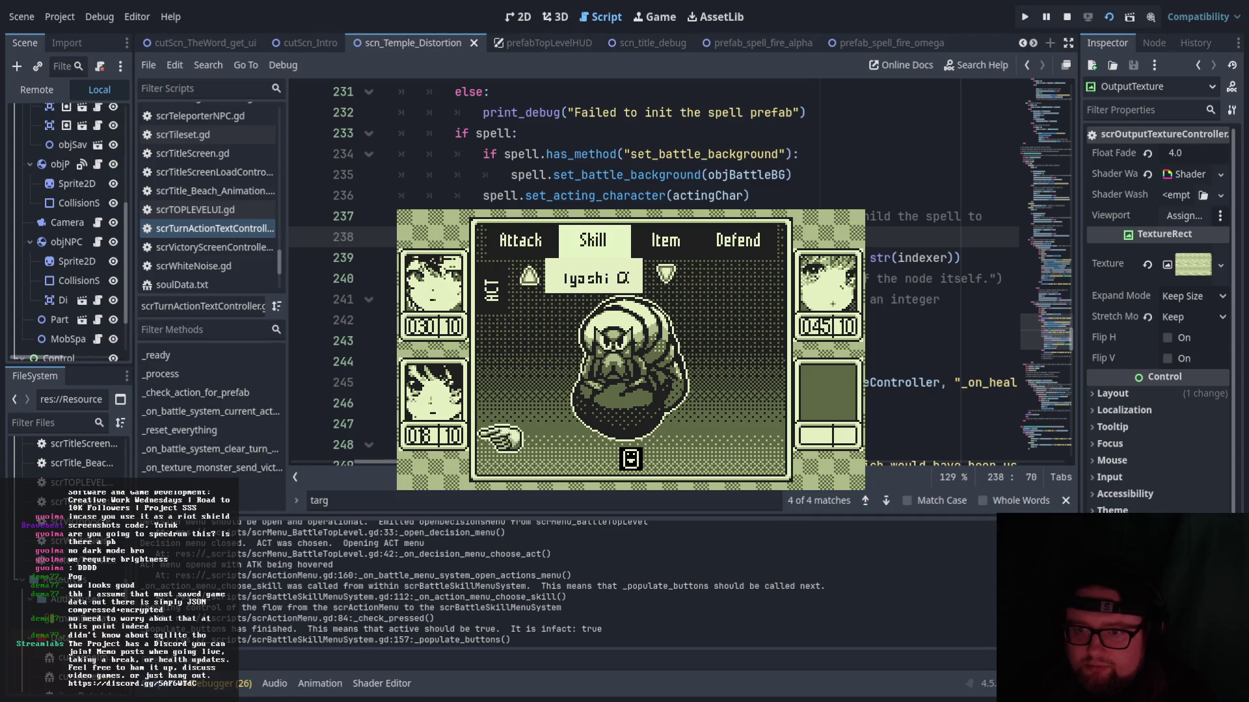
key("Return")
- Set Hikari to defend, let the battle round play out, then stop the game with F8
key("Right")
key("Left")
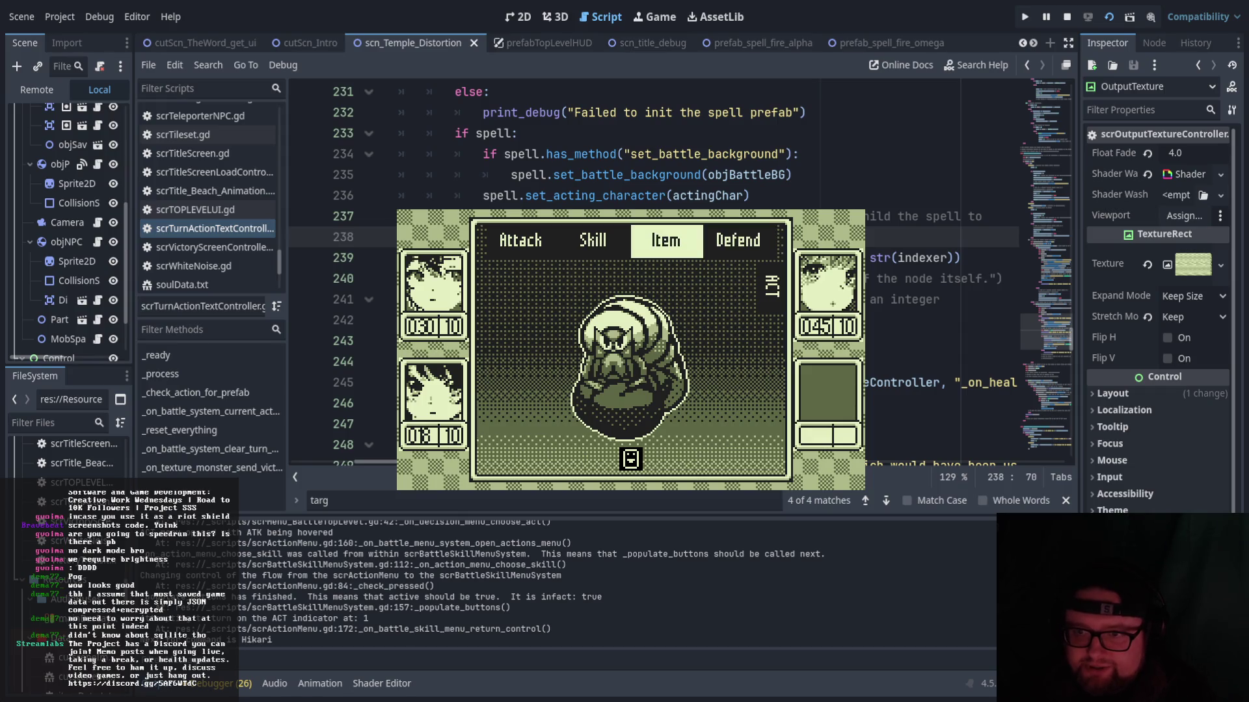
key("Left")
key("Left")
key("Right")
key("Return")
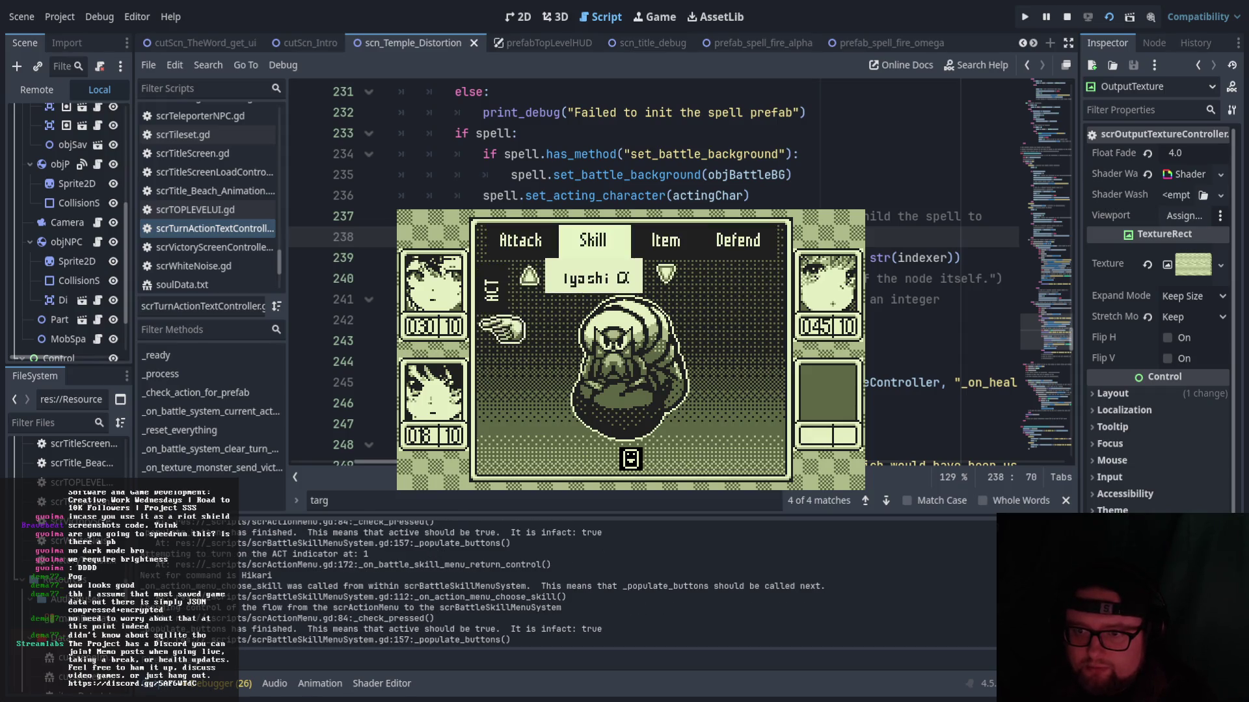
key("Escape")
key("Right")
key("Right")
key("Return")
key("Left")
key("Return")
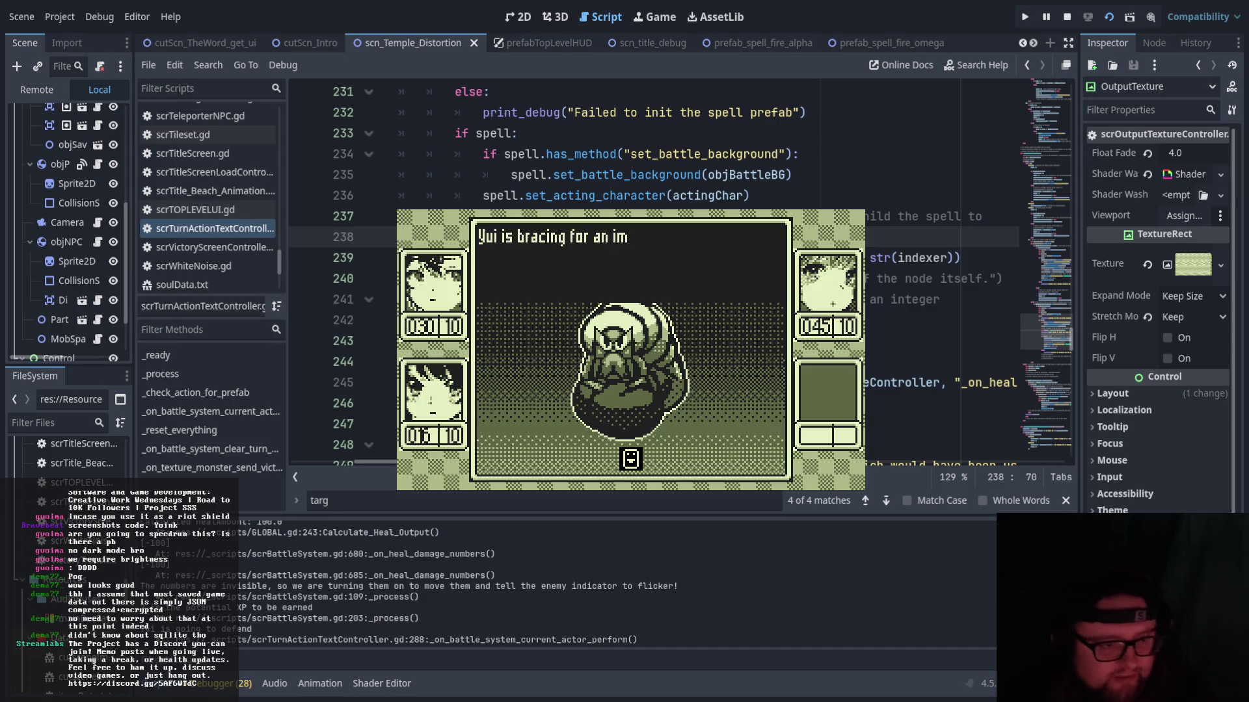
key("F8")
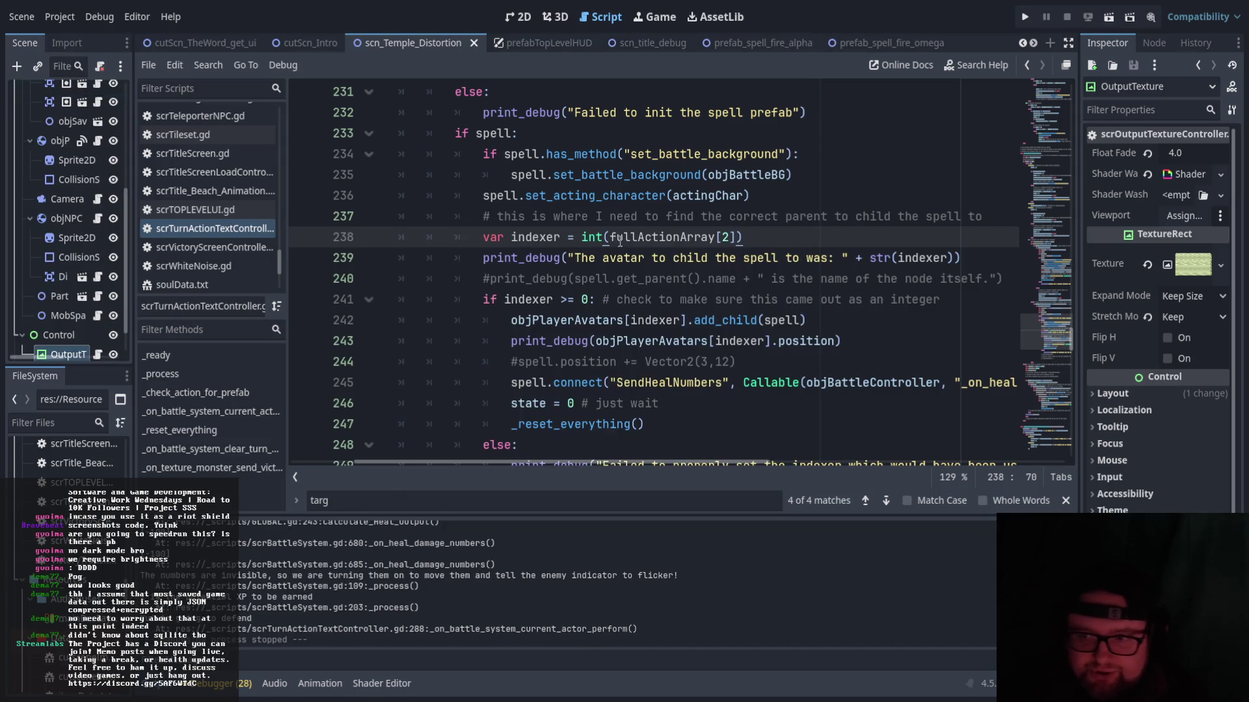
- Add '# this appears to be working correctly' on a new line below line 237
left_click(984, 218)
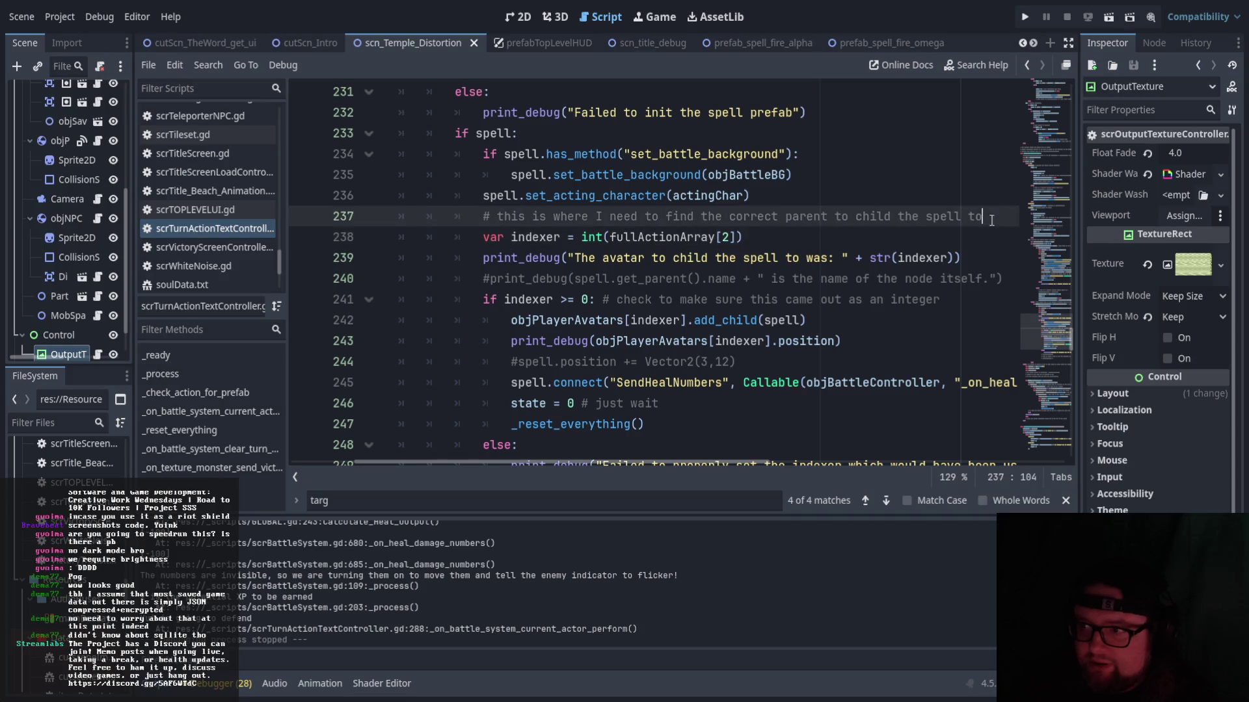
left_click_drag(662, 462, 714, 451)
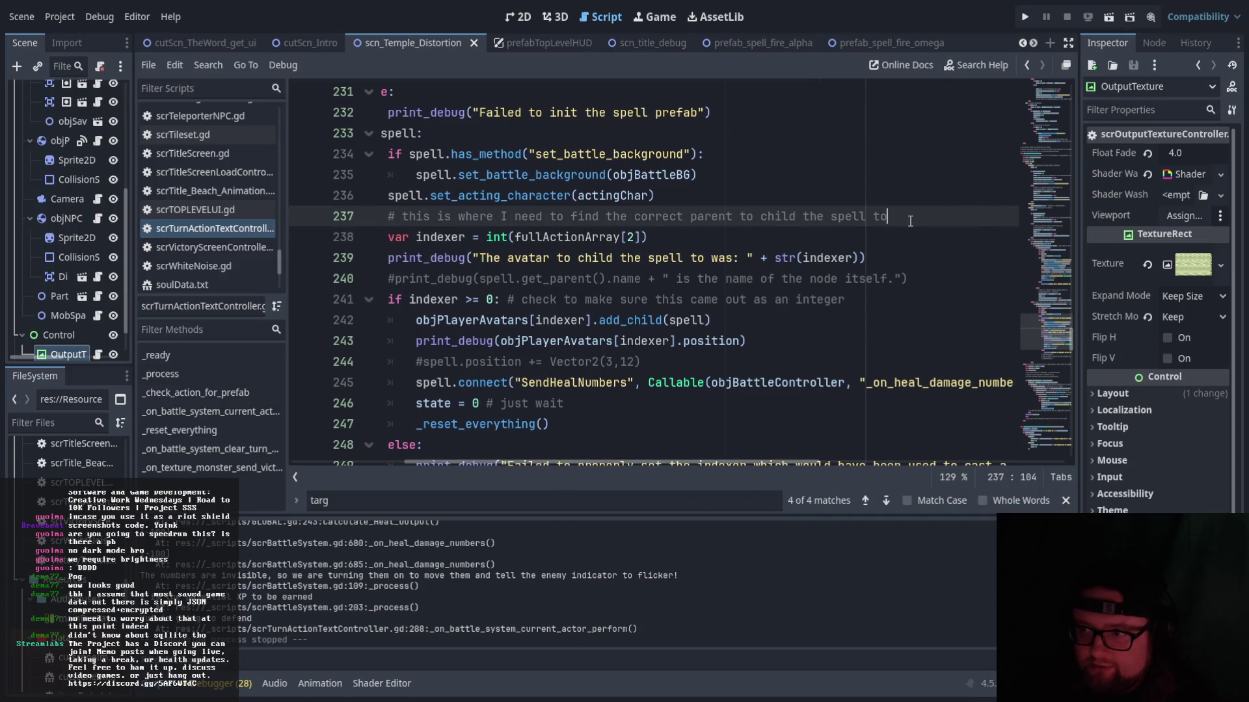
key("Return")
type("# this appears to be working co")
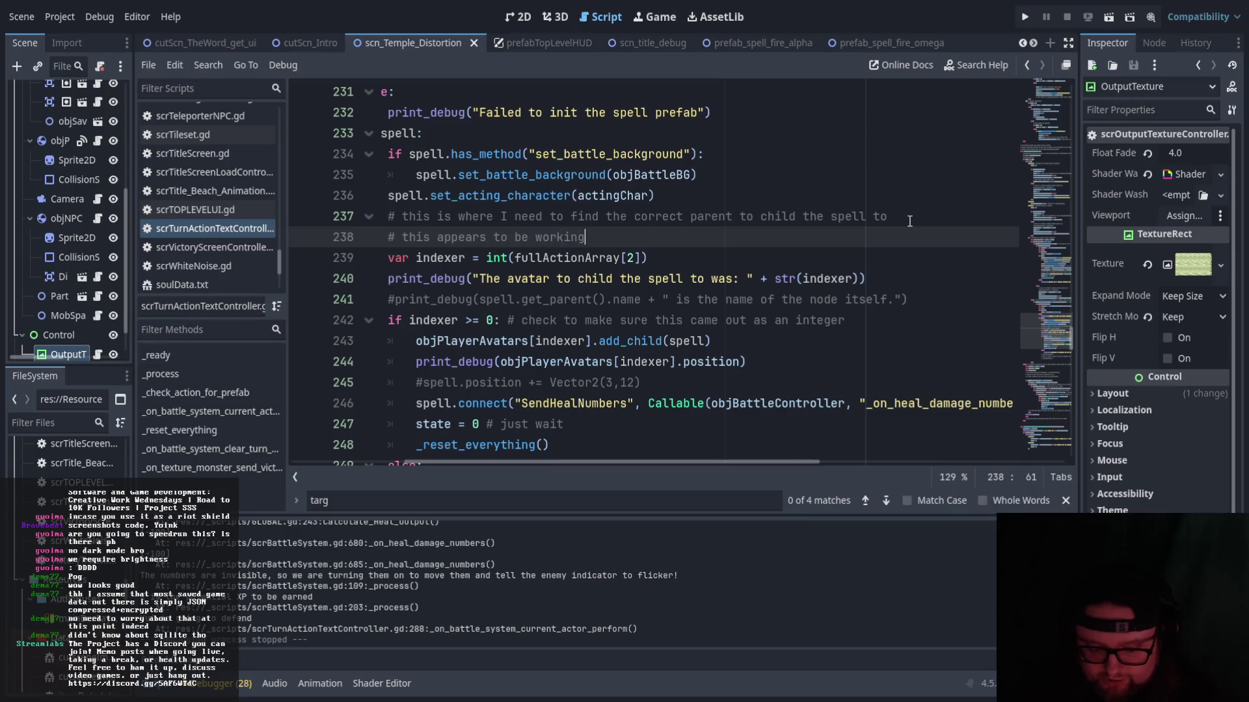
type("rrectly")
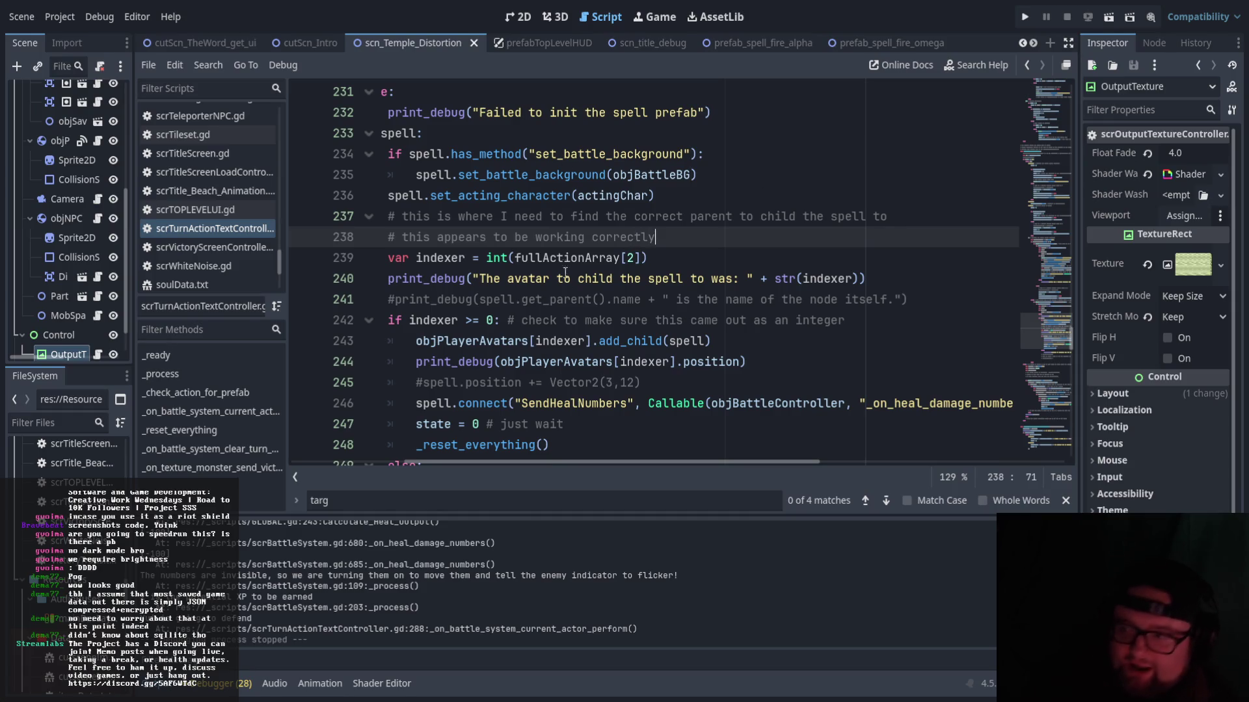
- Select the add_child statement on line 243 and scroll further down
left_click_drag(588, 463, 561, 463)
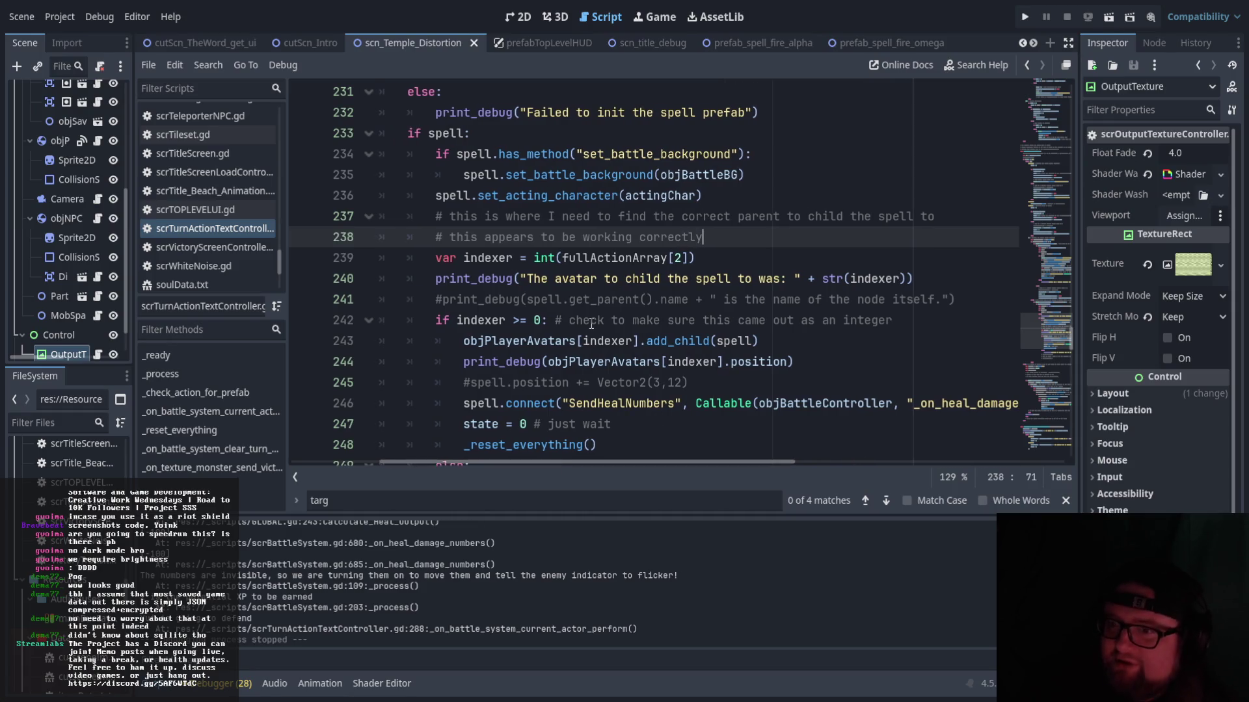
scroll(590, 323, "down", 1)
left_click_drag(463, 279, 770, 278)
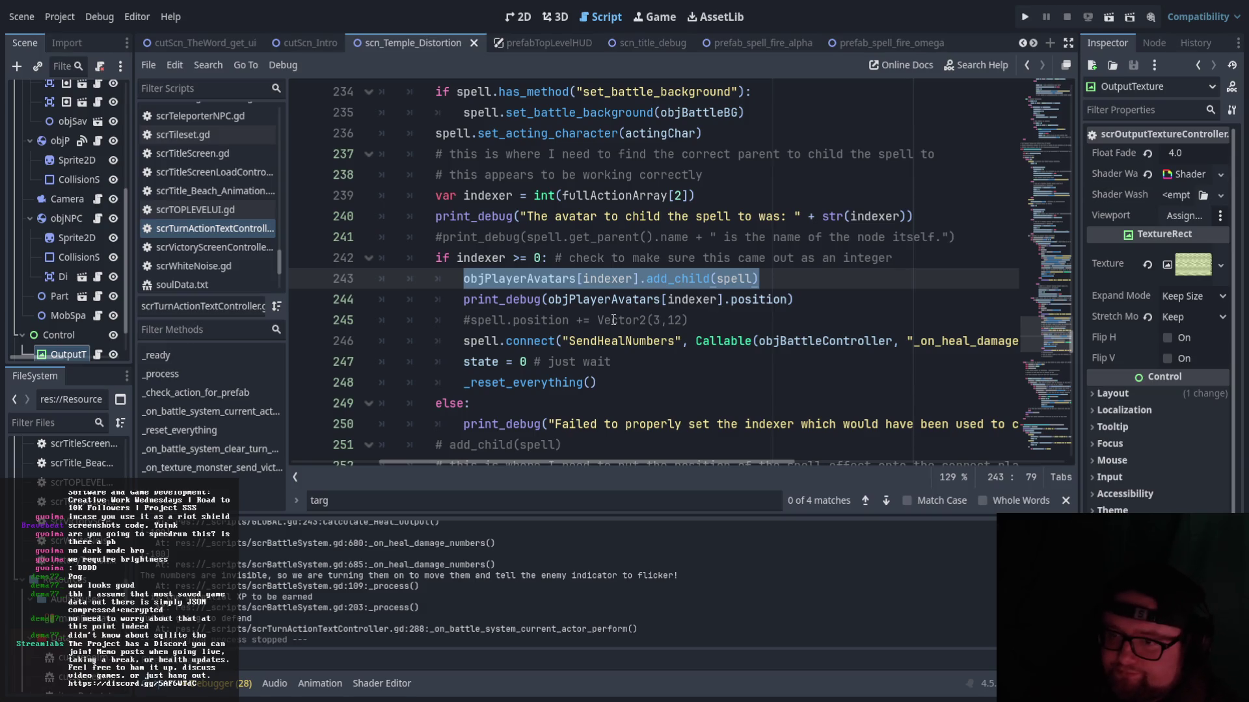
scroll(558, 426, "down", 1)
left_click_drag(563, 278, 681, 278)
mouse_move(712, 462)
left_mouse_down()
mouse_move(863, 461)
mouse_move(802, 457)
left_mouse_up()
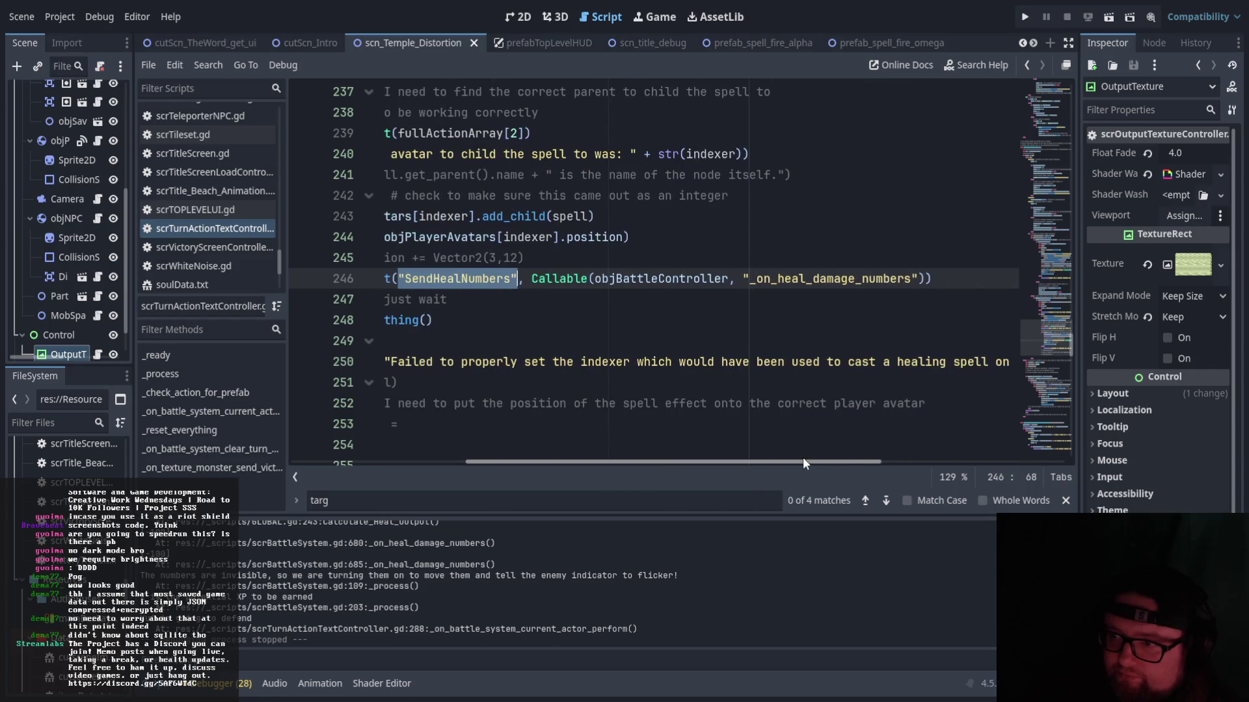
left_click(610, 278)
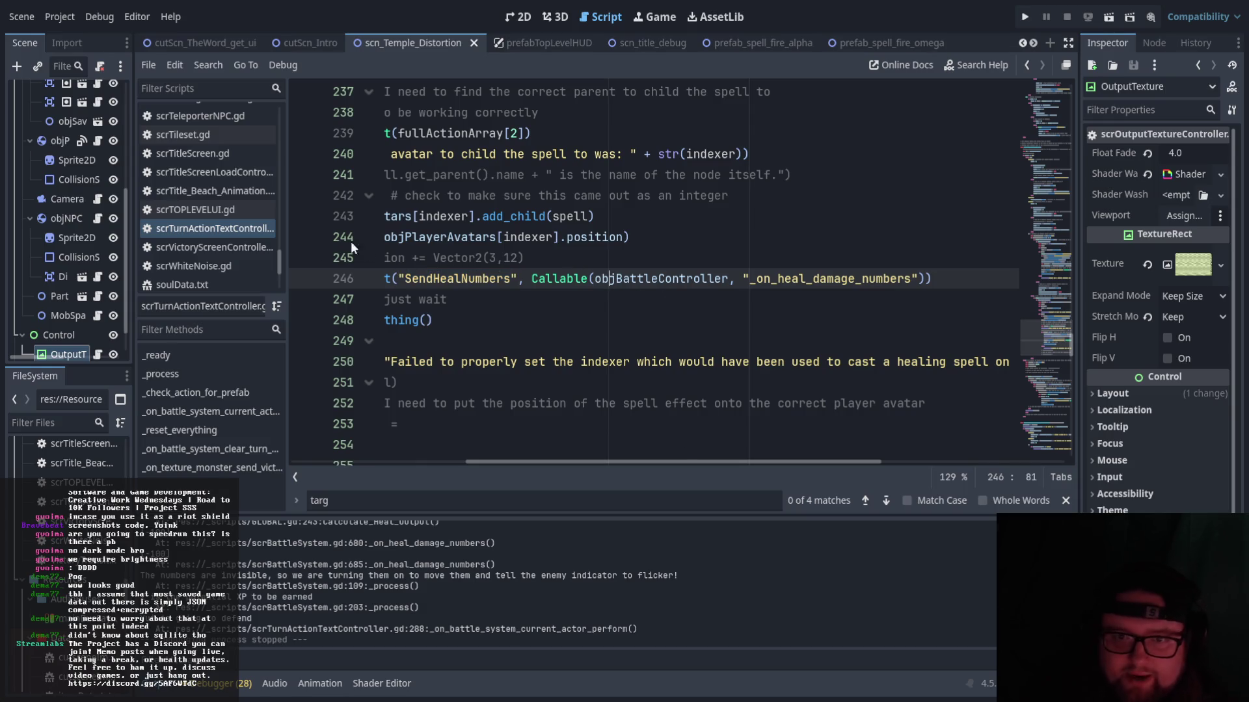
left_click_drag(749, 278, 913, 278)
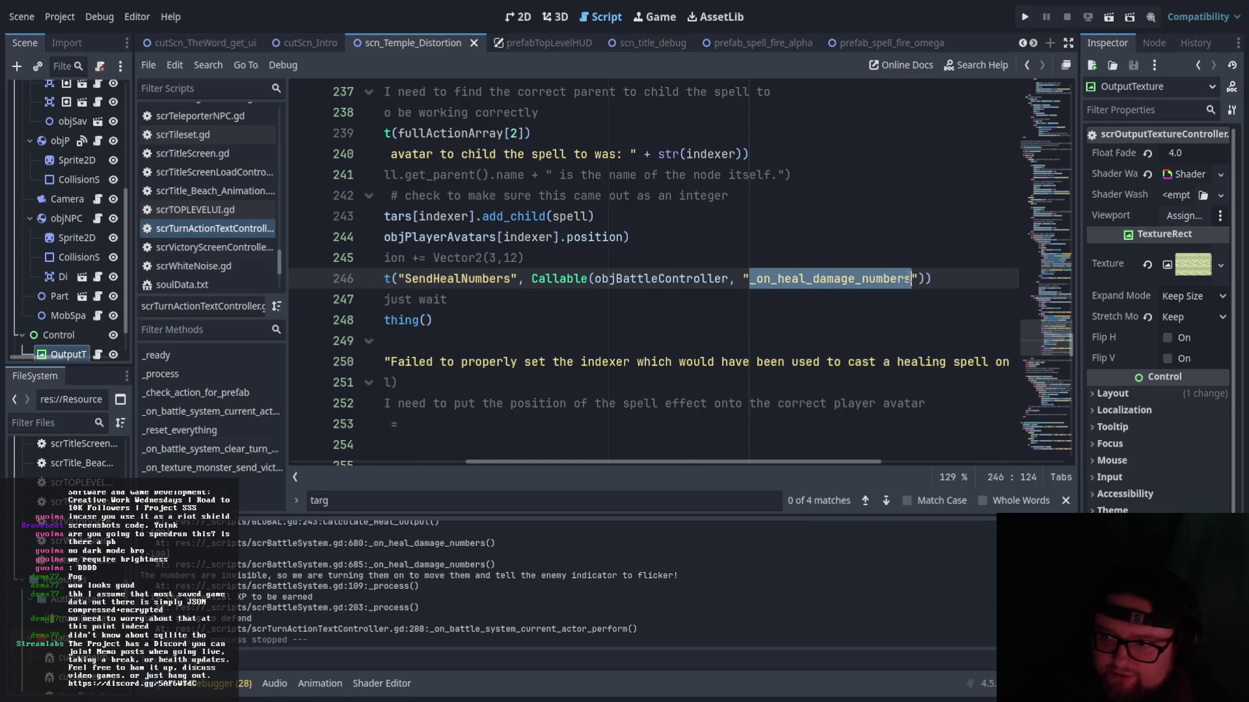
left_click_drag(531, 461, 445, 468)
left_click(772, 258)
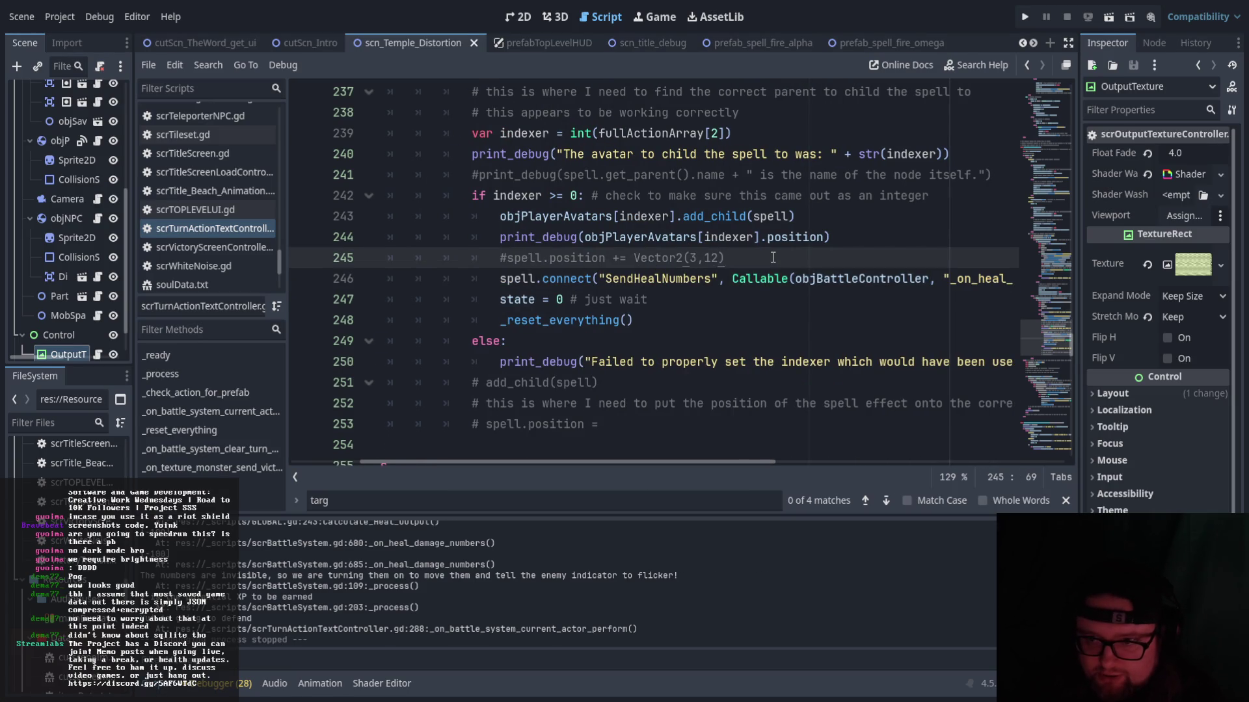
- Add '#emit out a signal back to the battle controller script' on a new line after line 245
key("Return")
type("#emit out a sign")
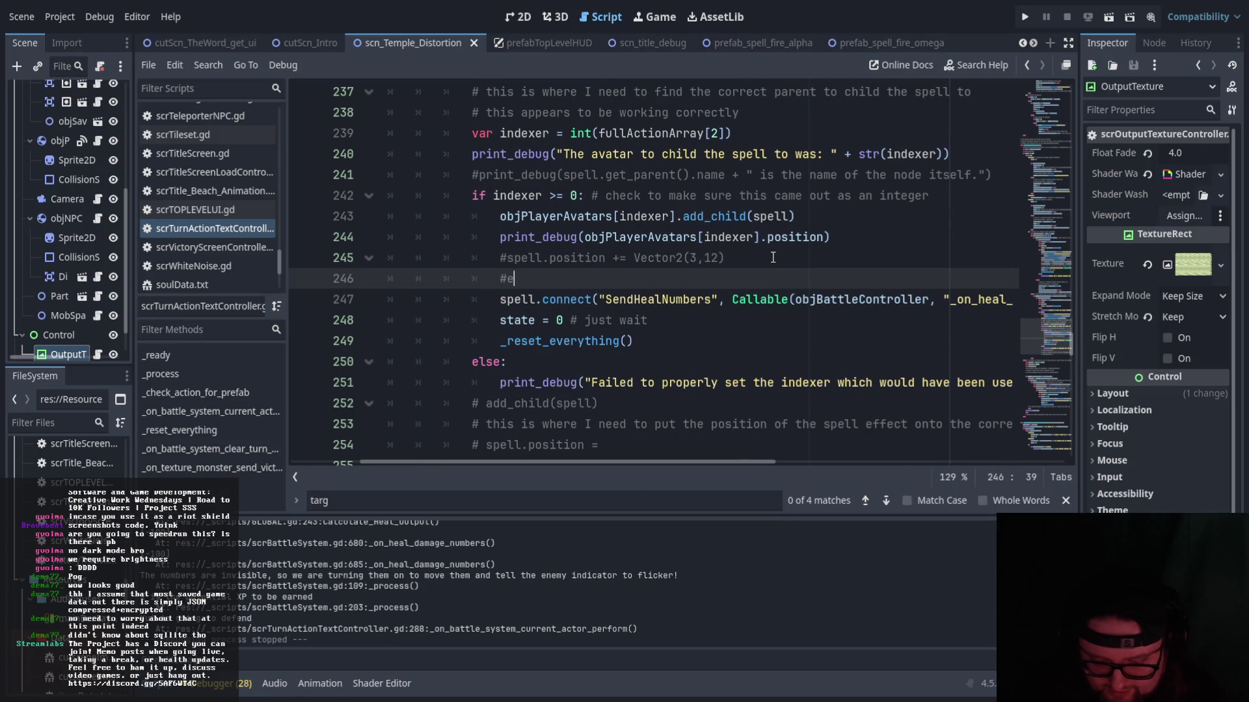
type("al ba")
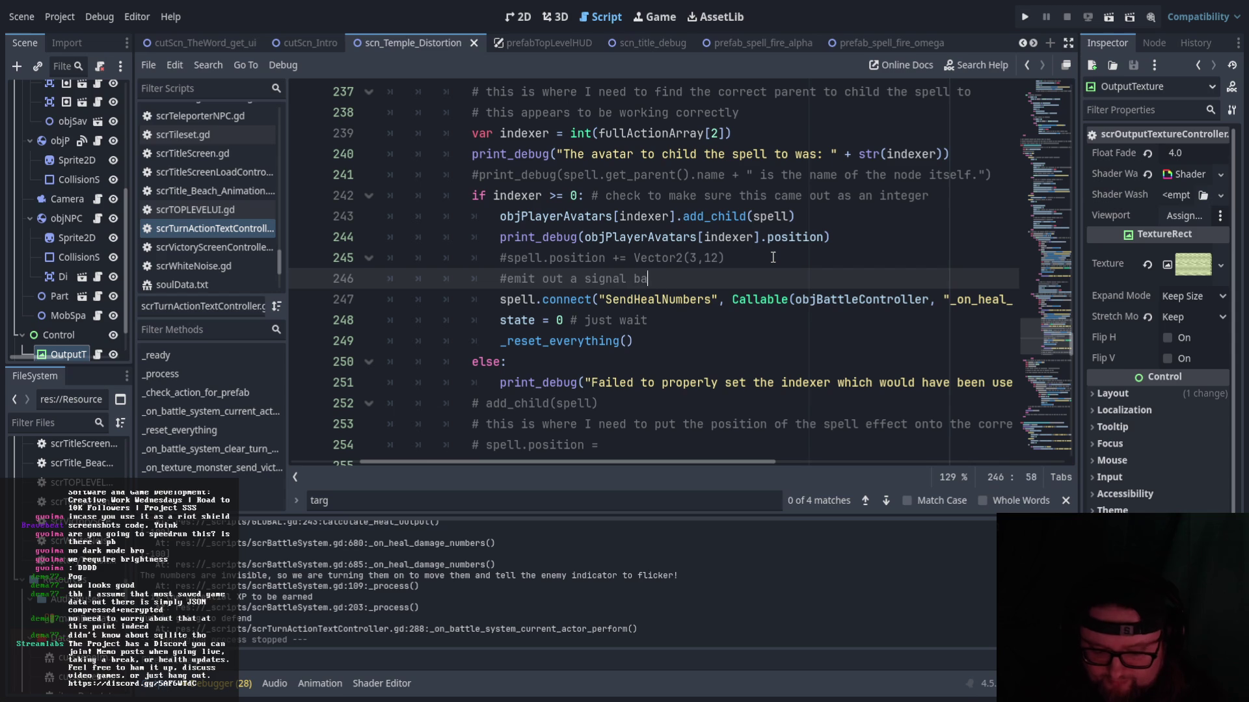
type("ck to ")
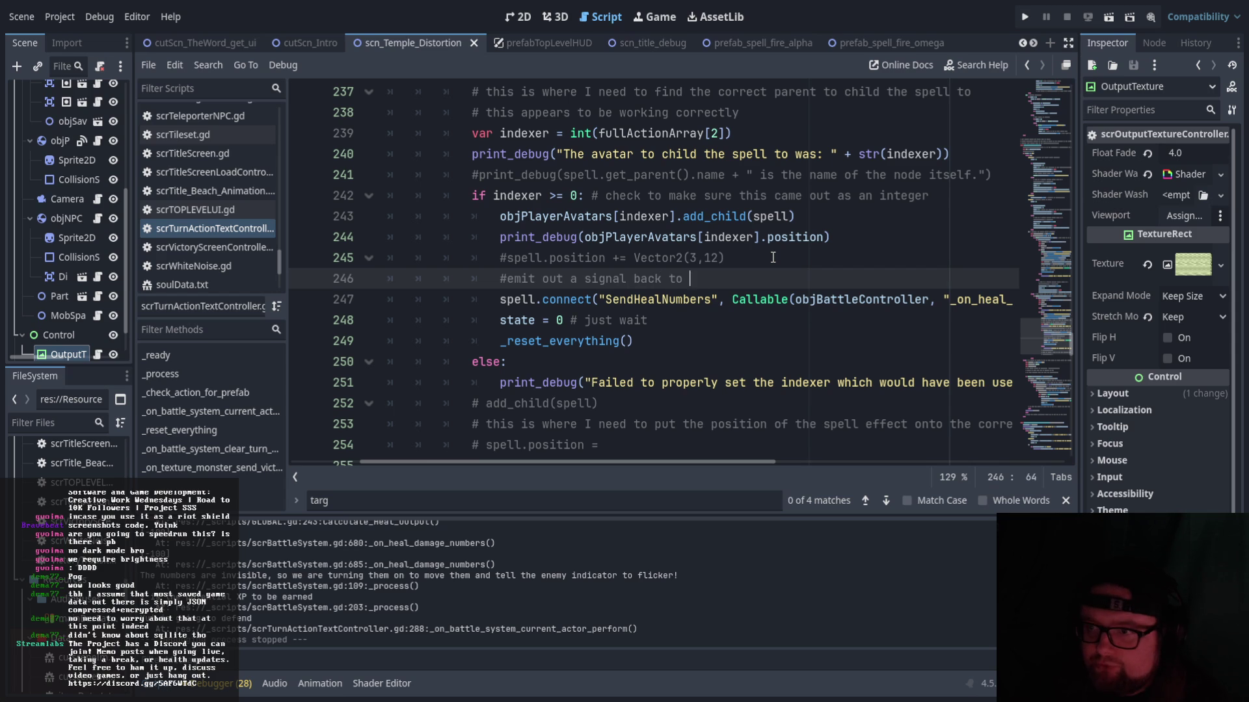
type("the battle contro")
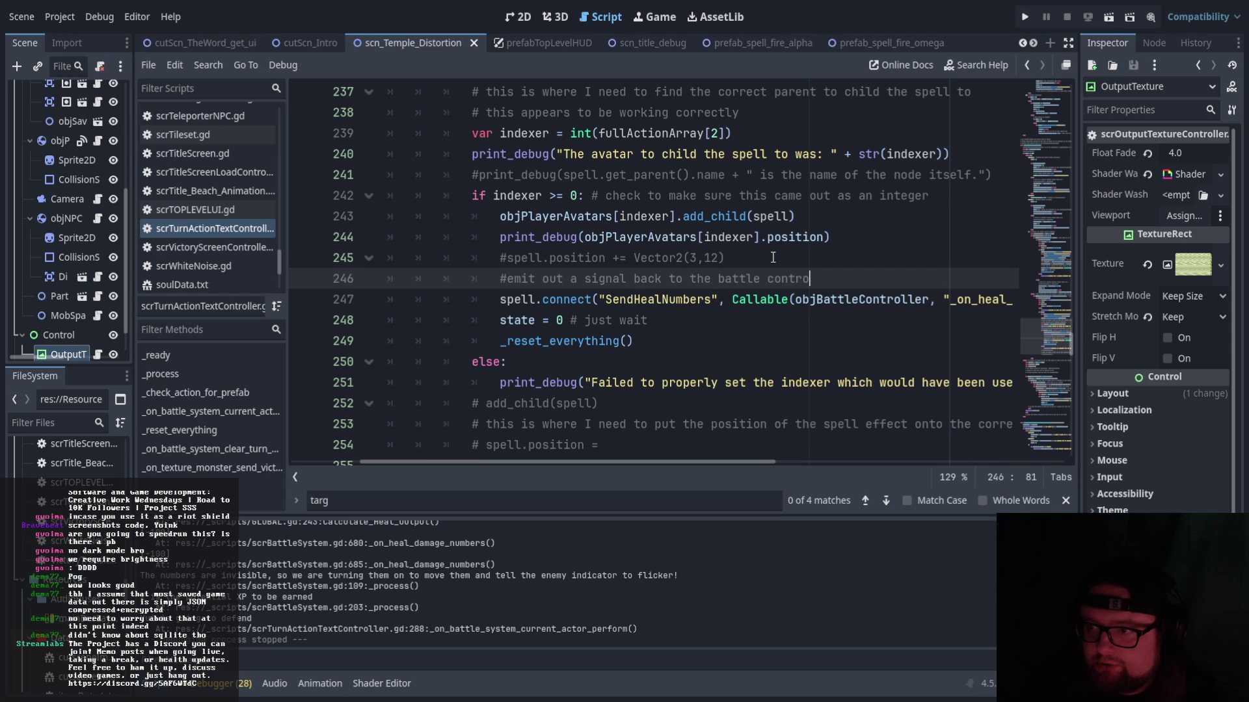
type("ller script")
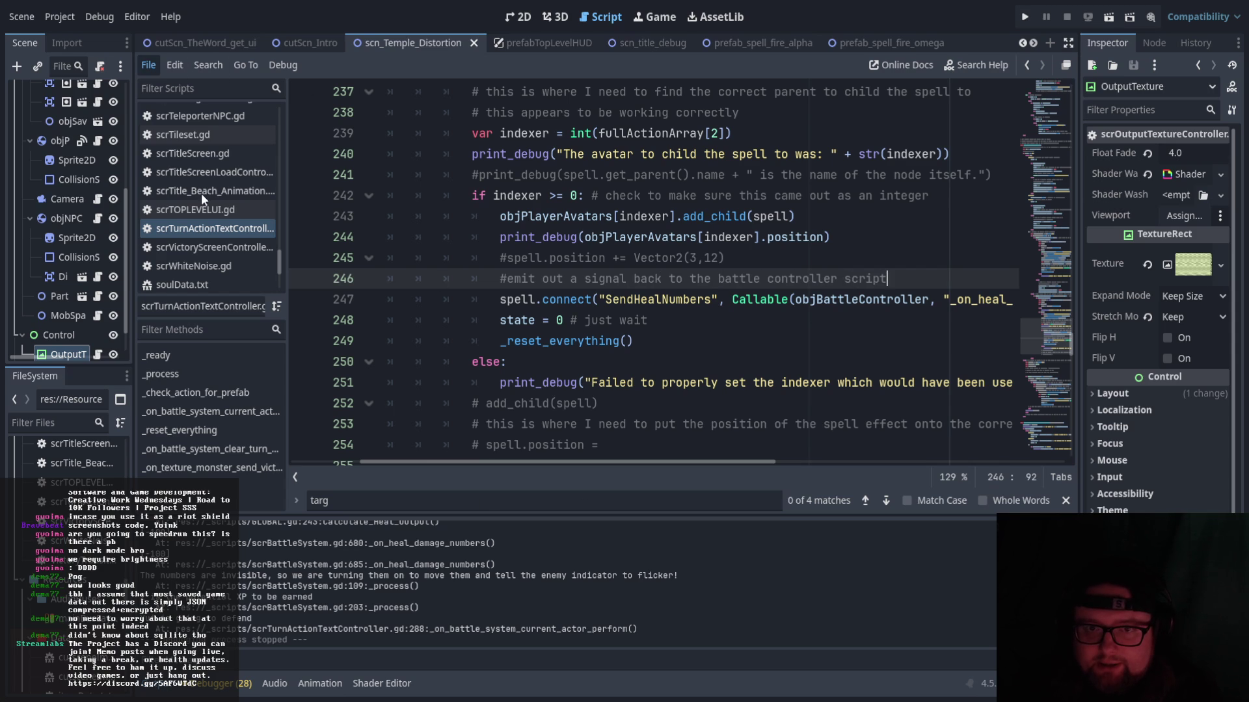
scroll(227, 273, "up", 5)
scroll(246, 264, "up", 10)
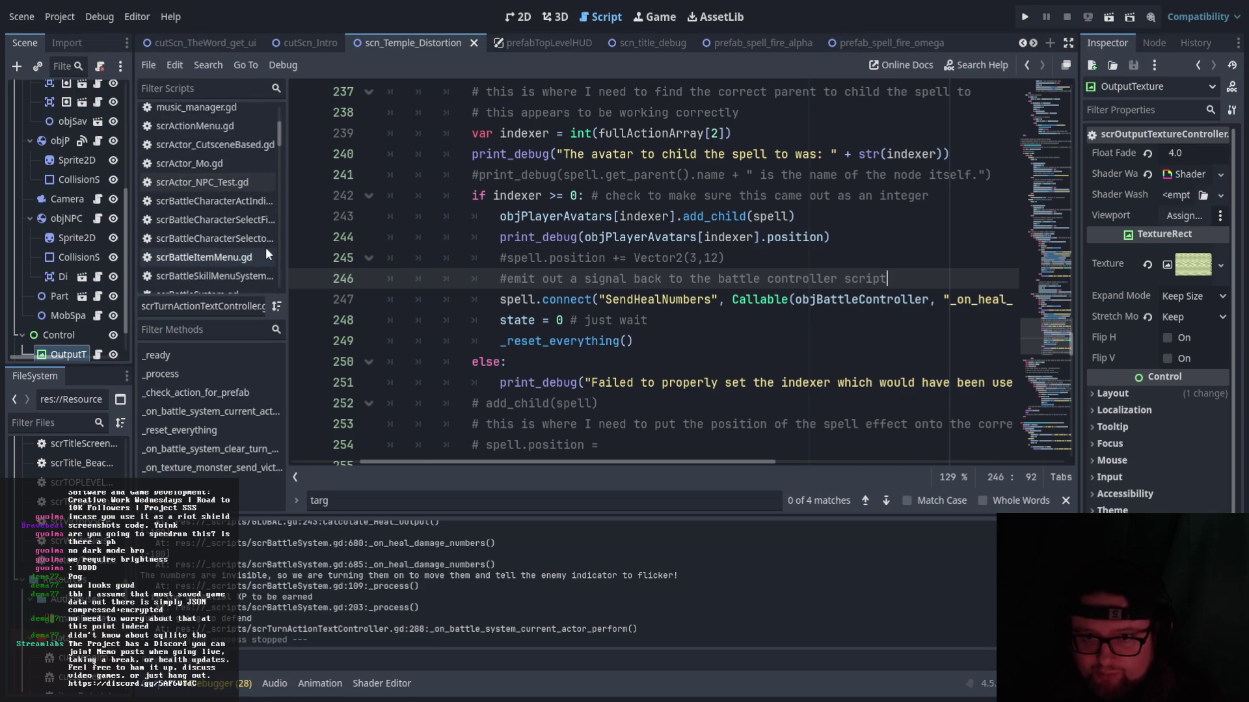
scroll(231, 257, "down", 1)
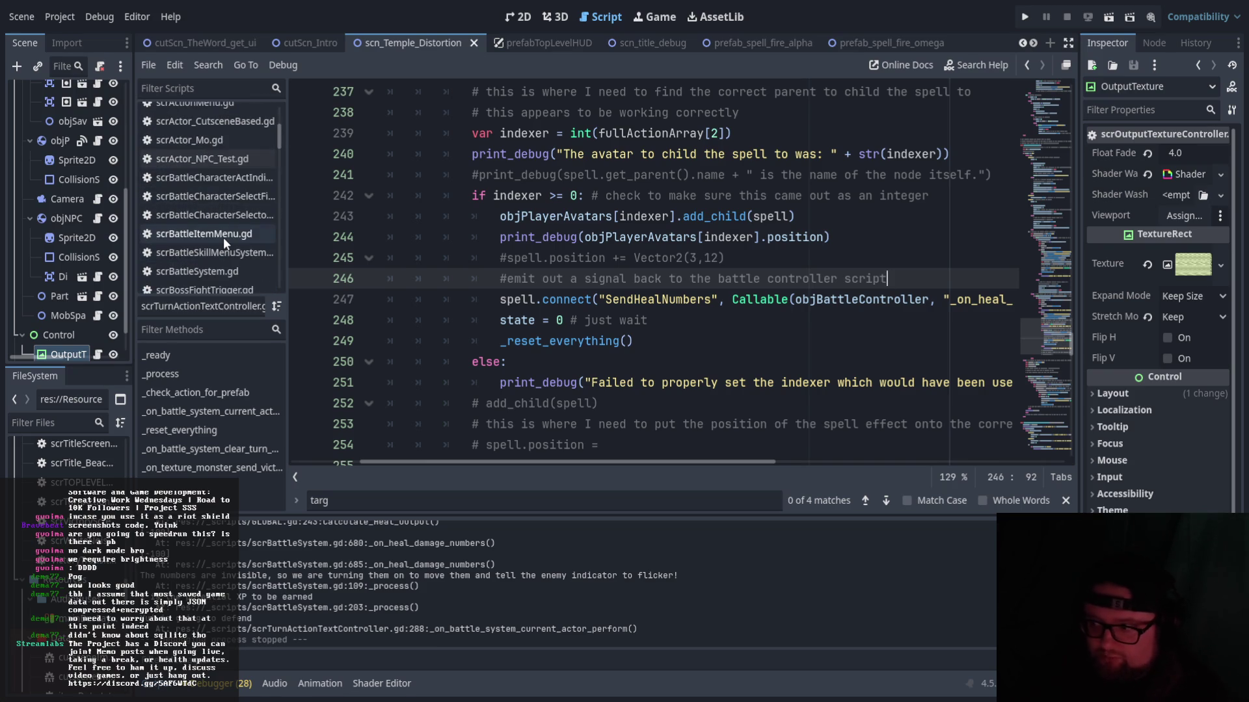
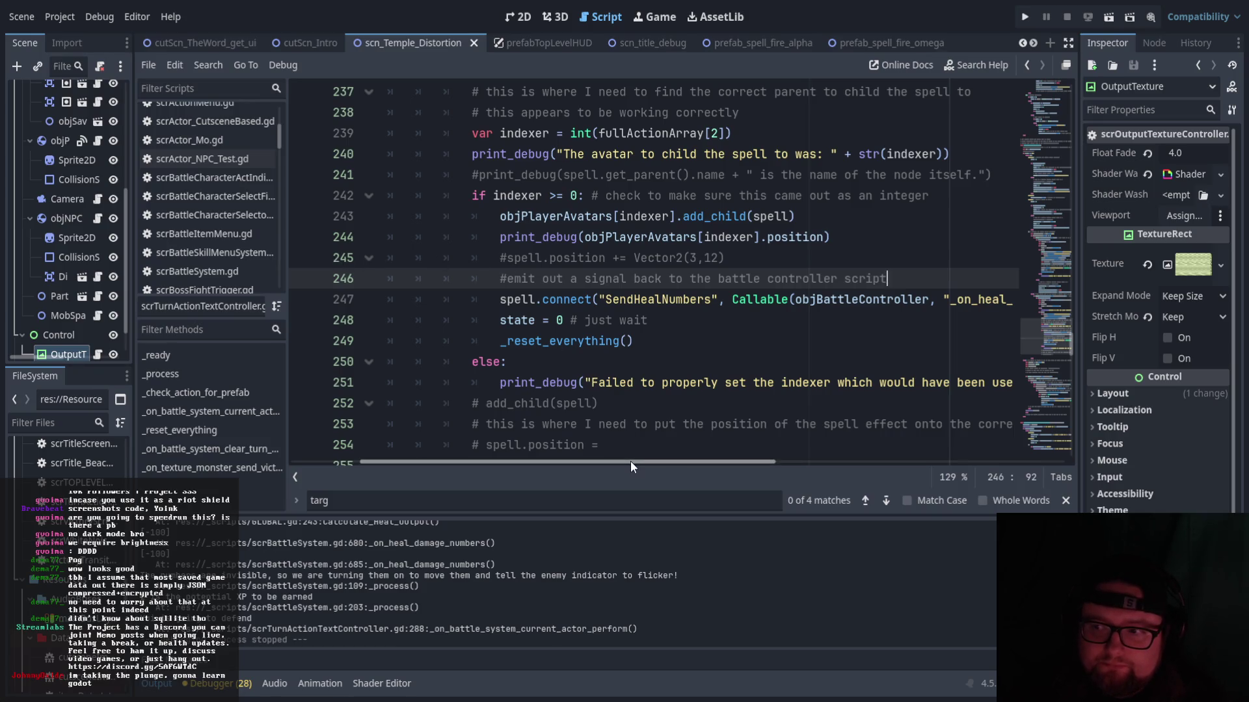
- Bring the Paint.NET window with the handwritten schedule.png notes to the front
left_click_drag(630, 462, 556, 466)
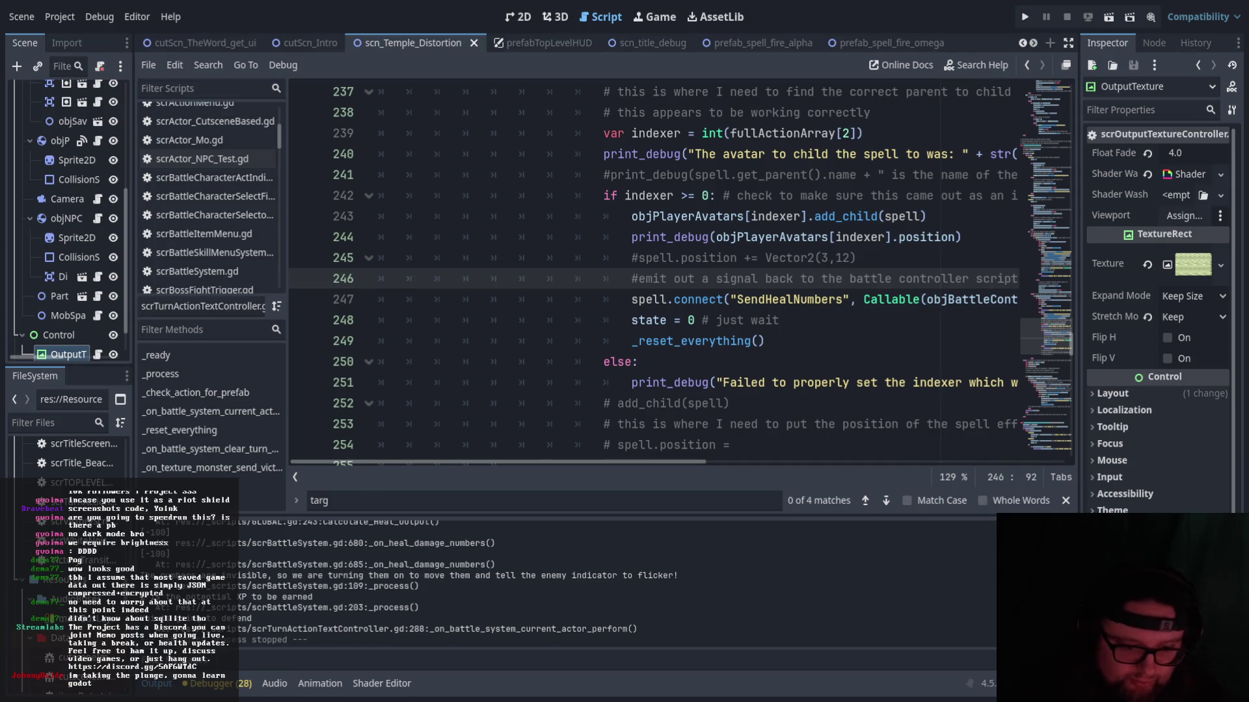
key("alt+Tab")
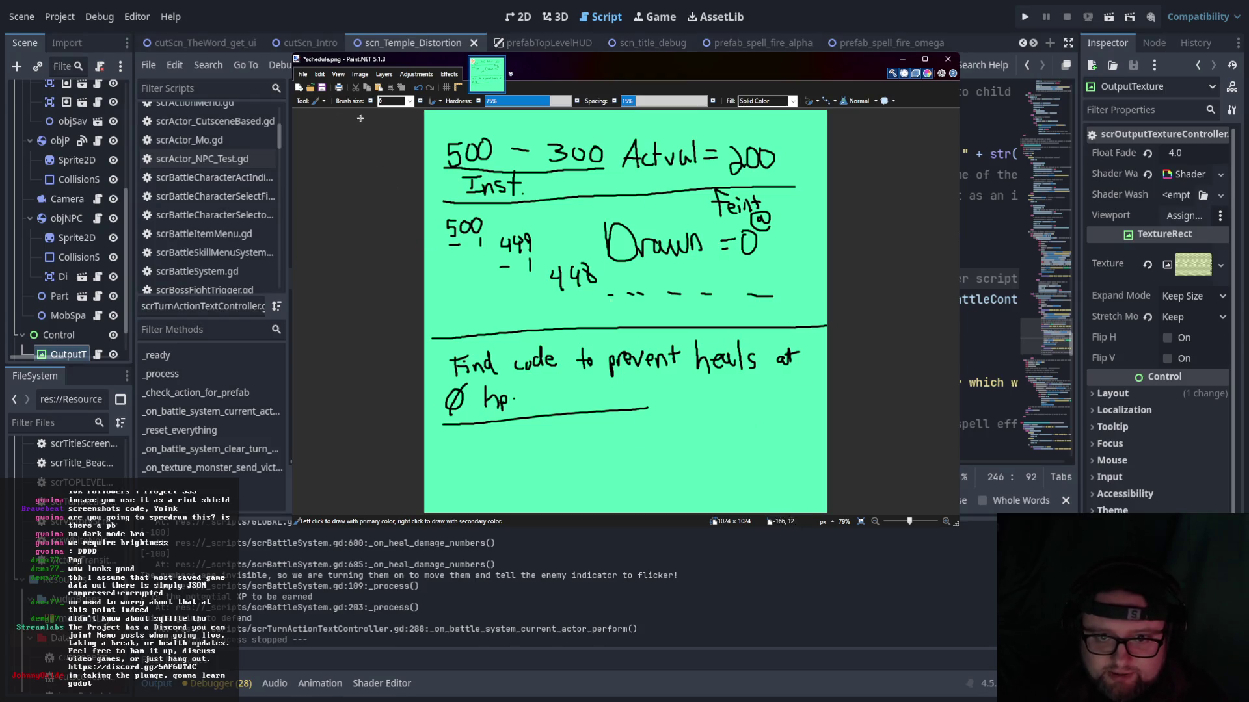
- Zoom out and flood-fill the whole schedule.png canvas with solid blue using the Paint Bucket
scroll(569, 393, "down", 5)
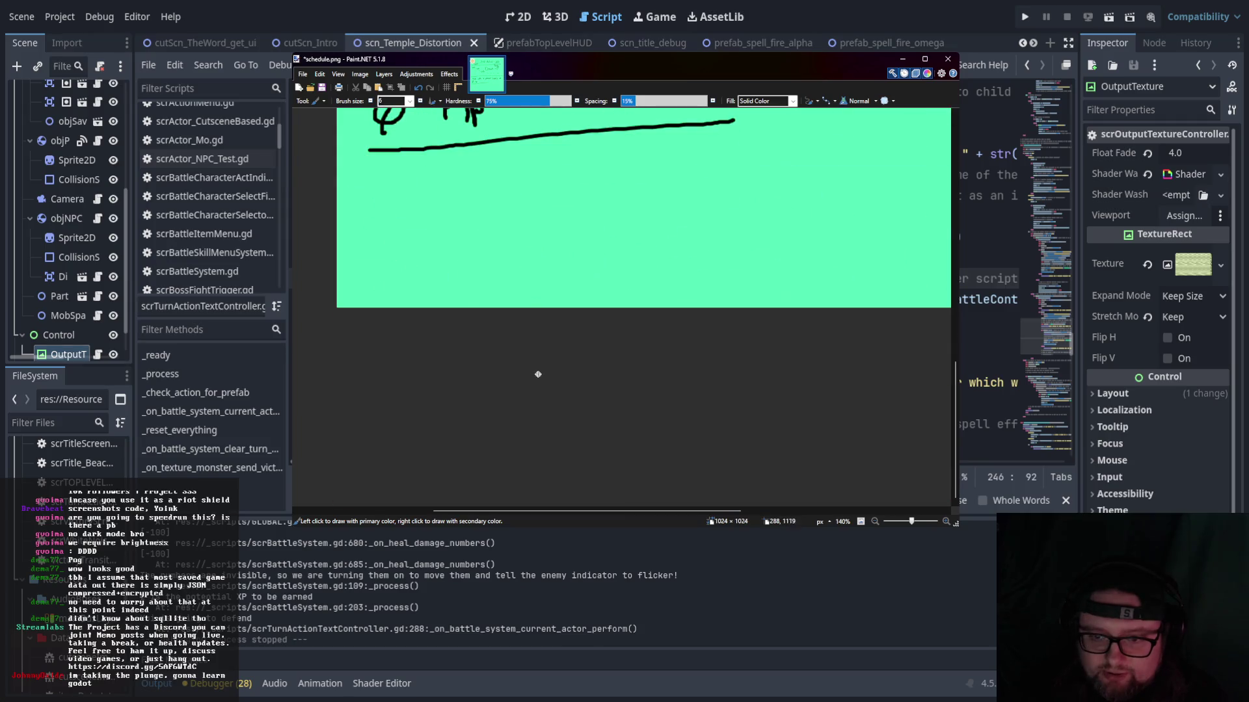
scroll(535, 353, "down", 2, "ctrl")
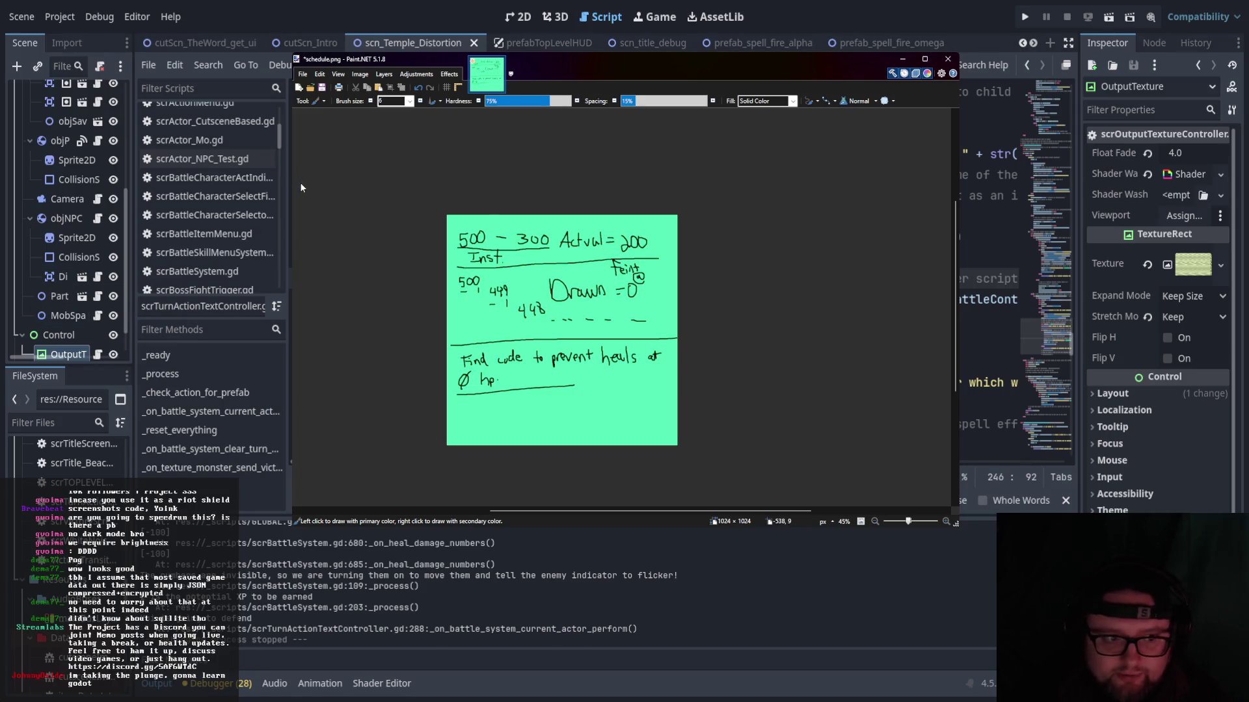
key("f")
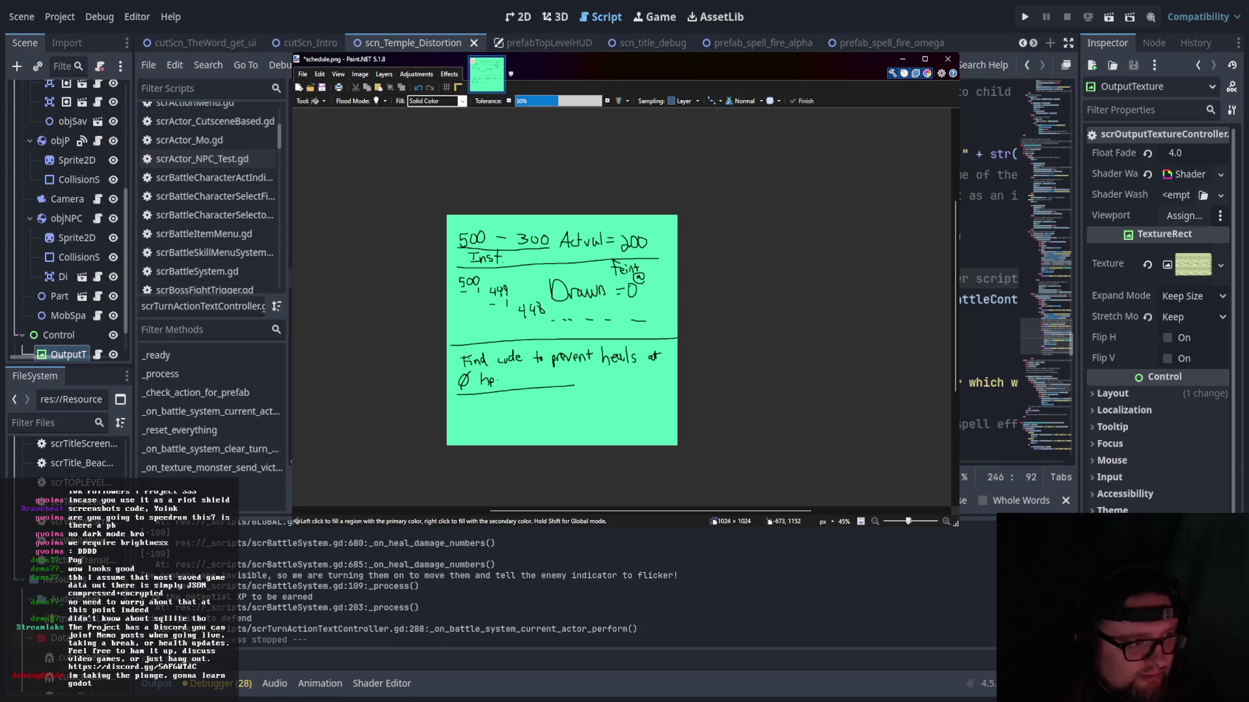
left_click(525, 268)
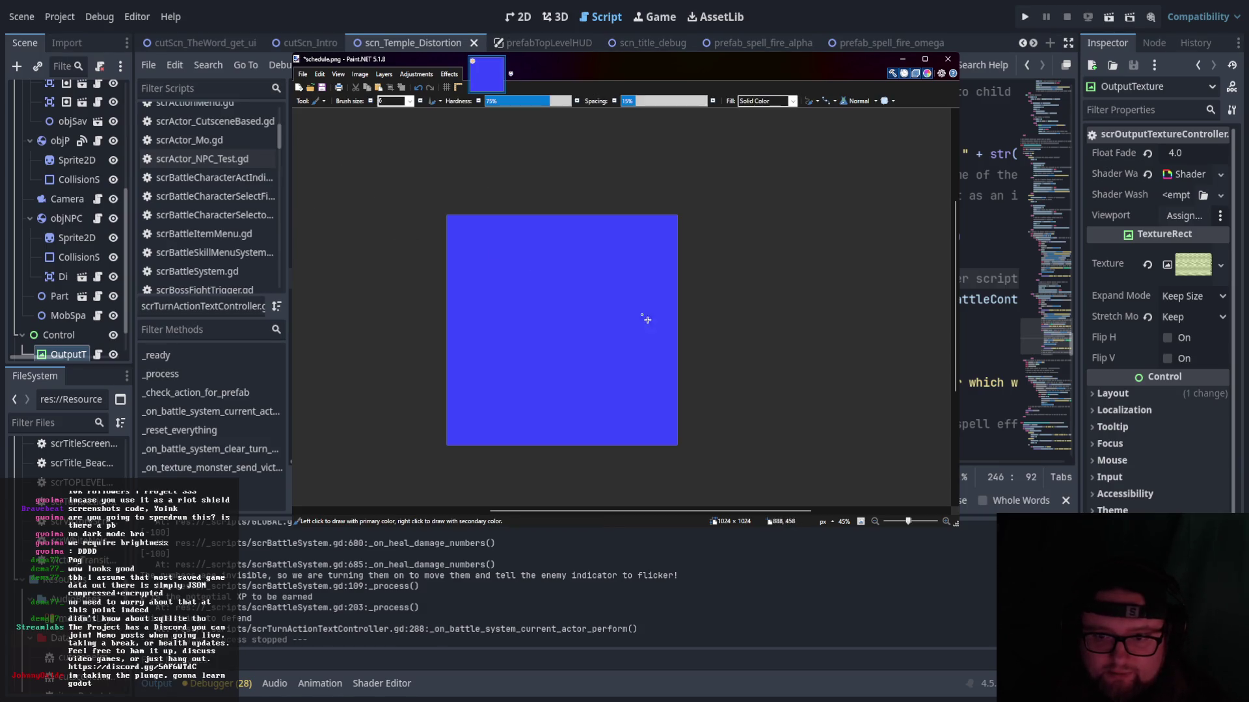
- Hand-write 'FF Style ATB Pause?' across the top of the blue page with the Paintbrush and underline it
key("b")
scroll(507, 301, "up", 3)
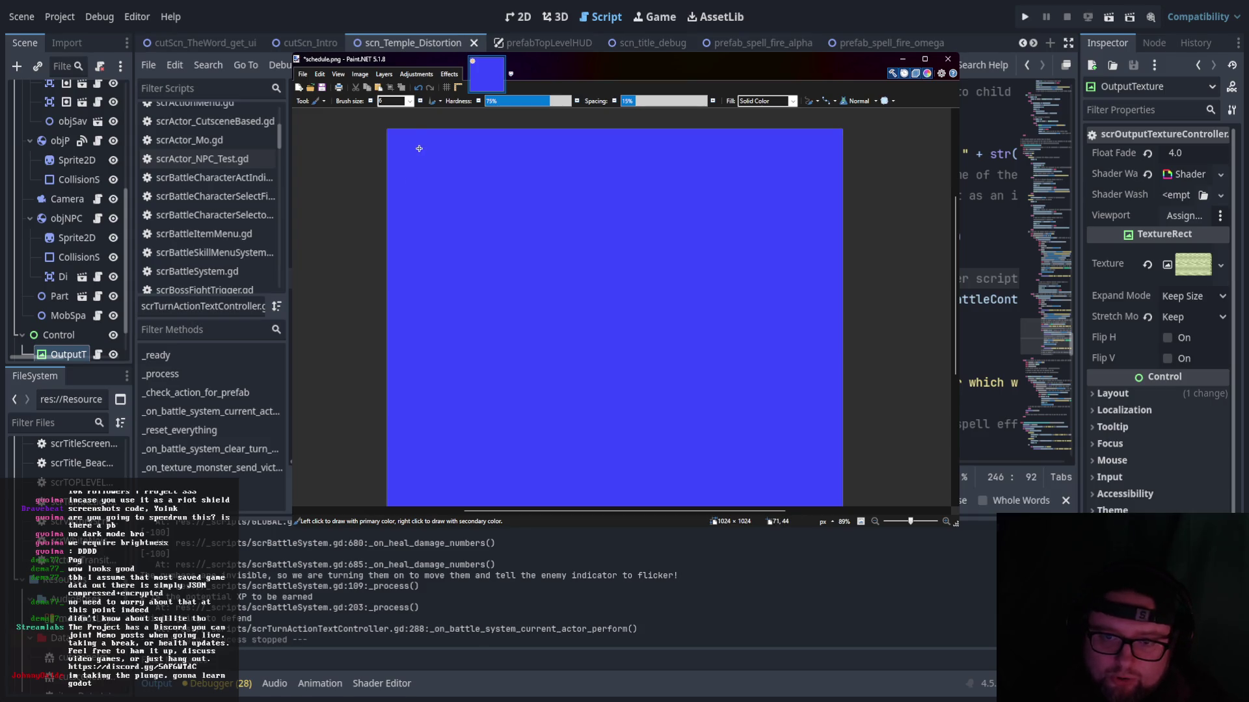
mouse_move(411, 151)
left_mouse_down()
mouse_move(419, 189)
mouse_move(445, 144)
mouse_move(431, 168)
mouse_move(445, 187)
mouse_move(453, 161)
left_mouse_up()
mouse_move(445, 174)
left_mouse_down()
mouse_move(491, 174)
mouse_move(487, 185)
left_mouse_up()
mouse_move(506, 159)
left_mouse_down()
mouse_move(504, 186)
mouse_move(511, 170)
left_mouse_up()
mouse_move(513, 168)
left_mouse_down()
mouse_move(523, 191)
mouse_move(589, 188)
mouse_move(590, 178)
left_mouse_up()
mouse_move(598, 167)
left_mouse_down()
mouse_move(596, 179)
mouse_move(609, 160)
mouse_move(603, 185)
mouse_move(649, 192)
left_mouse_up()
mouse_move(649, 165)
left_mouse_down()
mouse_move(690, 190)
mouse_move(732, 171)
left_mouse_up()
left_click(746, 183)
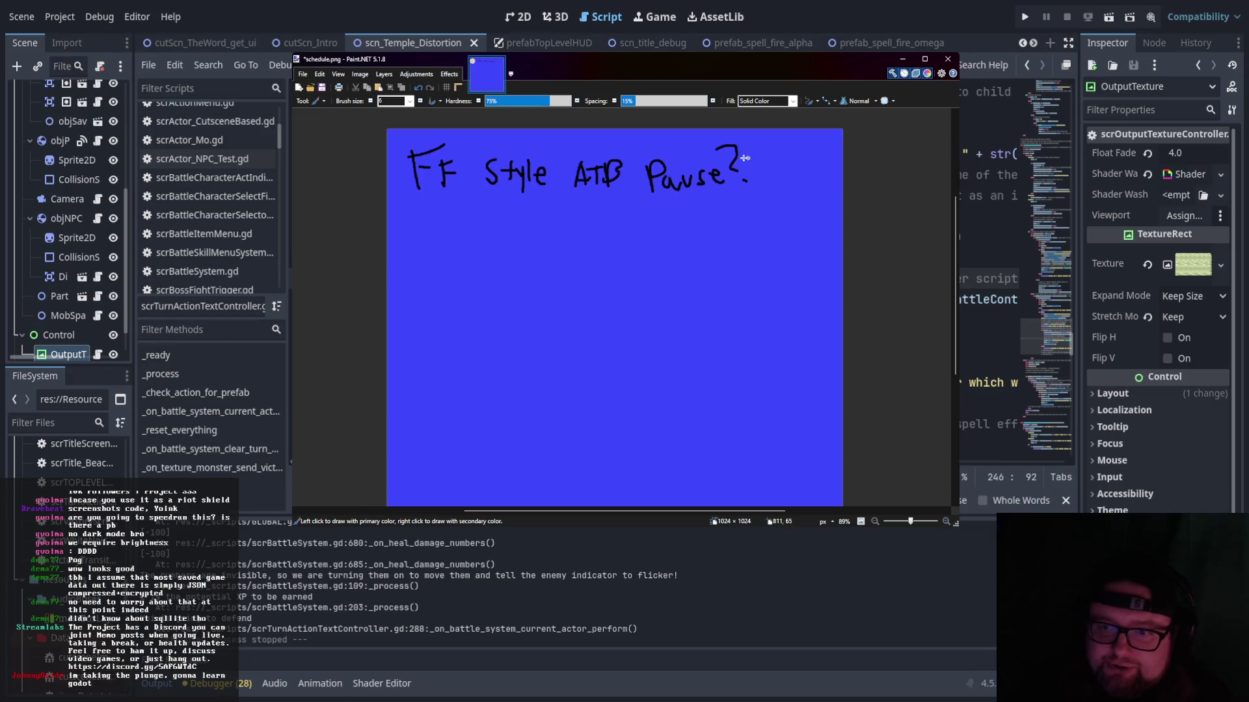
left_click_drag(393, 203, 828, 192)
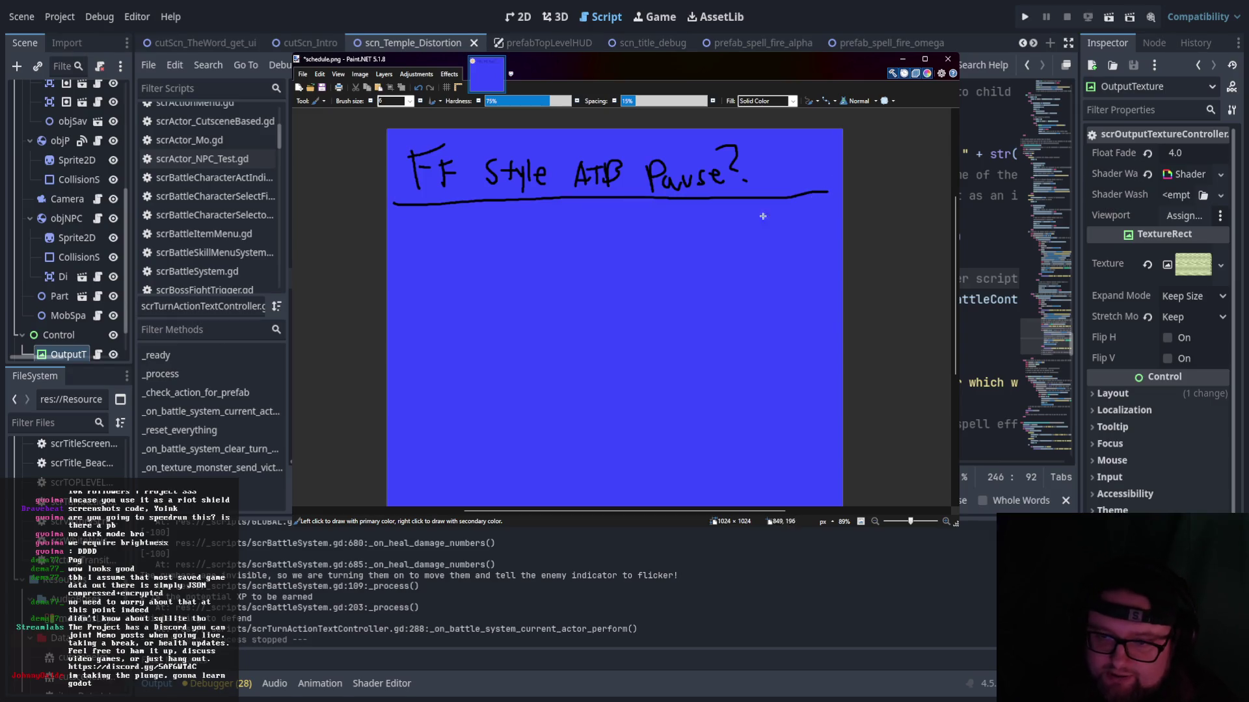
- Write the note 'Pause hp changes when menu' below the heading, followed by a smiley
mouse_move(408, 215)
left_mouse_down()
mouse_move(432, 235)
mouse_move(533, 215)
mouse_move(644, 237)
mouse_move(655, 217)
mouse_move(668, 235)
mouse_move(768, 223)
mouse_move(775, 240)
mouse_move(727, 235)
mouse_move(810, 225)
left_mouse_up()
left_click(790, 223)
left_click(798, 219)
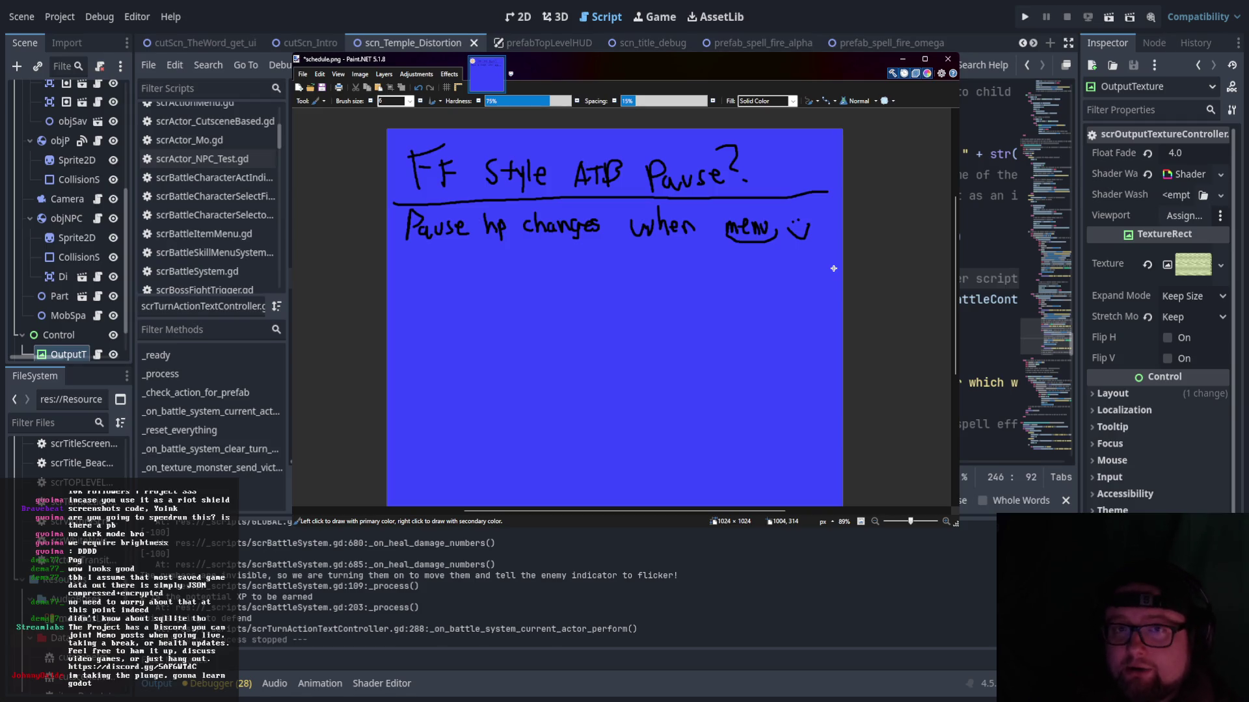
- Write the question 'Do we make heals fail at Ø?' on the next lines
left_click_drag(400, 277, 403, 311)
left_click_drag(428, 298, 429, 299)
left_click_drag(471, 298, 490, 300)
mouse_move(497, 303)
left_mouse_down()
mouse_move(559, 286)
mouse_move(686, 299)
left_mouse_up()
mouse_move(728, 278)
left_mouse_down()
mouse_move(728, 300)
mouse_move(744, 274)
left_mouse_up()
left_click_drag(729, 287, 797, 296)
mouse_move(801, 264)
left_mouse_down()
mouse_move(797, 289)
mouse_move(808, 277)
left_mouse_up()
mouse_move(424, 318)
left_mouse_down()
mouse_move(410, 356)
mouse_move(455, 341)
left_mouse_up()
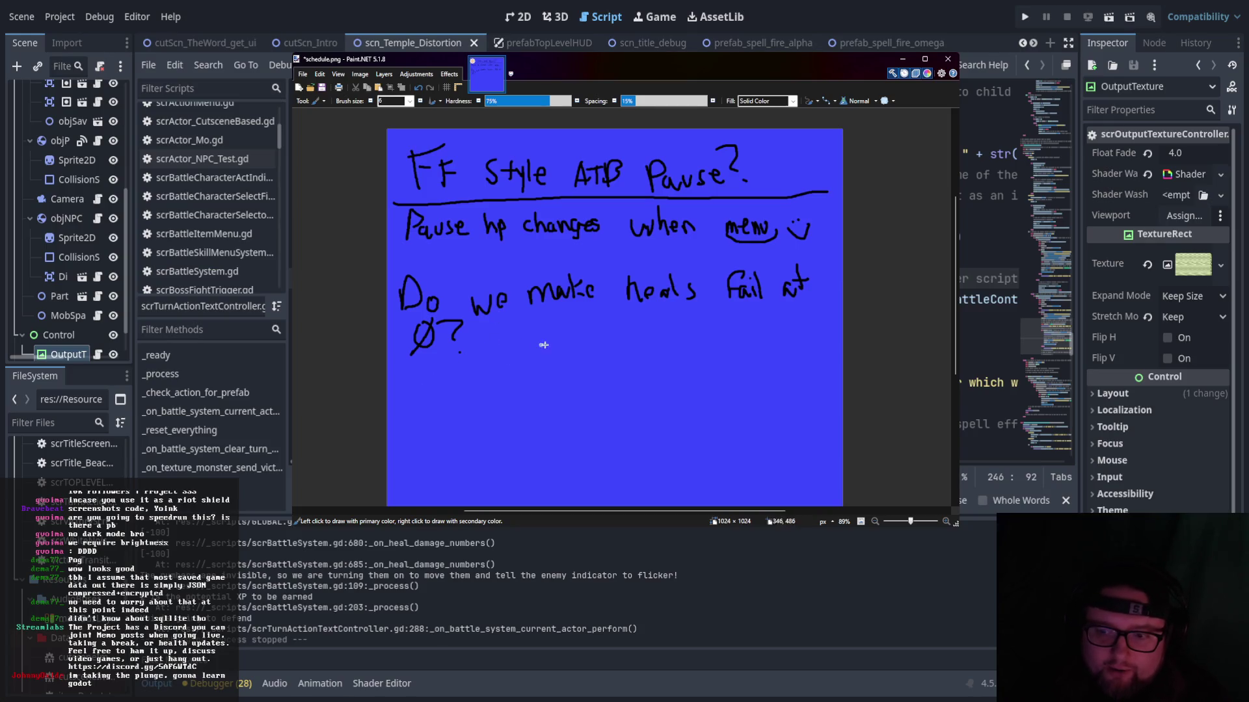
- Add an upward arrow under 'Fail' and the note 'Risk vs Reward', then return to Godot
mouse_move(731, 316)
left_mouse_down()
mouse_move(733, 339)
mouse_move(748, 326)
left_mouse_up()
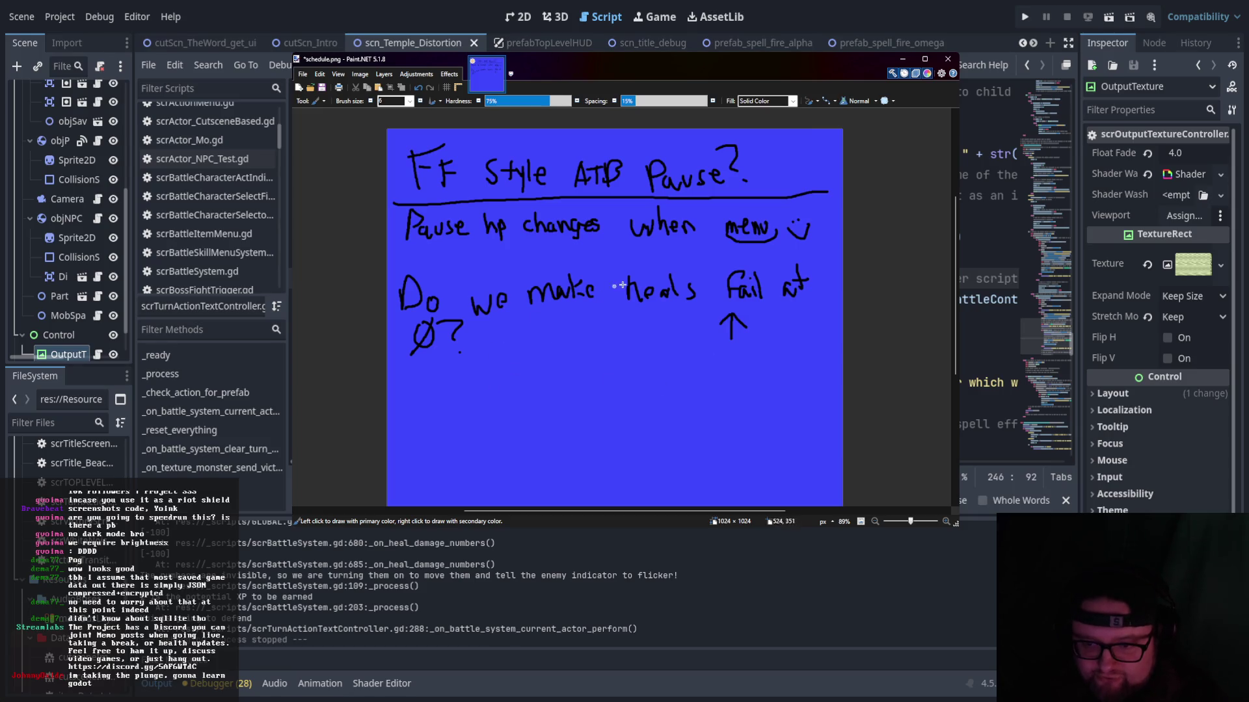
mouse_move(502, 349)
left_mouse_down()
mouse_move(501, 373)
mouse_move(583, 360)
mouse_move(585, 372)
mouse_move(677, 371)
left_mouse_up()
mouse_move(680, 366)
left_mouse_down()
mouse_move(688, 372)
mouse_move(647, 376)
left_mouse_up()
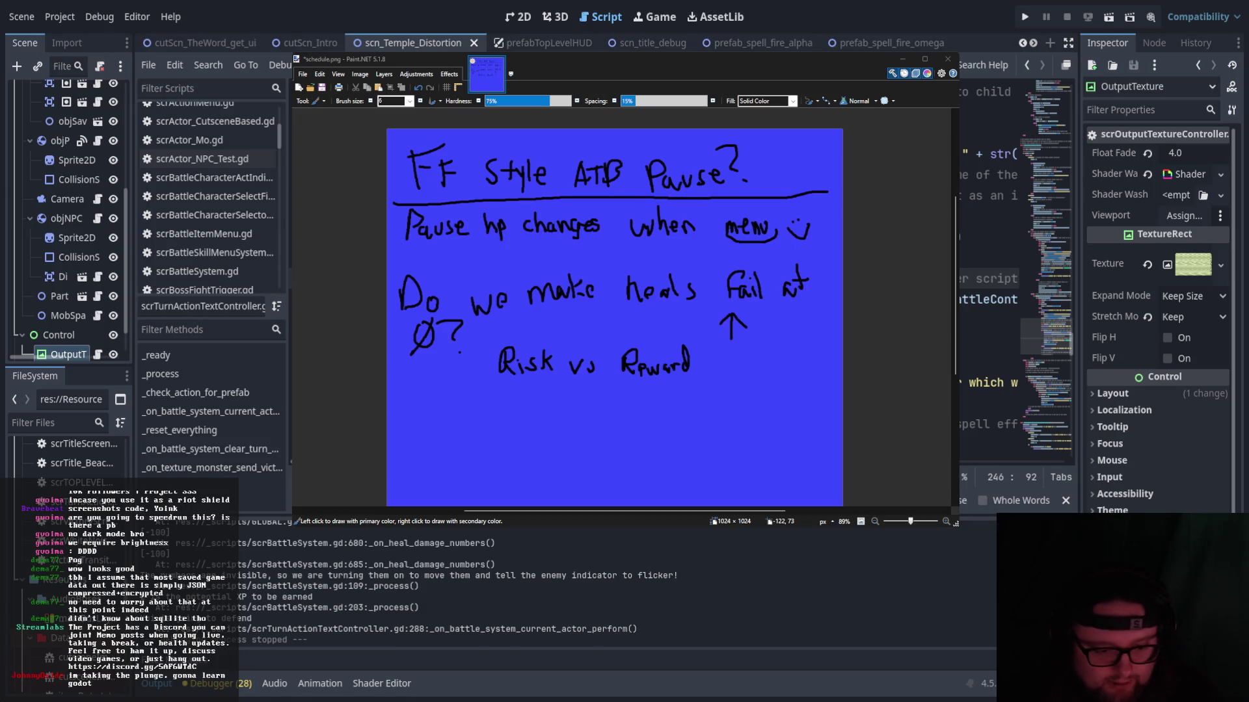
key("alt+Tab")
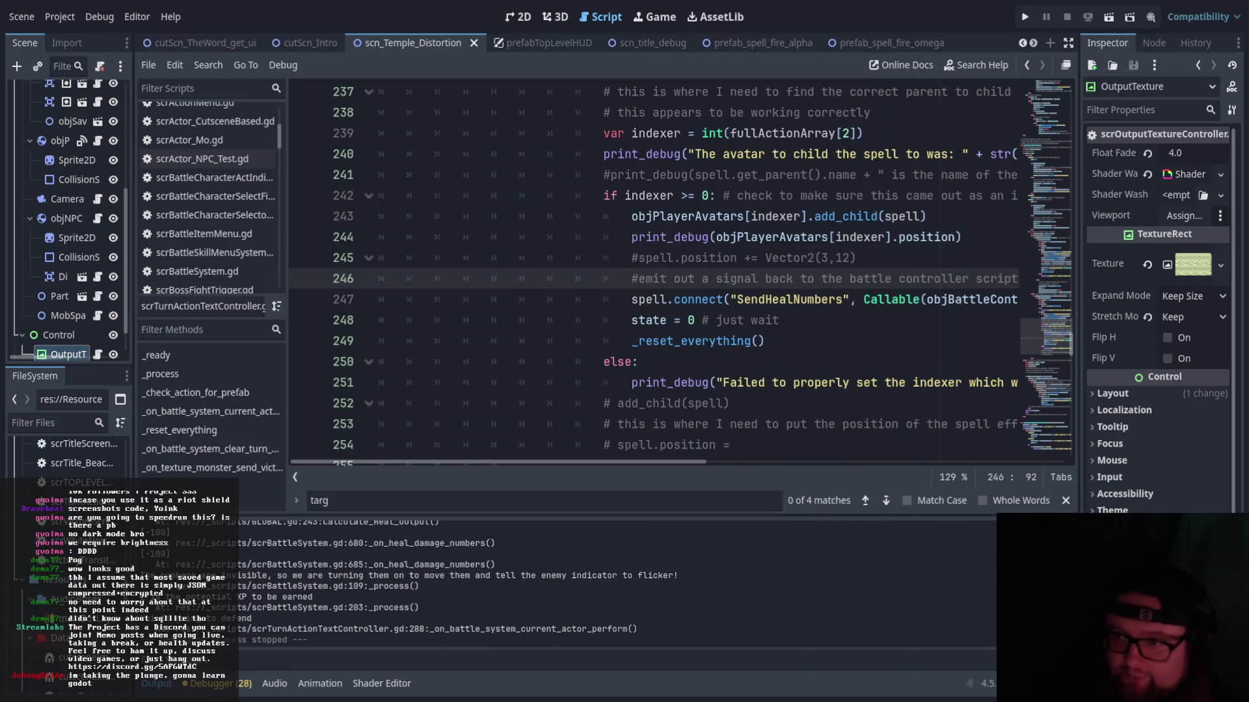
- Put Paint.NET away and open scrBattleSystem.gd from the Godot Scripts list
mouse_move(634, 462)
left_mouse_down()
mouse_move(749, 462)
mouse_move(755, 450)
left_mouse_up()
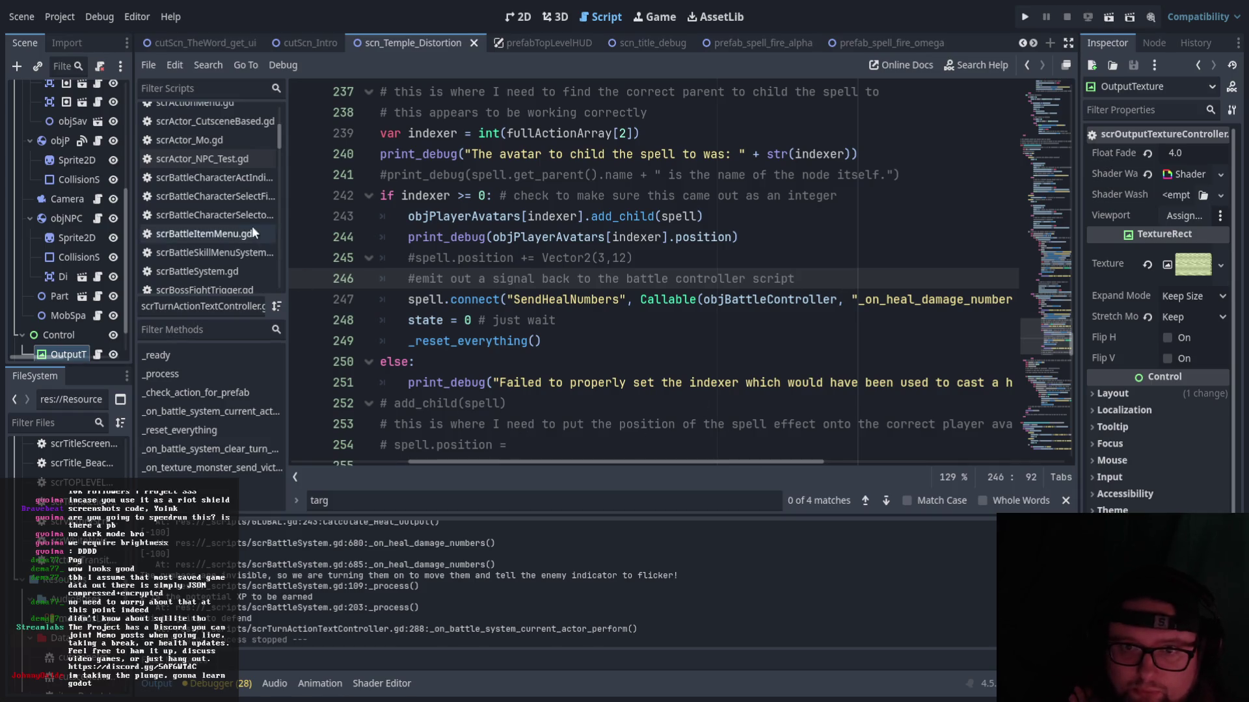
scroll(224, 257, "up", 1)
scroll(224, 256, "down", 2)
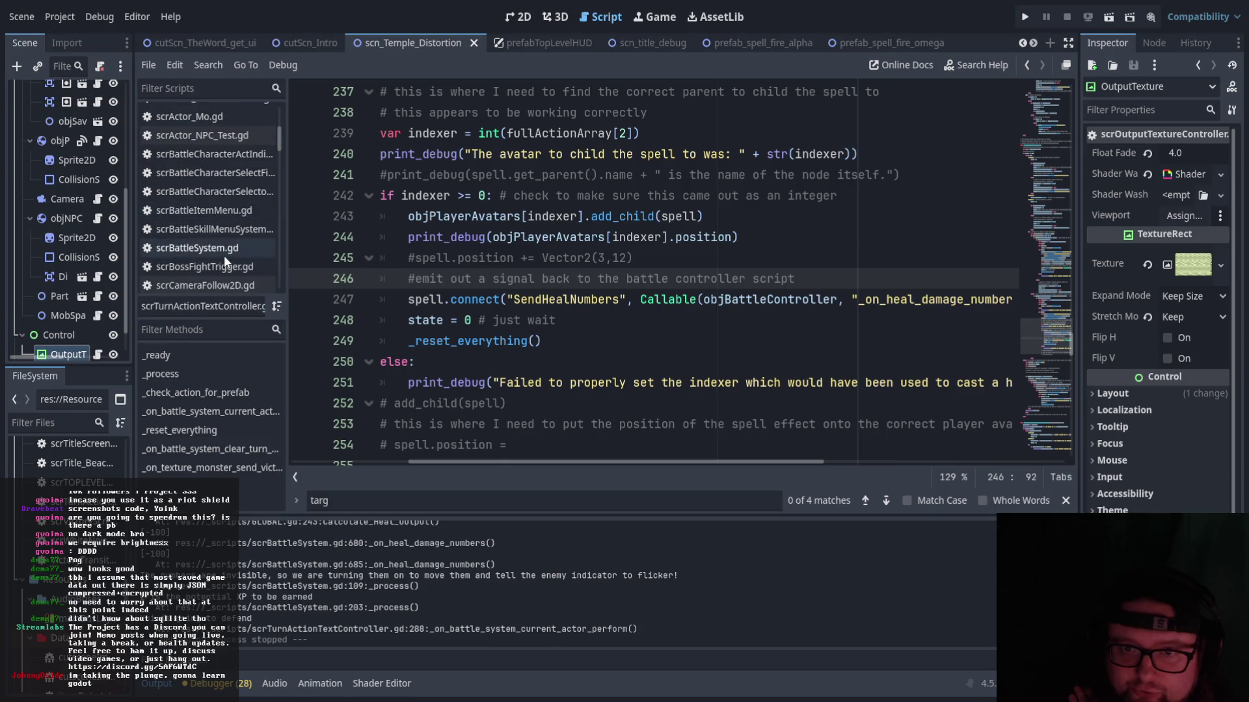
scroll(231, 264, "down", 2)
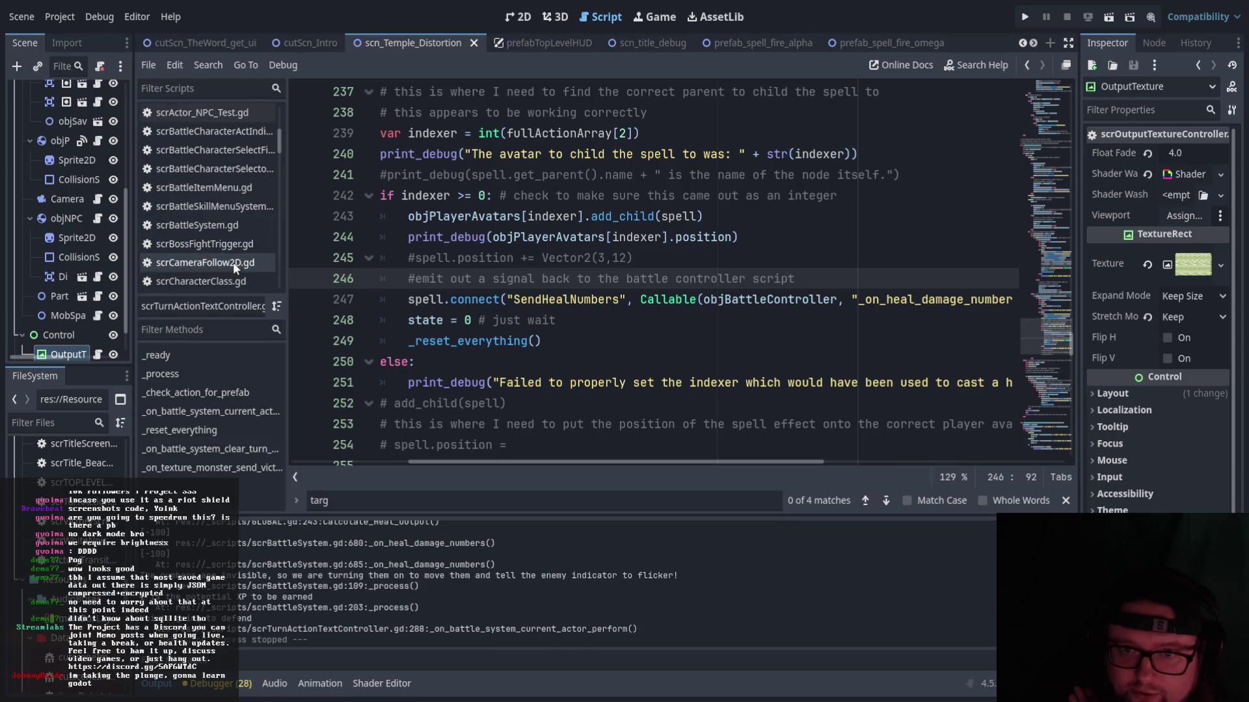
scroll(232, 262, "down", 1)
scroll(225, 262, "up", 4)
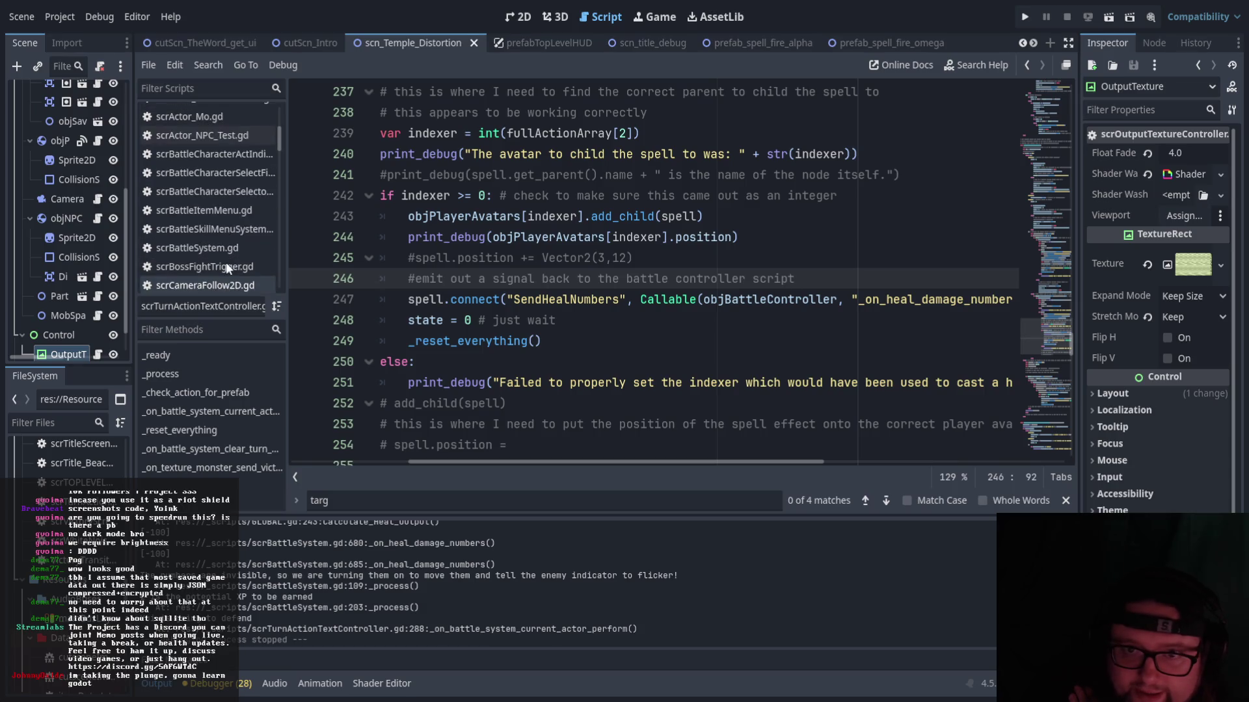
left_click(224, 267)
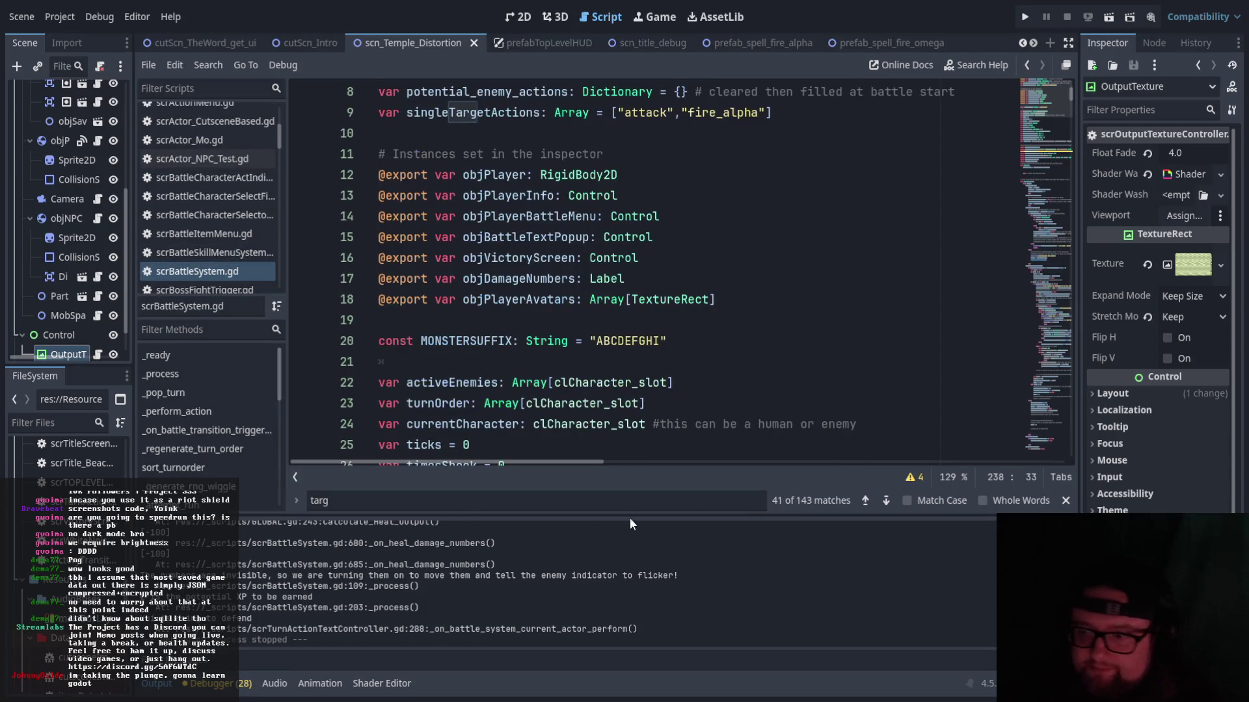
- Search for _on_heal_damage_numbers and jump to its definition near line 658
double_click(484, 500)
type("_on_heal_damage_numbers")
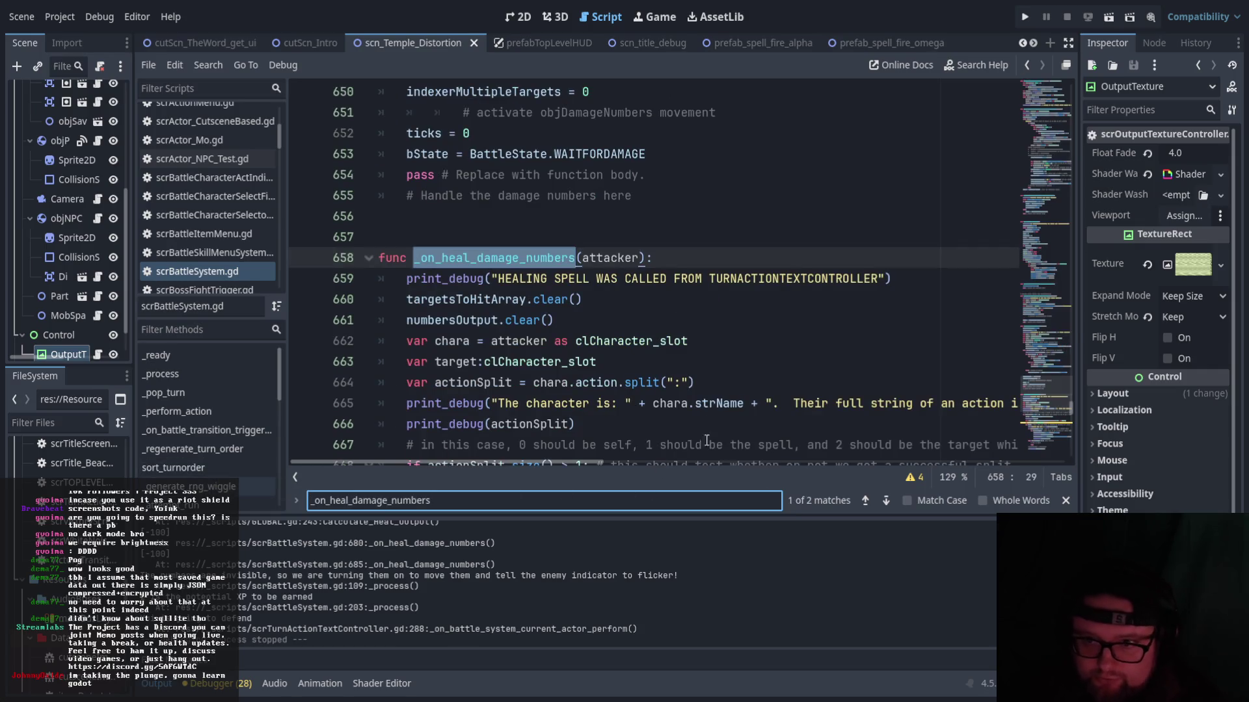
scroll(659, 319, "down", 1)
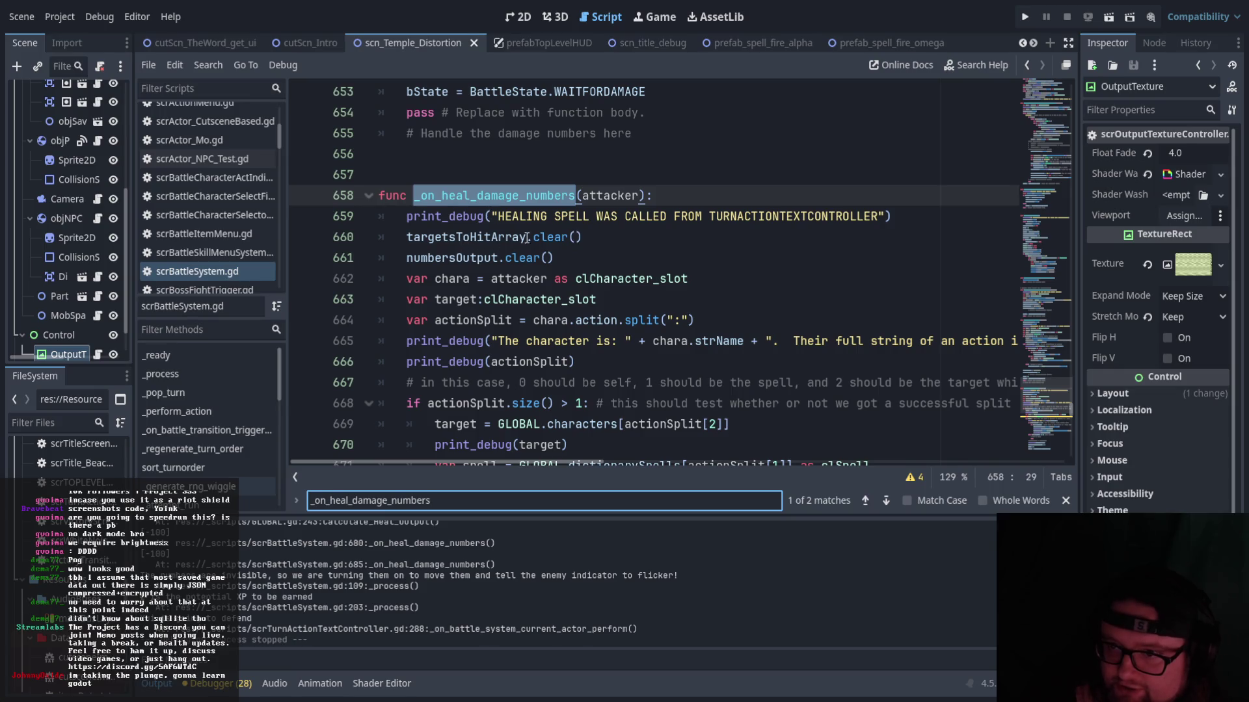
scroll(562, 247, "down", 1)
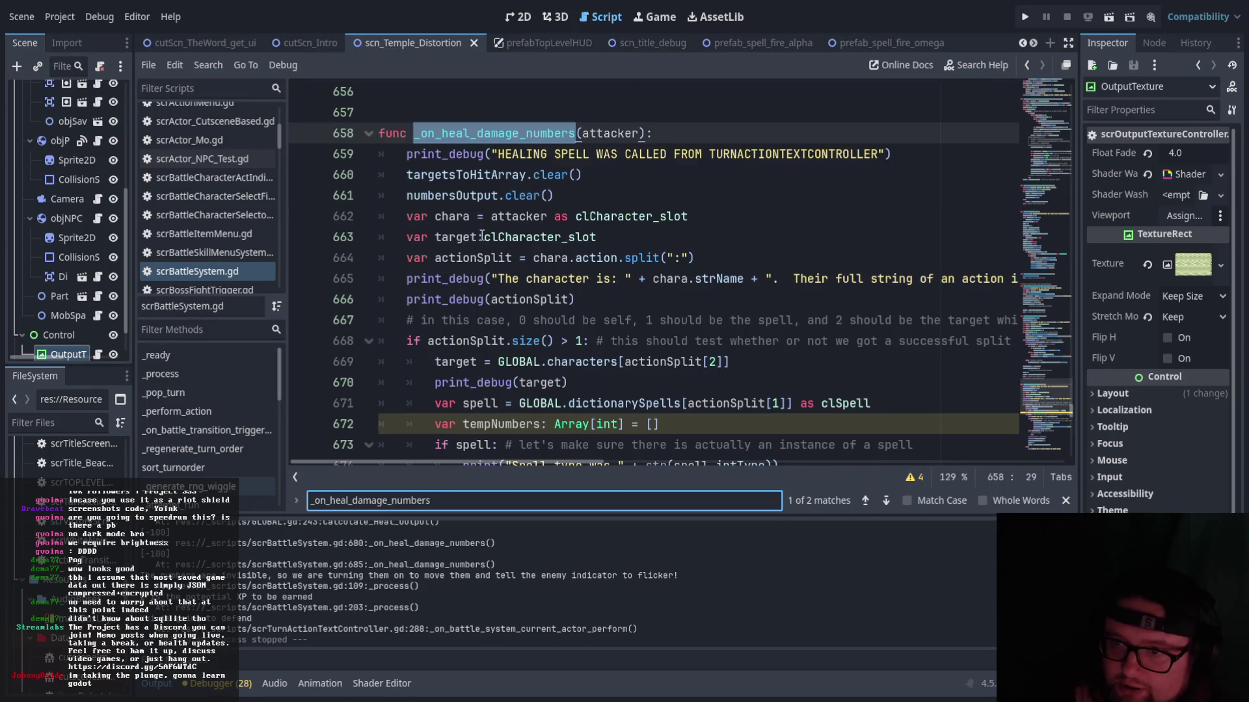
- Inspect the attacker cast and the actionSplit separator on lines 662–665
double_click(518, 216)
double_click(559, 217)
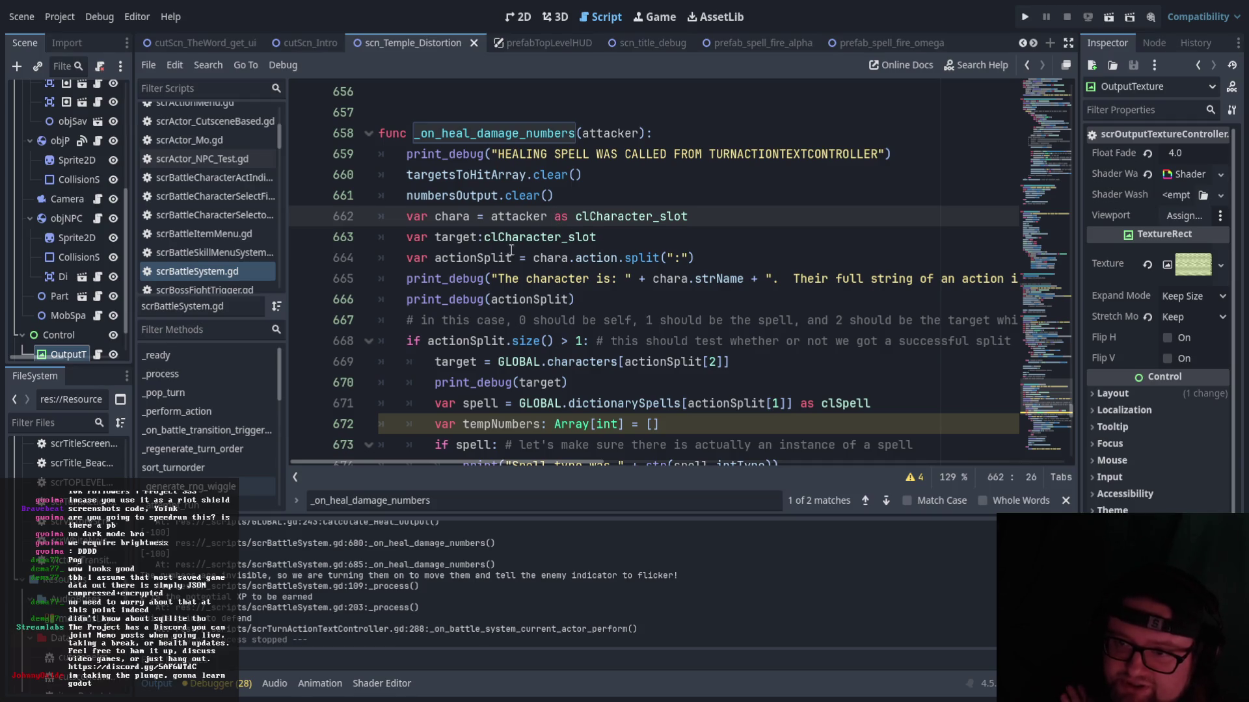
key("Down")
key("Down")
key("Down")
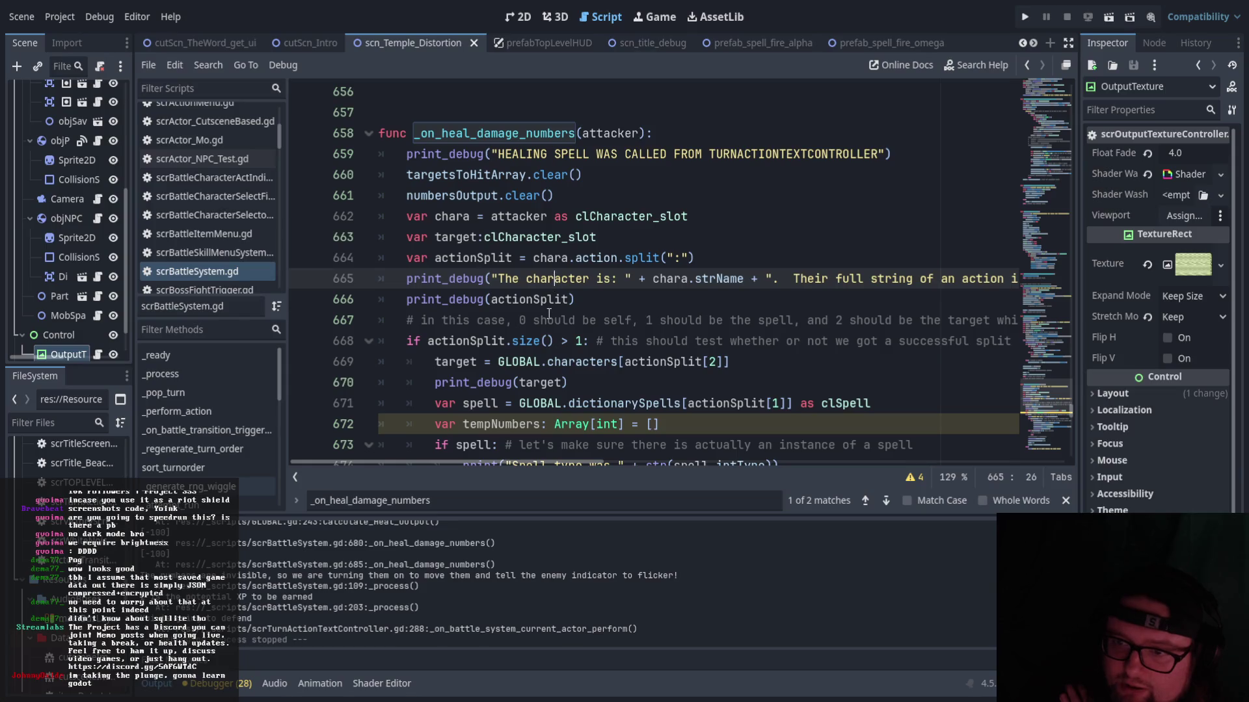
double_click(465, 195)
left_click(513, 215)
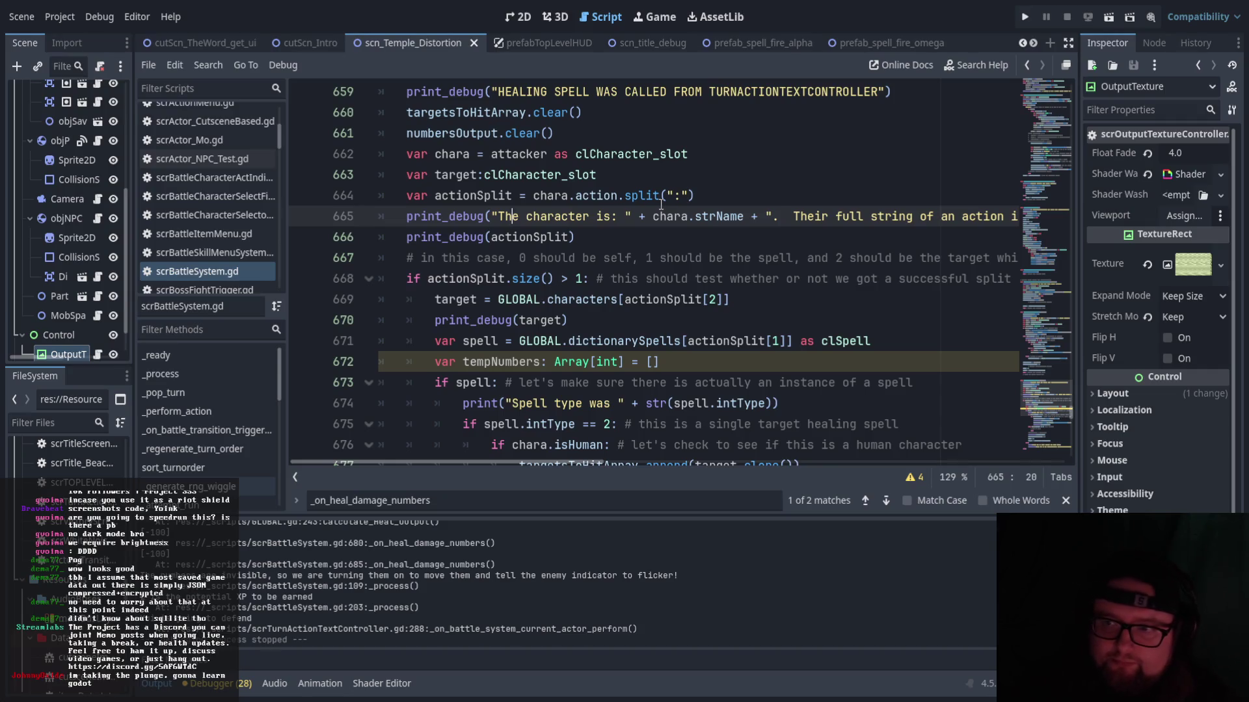
left_click(682, 196)
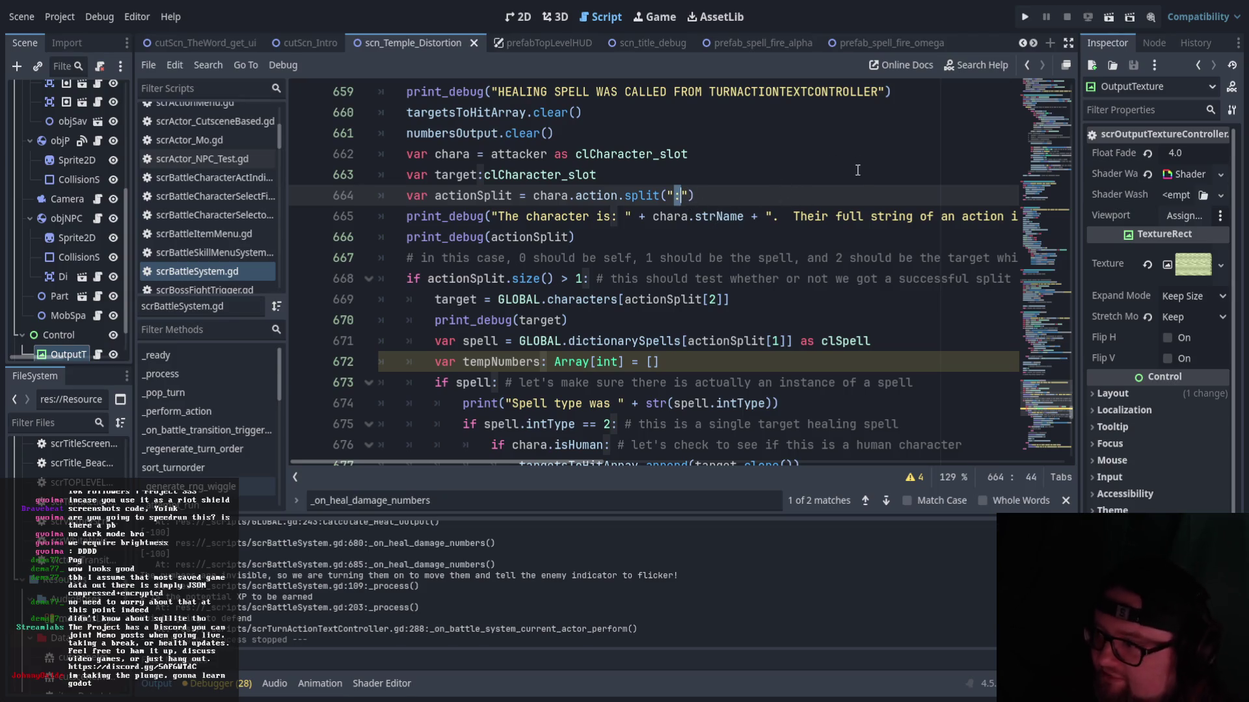
left_click(837, 182)
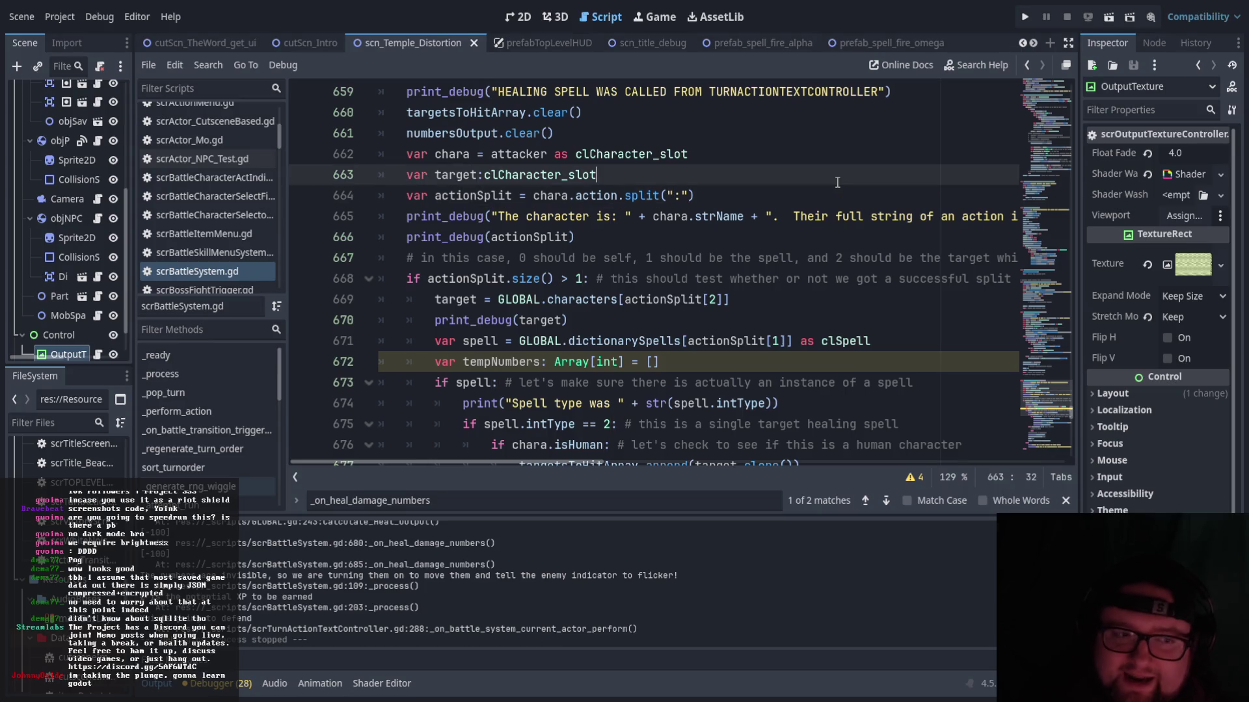
left_click(679, 195)
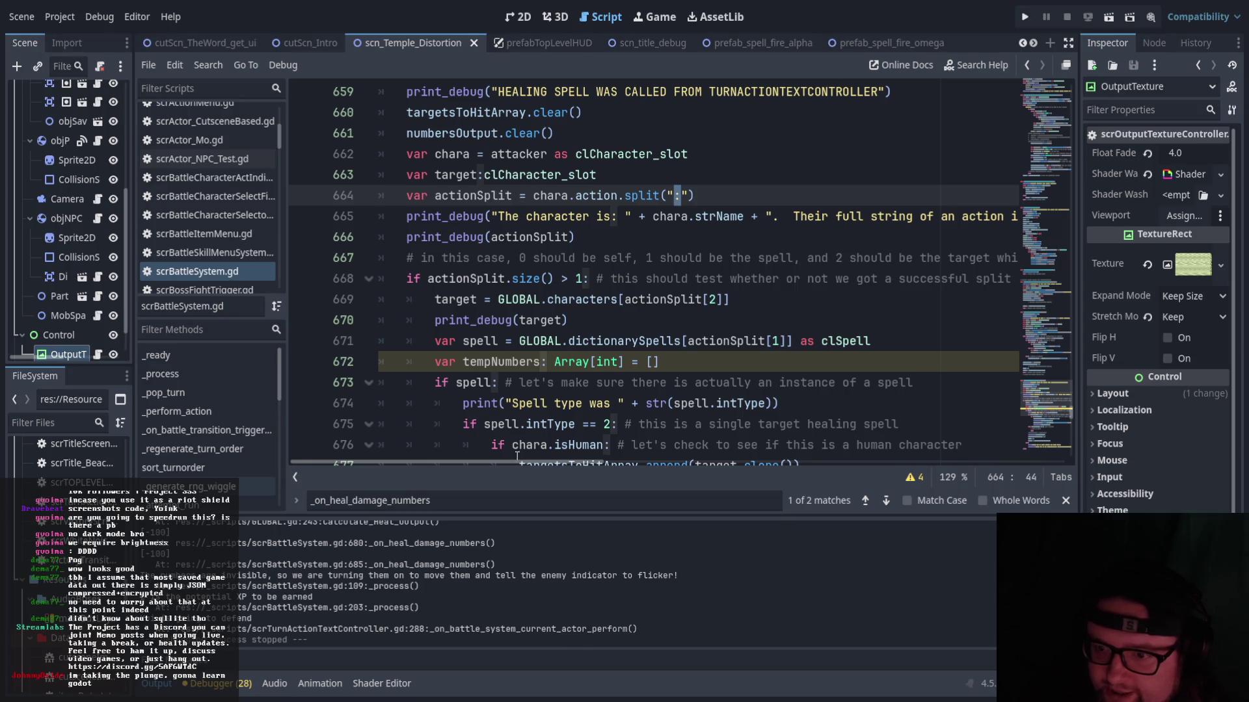
- Review the chara.strName and chara.action debug print on line 665, then scroll further down
left_click_drag(493, 460, 571, 459)
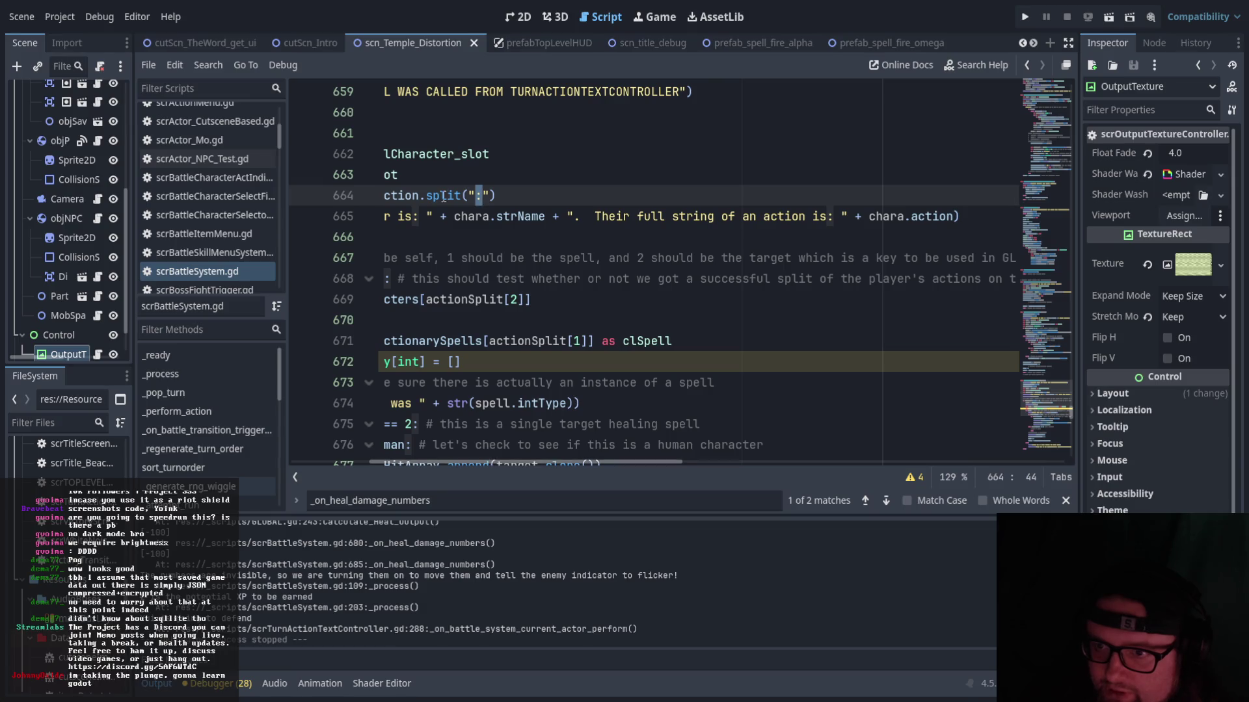
left_click_drag(450, 215, 554, 216)
left_click_drag(867, 216, 948, 208)
left_click_drag(647, 463, 540, 463)
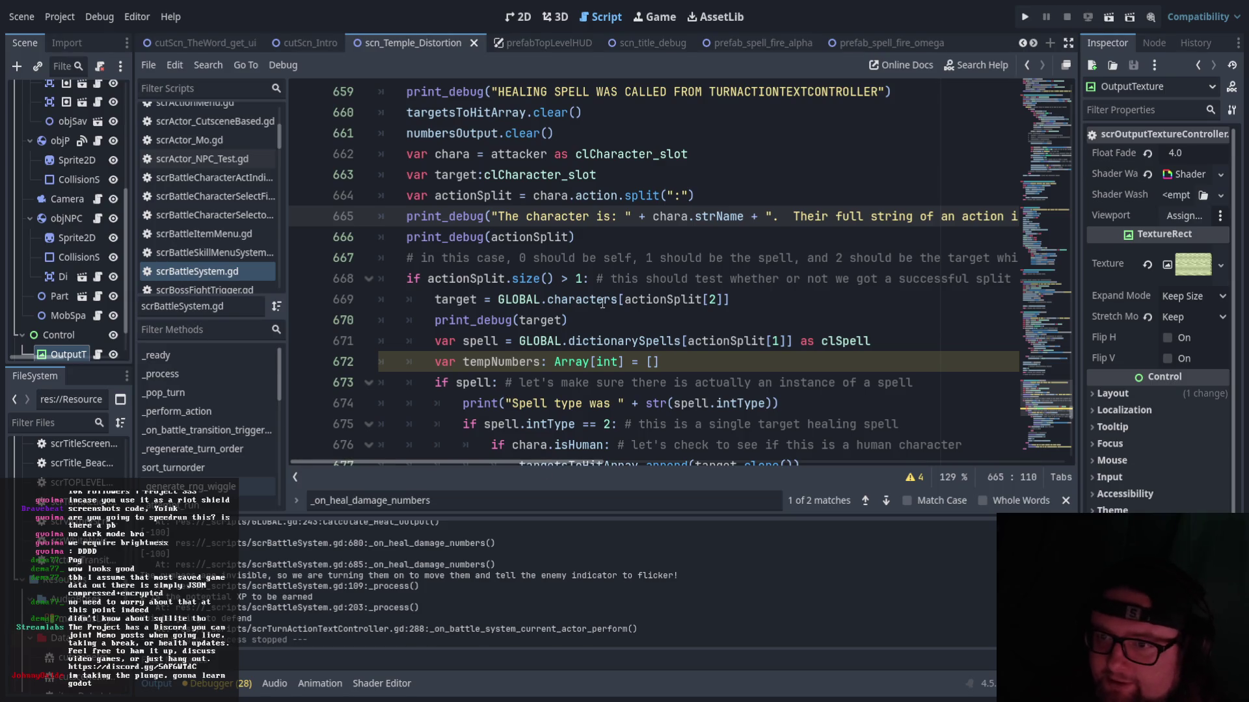
scroll(604, 402, "down", 2)
scroll(574, 294, "right", 2)
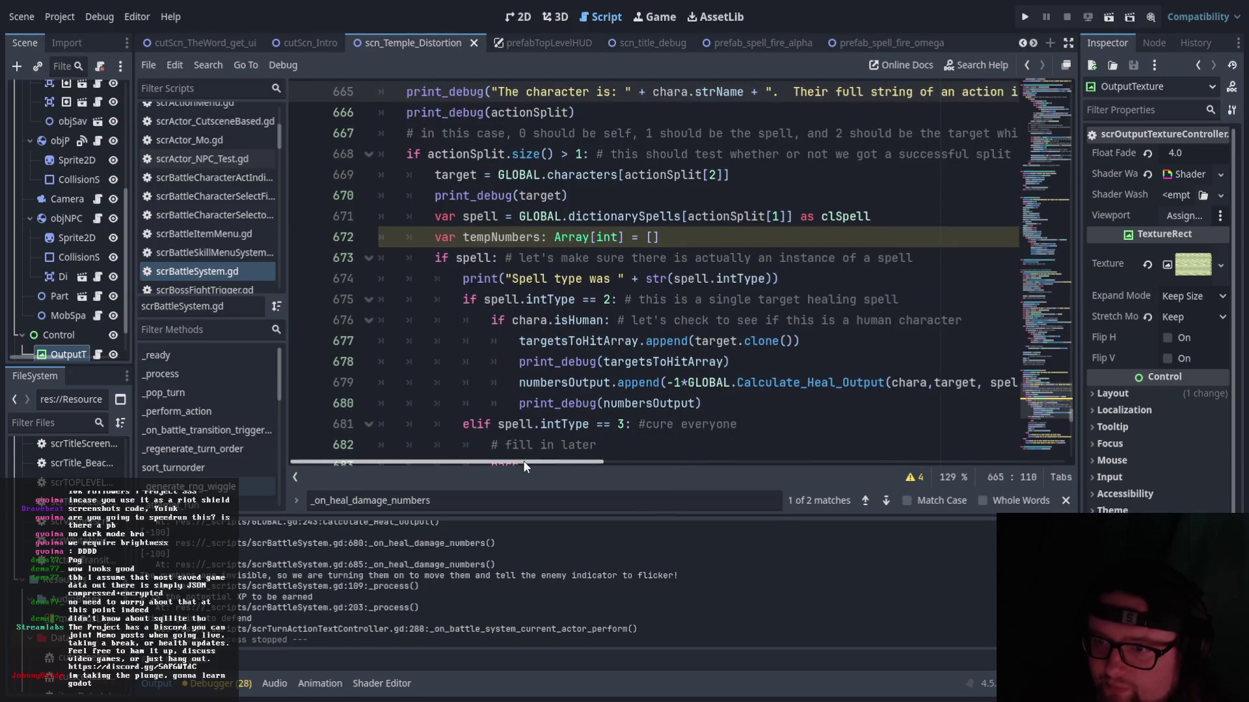
- Append the comment '#string' to the end of the target assignment line
mouse_move(574, 463)
left_mouse_down()
mouse_move(843, 447)
mouse_move(528, 438)
left_mouse_up()
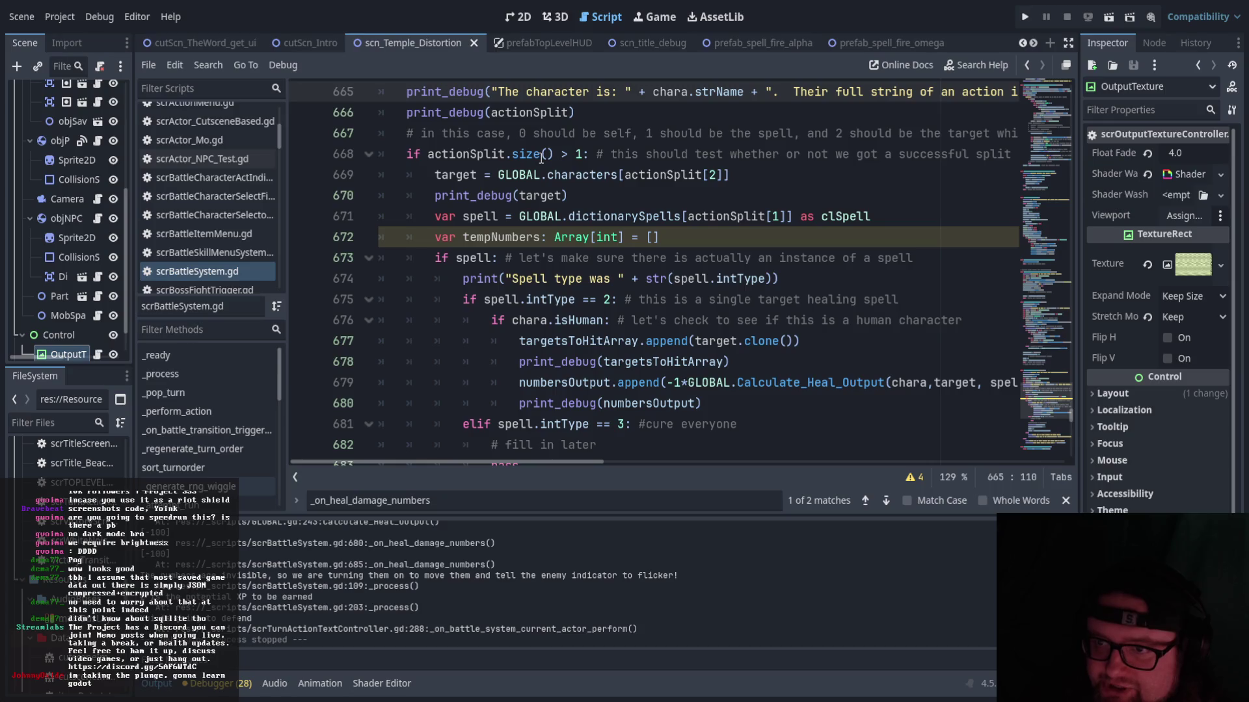
scroll(572, 250, "down", 1)
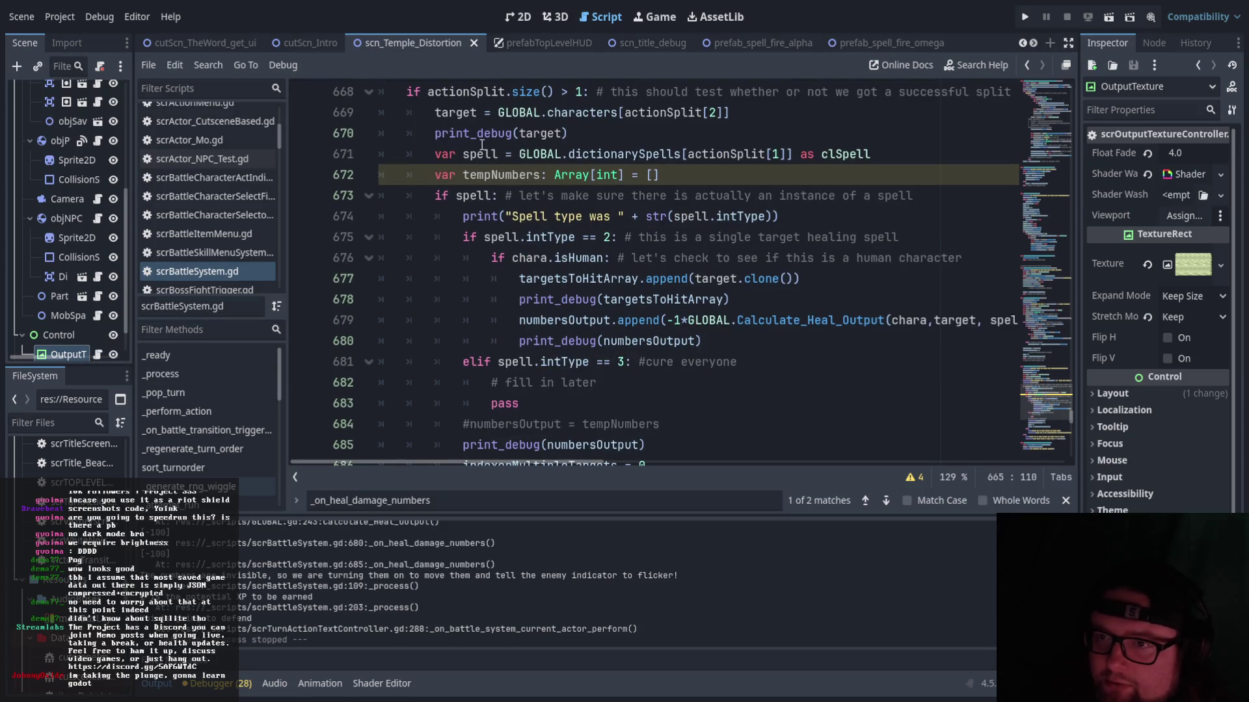
left_click_drag(730, 112, 494, 113)
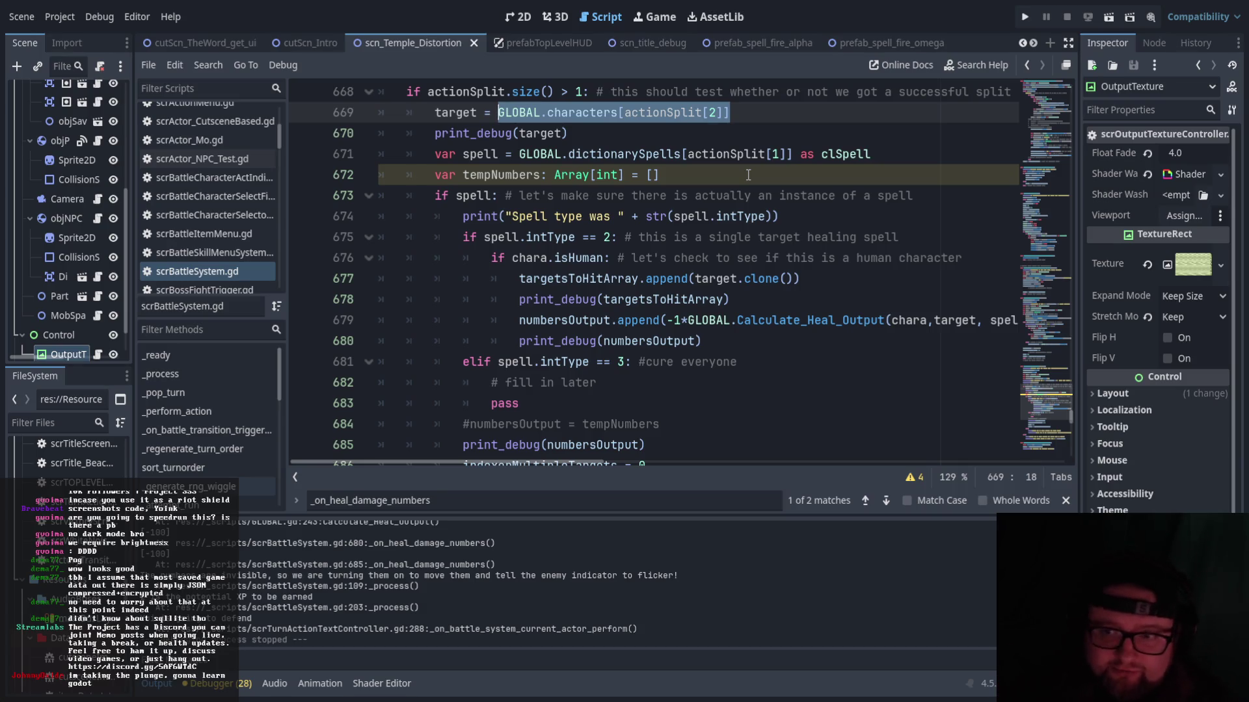
left_click(500, 120)
double_click(455, 112)
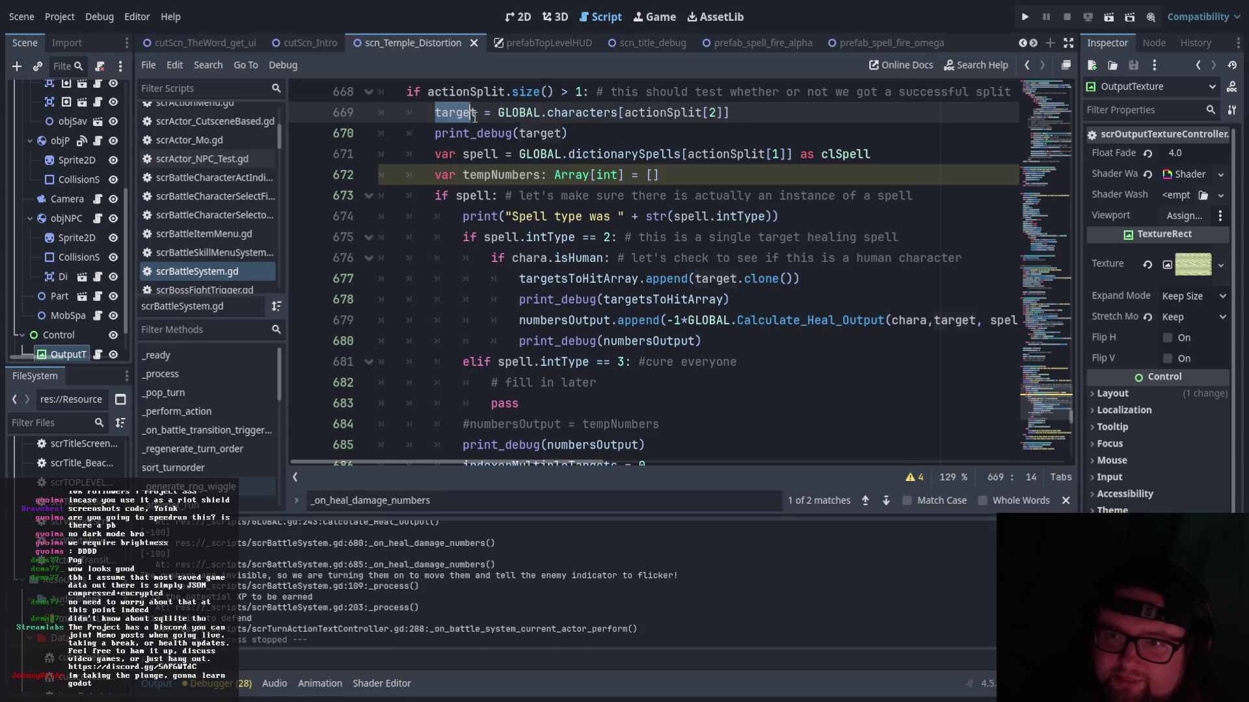
left_click(754, 116)
type("#string")
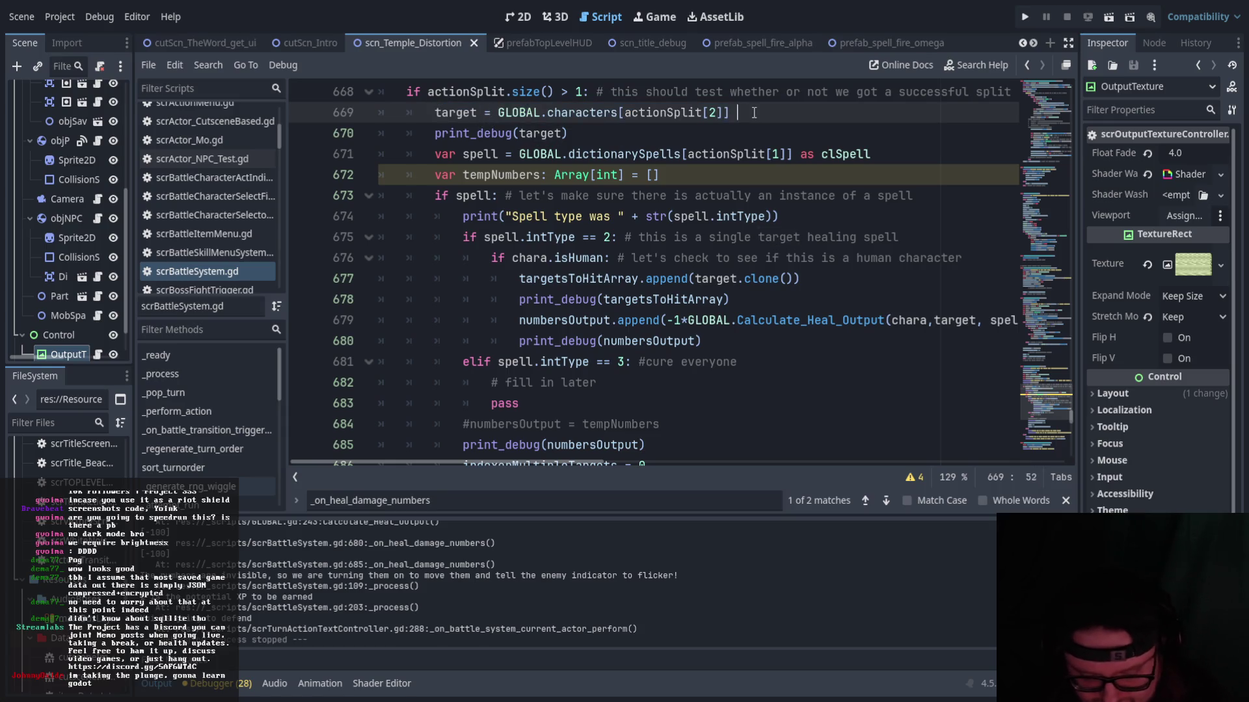
- Select the print_debug(target) line and look at the tempNumbers declaration
left_click(725, 154)
scroll(725, 153, "up", 2)
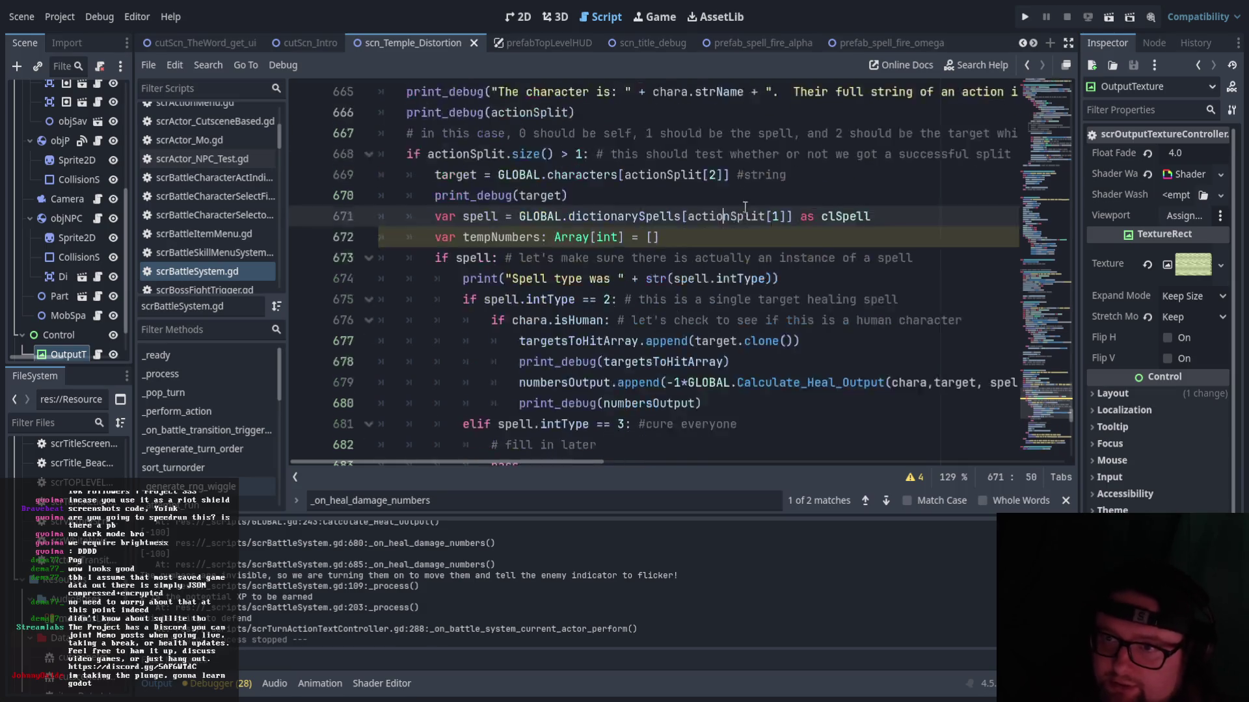
left_click(619, 205)
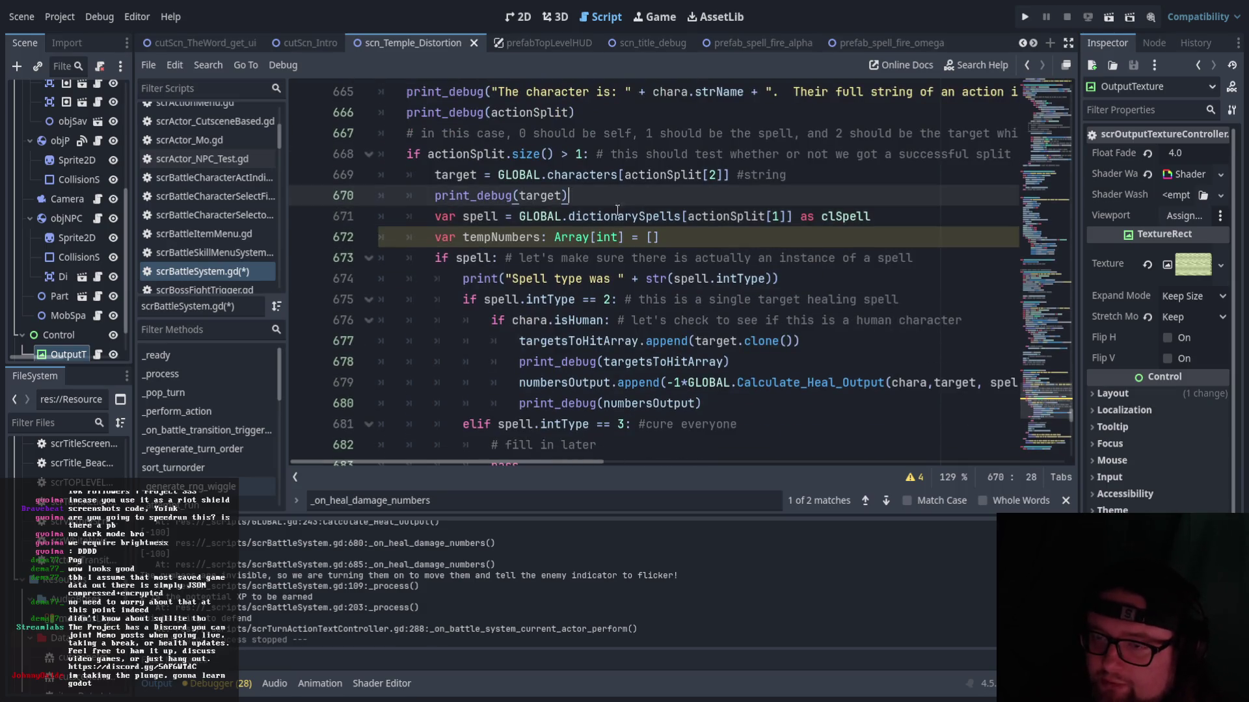
key("Home")
key("shift+End")
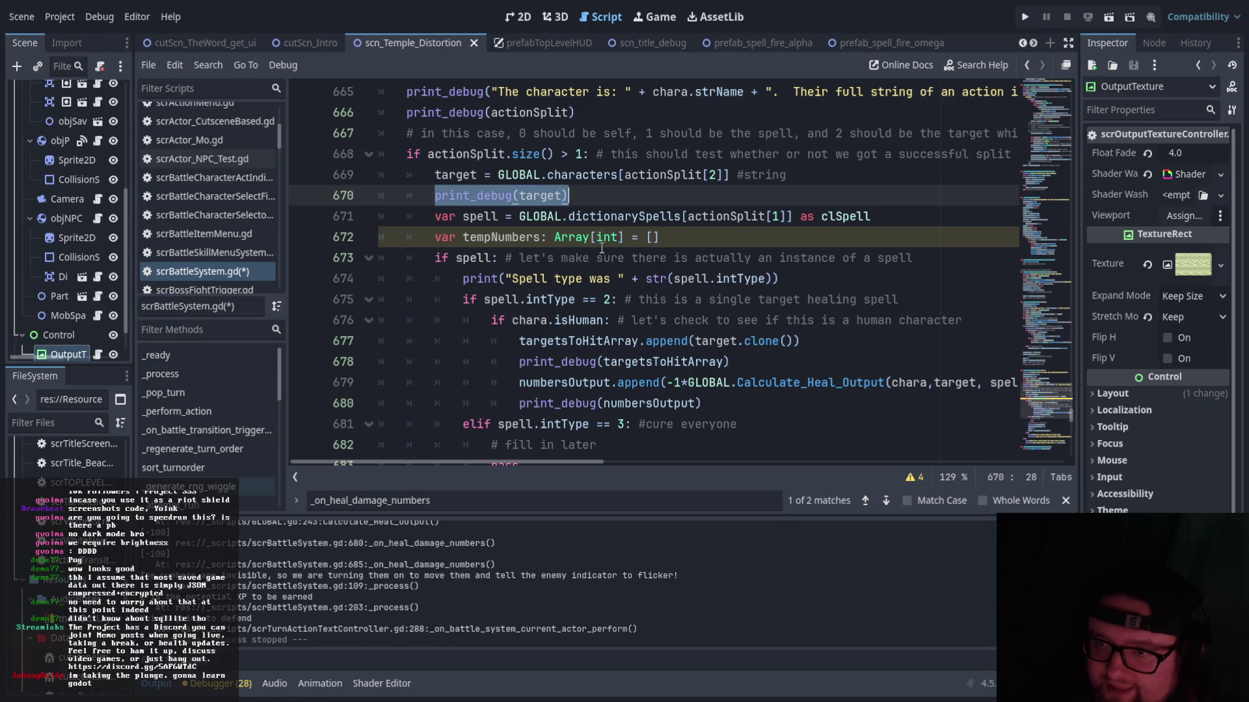
left_click(660, 238)
- Inspect the spell dictionary lookup and the single-target heal type check for type 2
left_click_drag(518, 216, 739, 229)
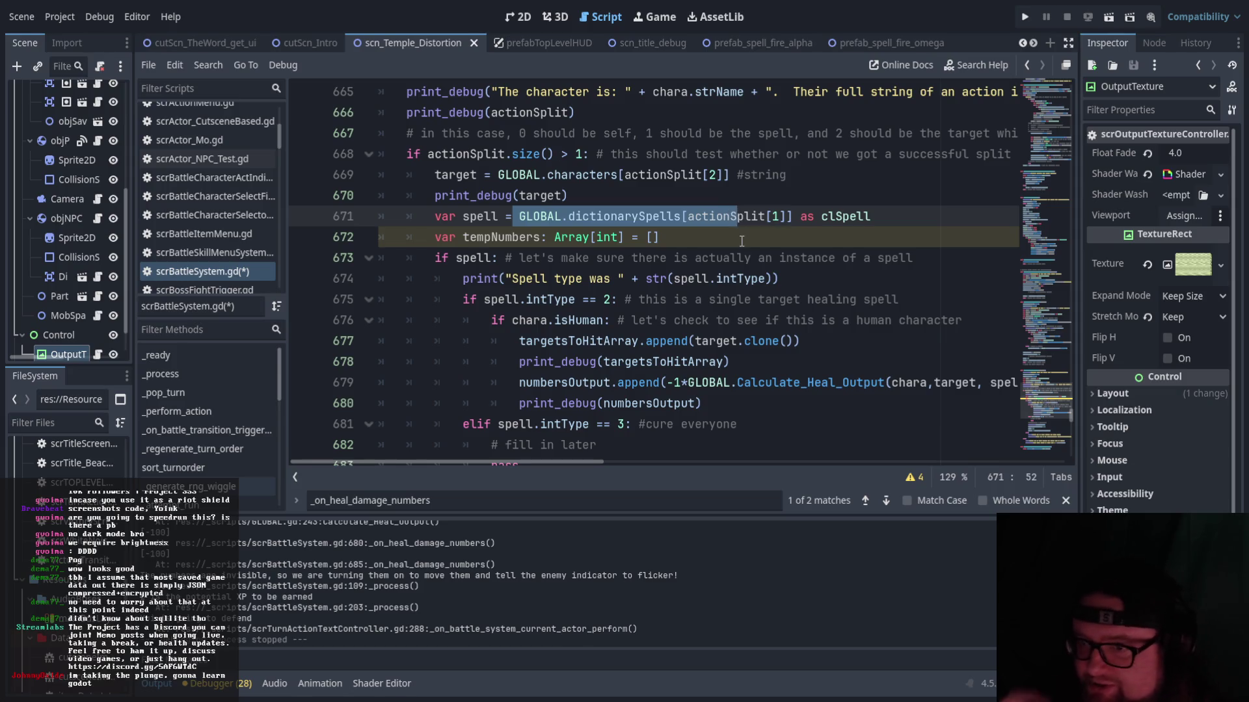
scroll(620, 287, "down", 1)
left_click_drag(462, 237, 626, 237)
left_click(644, 238)
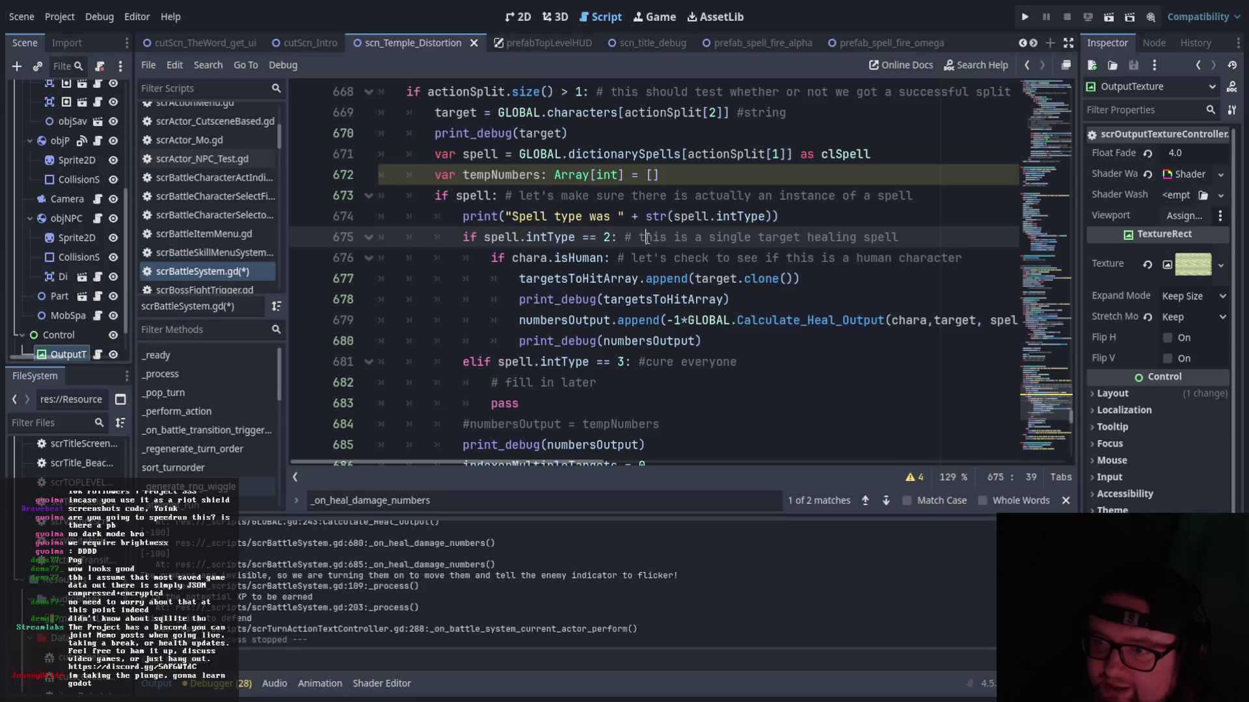
double_click(607, 238)
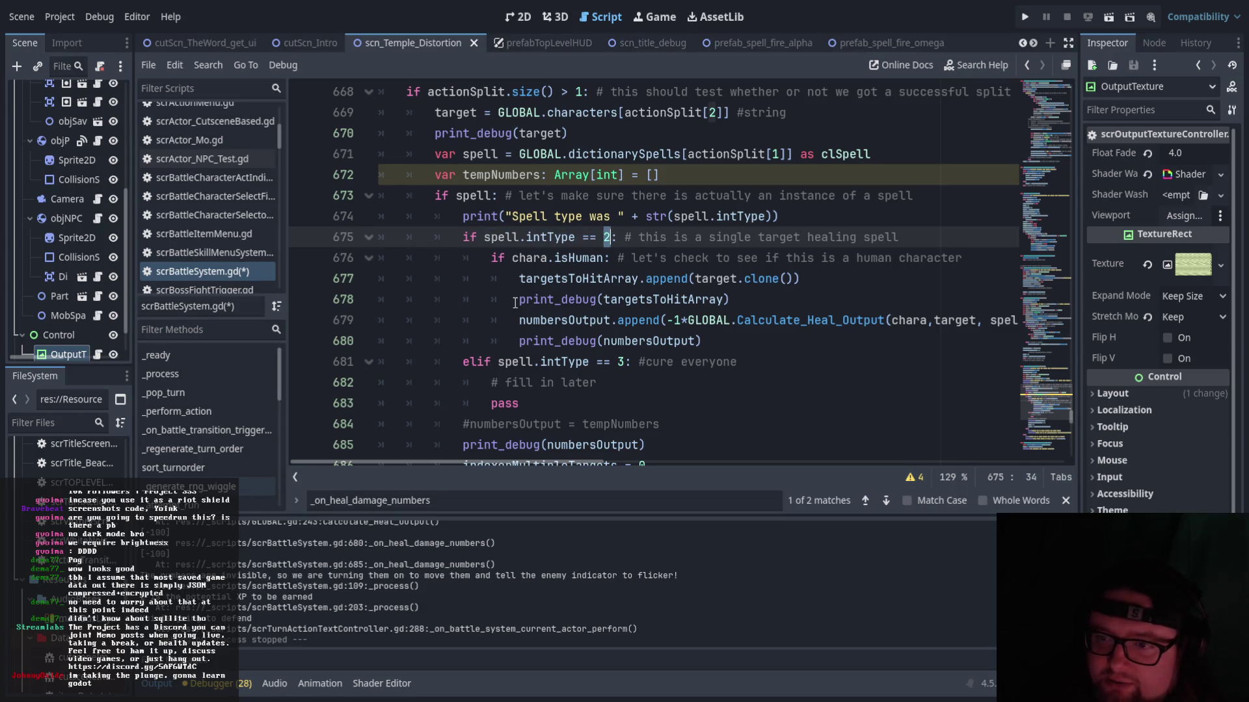
left_click(583, 261)
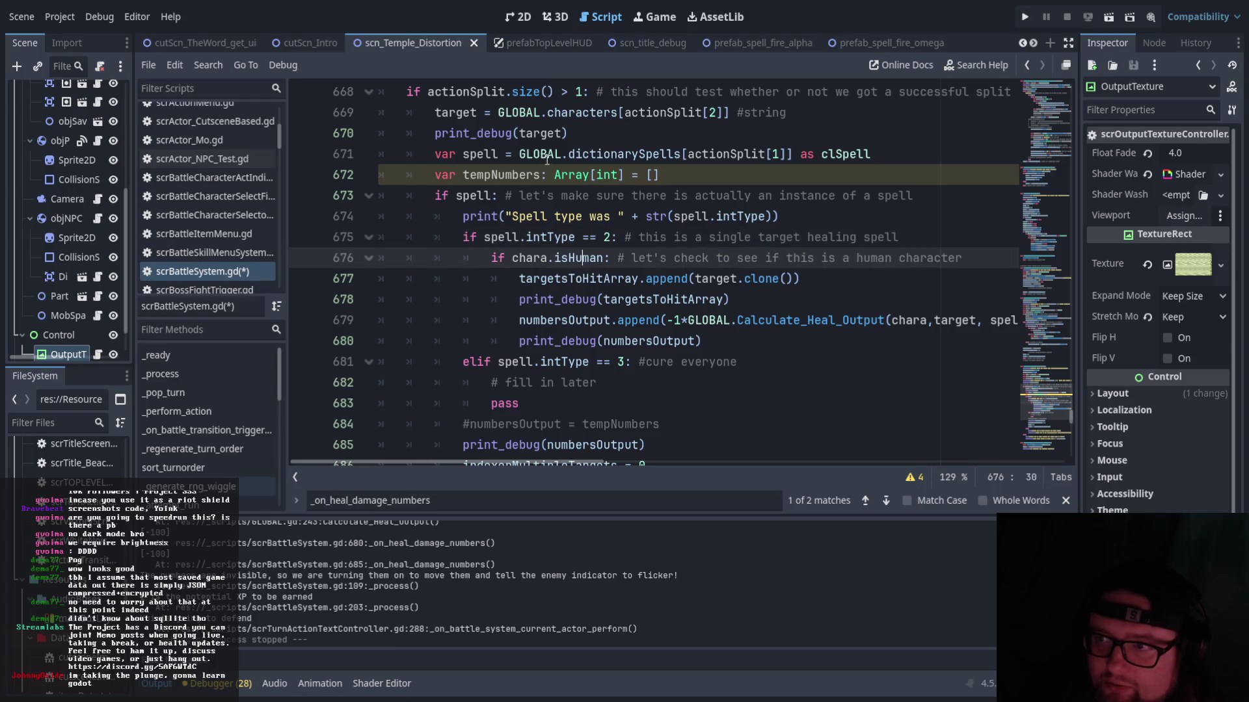
left_click(883, 156)
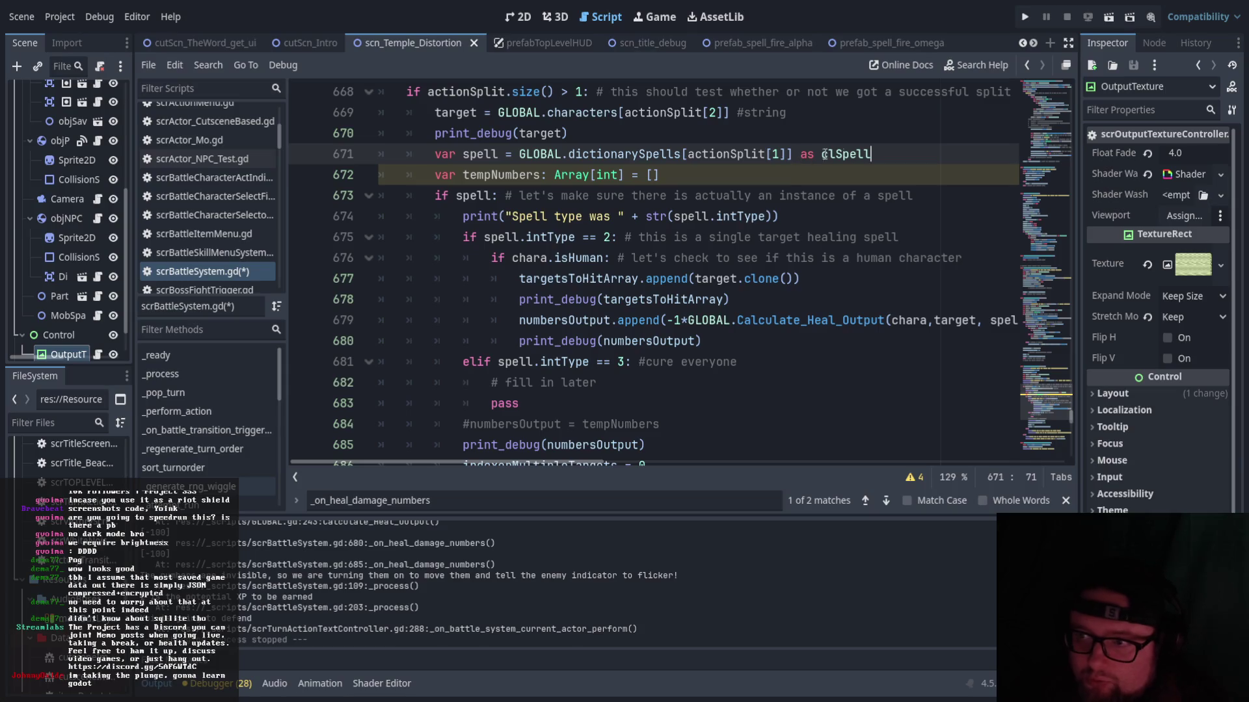
- Comment the spell lookup line with '#checking a string key in the spell dictionary'
type("#checking ")
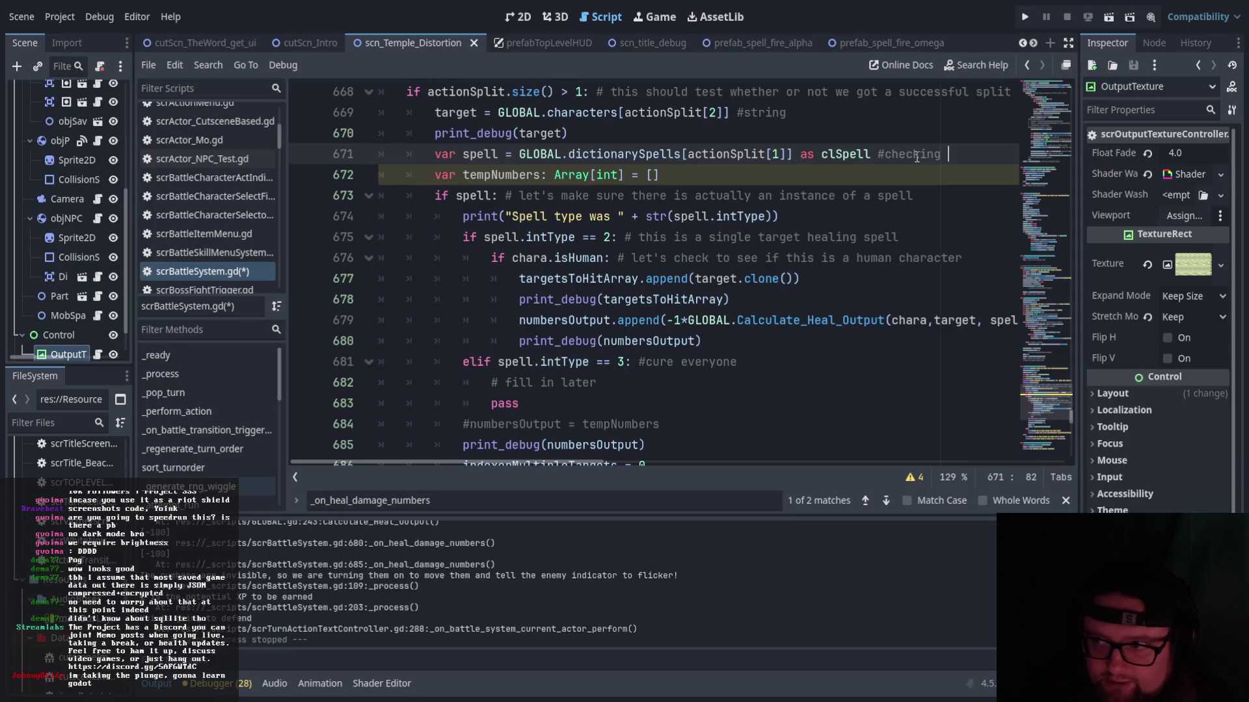
type("a string of a nuy")
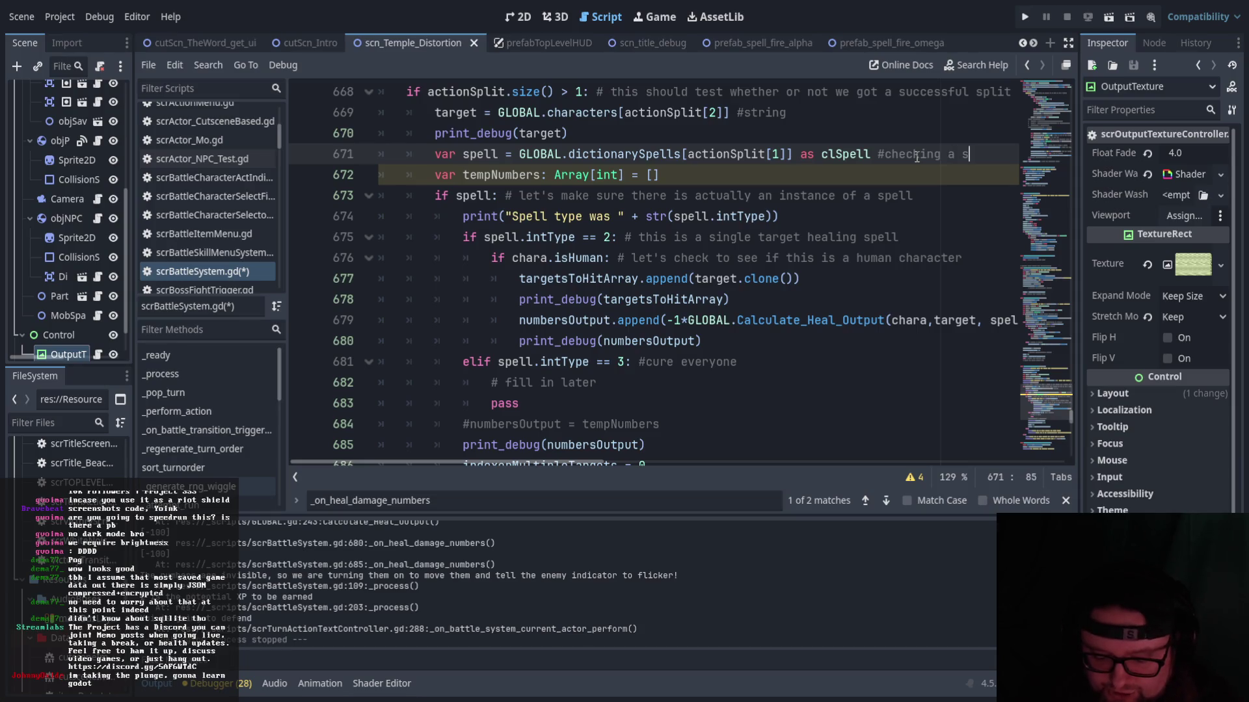
key("BackSpace")
type("mber")
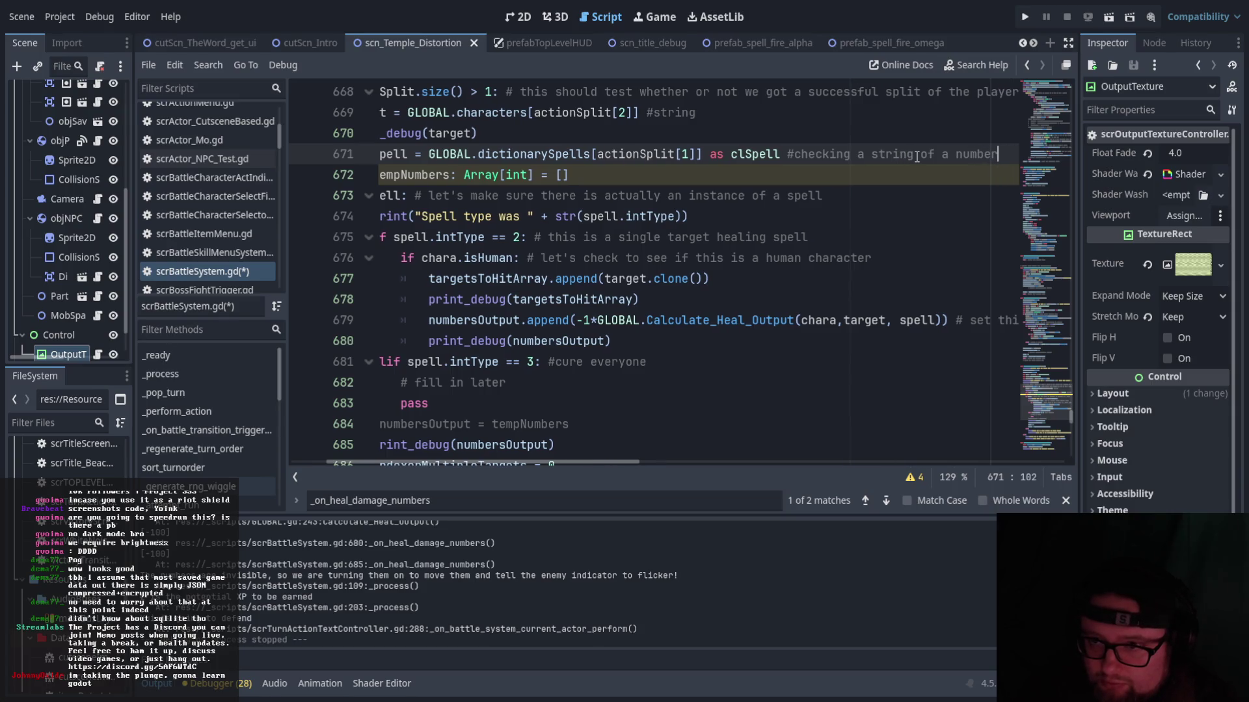
key("BackSpace")
key("BackSpace")
key("BackSpace")
type("string")
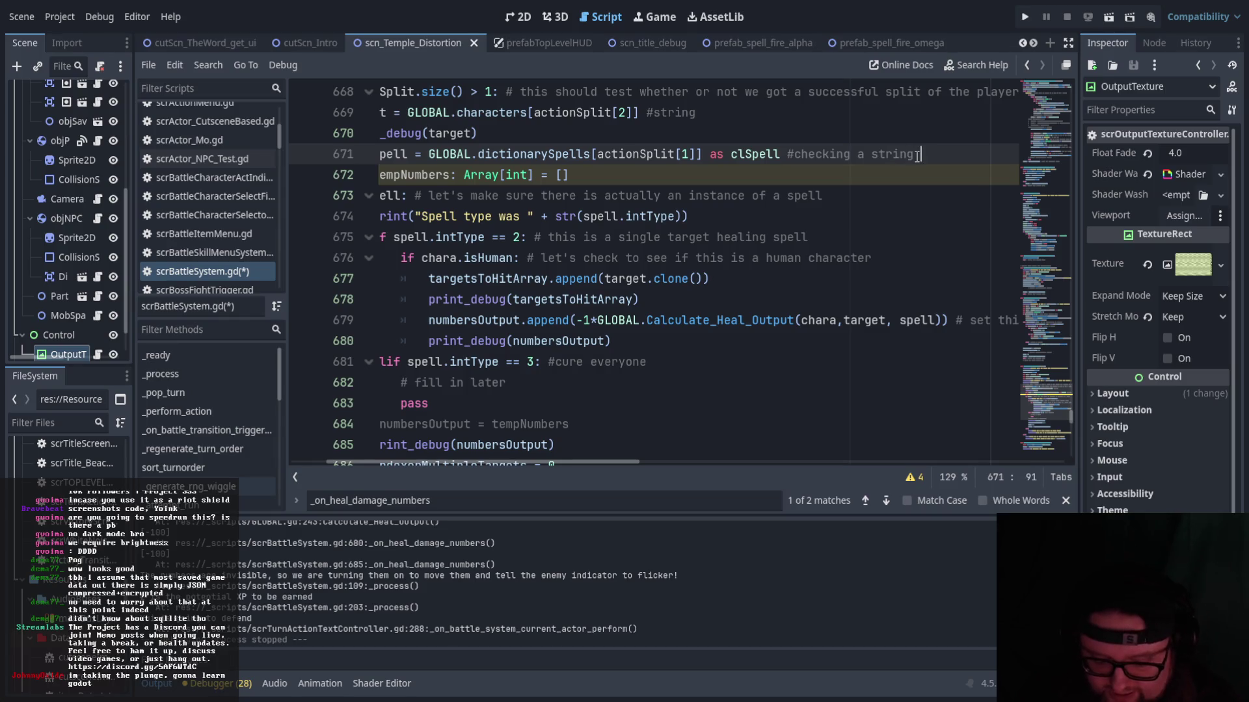
type(" keyin the spell dis")
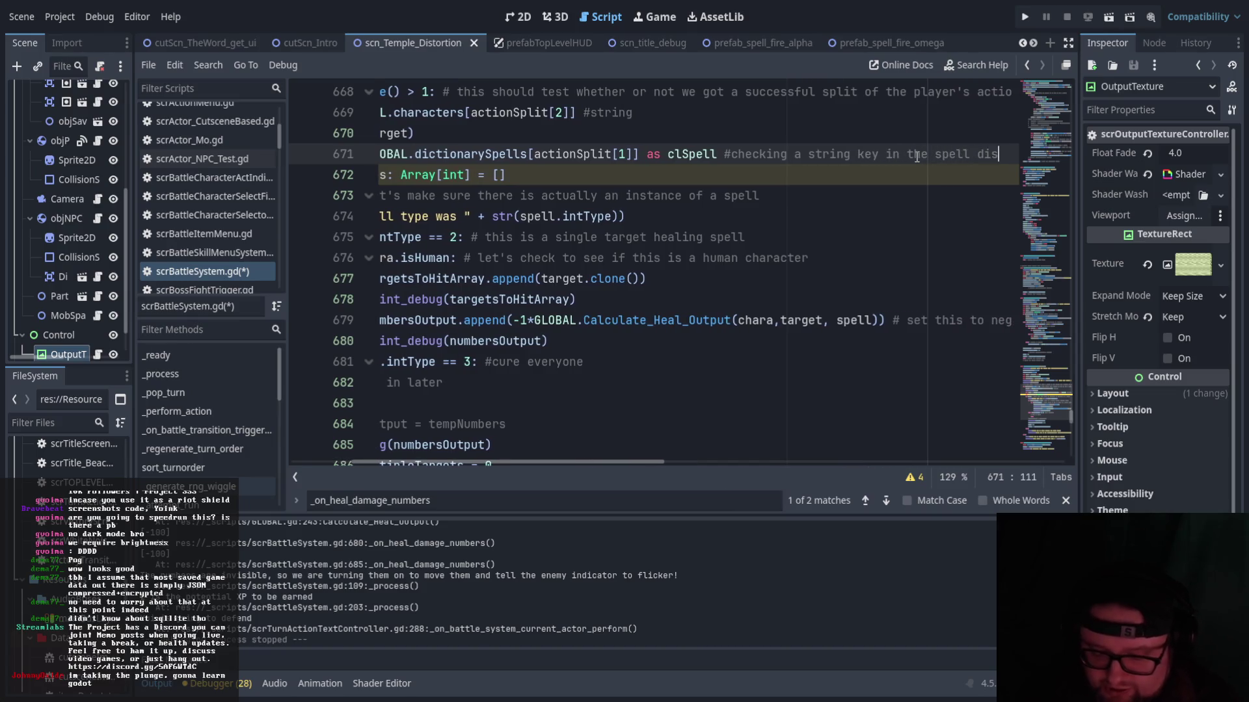
type("tionary")
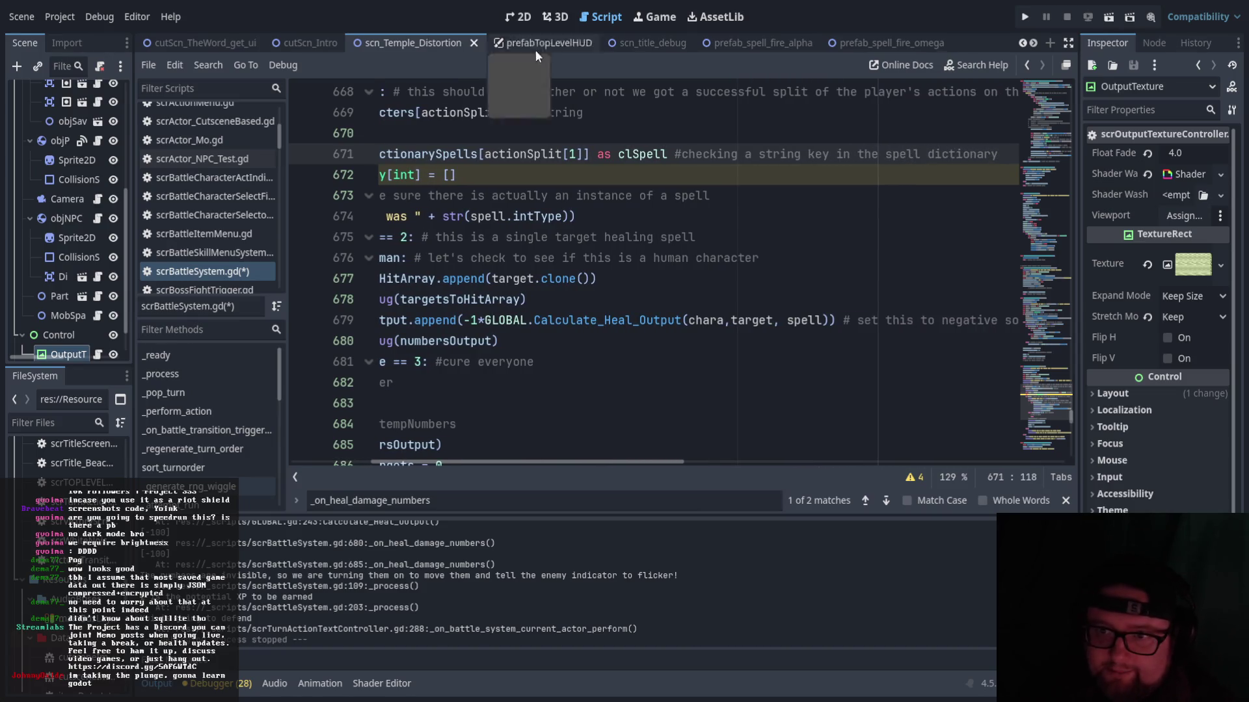
scroll(520, 463, "left", 5)
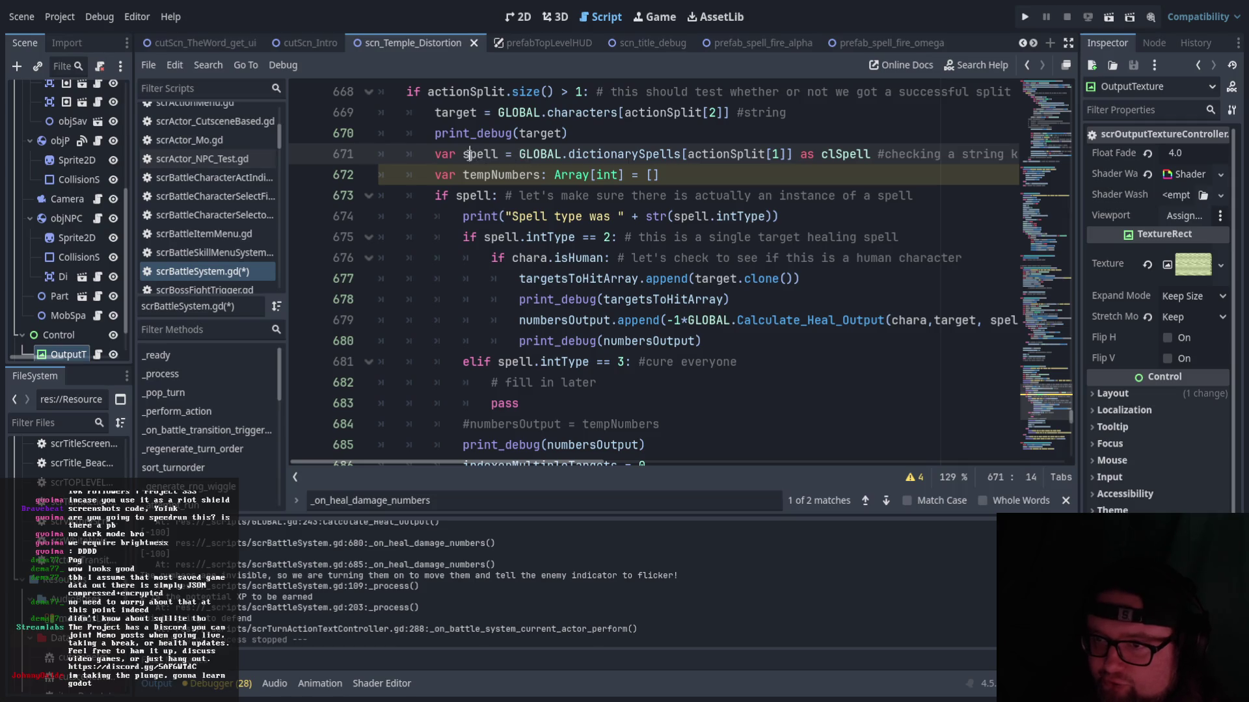
left_click_drag(428, 197, 506, 195)
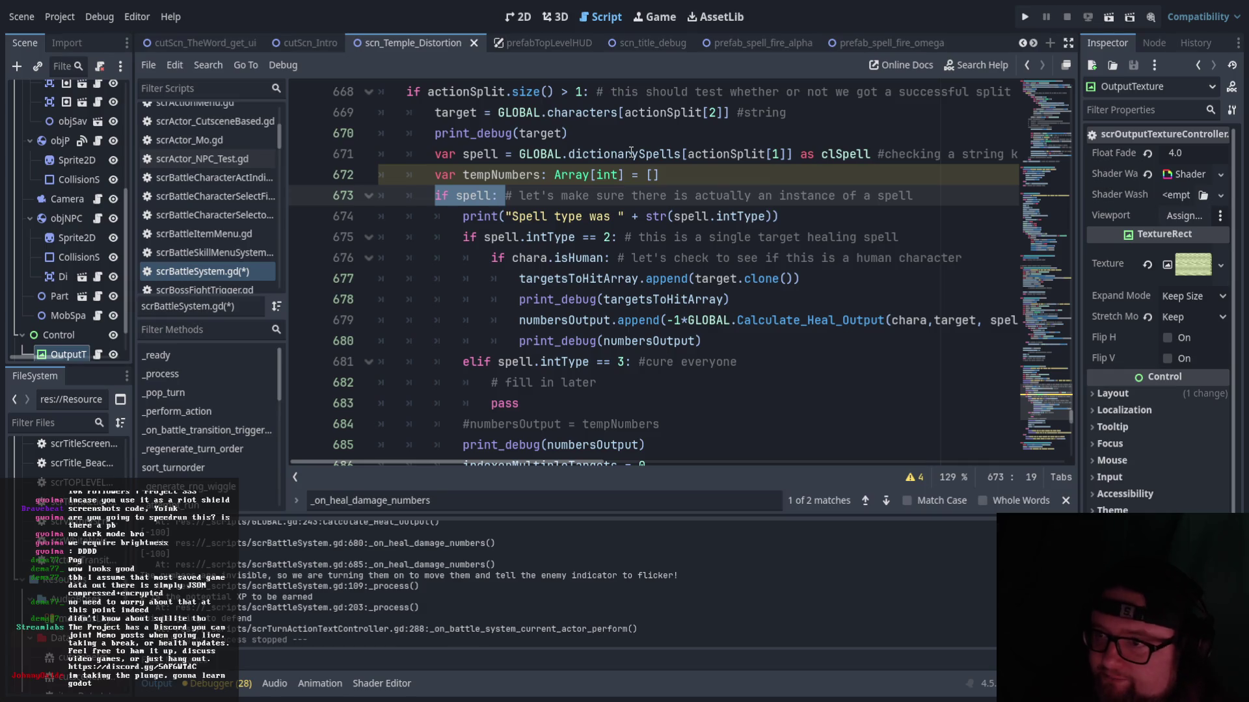
left_click(549, 215)
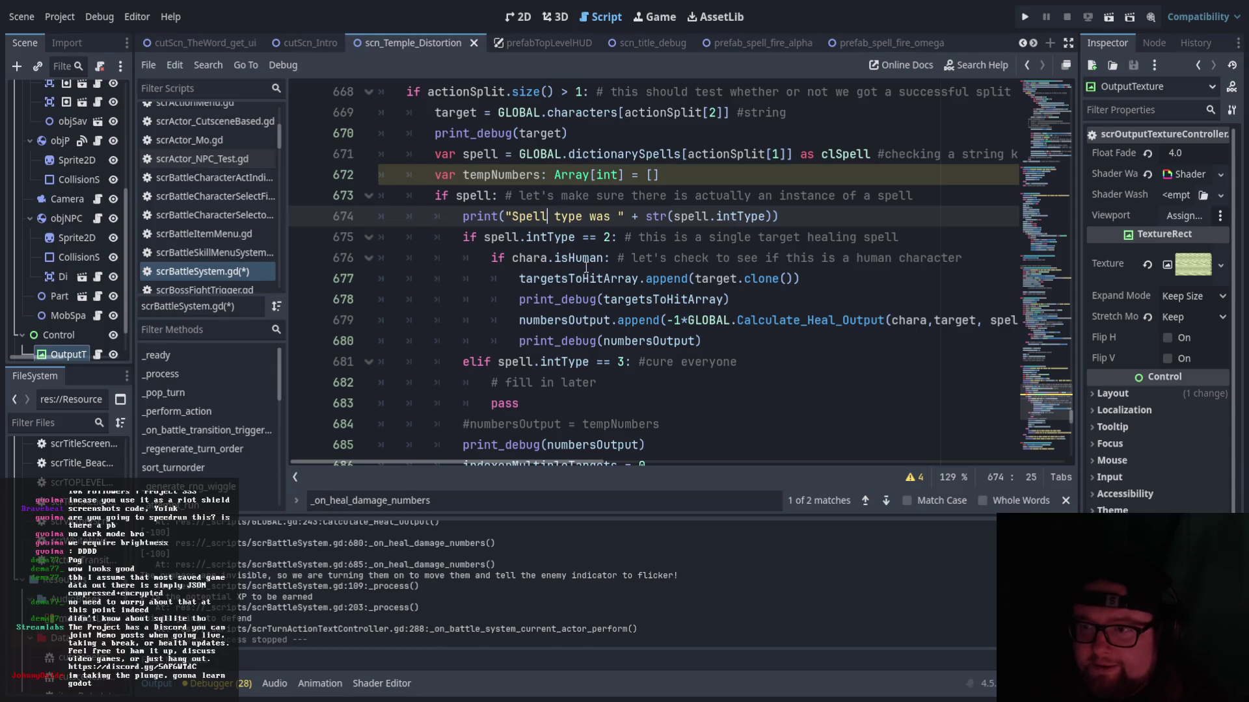
left_click_drag(463, 238, 668, 238)
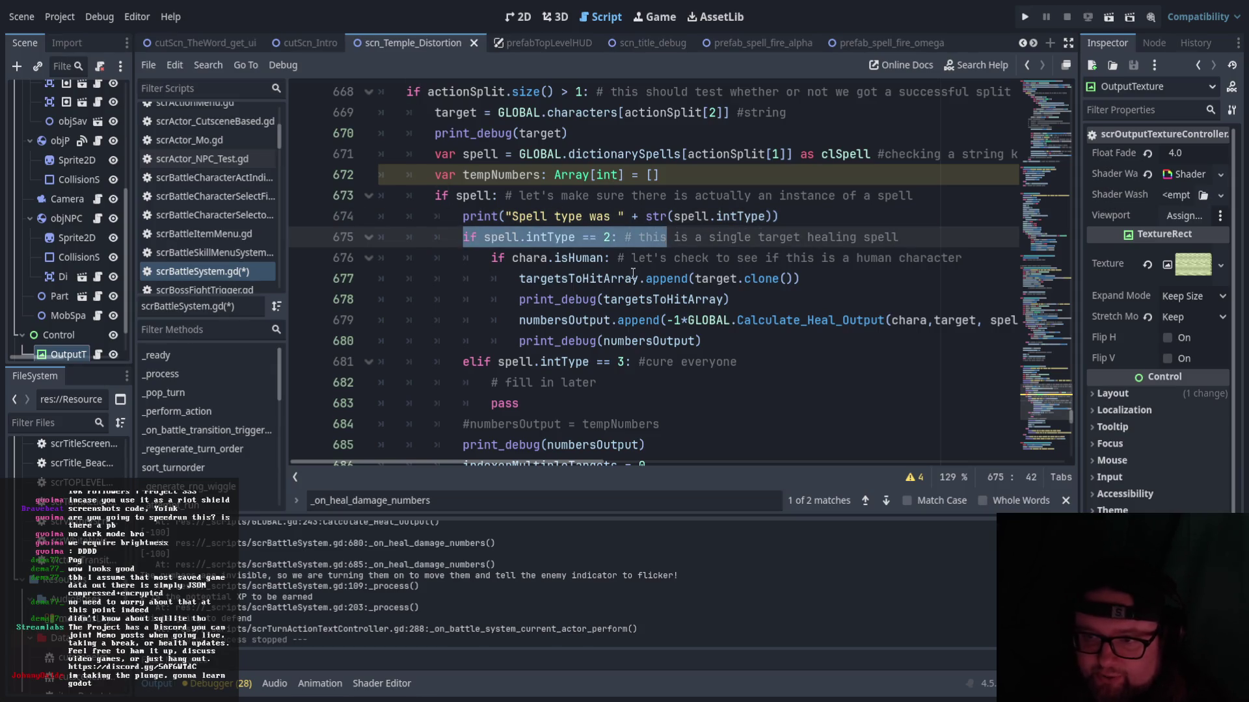
scroll(614, 278, "down", 1)
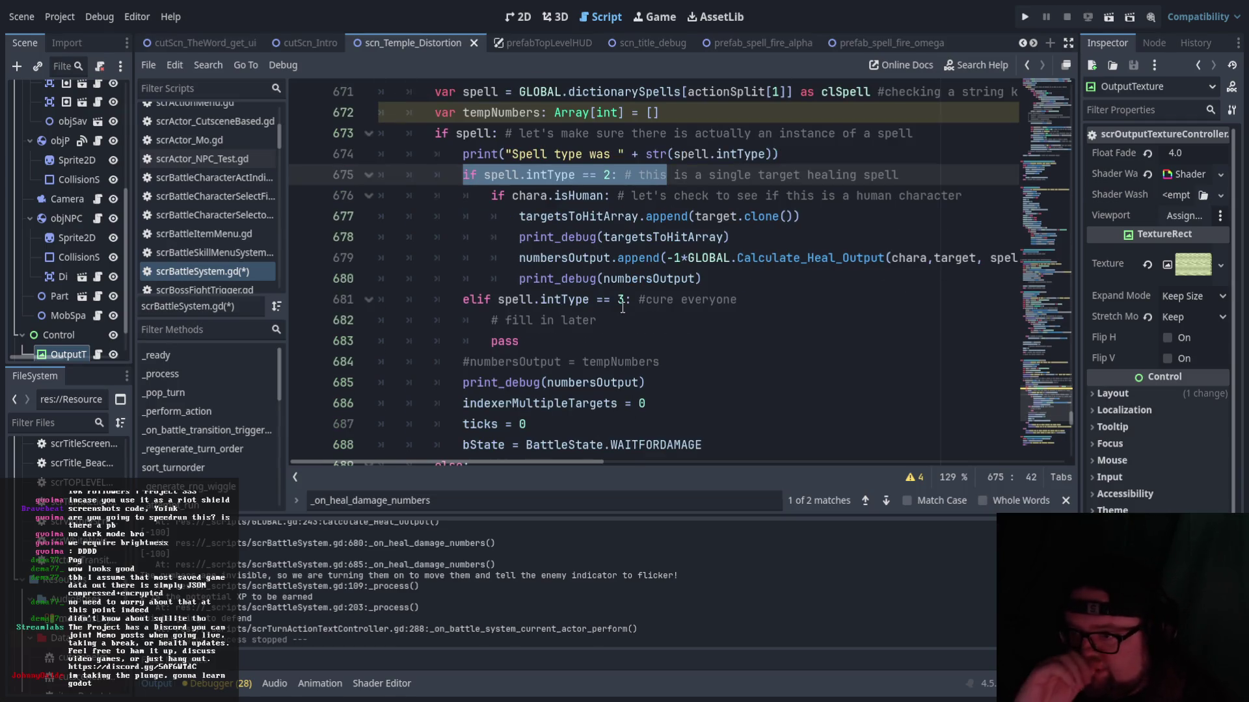
left_click(622, 306)
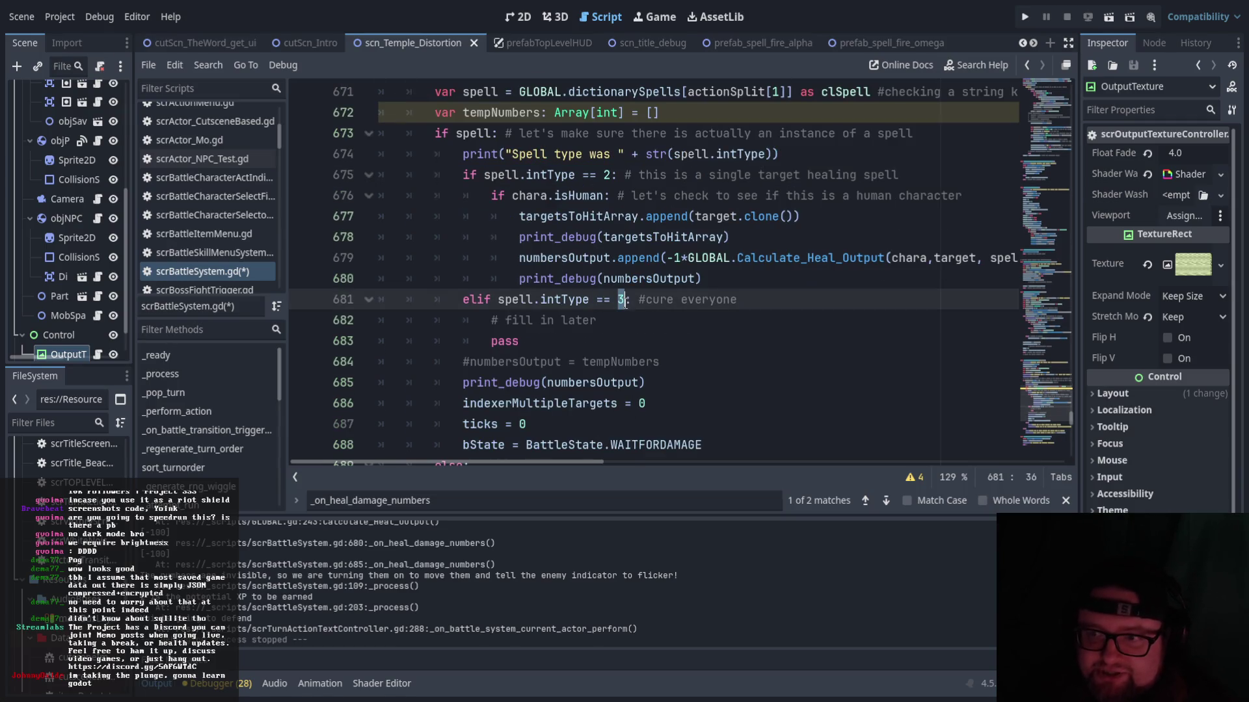
left_click(599, 323)
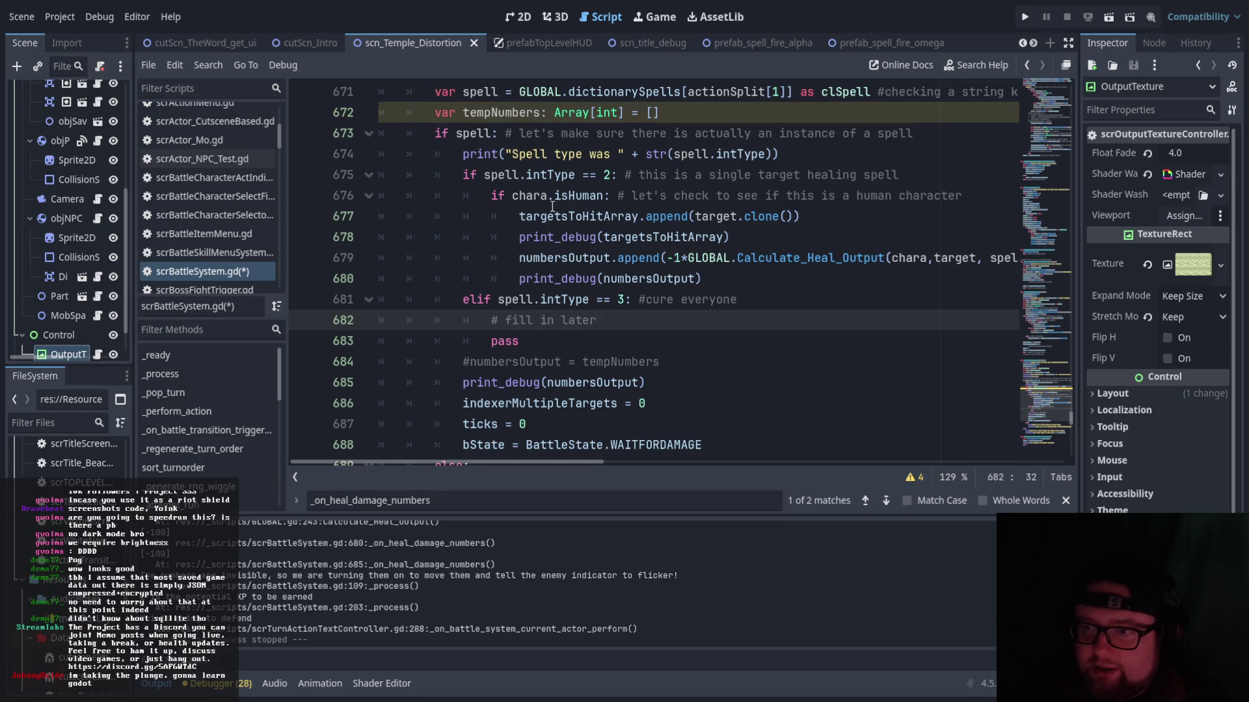
left_click_drag(496, 195, 618, 224)
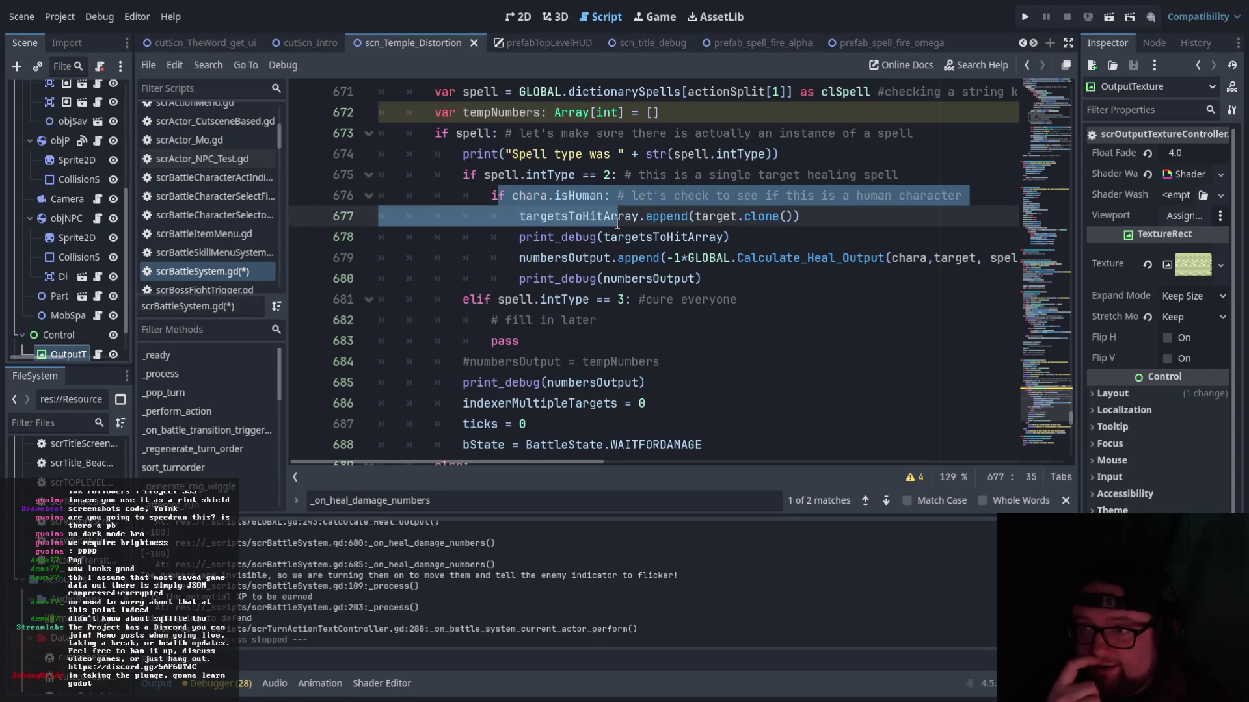
left_click(638, 327)
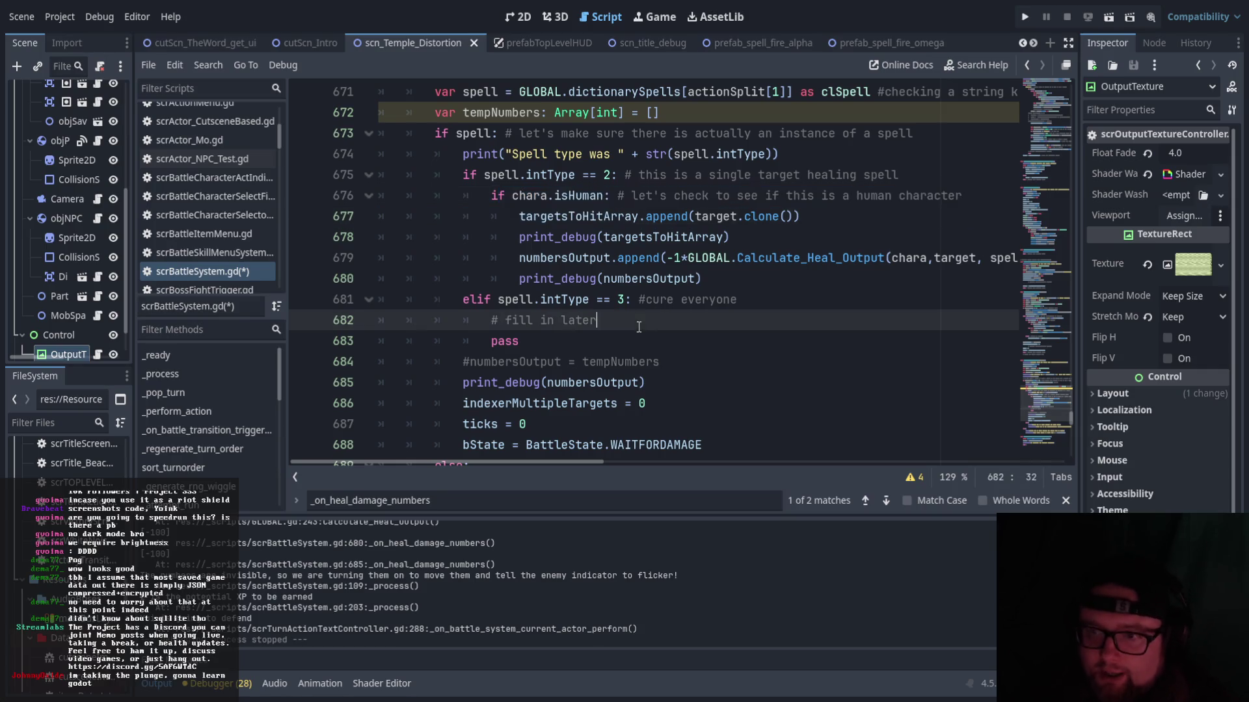
left_click_drag(518, 216, 816, 217)
left_click(792, 217)
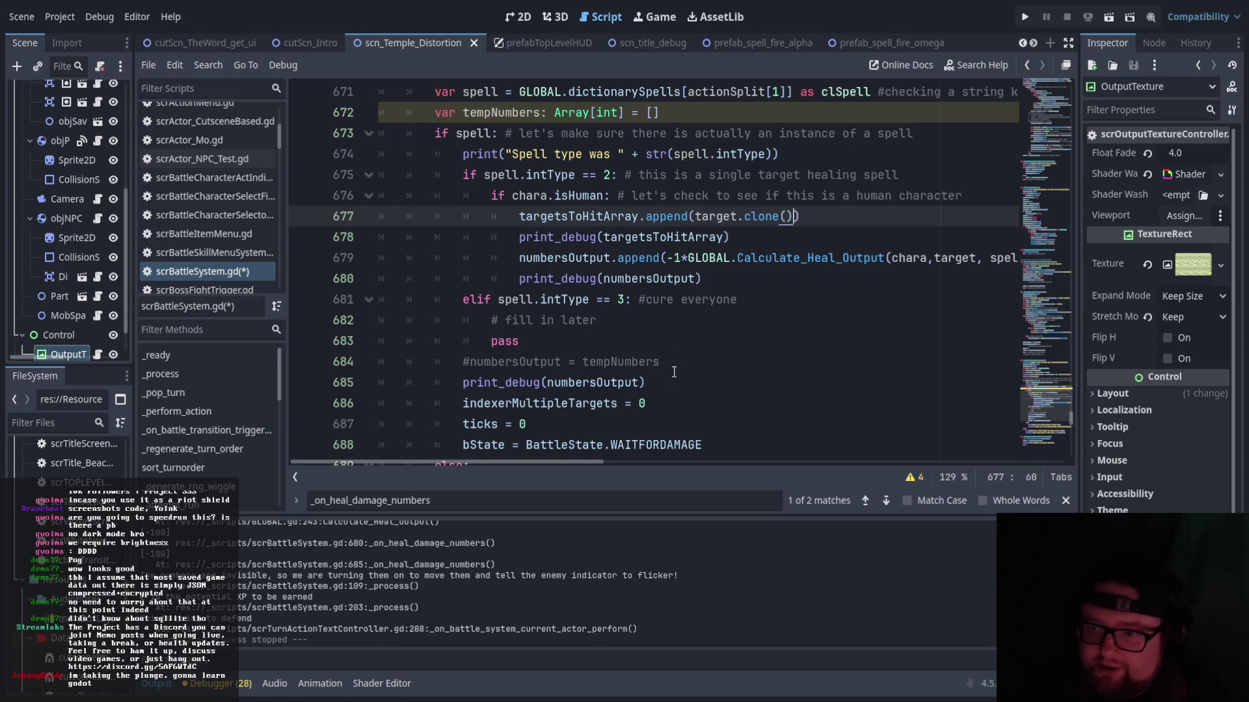
mouse_move(593, 462)
left_mouse_down()
mouse_move(857, 459)
mouse_move(607, 451)
left_mouse_up()
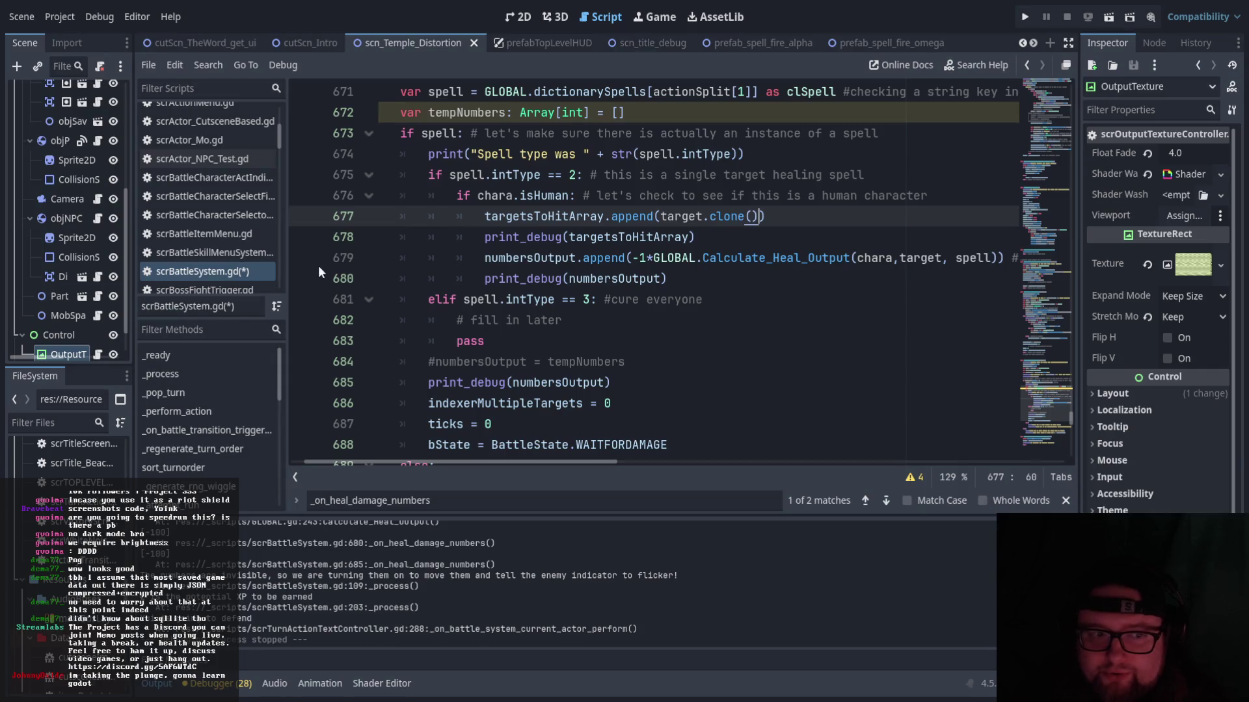
scroll(660, 262, "down", 2)
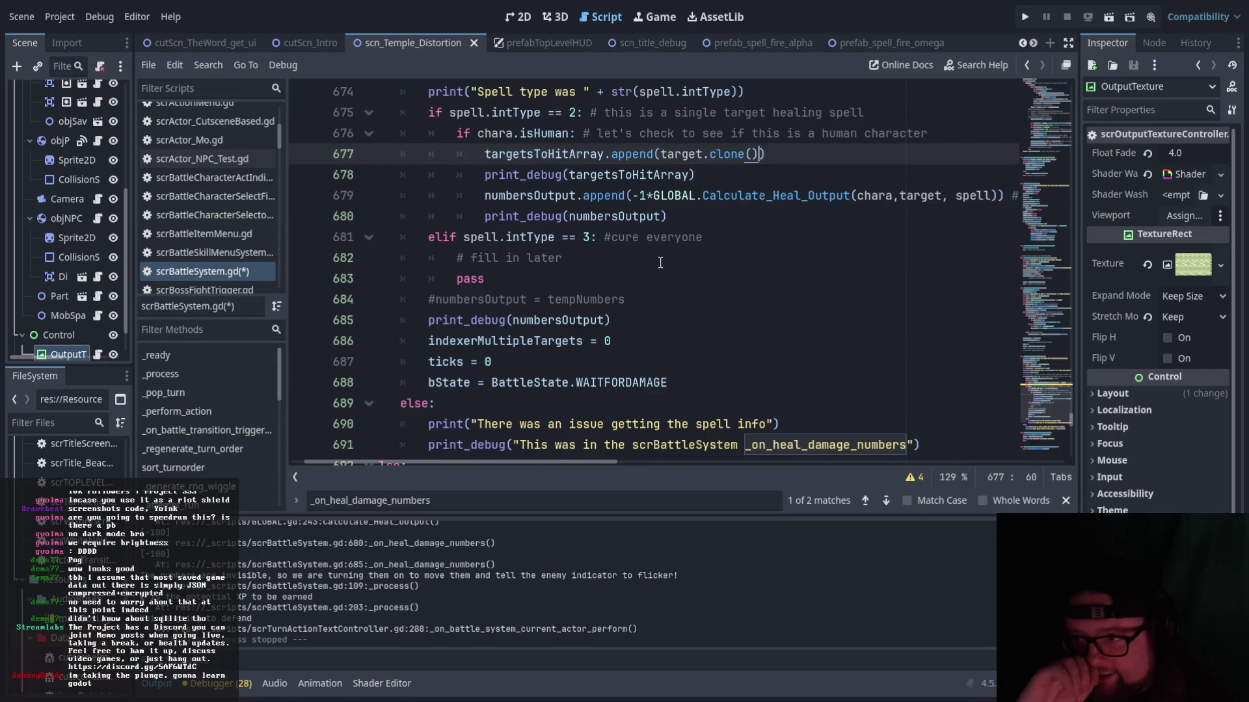
scroll(204, 215, "up", 3)
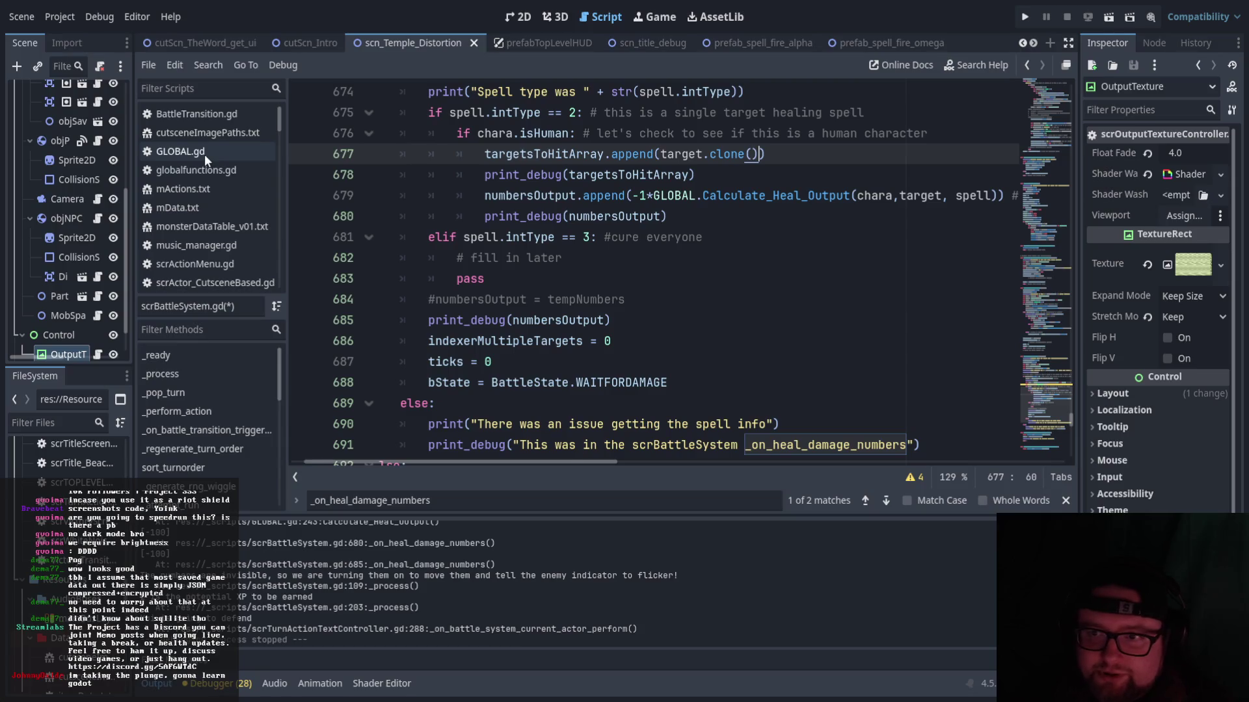
- In GLOBAL.gd, add then remove a minus on 'return int(healAmount)', then reopen scrBattleSystem.gd
left_click(204, 154)
scroll(695, 340, "down", 2)
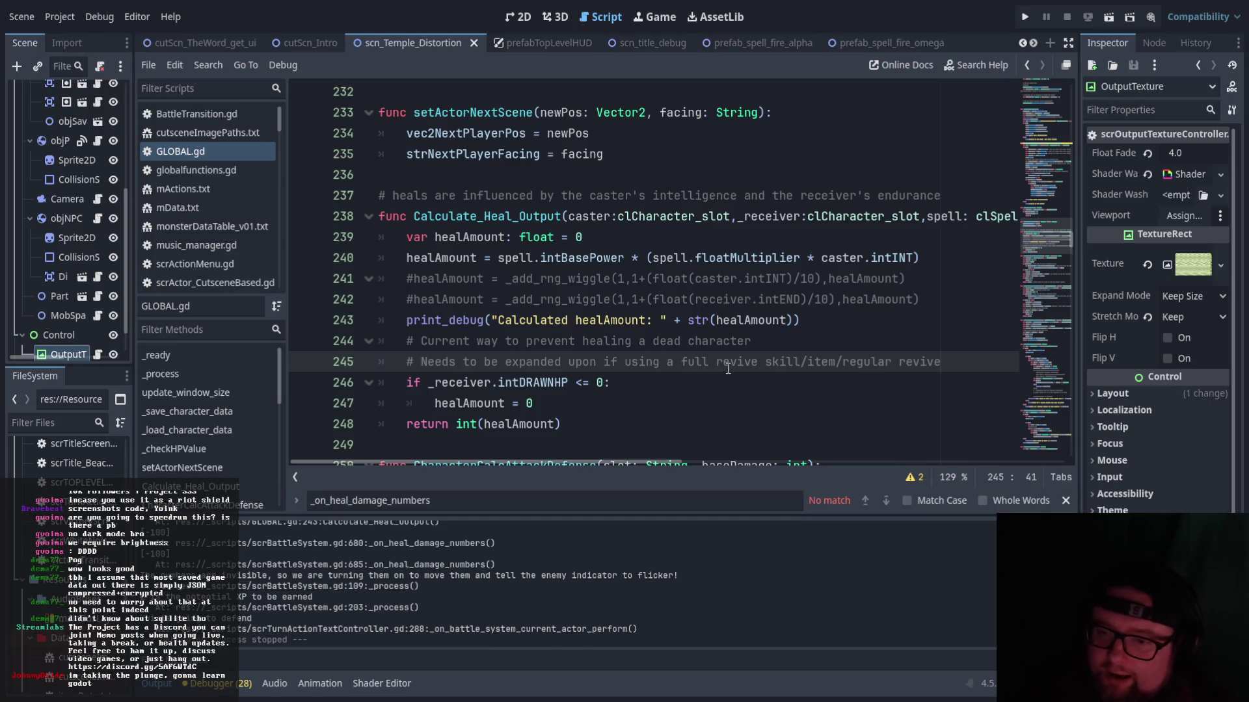
left_click(486, 427)
scroll(487, 428, "down", 1)
type("-")
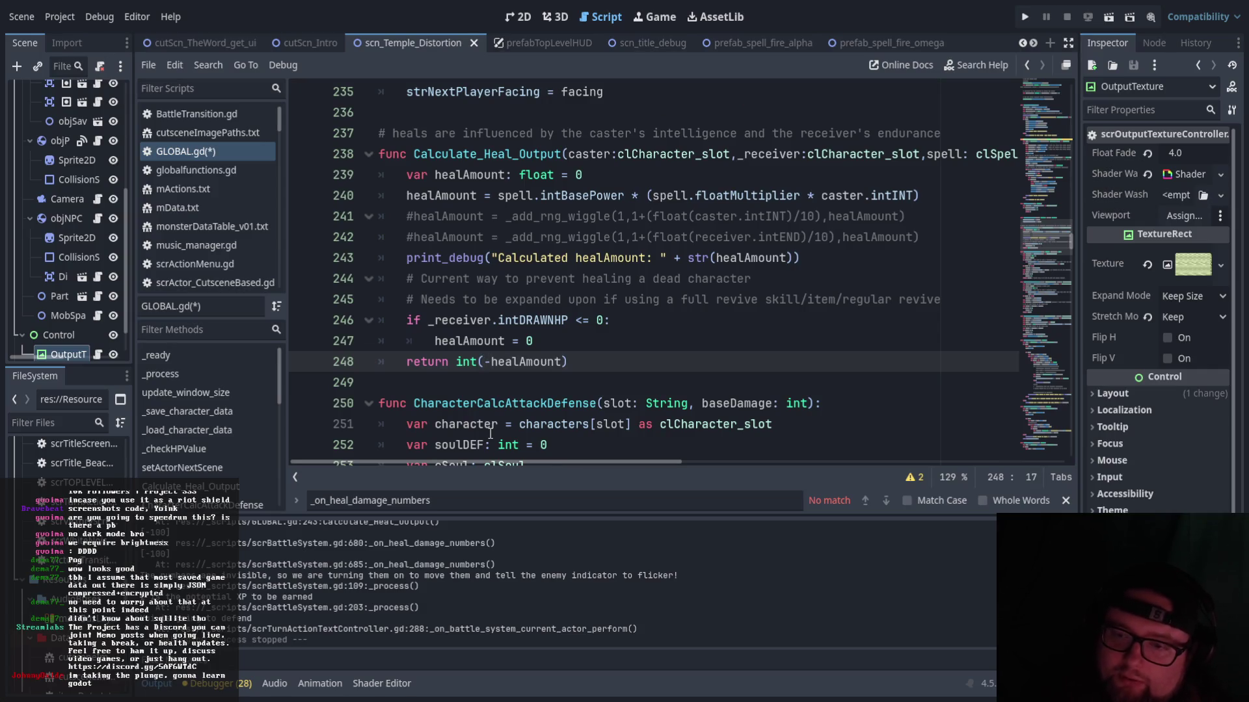
key("BackSpace")
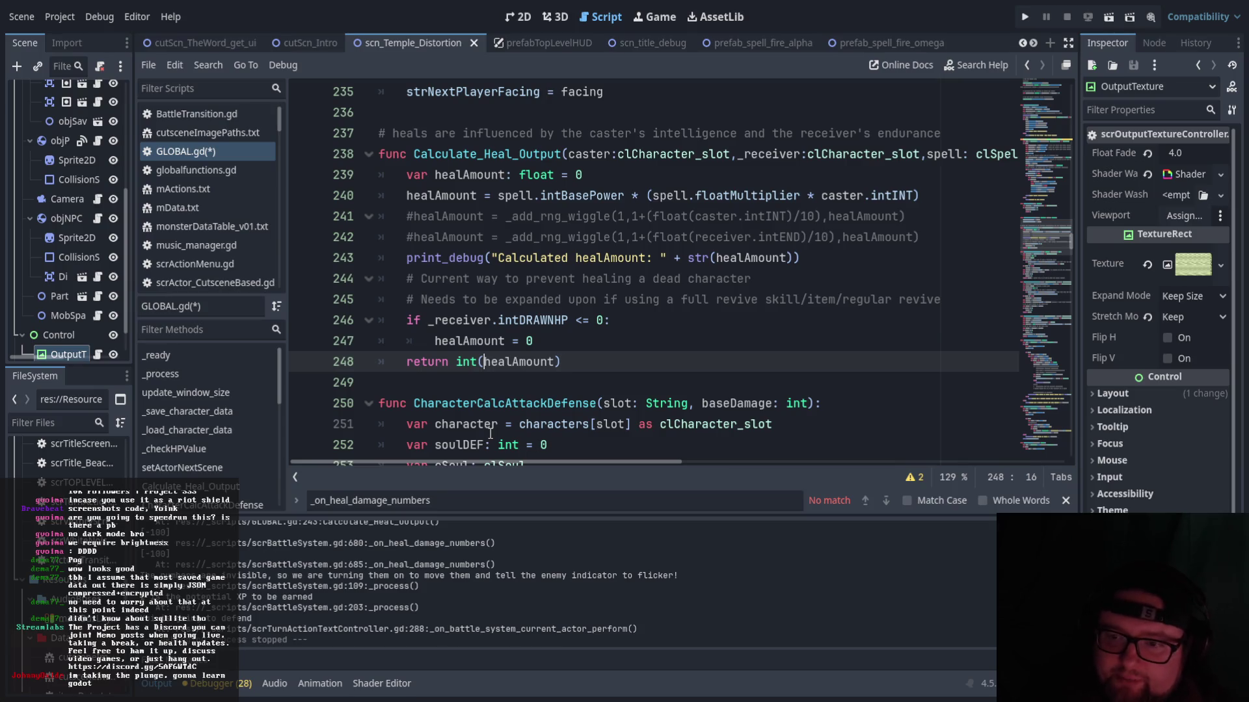
scroll(215, 186, "down", 5)
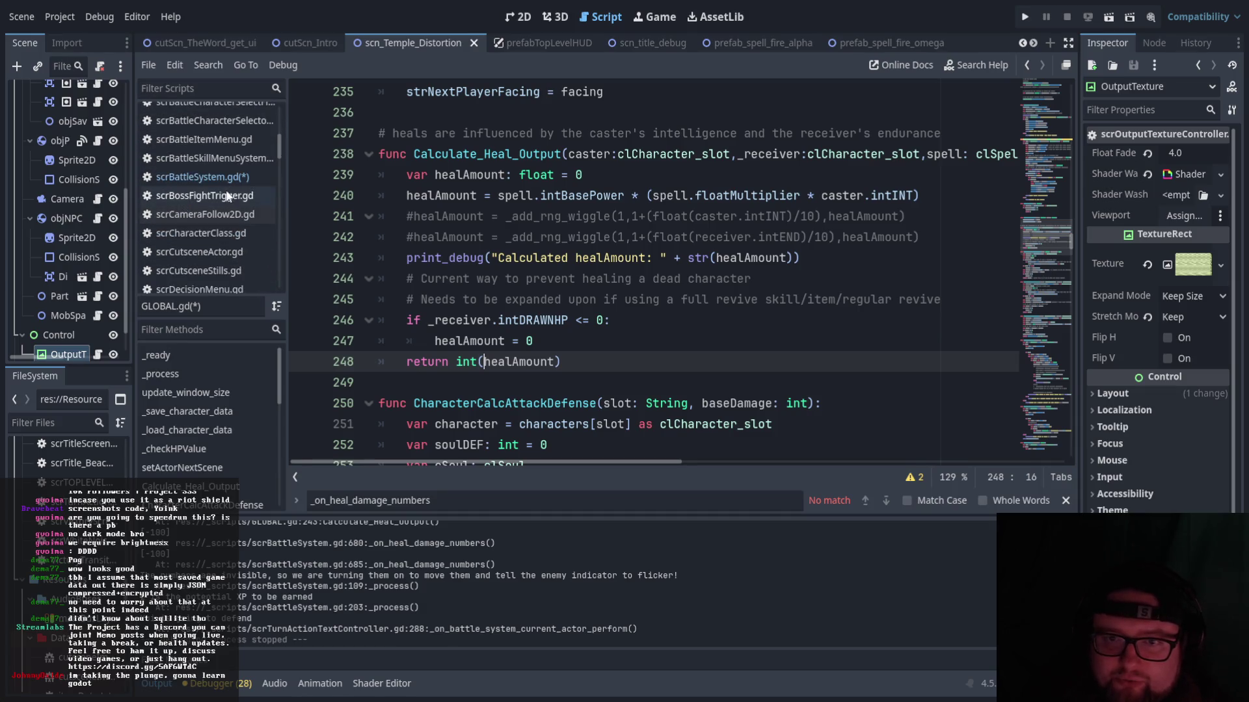
left_click(214, 177)
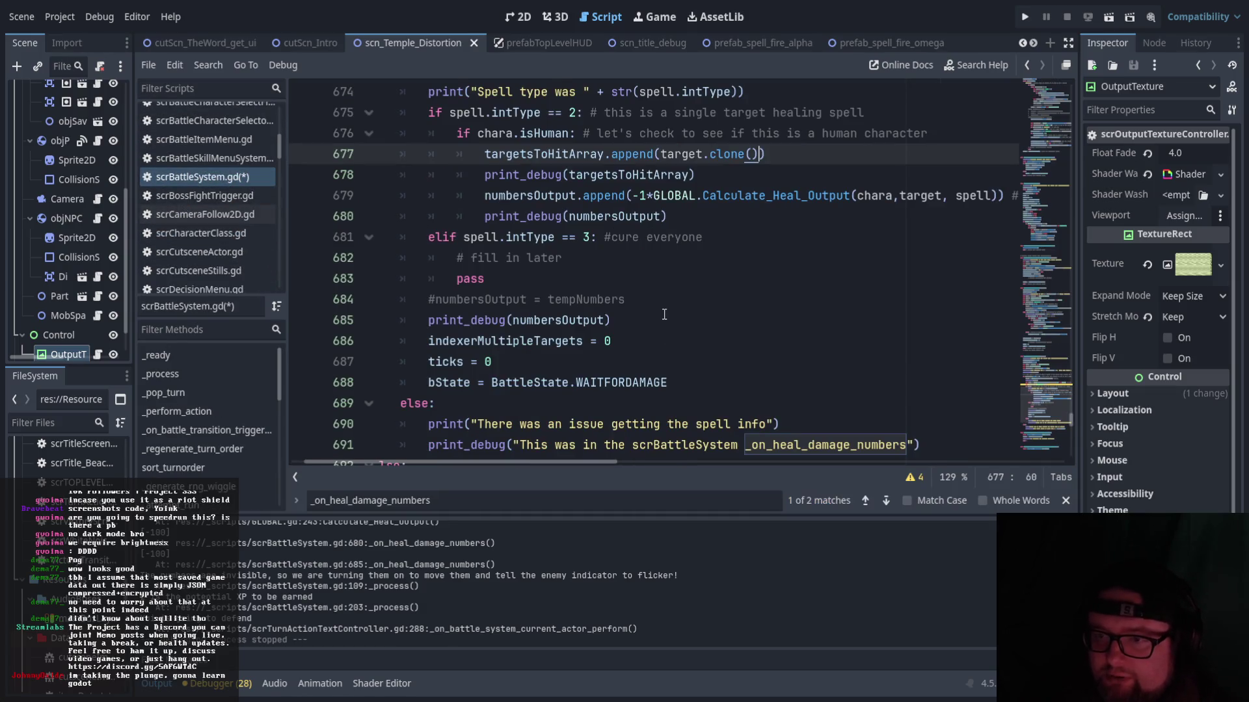
- Review the single-target heal branch, including the human-character check and the hit-list append line
scroll(655, 307, "up", 1)
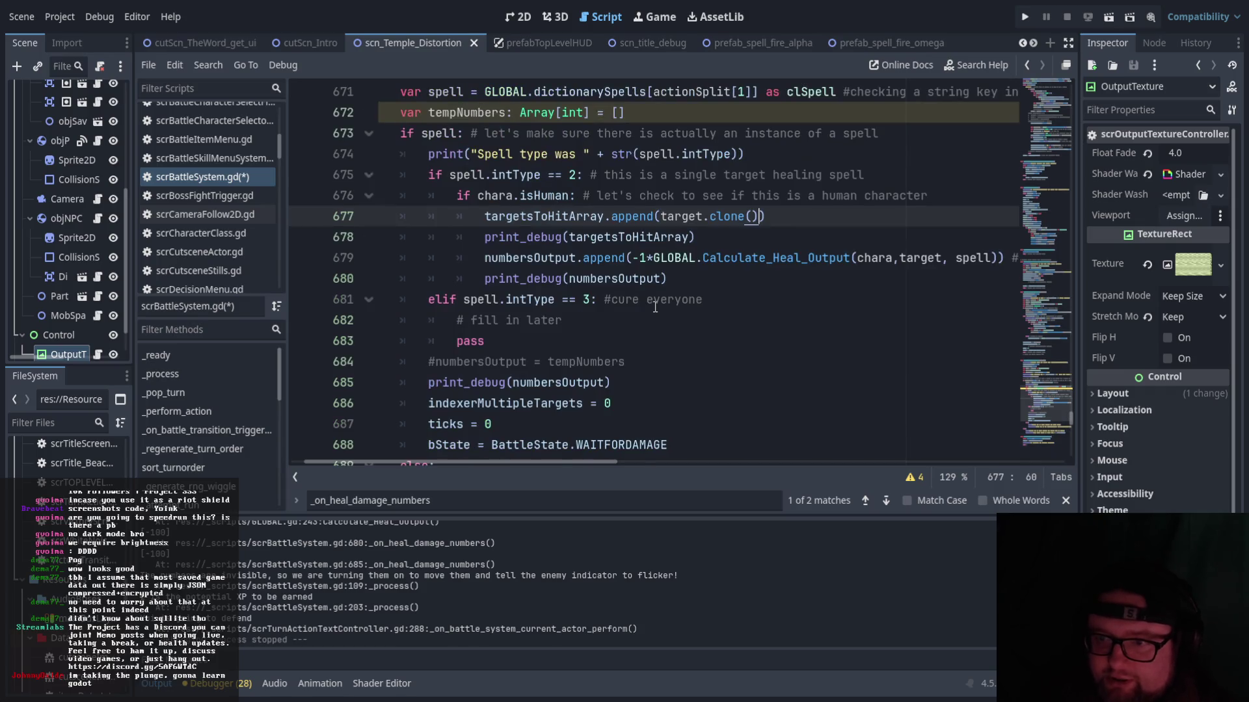
scroll(654, 307, "up", 2)
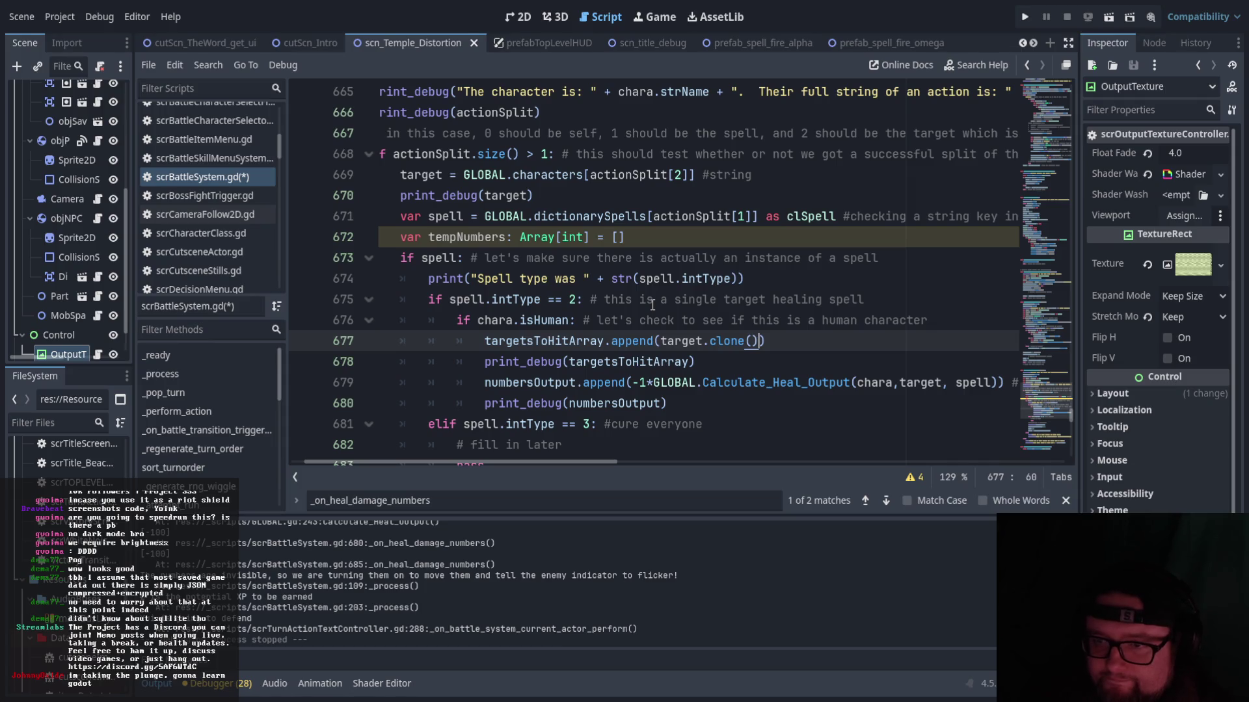
scroll(653, 306, "down", 5)
scroll(652, 305, "up", 3)
scroll(653, 306, "down", 3)
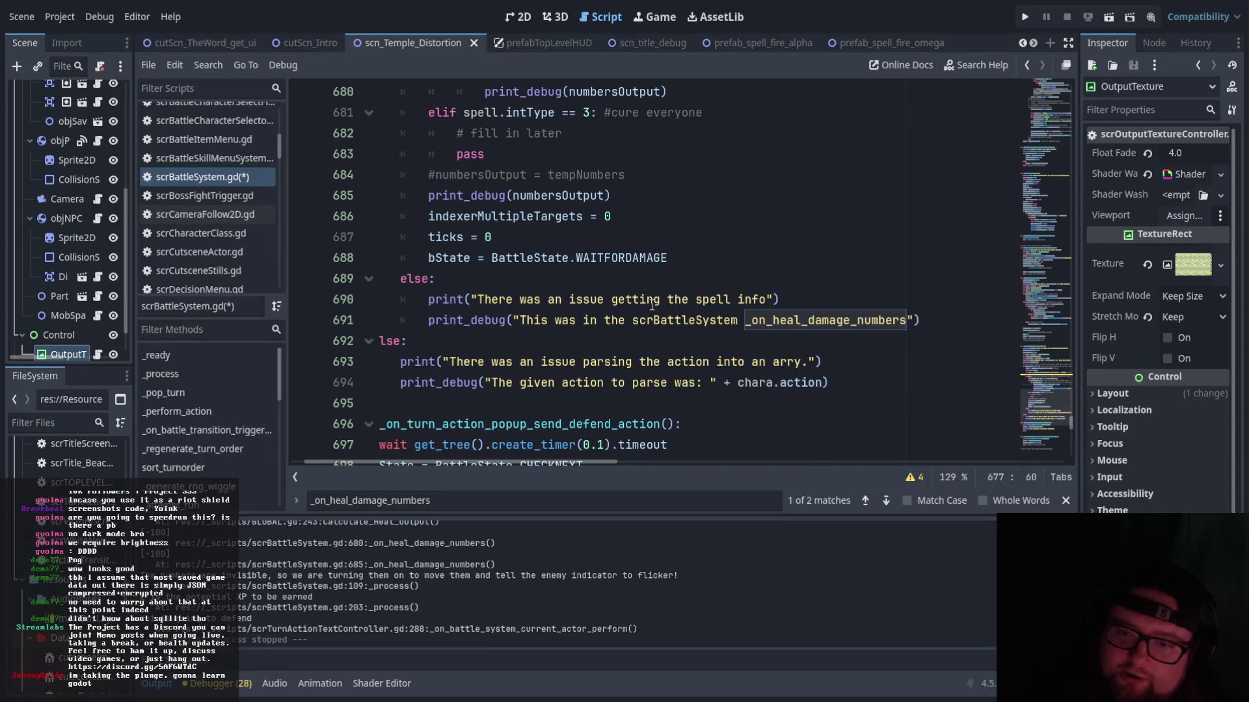
scroll(652, 306, "up", 4)
scroll(640, 300, "down", 2)
scroll(629, 296, "up", 1)
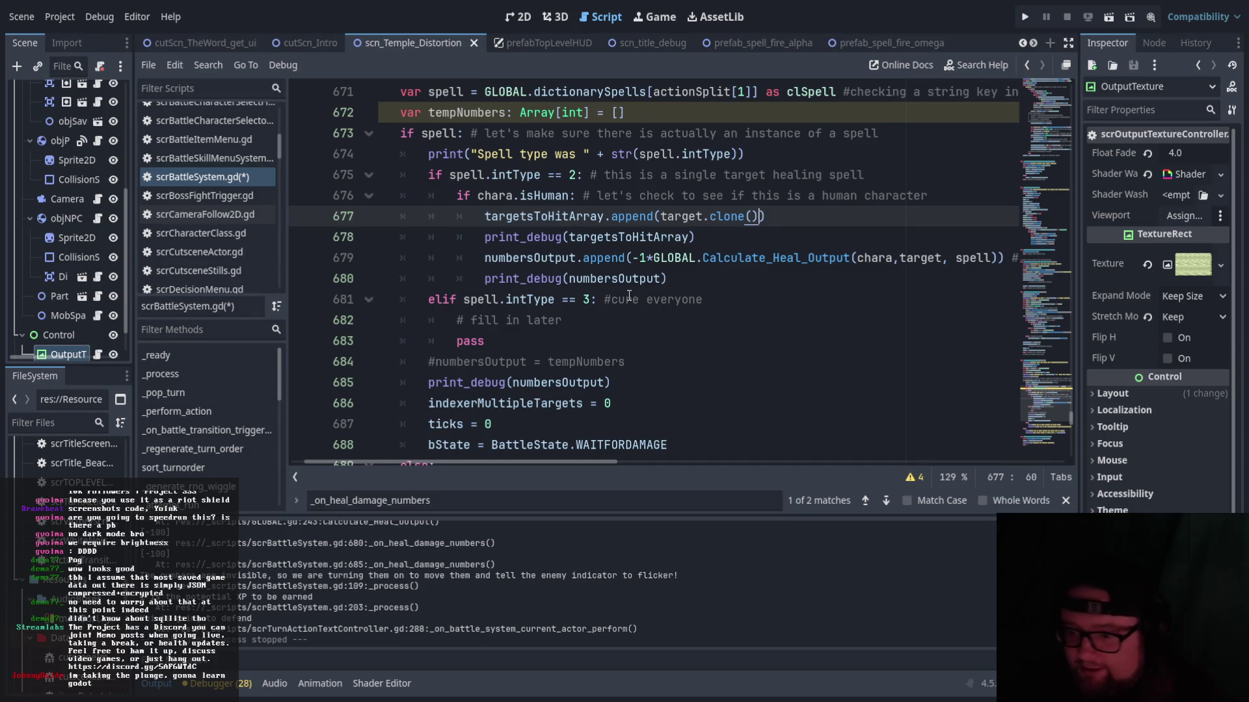
left_click(597, 195)
scroll(585, 208, "up", 2)
scroll(553, 221, "down", 2)
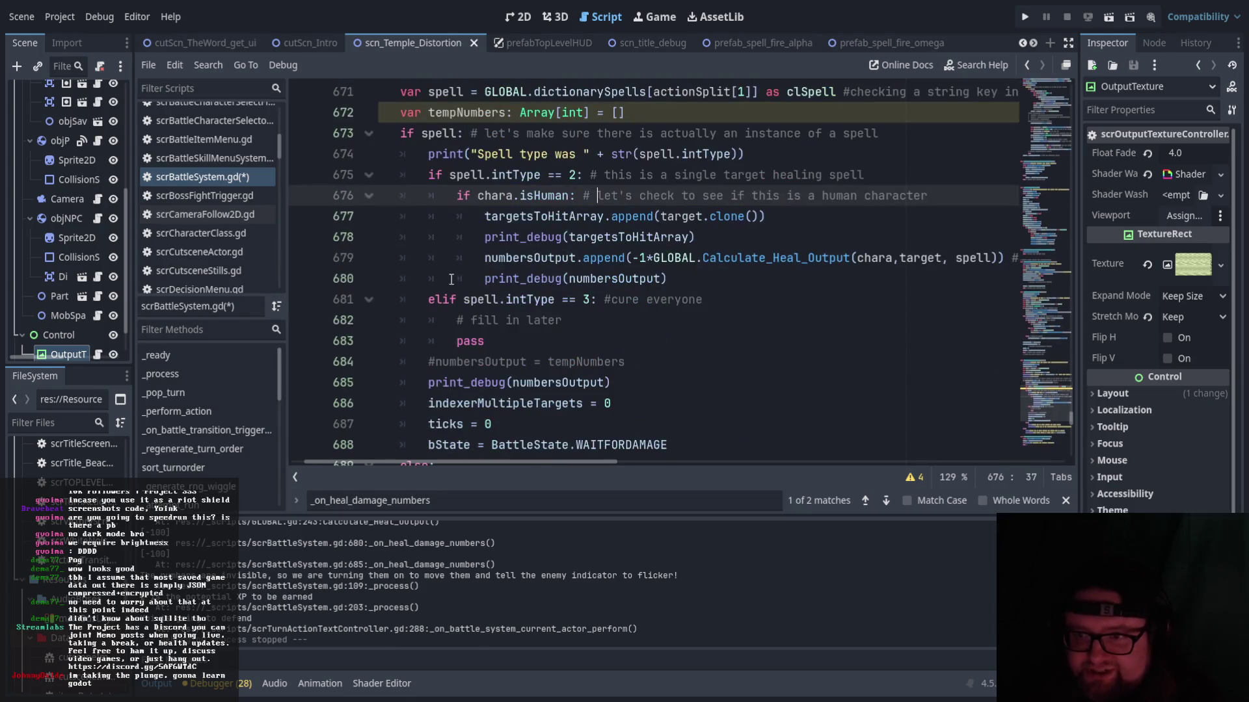
left_click_drag(485, 216, 773, 217)
left_click(763, 240)
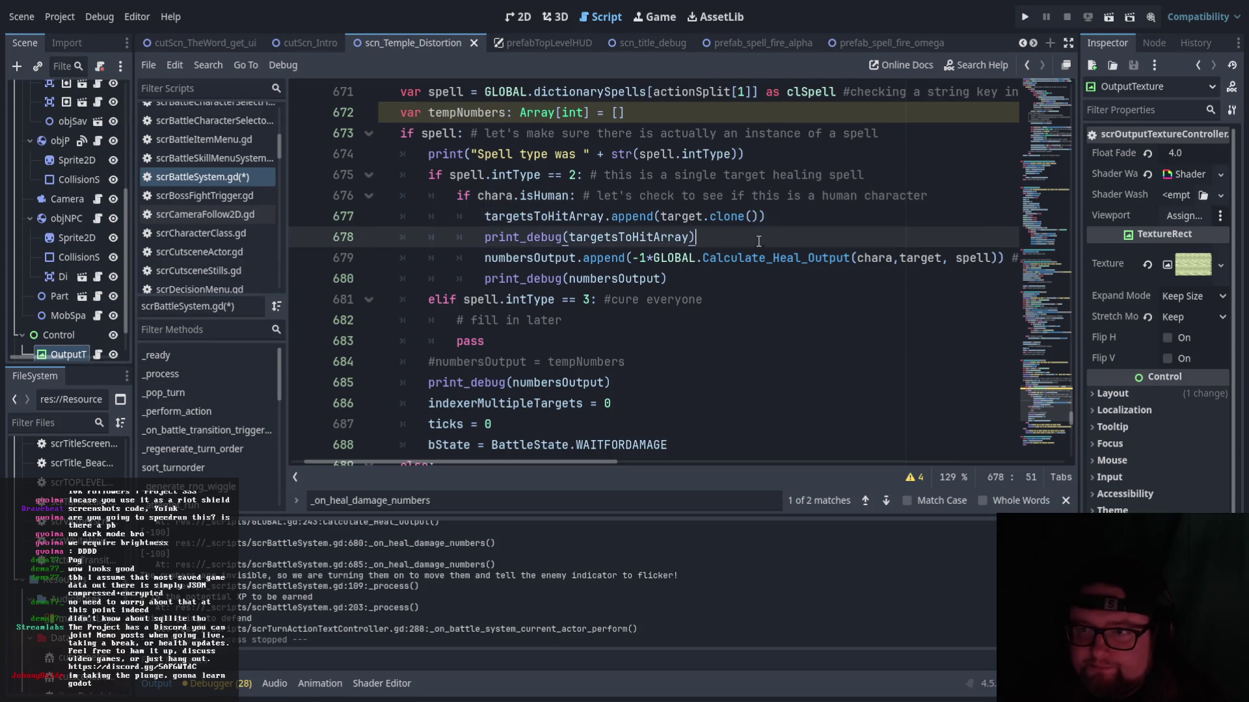
- Look over the cure-everyone branch, then save and run the project to test healing
scroll(455, 215, "up", 4)
scroll(386, 202, "down", 1)
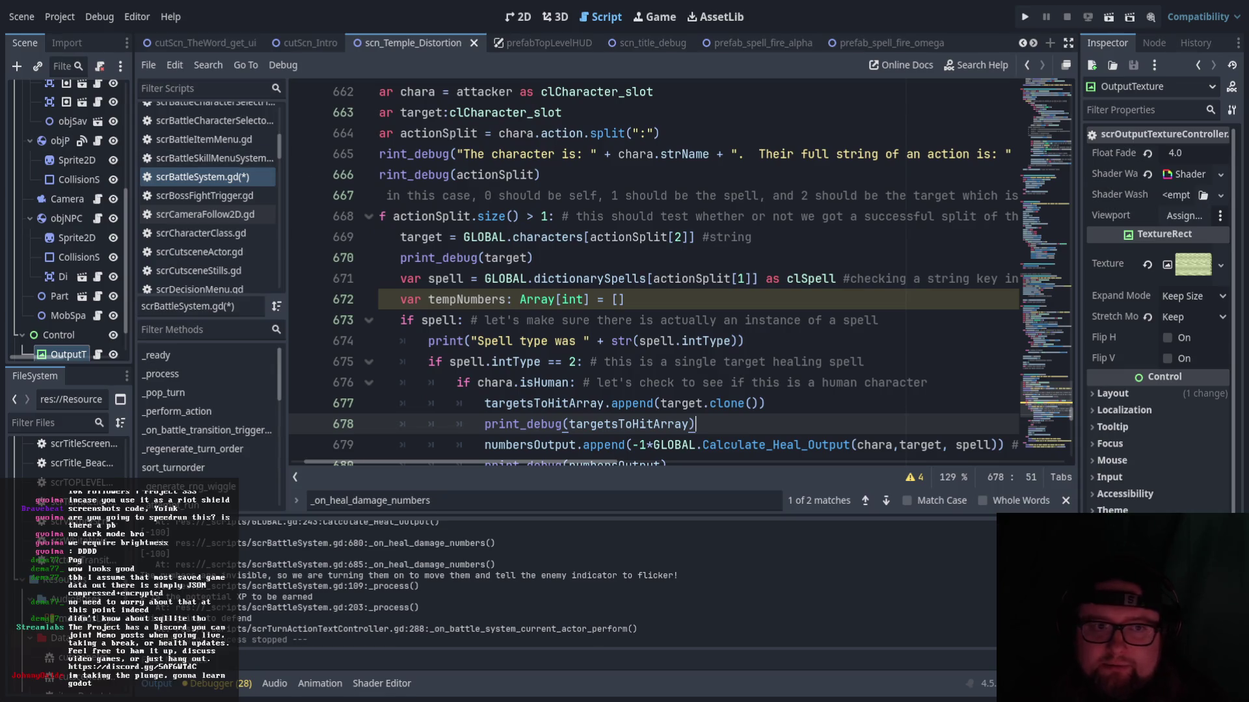
scroll(651, 274, "down", 6)
scroll(651, 273, "up", 2)
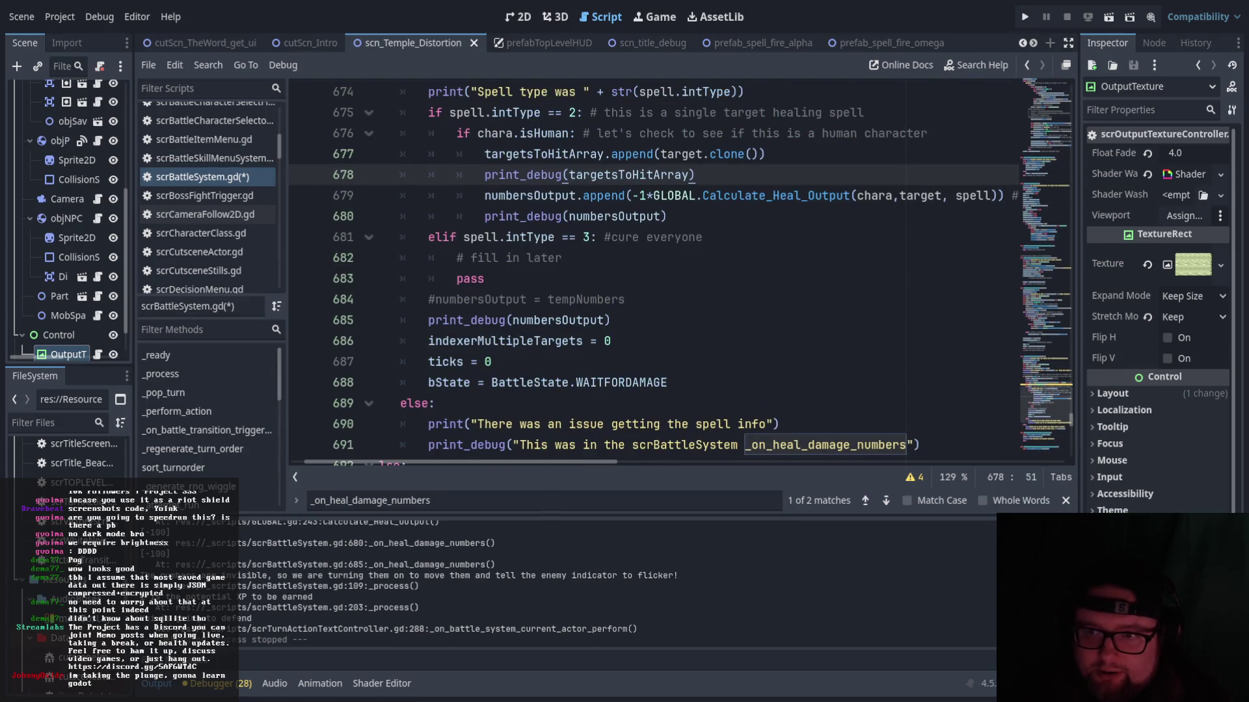
scroll(650, 273, "up", 1)
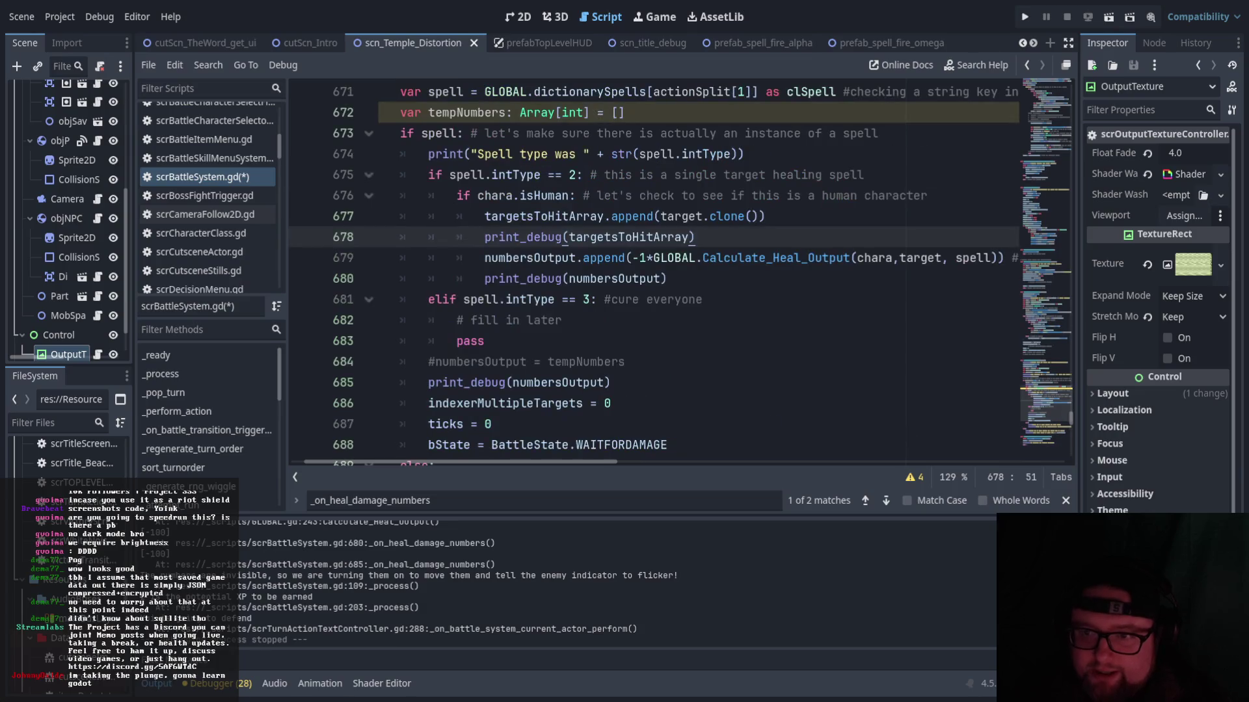
scroll(651, 273, "down", 1)
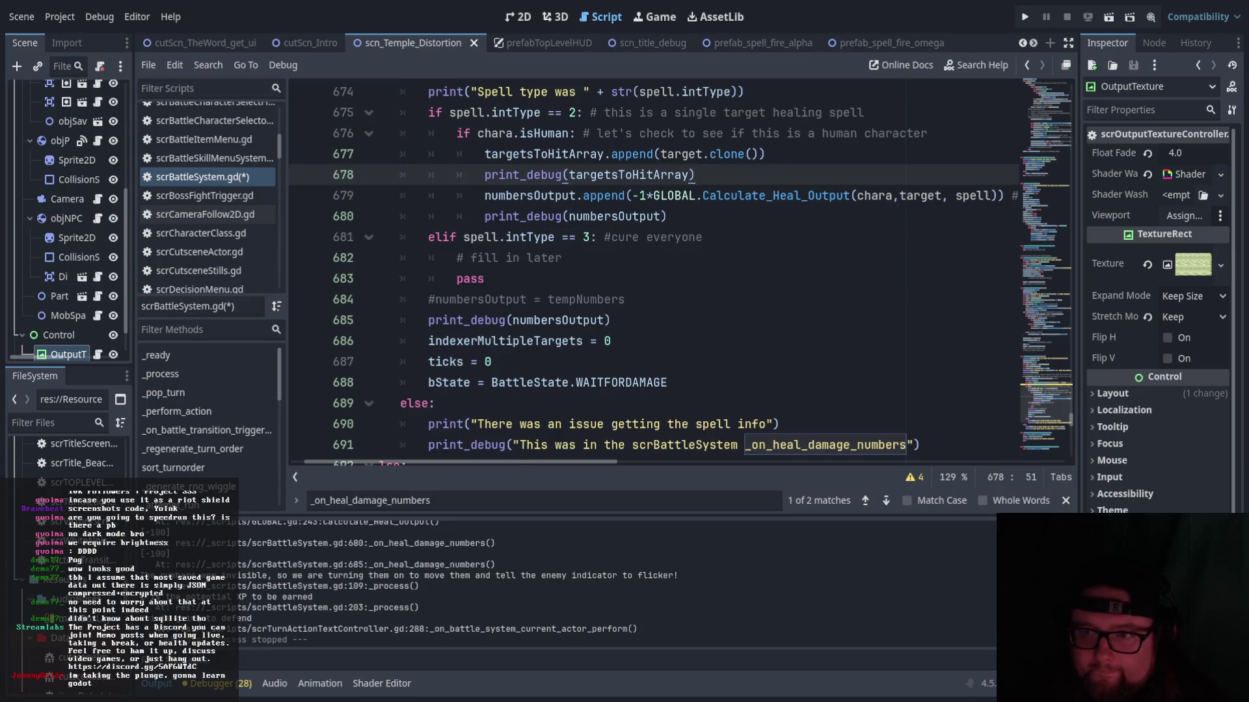
scroll(651, 274, "down", 2)
scroll(650, 273, "up", 2)
scroll(650, 273, "up", 4)
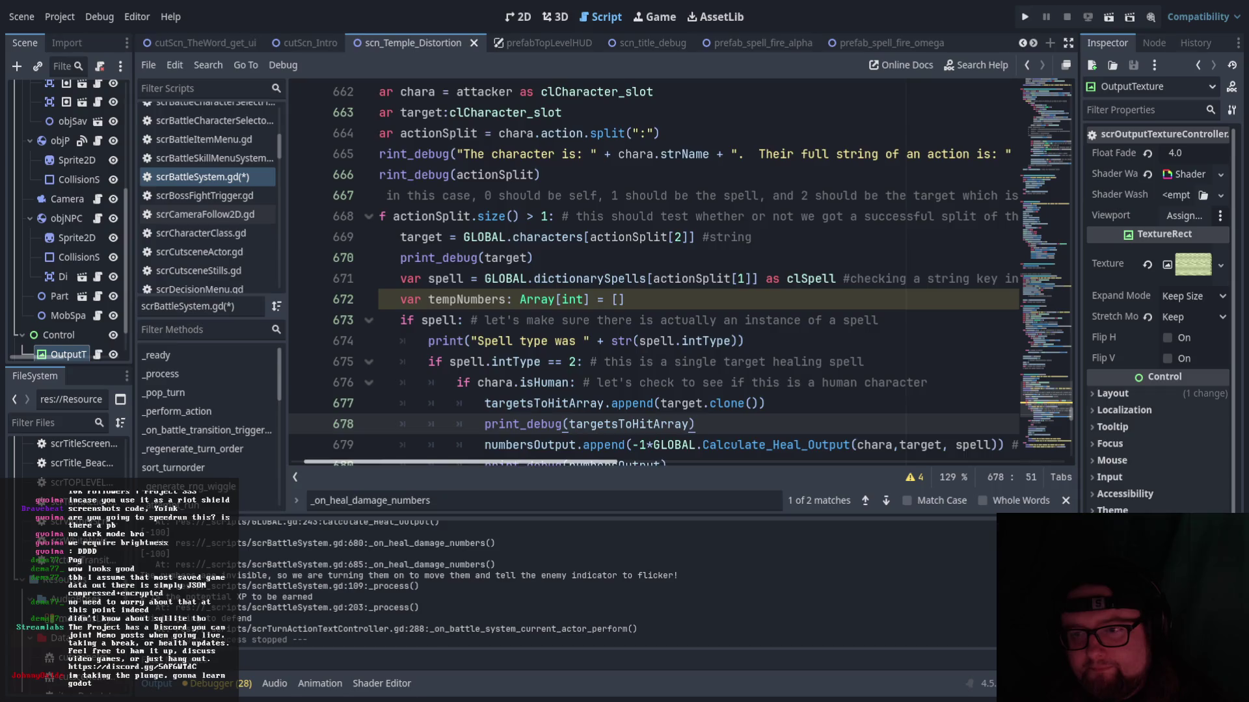
scroll(575, 402, "left", 1)
scroll(575, 402, "up", 3)
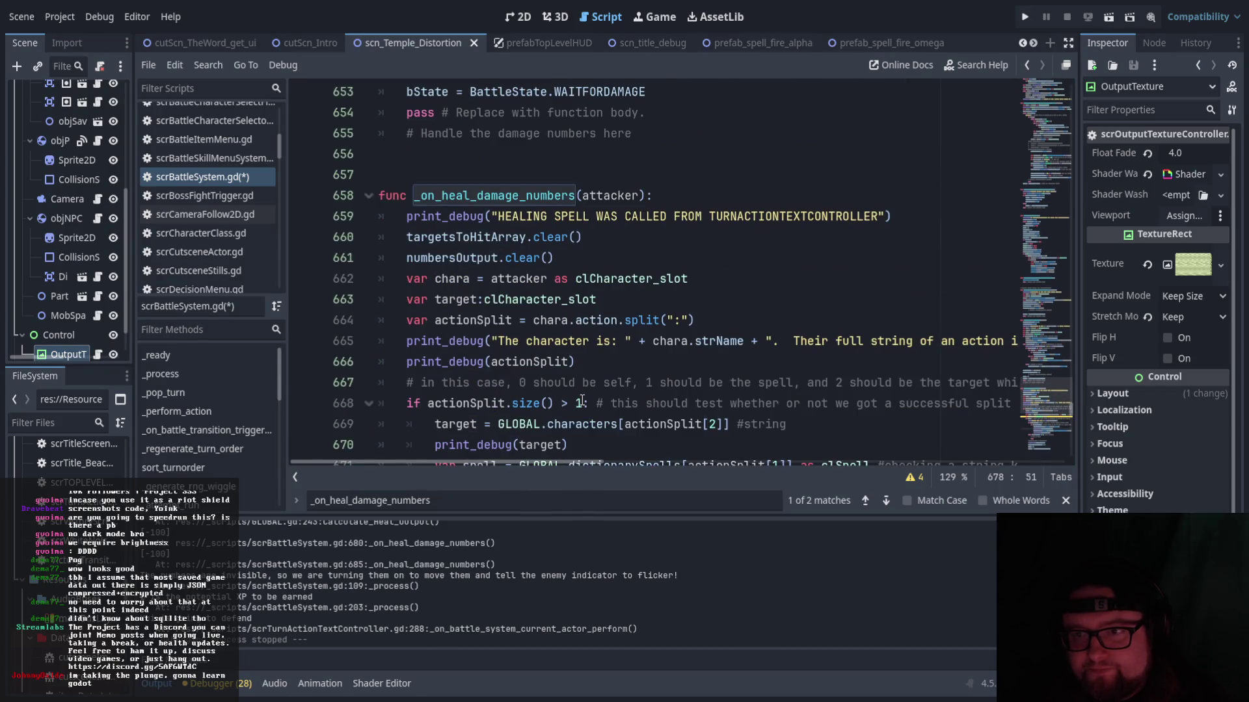
scroll(582, 401, "down", 5)
mouse_move(607, 466)
left_mouse_down()
mouse_move(825, 462)
mouse_move(598, 461)
left_mouse_up()
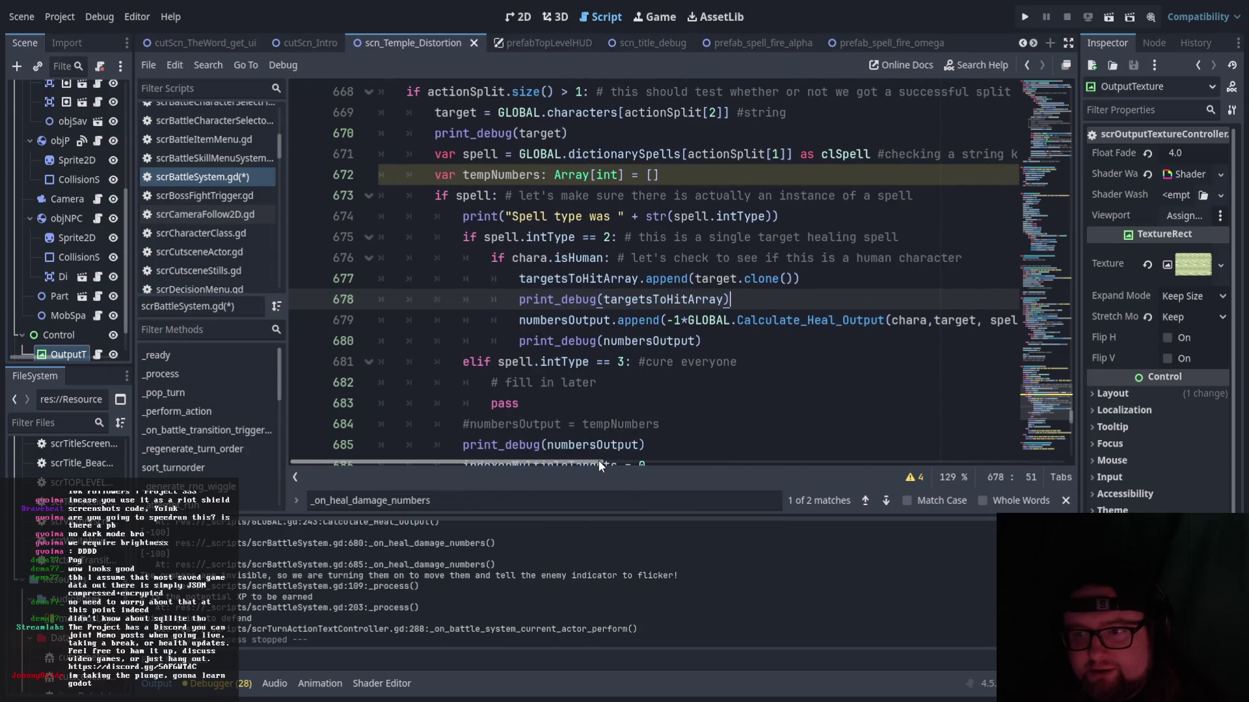
scroll(609, 437, "down", 2)
scroll(683, 392, "down", 1)
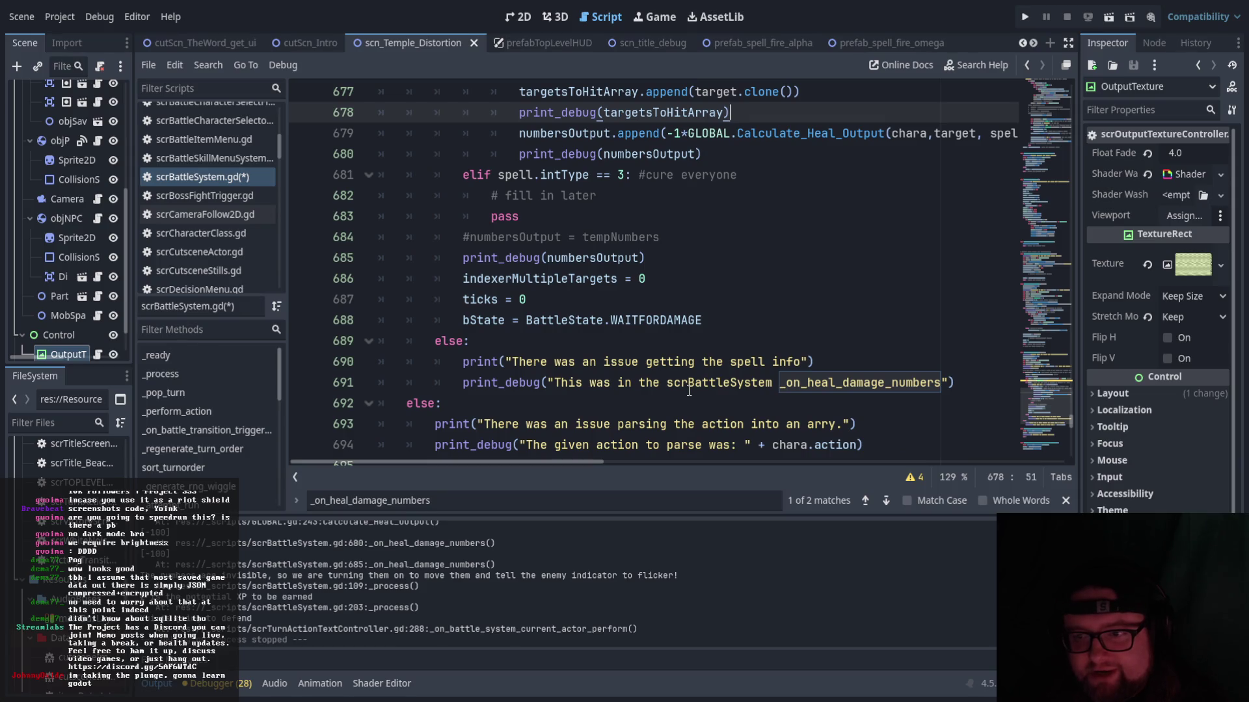
scroll(689, 389, "down", 1)
scroll(688, 390, "up", 5)
scroll(688, 392, "up", 1)
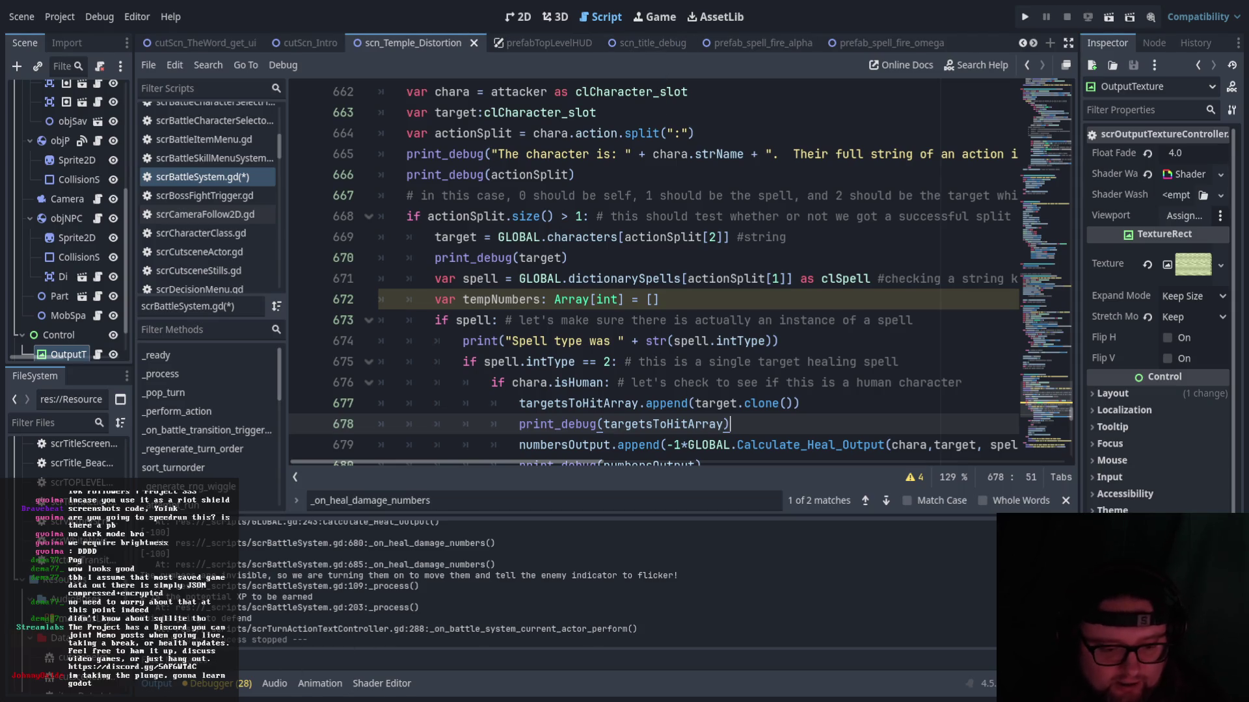
left_click(1109, 18)
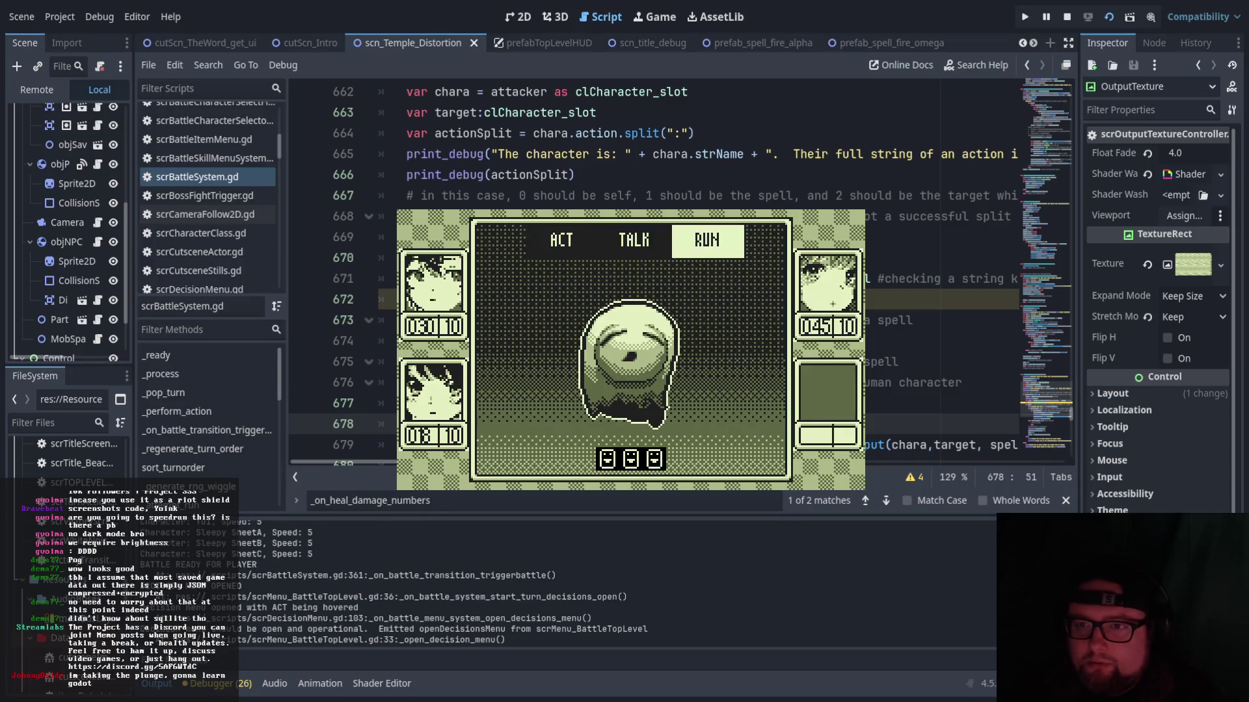
key("Return")
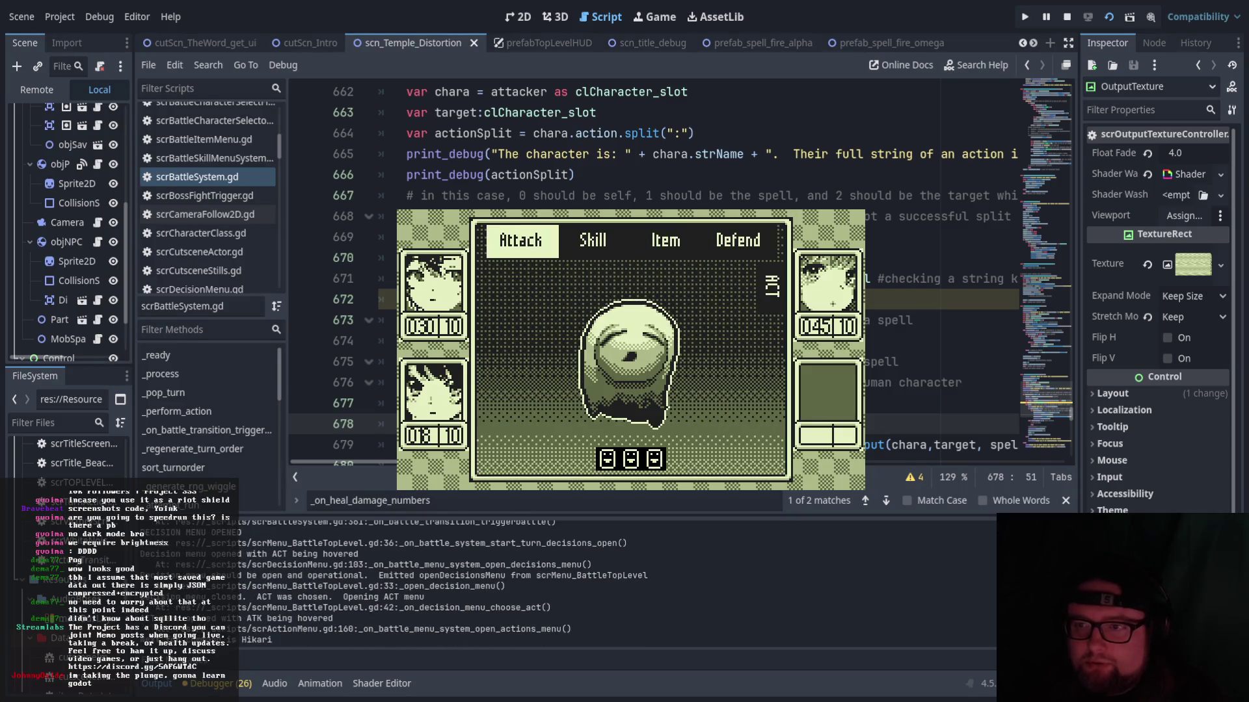
key("Right")
key("Return")
key("Down")
key("Return")
key("Right")
key("Left")
key("Right")
key("Right")
key("Left")
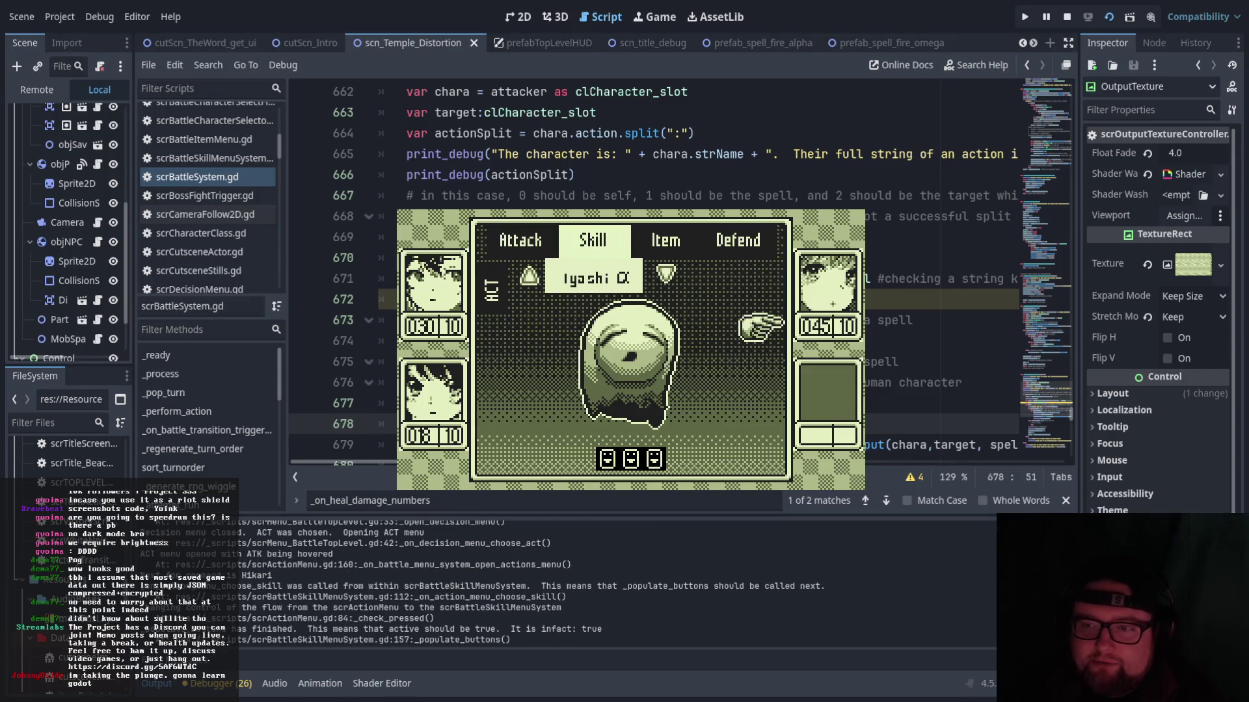
key("Return")
key("Right")
key("Right")
key("Right")
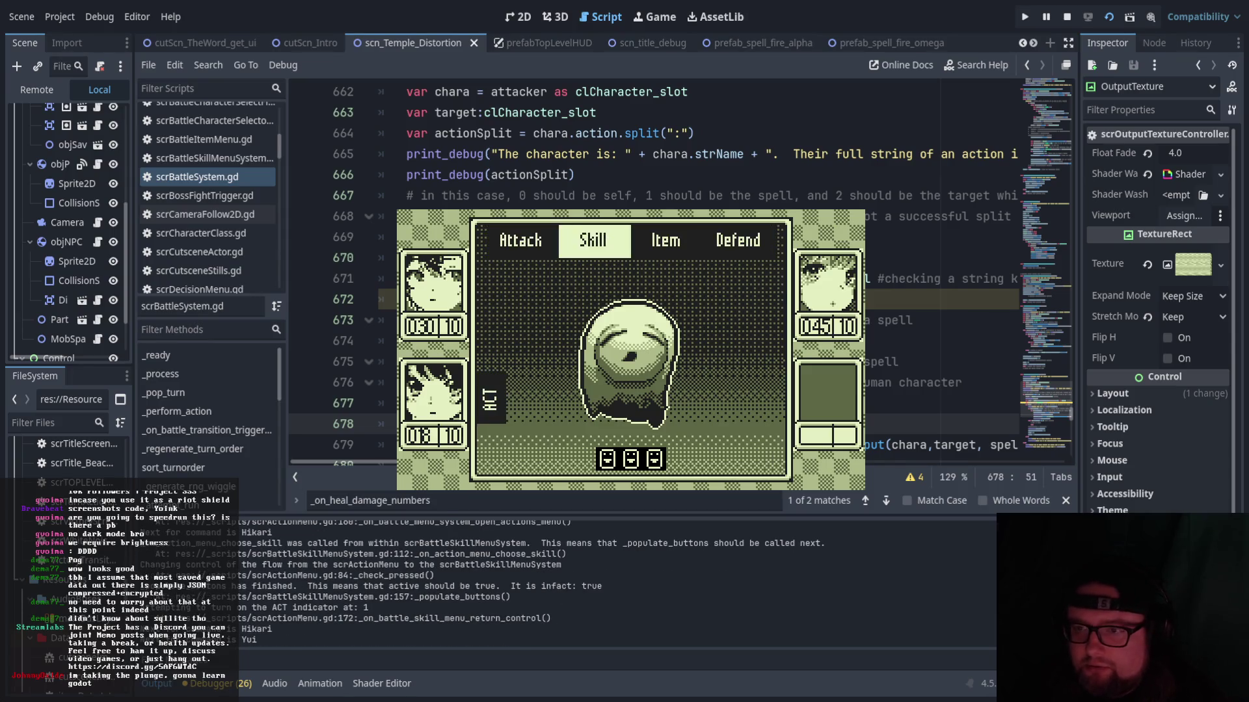
key("Return")
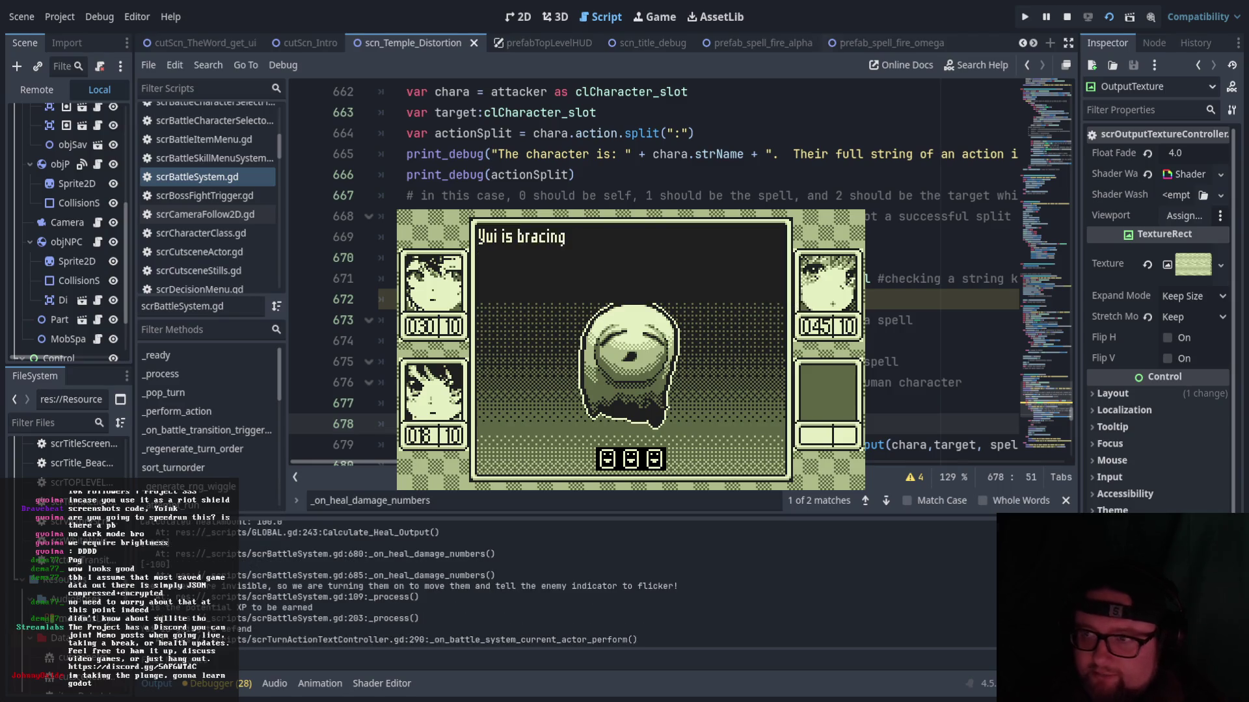
key("F7")
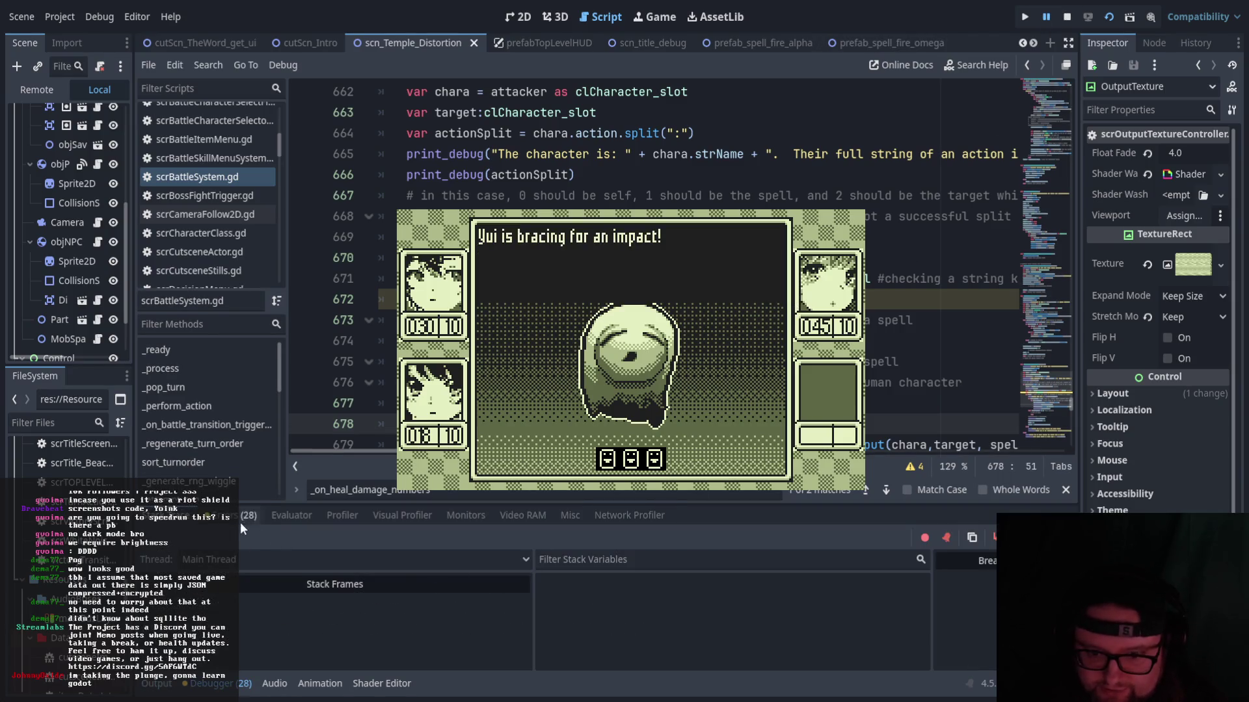
left_click(156, 684)
scroll(385, 605, "up", 5)
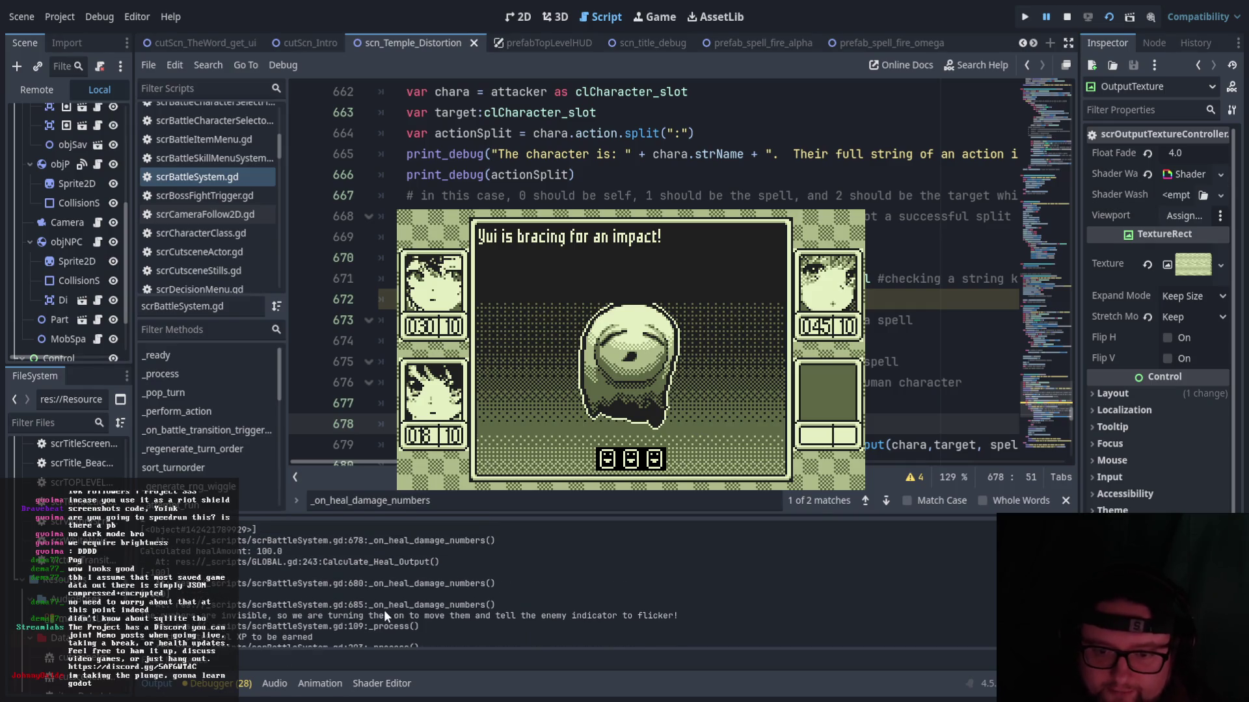
scroll(378, 614, "up", 5)
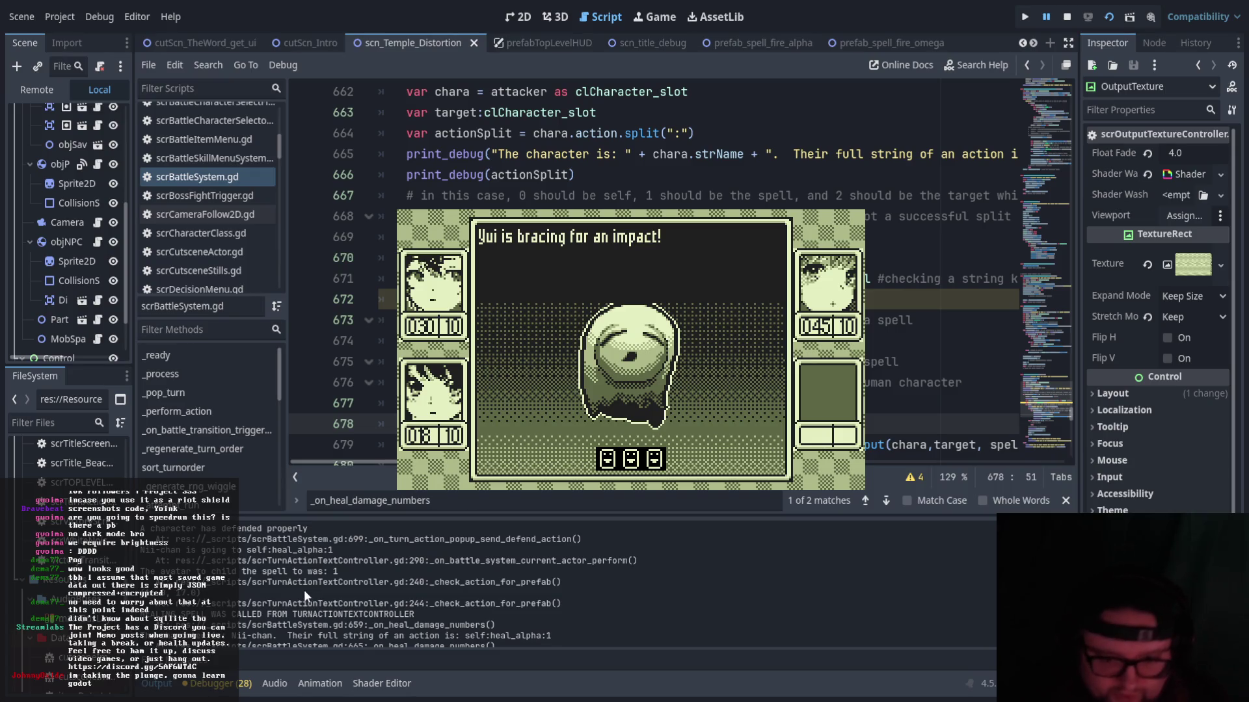
scroll(304, 592, "up", 2)
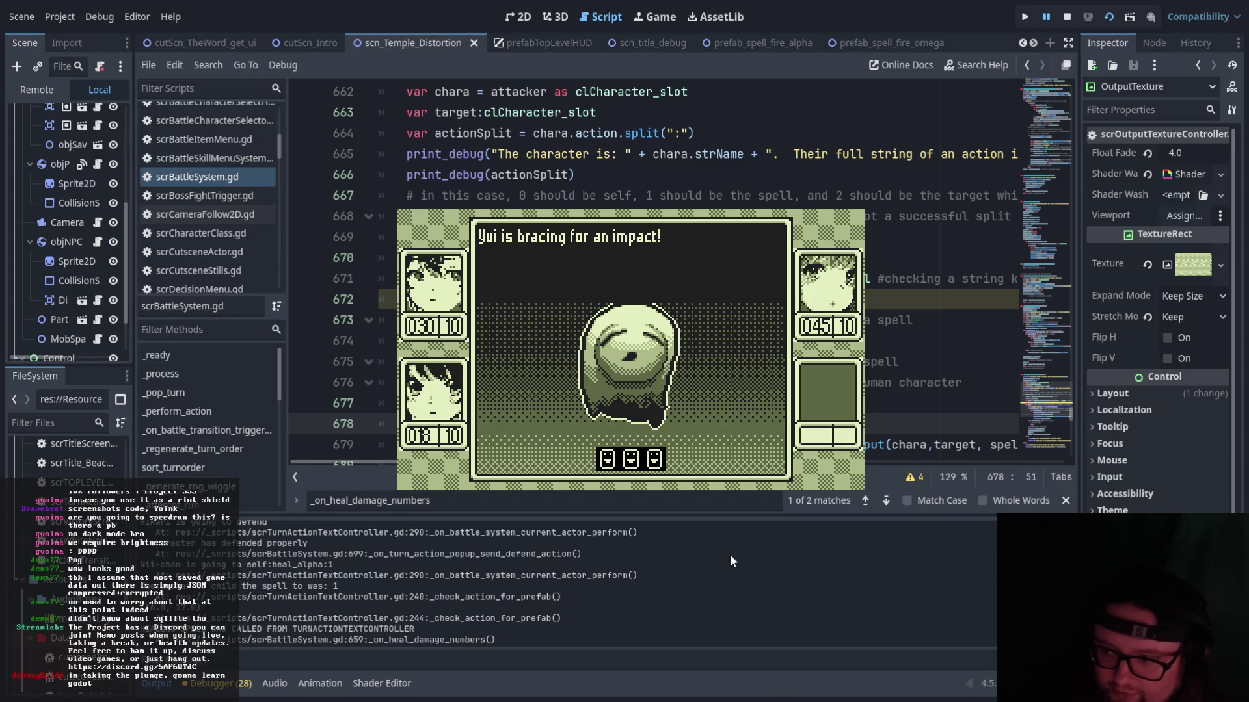
scroll(323, 589, "up", 1)
left_click_drag(144, 537, 248, 543)
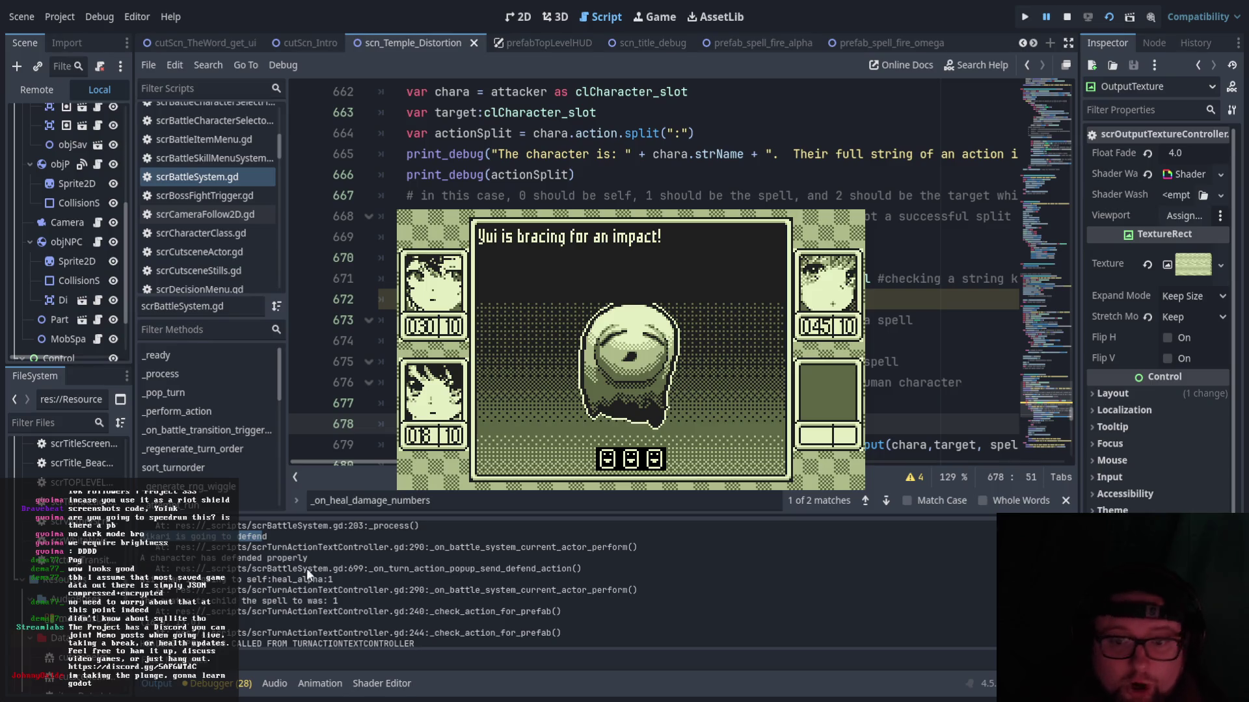
left_click(211, 544)
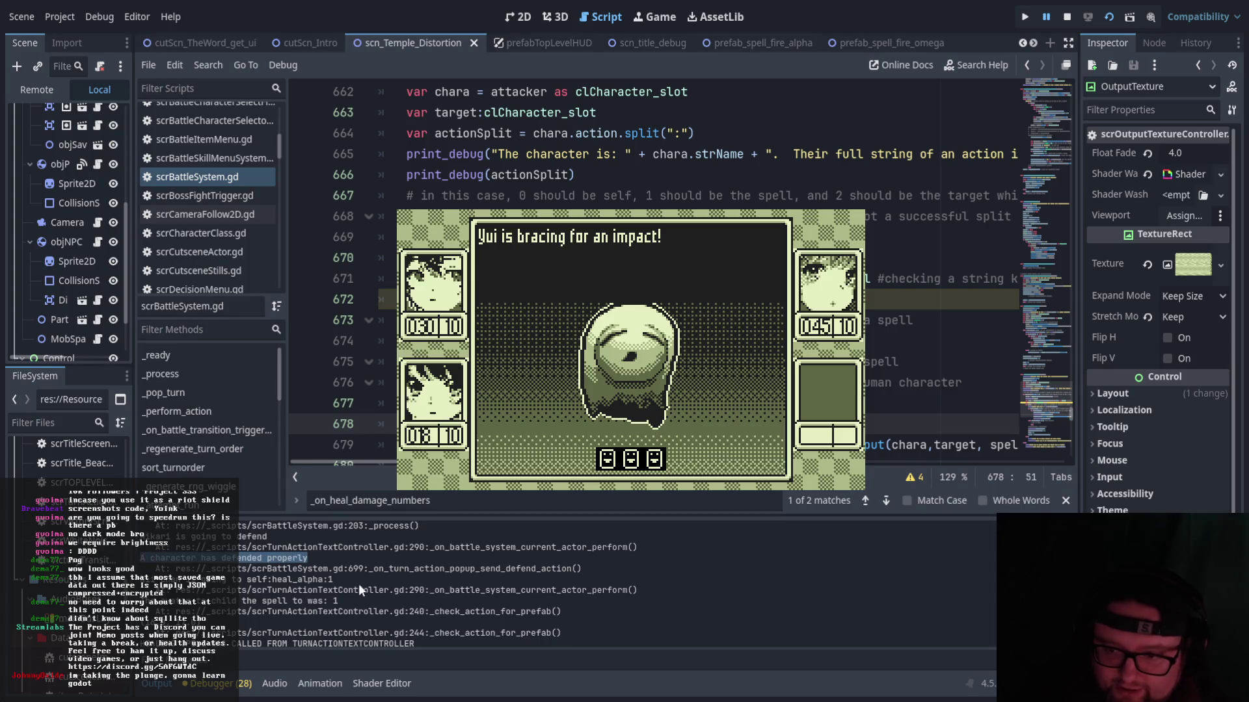
left_click_drag(323, 569, 391, 568)
left_click_drag(238, 547, 408, 547)
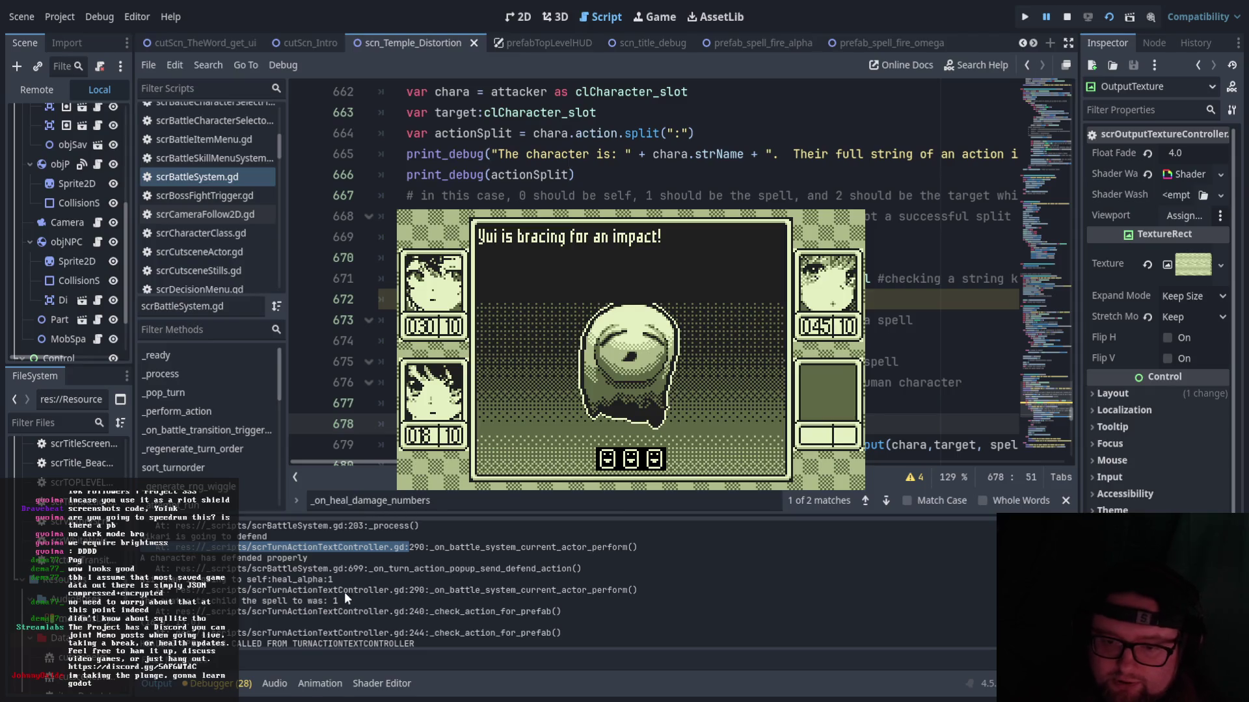
left_click(326, 567)
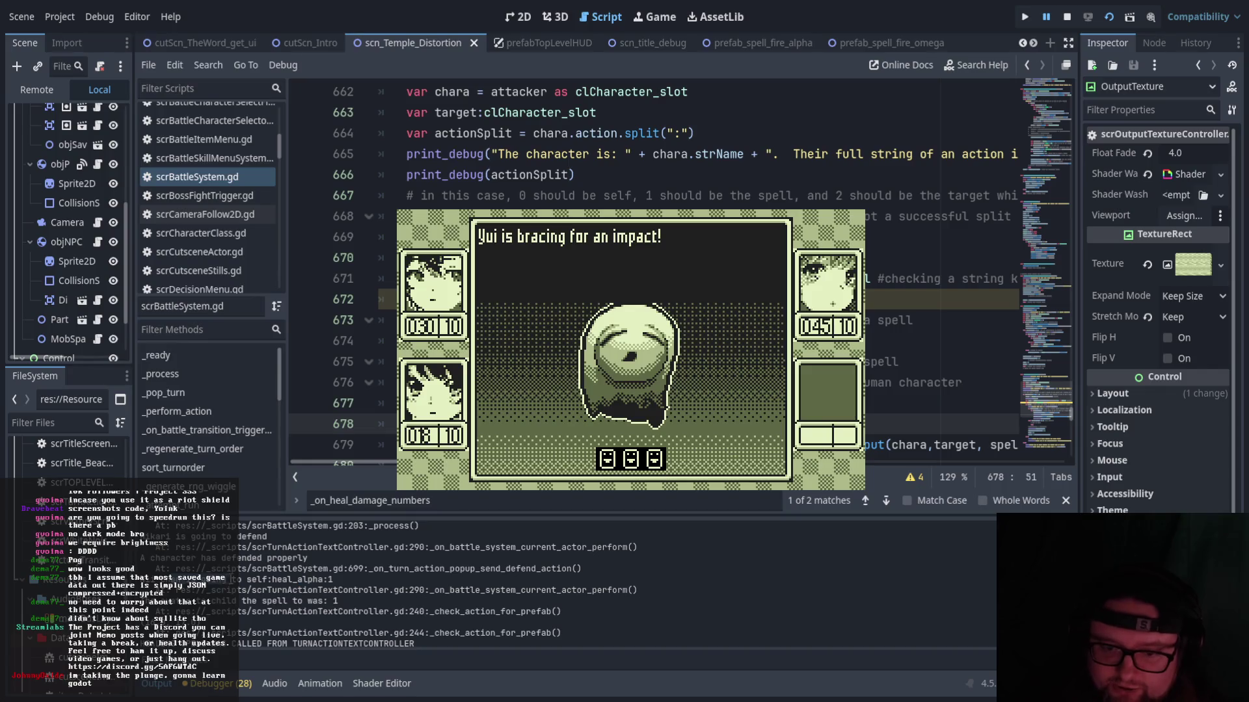
left_click_drag(247, 578, 352, 577)
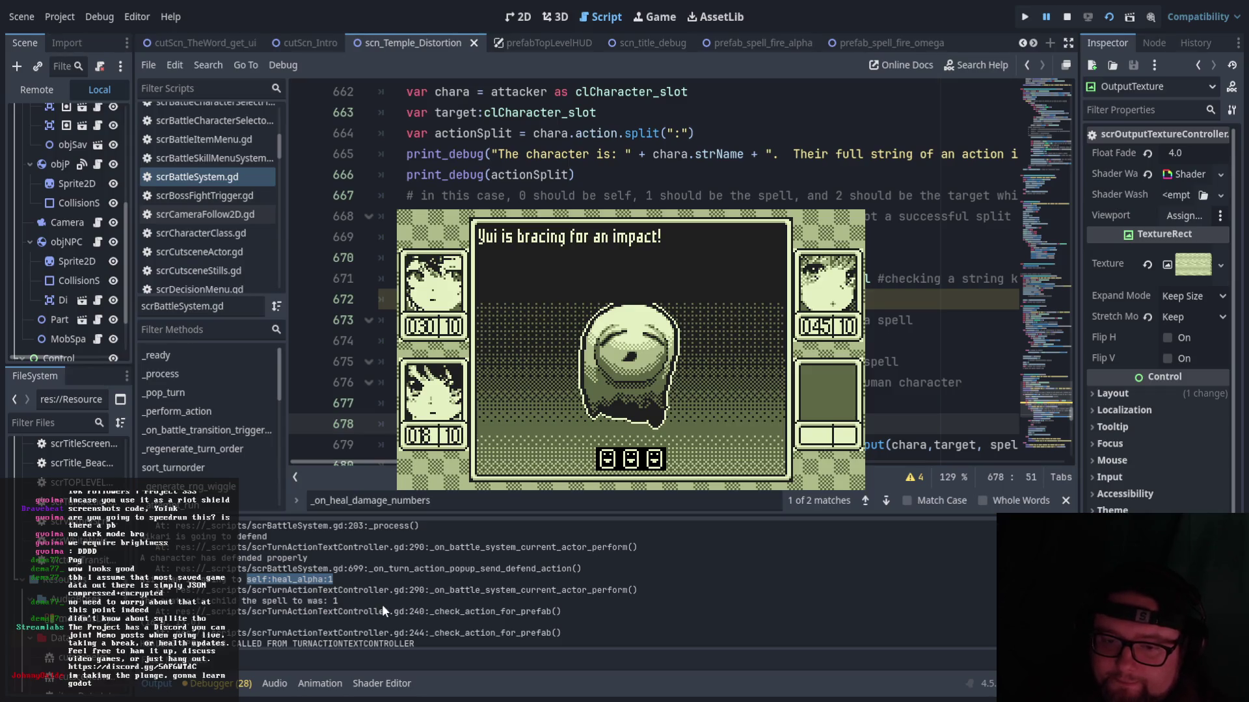
left_click(366, 588)
left_click_drag(247, 579, 268, 580)
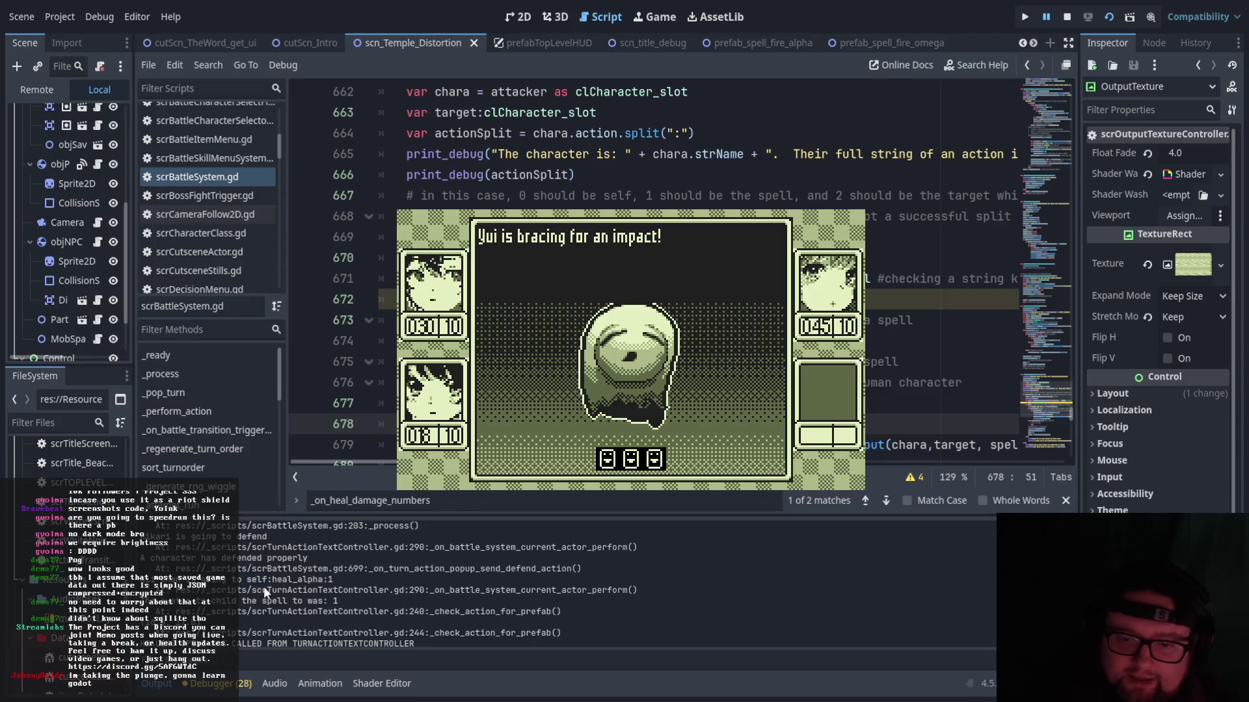
left_click_drag(273, 578, 325, 578)
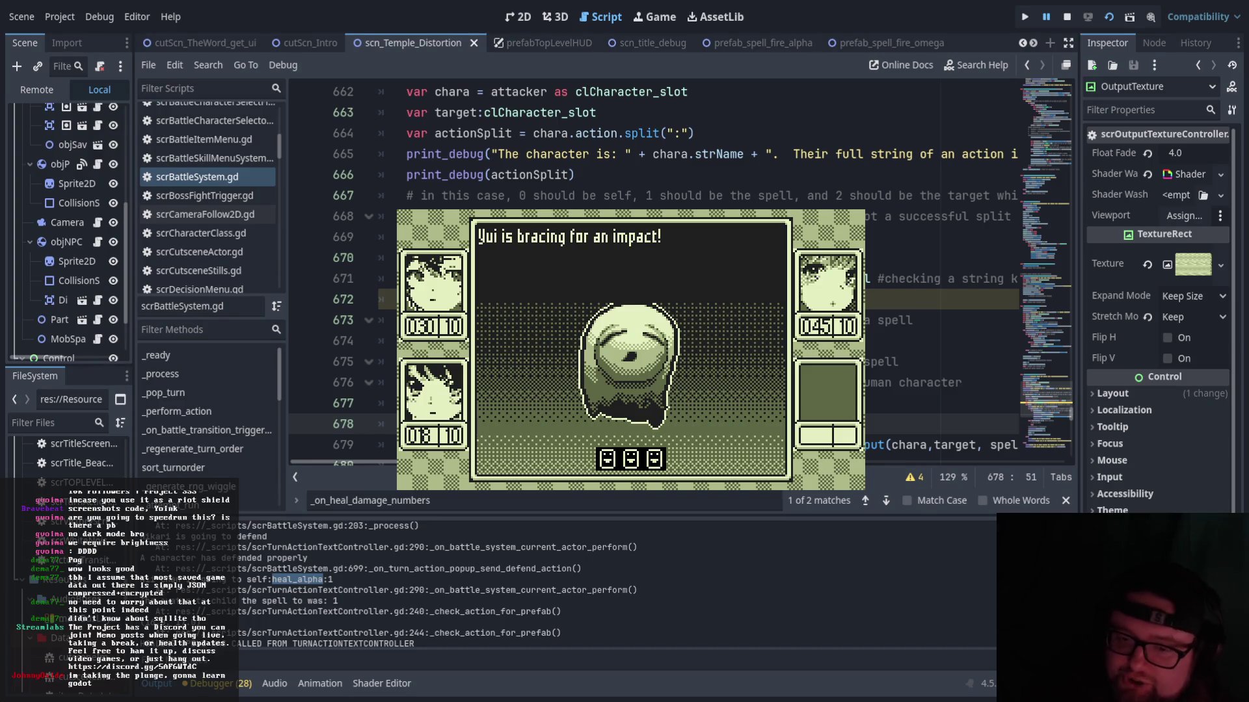
left_click(377, 588)
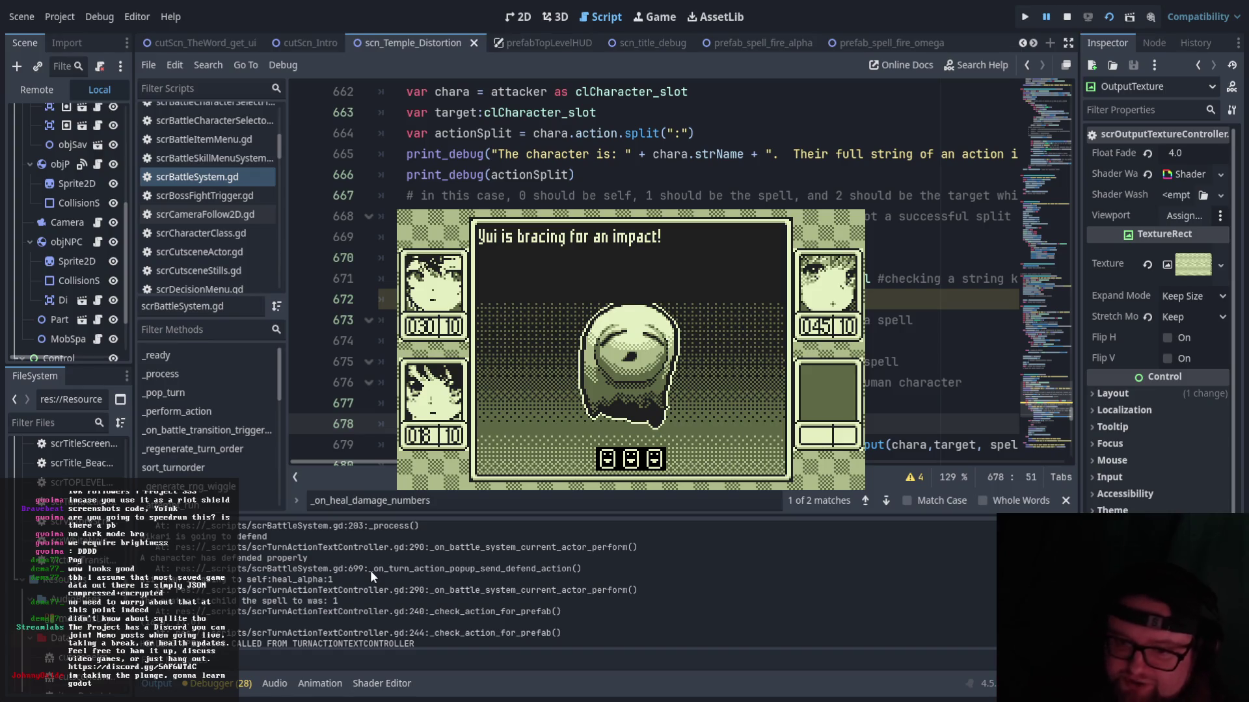
double_click(330, 580)
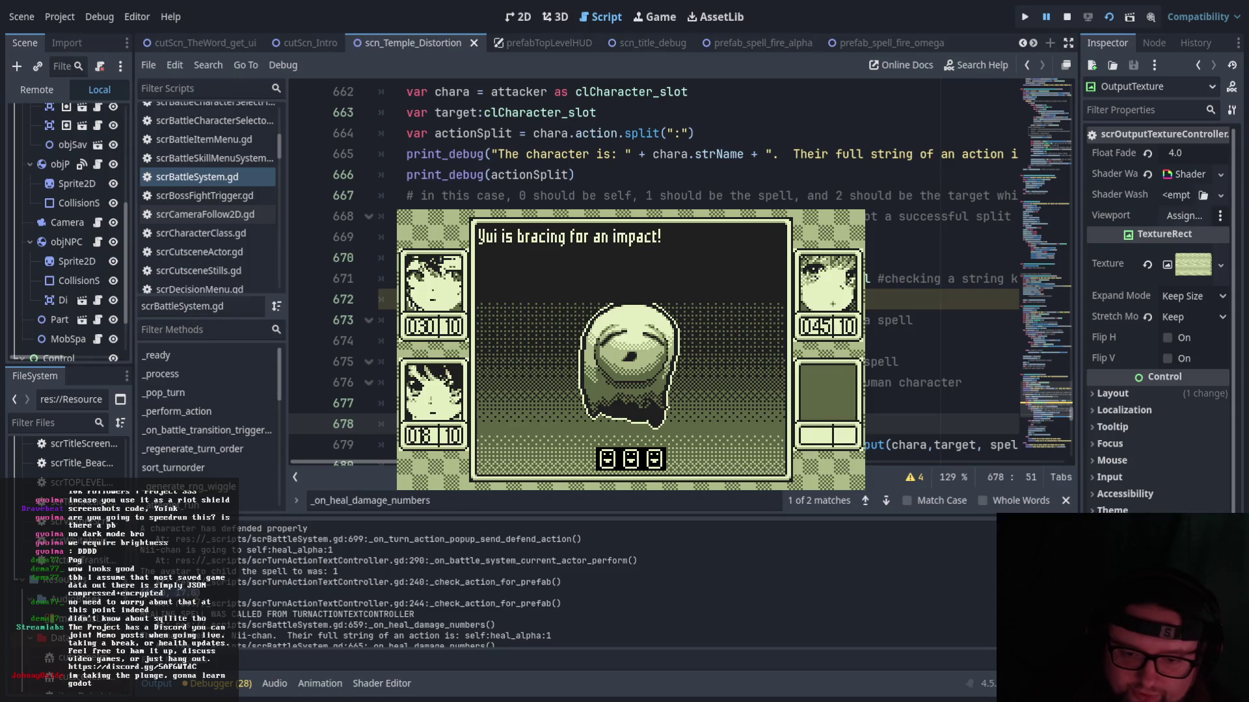
scroll(214, 601, "down", 2)
left_click_drag(148, 585, 458, 585)
scroll(412, 604, "down", 1)
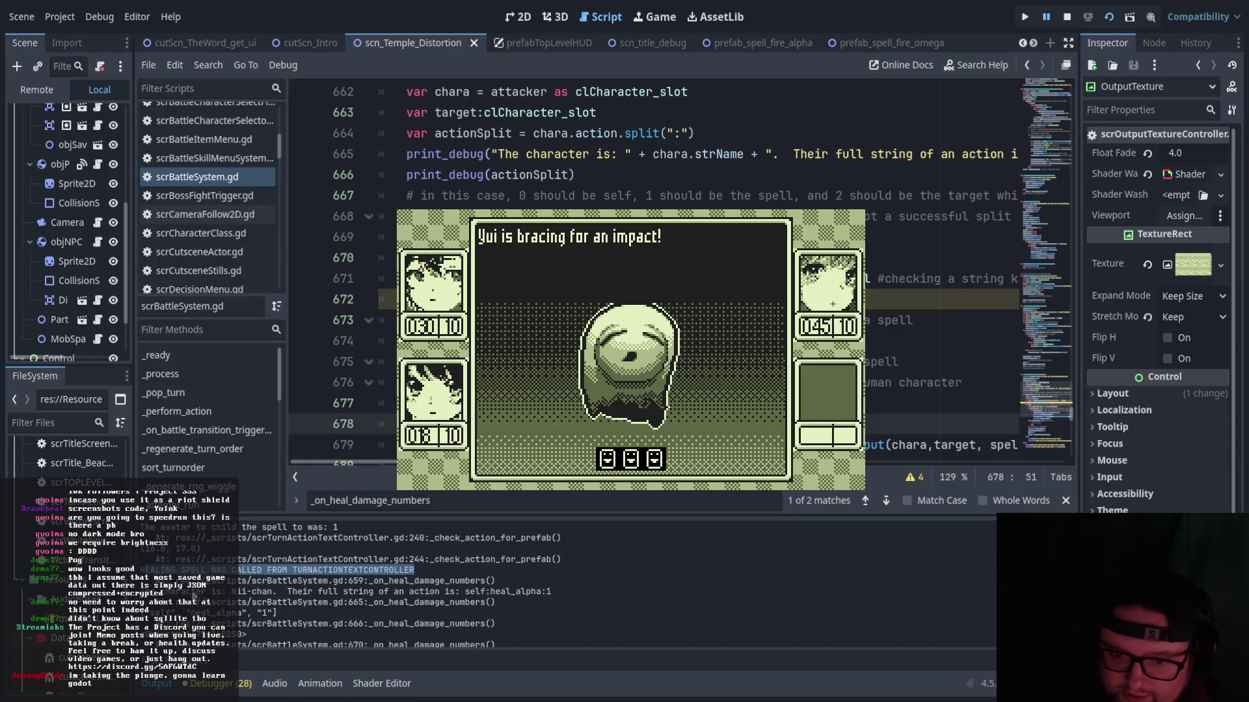
left_click(189, 595)
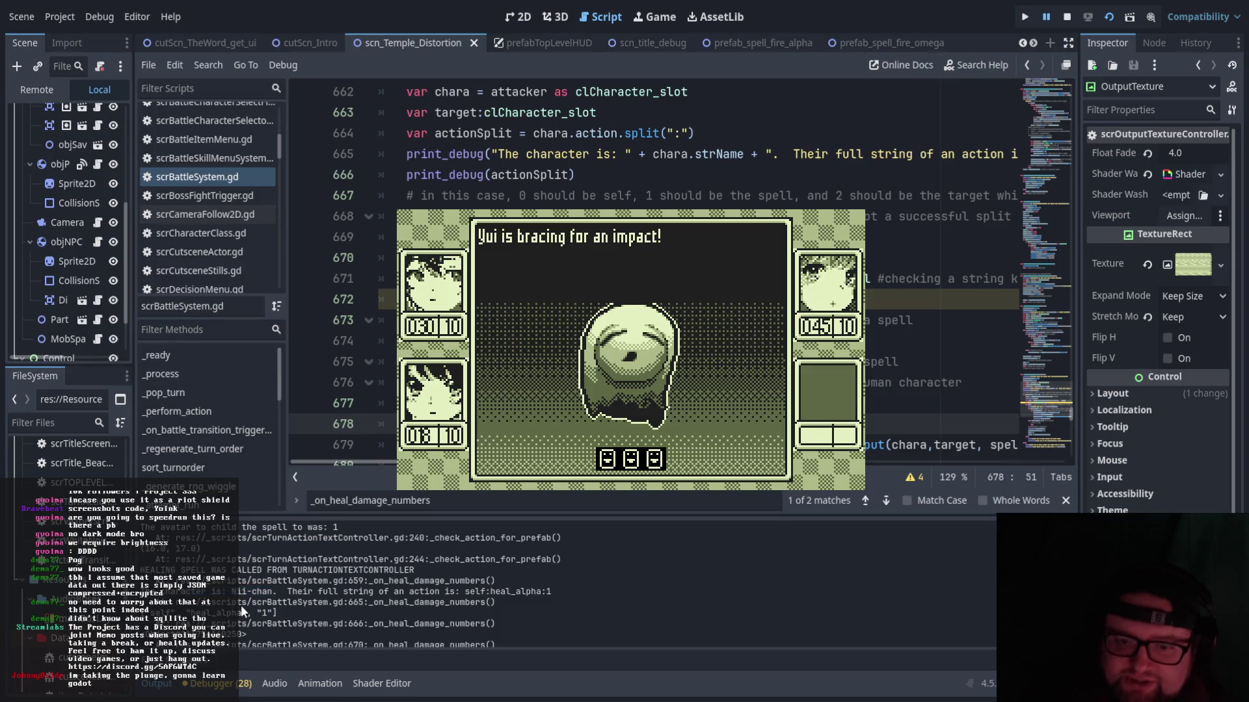
left_click_drag(239, 591, 559, 592)
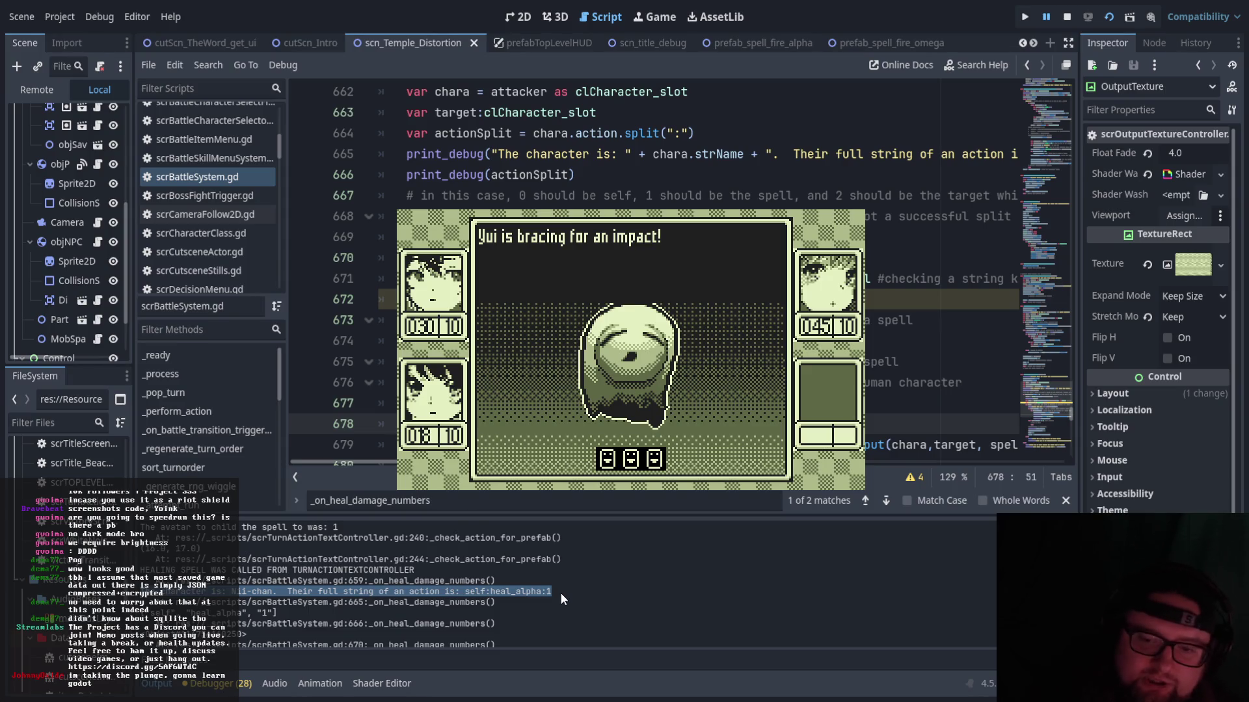
left_click(486, 610)
left_click_drag(471, 587, 553, 600)
left_click(549, 601)
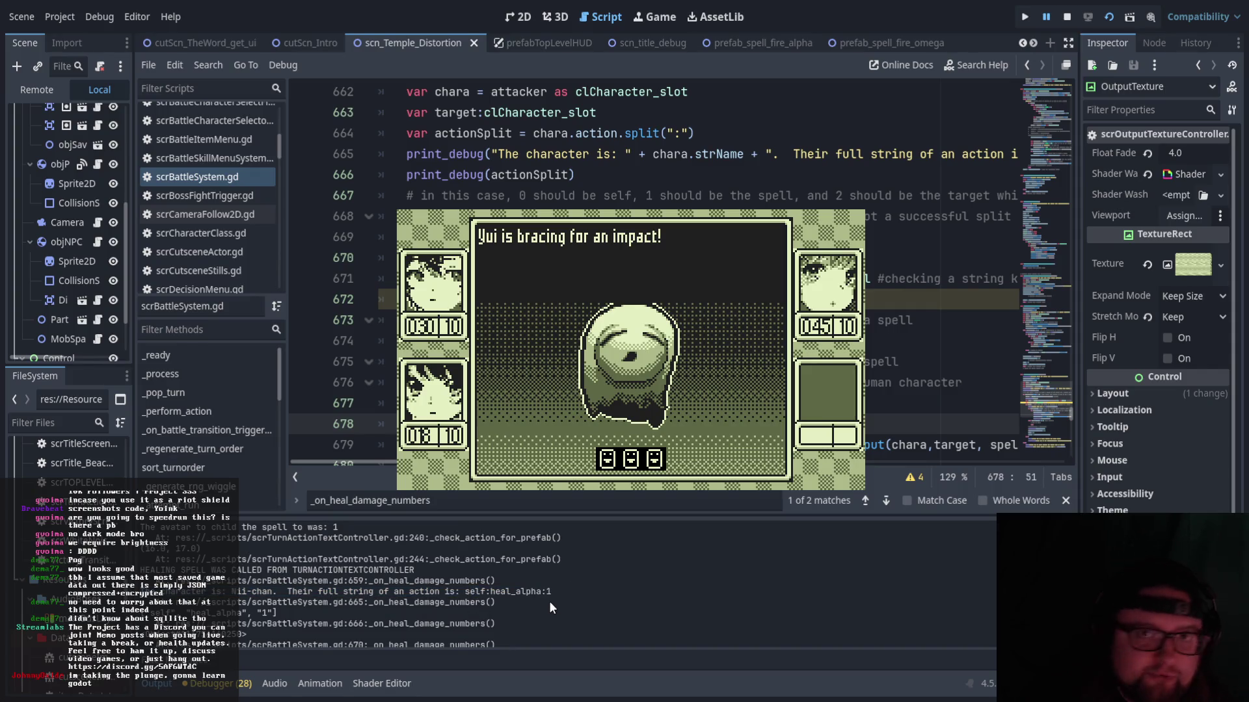
scroll(546, 601, "down", 2)
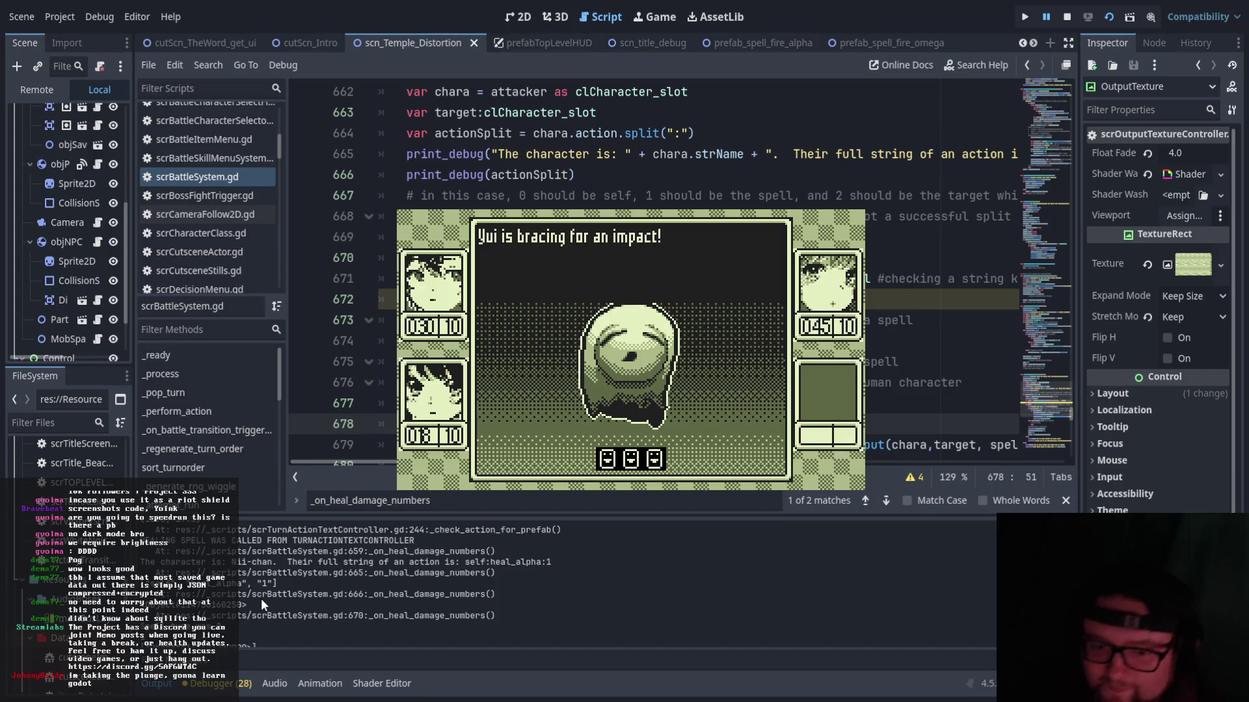
left_click_drag(286, 583, 133, 589)
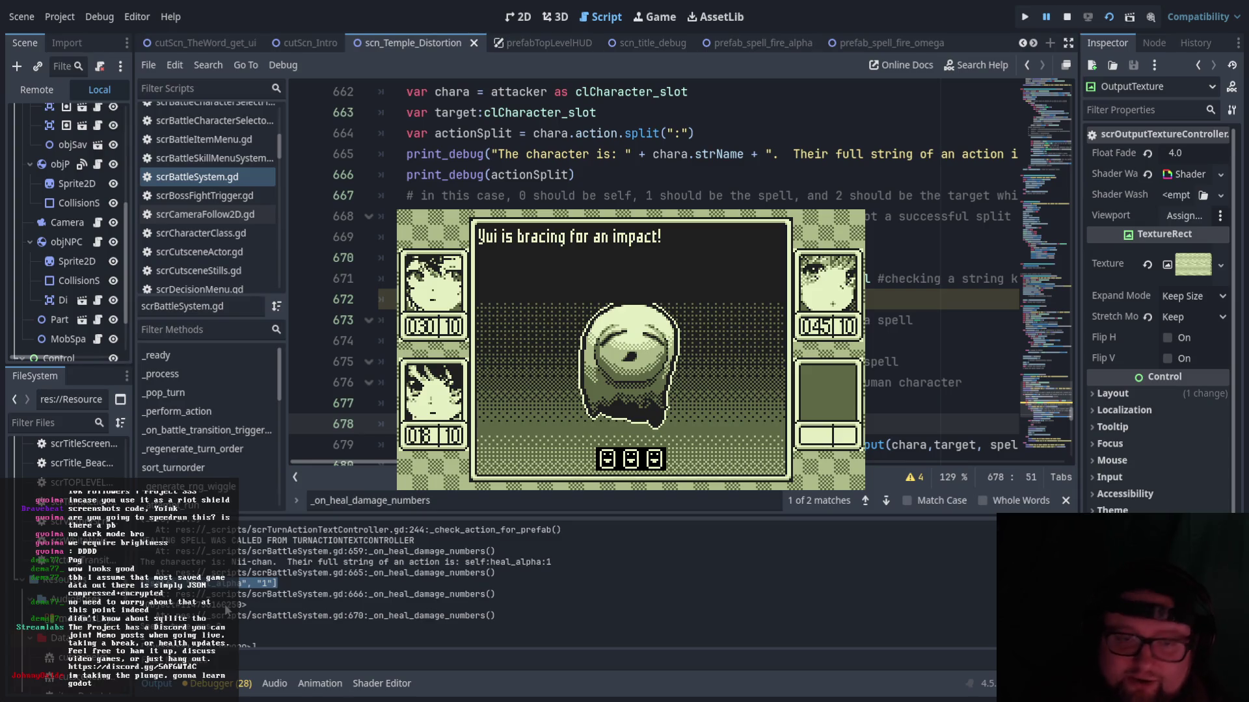
left_click_drag(258, 593, 141, 589)
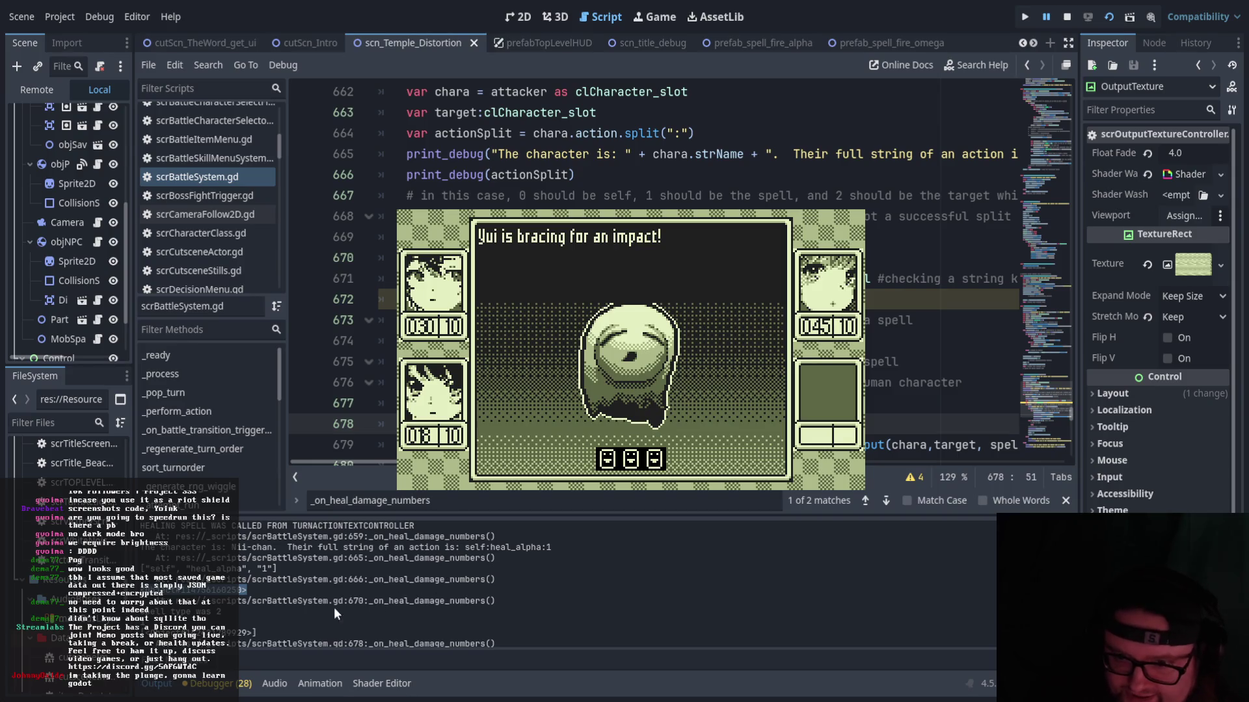
scroll(391, 412, "up", 1)
scroll(391, 411, "down", 1)
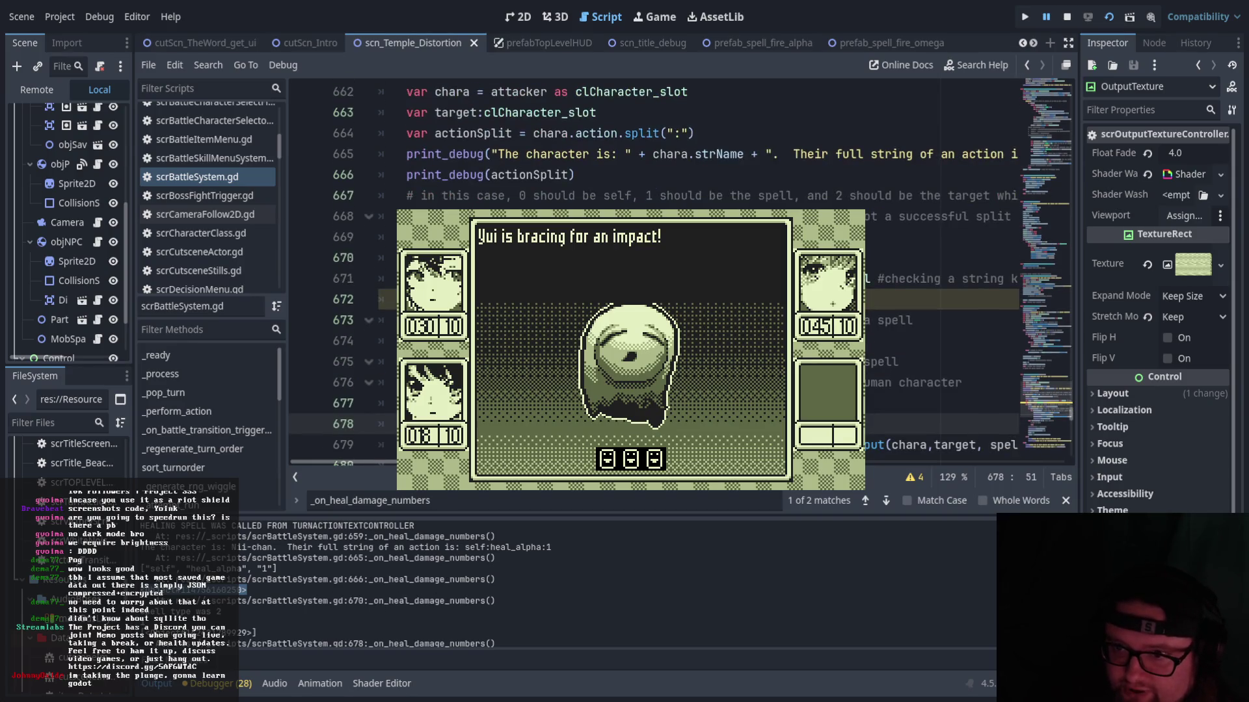
left_click(937, 257)
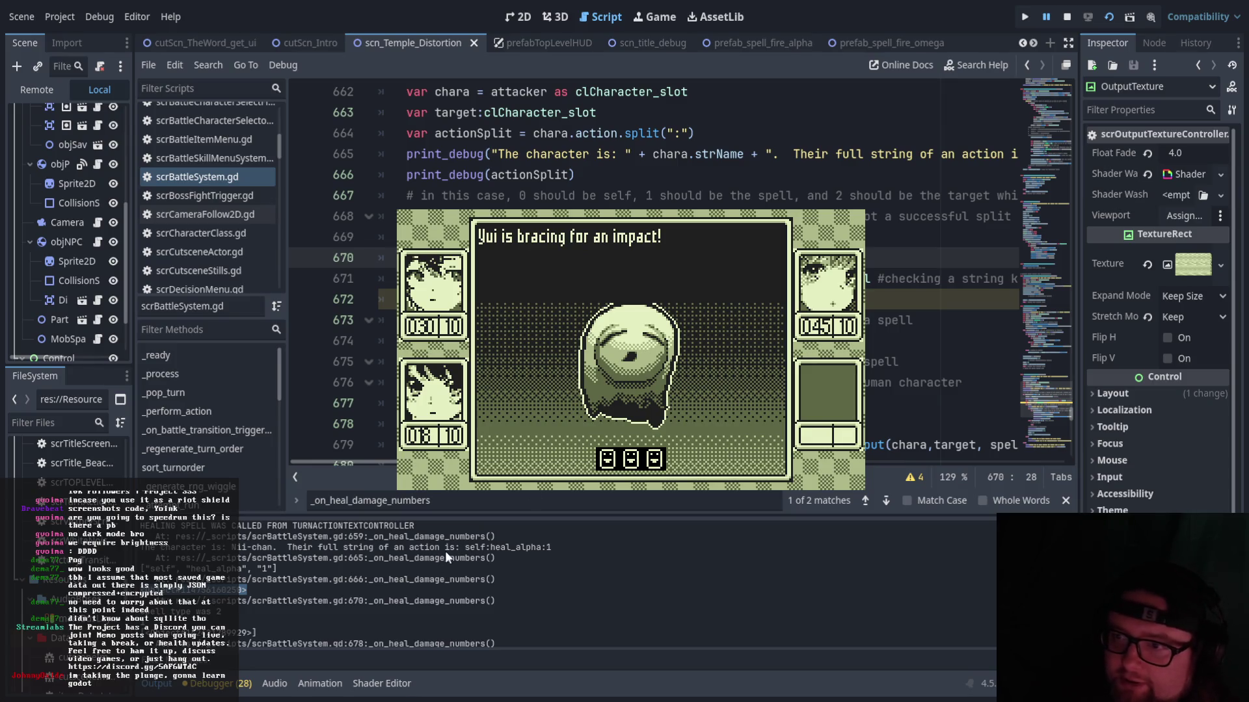
left_click(259, 589)
mouse_move(302, 594)
left_mouse_down()
mouse_move(154, 593)
mouse_move(170, 593)
left_mouse_up()
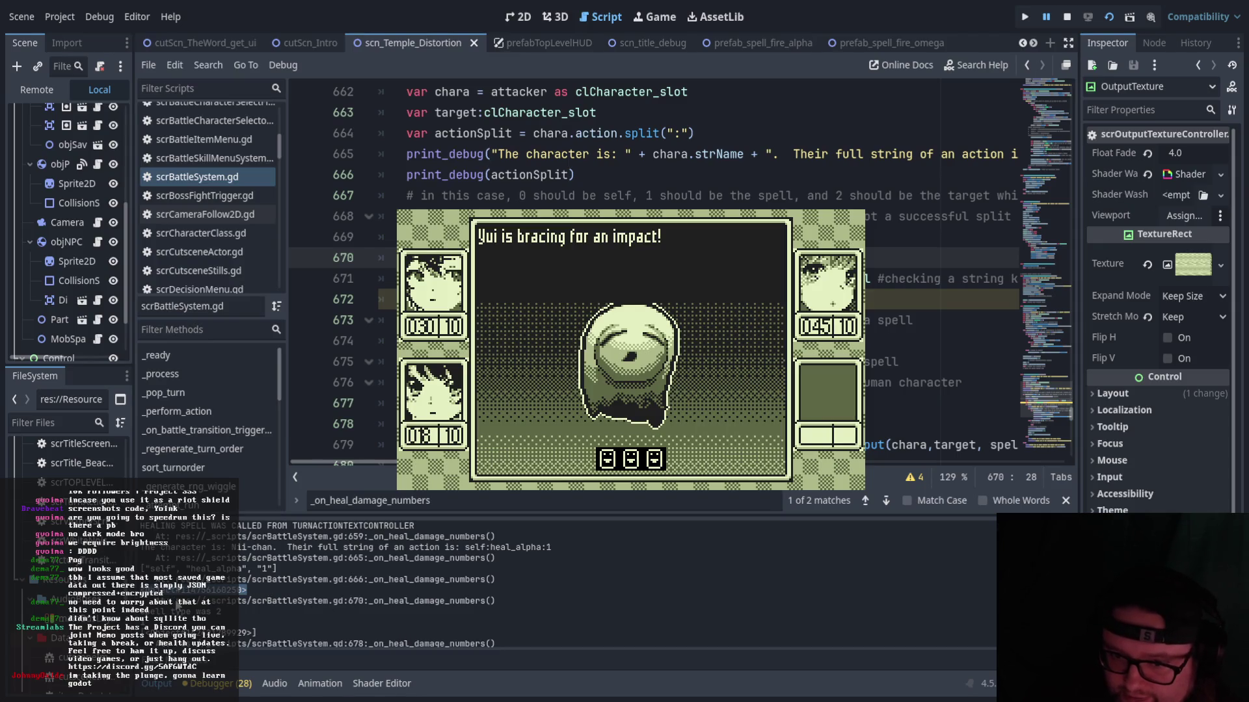
- Hide the running battle game window to reveal the heal targeting code near line 673
left_click(231, 683)
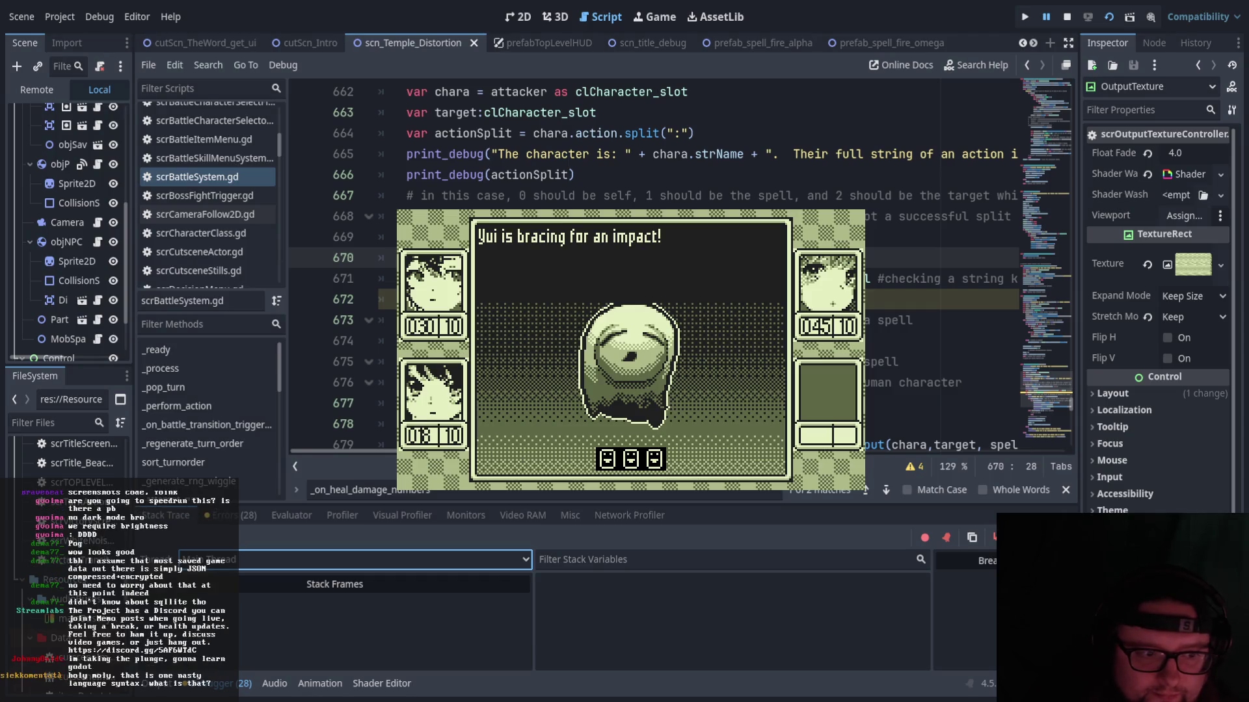
key("Down")
key("Down")
key("Down")
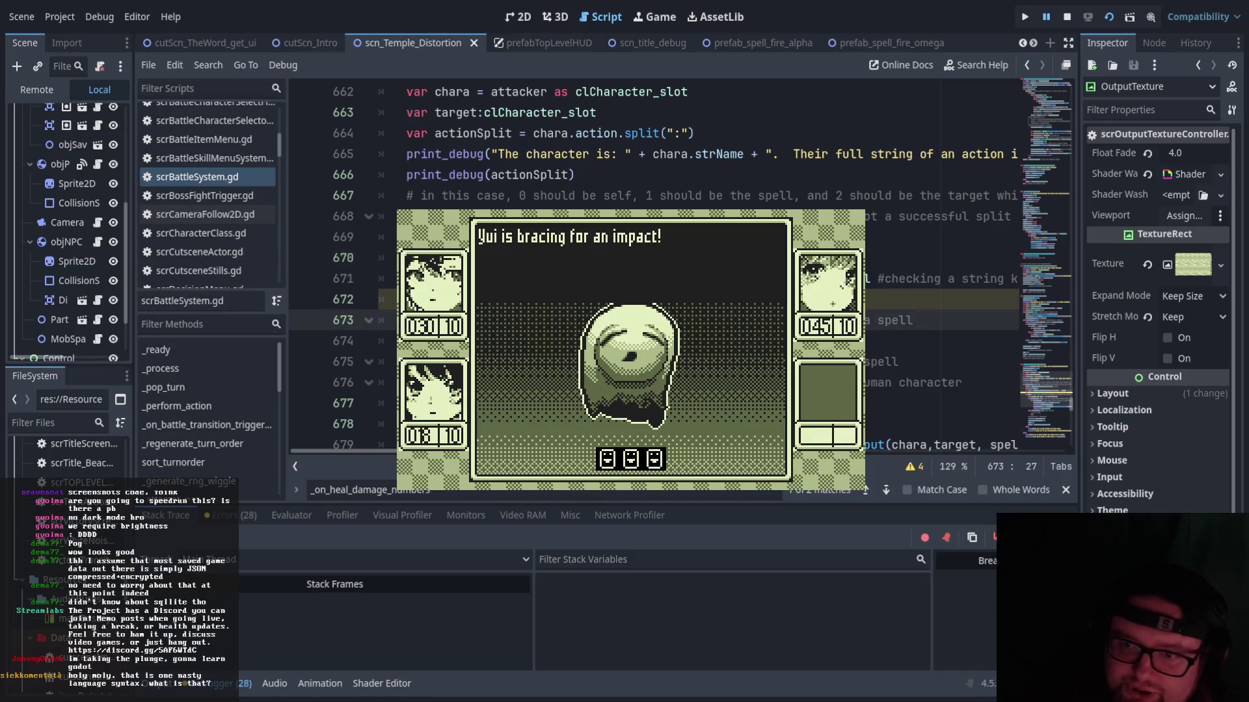
scroll(650, 260, "down", 1)
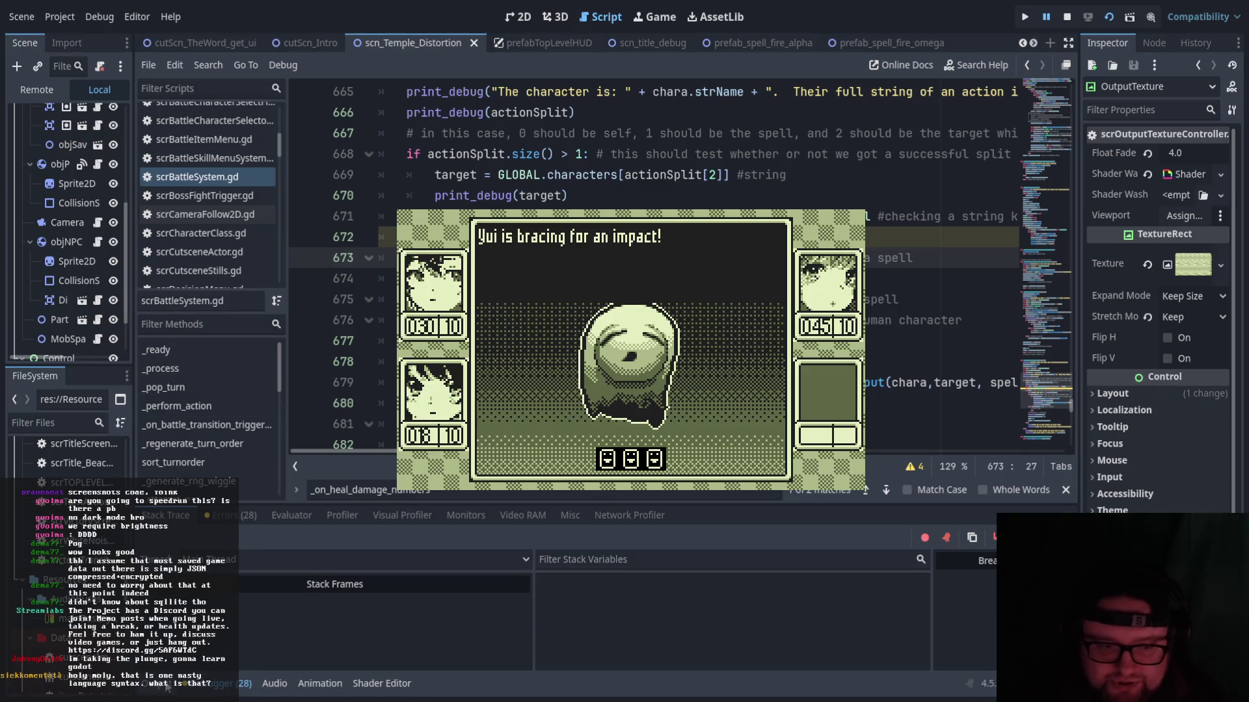
left_click(166, 687)
left_click(361, 605)
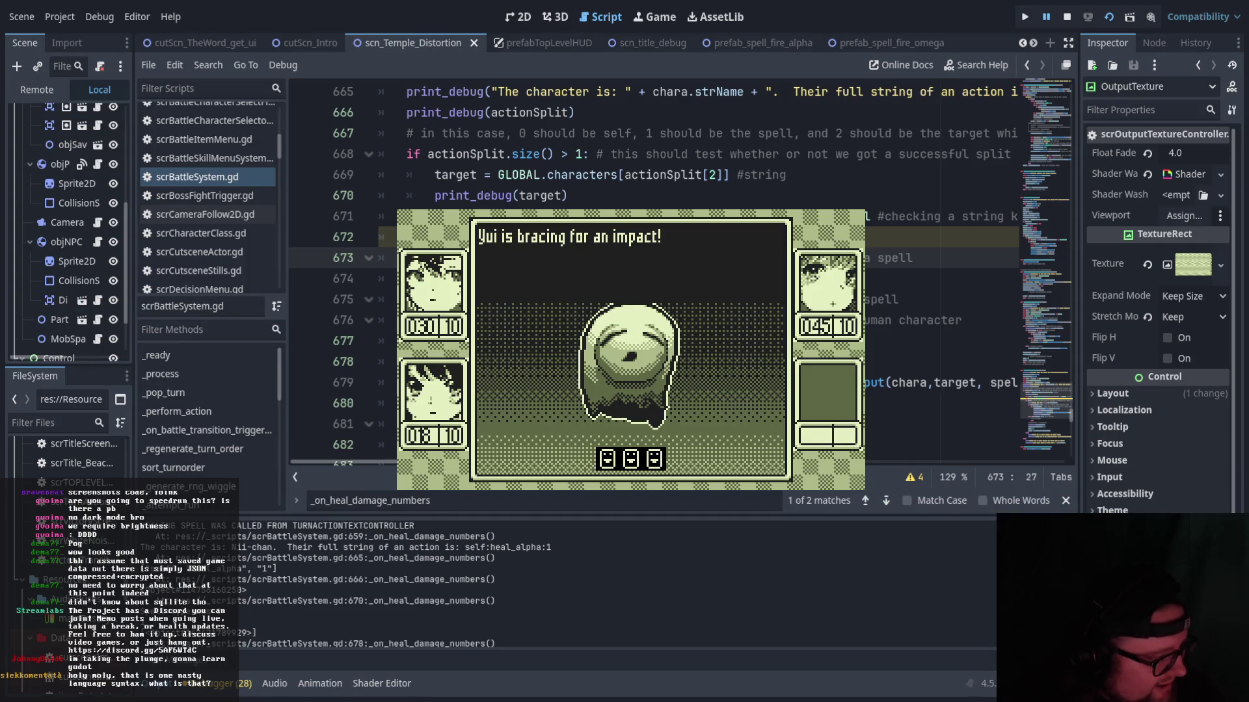
key("alt+Tab")
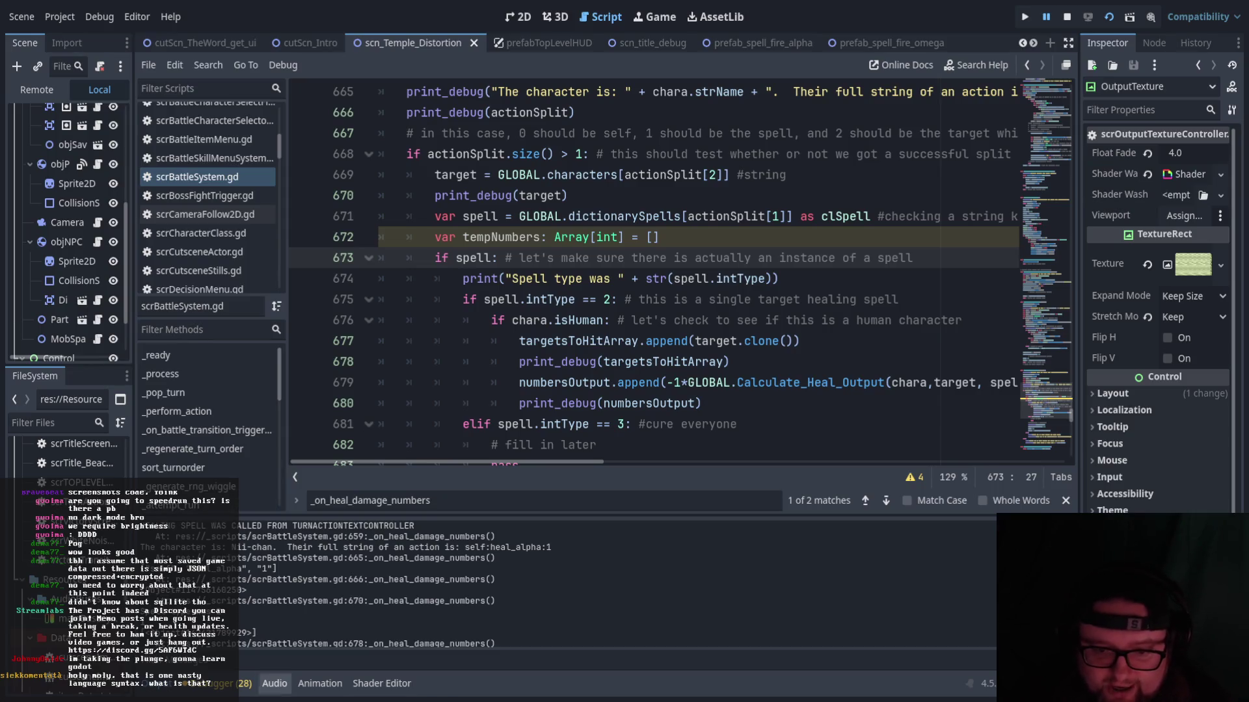
- Inspect the single-target heal branch's spell-type print and print_debug(targetsToHitArray) lines
left_click(548, 256)
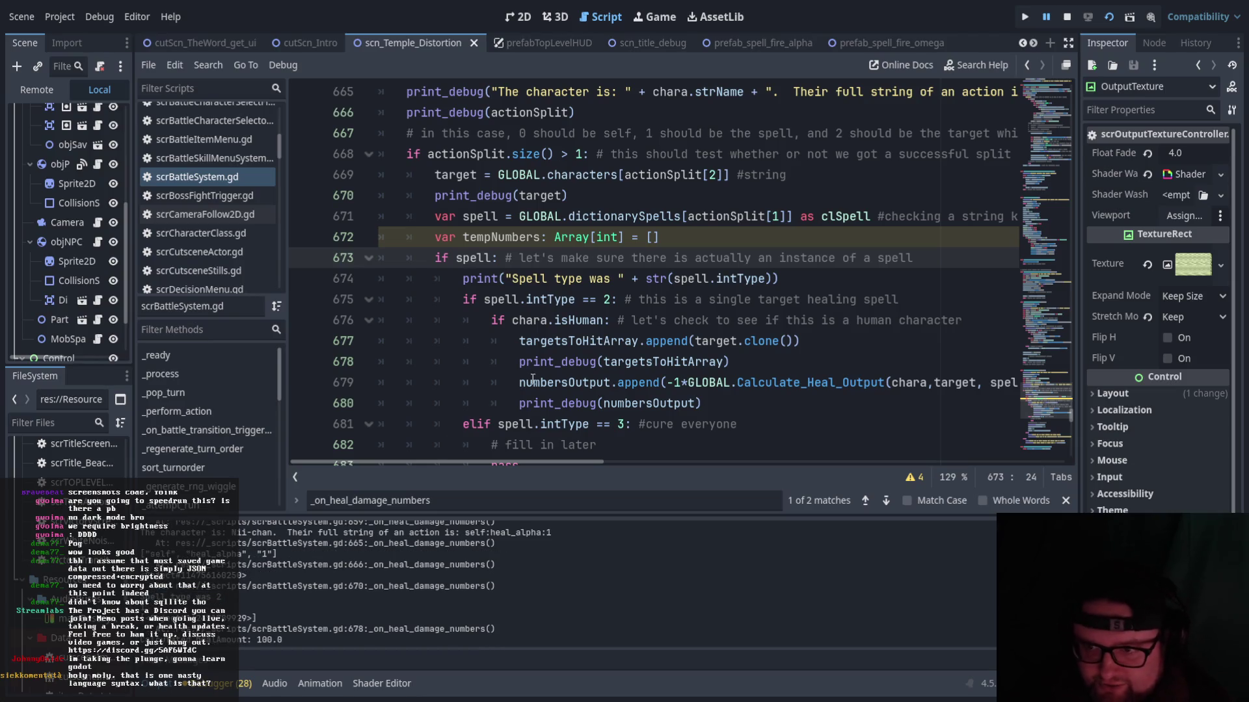
scroll(548, 385, "down", 1)
left_click_drag(463, 216, 778, 216)
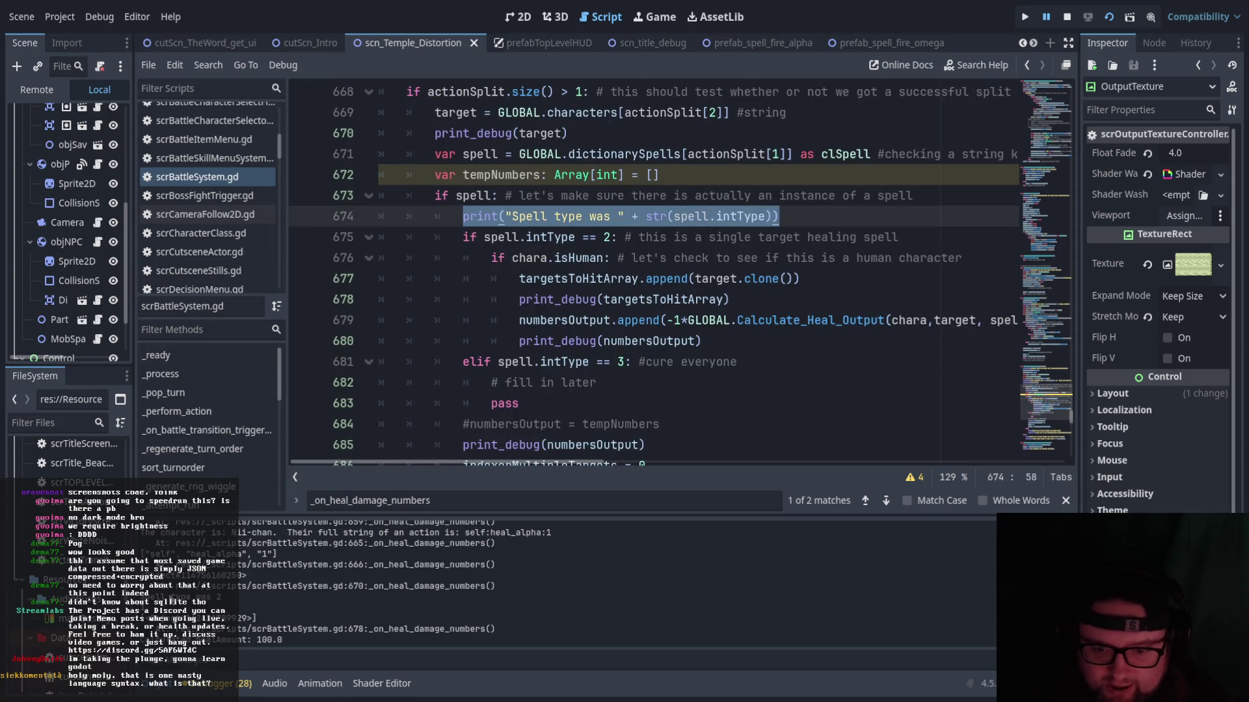
left_click(625, 258)
left_click_drag(730, 299, 518, 299)
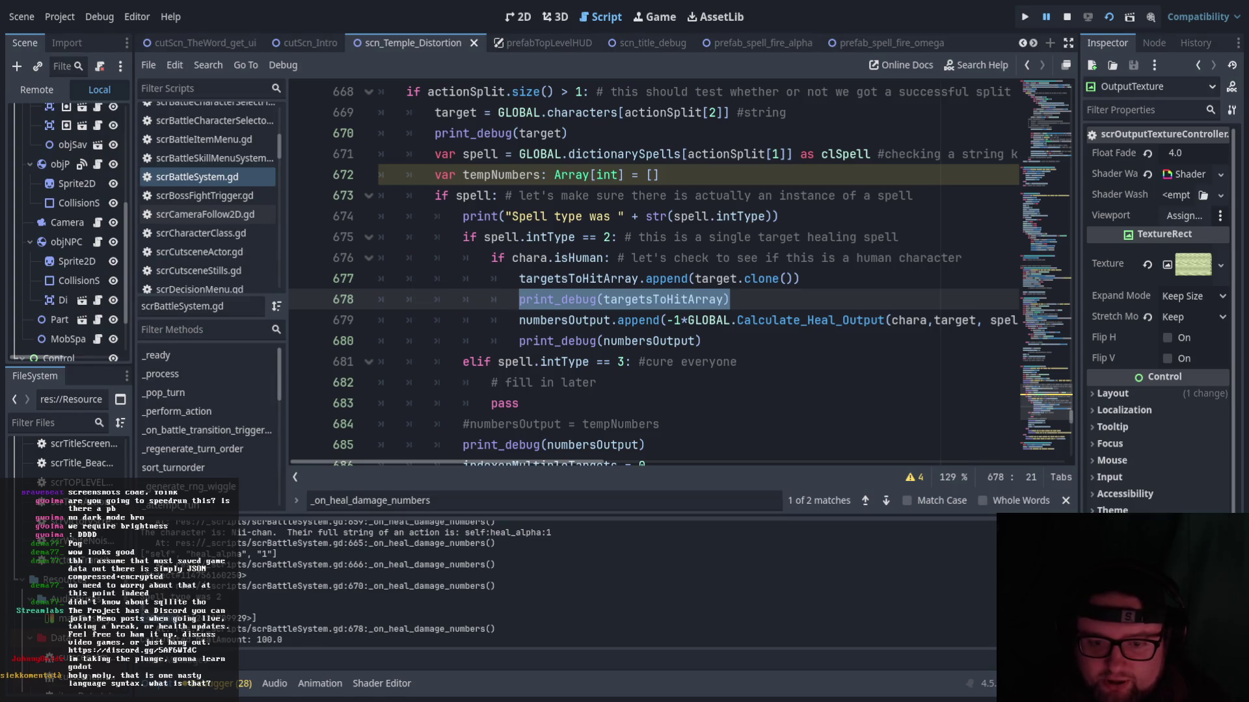
scroll(247, 595, "down", 1)
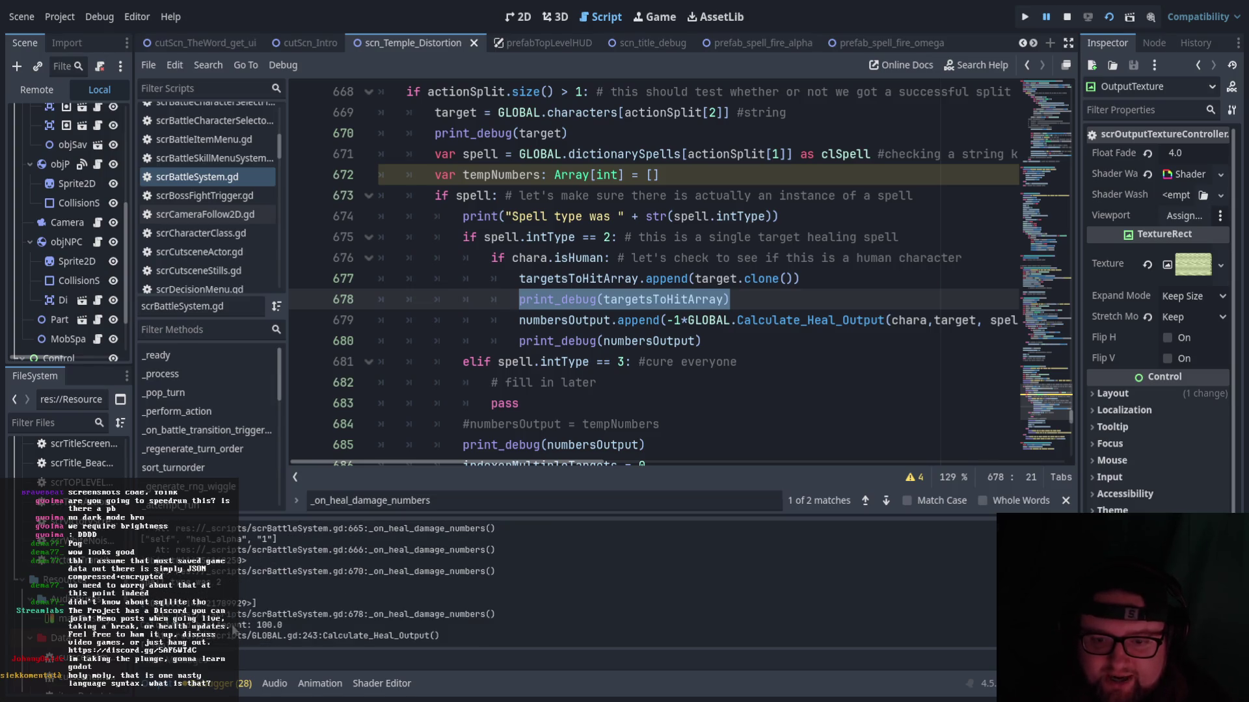
left_click_drag(251, 602, 146, 608)
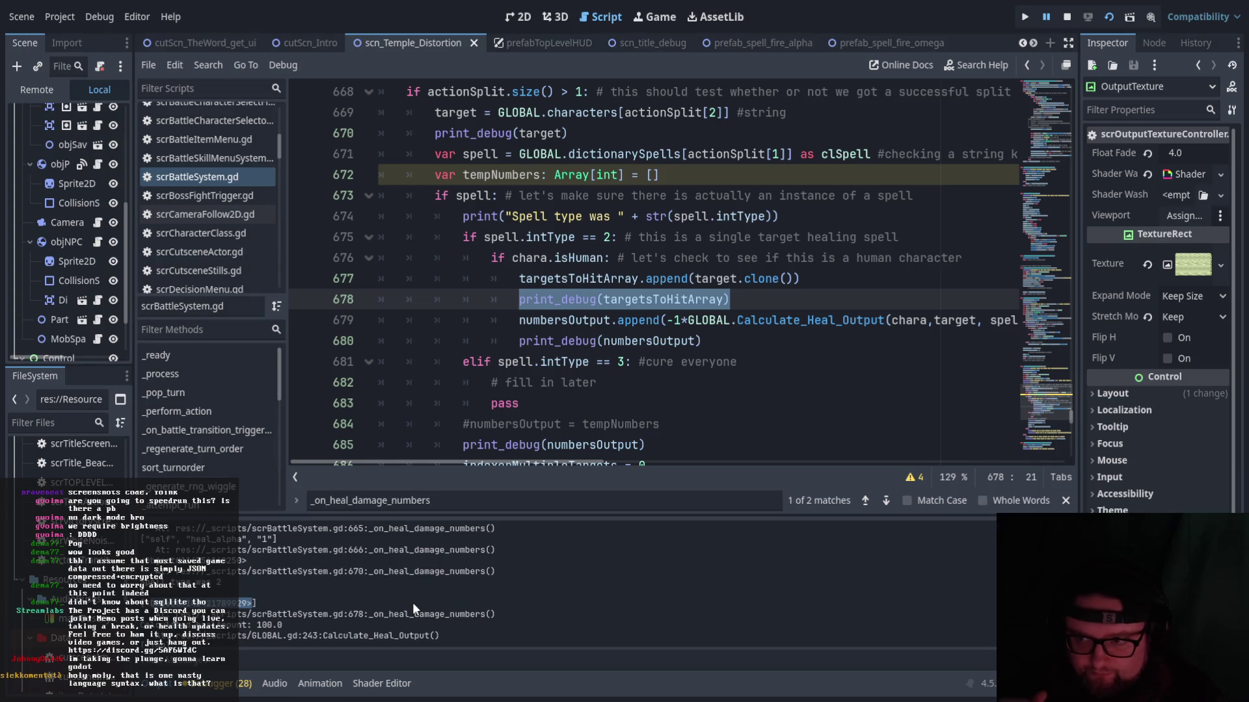
- Add a new indented line below the '#cure everyone' comment on line 681
left_click(660, 285)
left_click(755, 364)
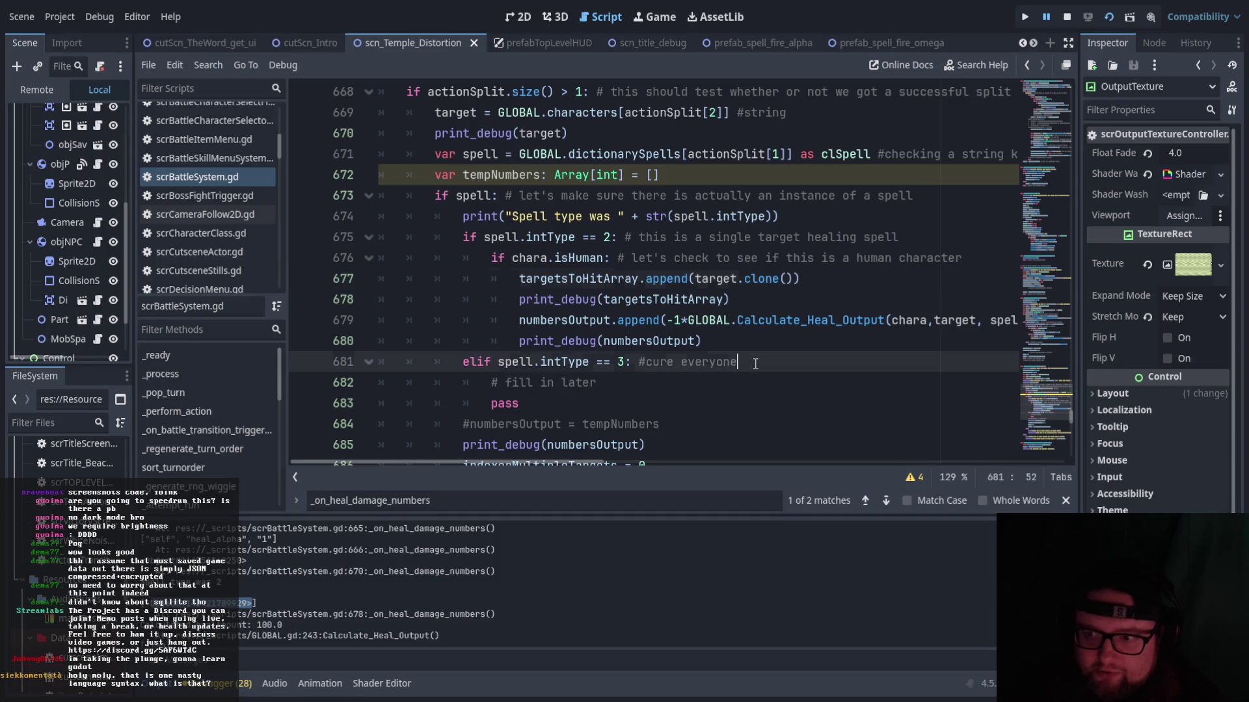
left_click(514, 280)
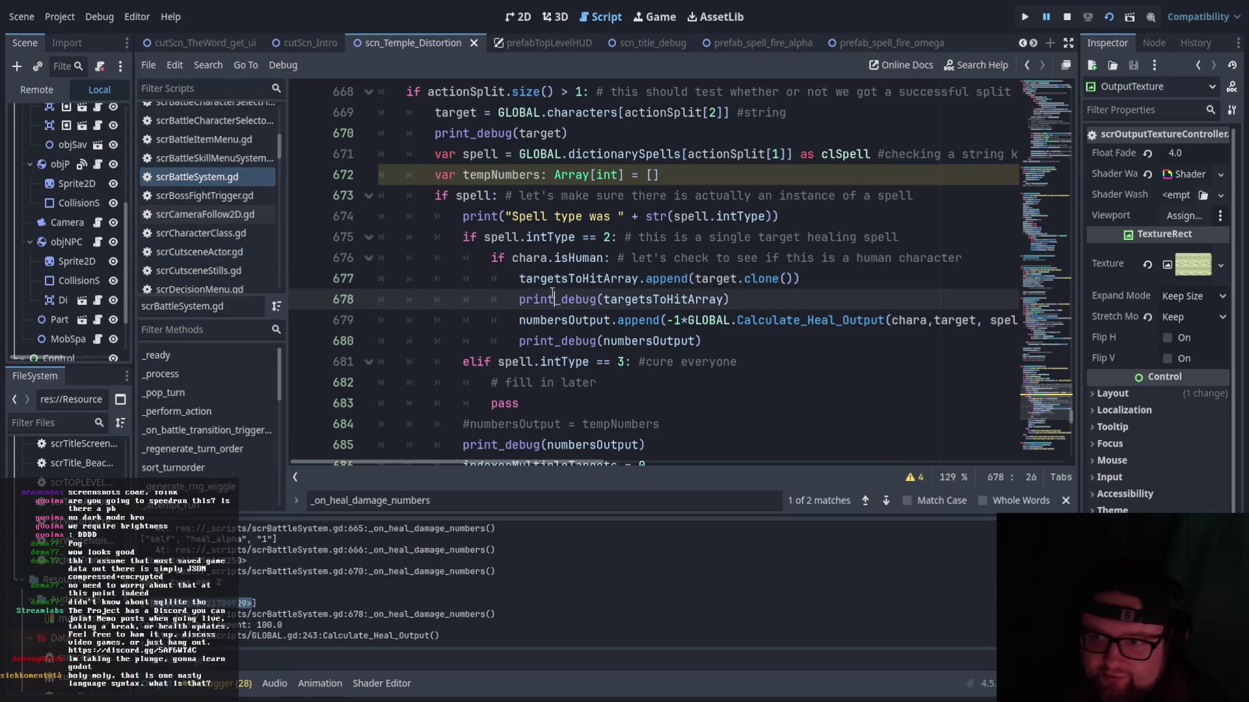
left_click_drag(519, 279, 801, 278)
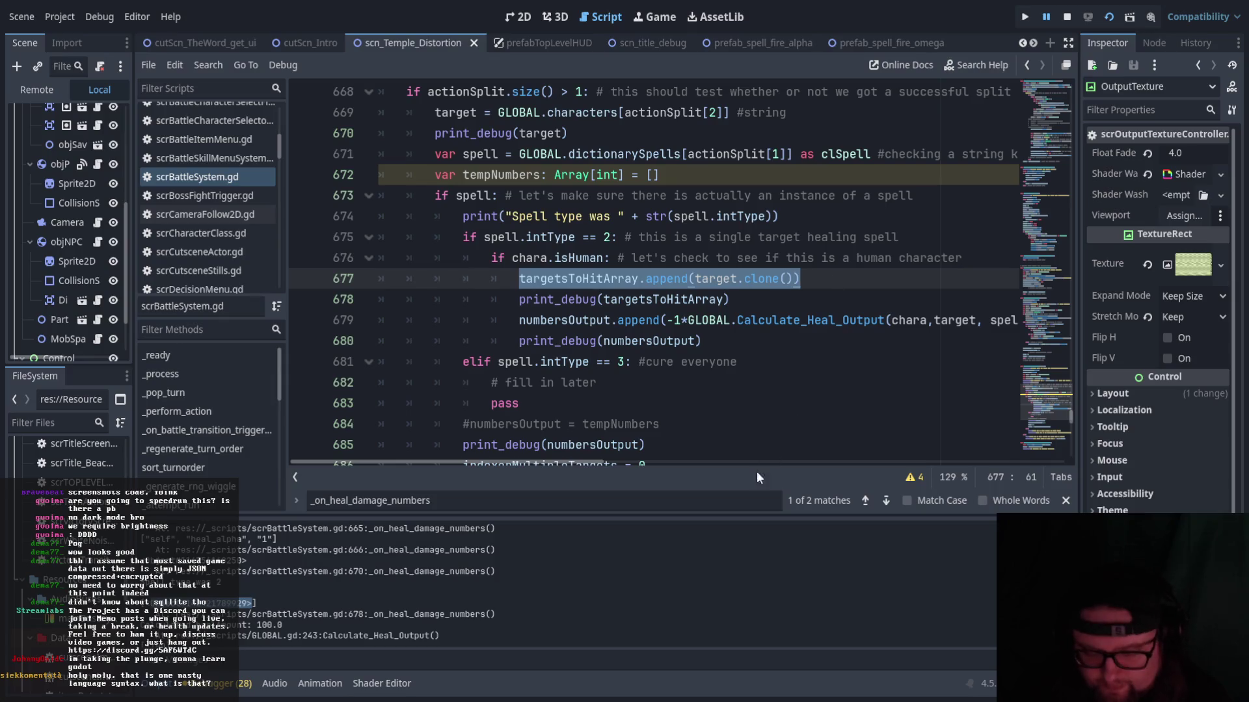
left_click(755, 364)
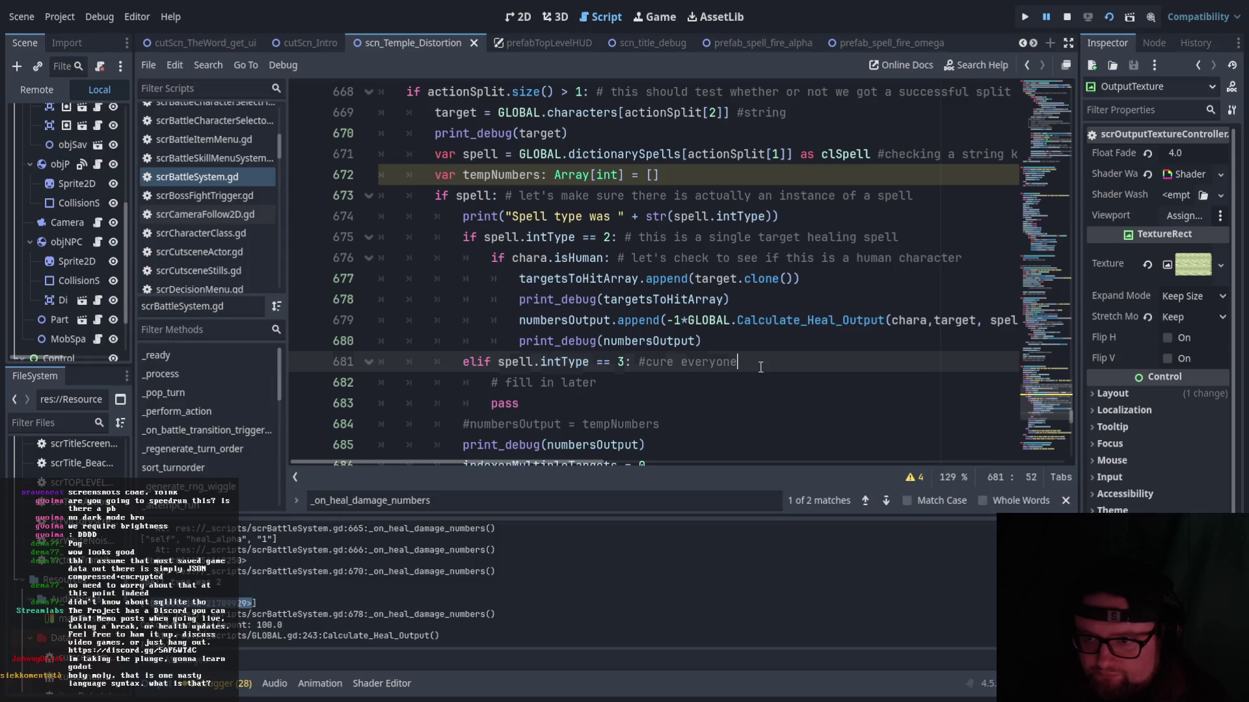
key("Return")
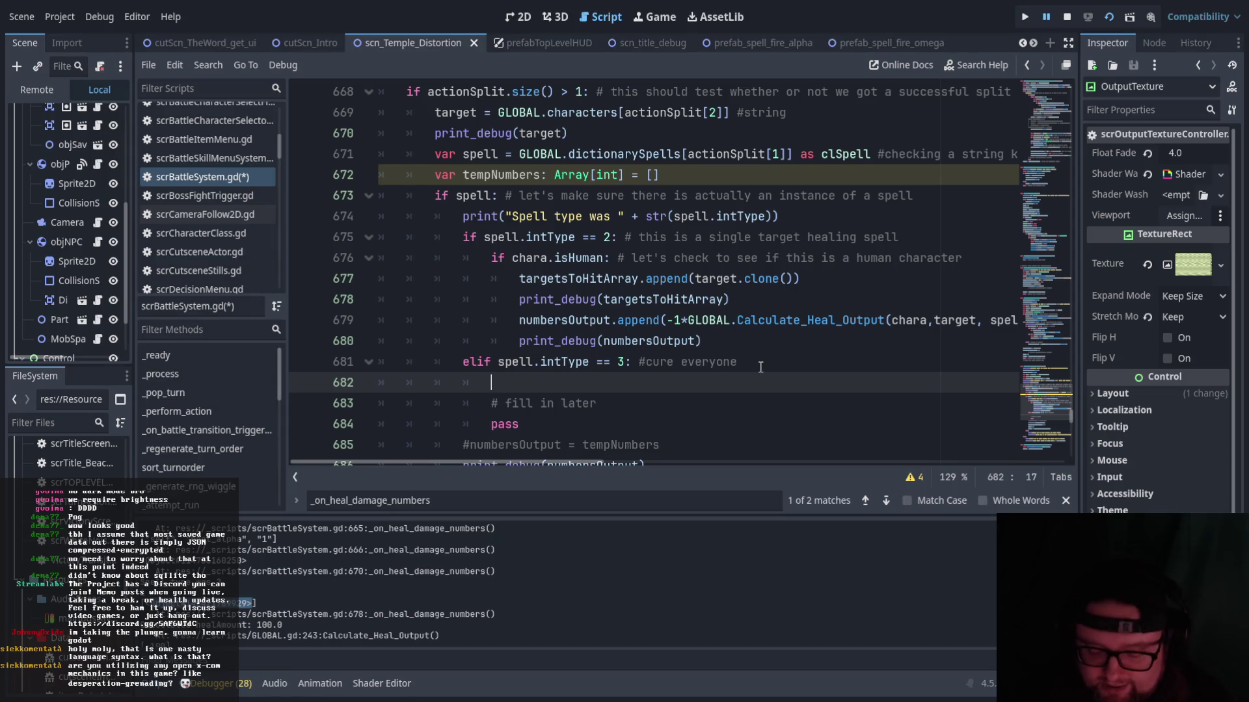
- Write the loop header 'for item in GLOBAL.characters:' in the cure-everyone branch
type("for item in ")
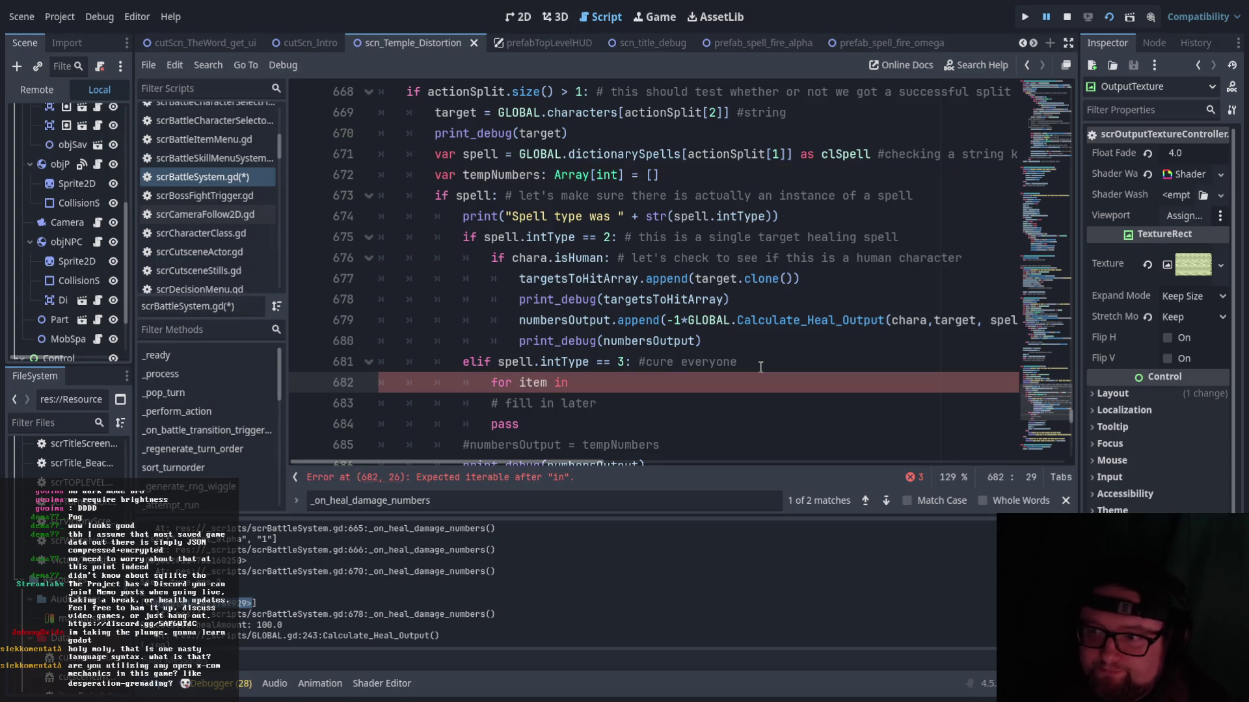
type("GLOBAL.")
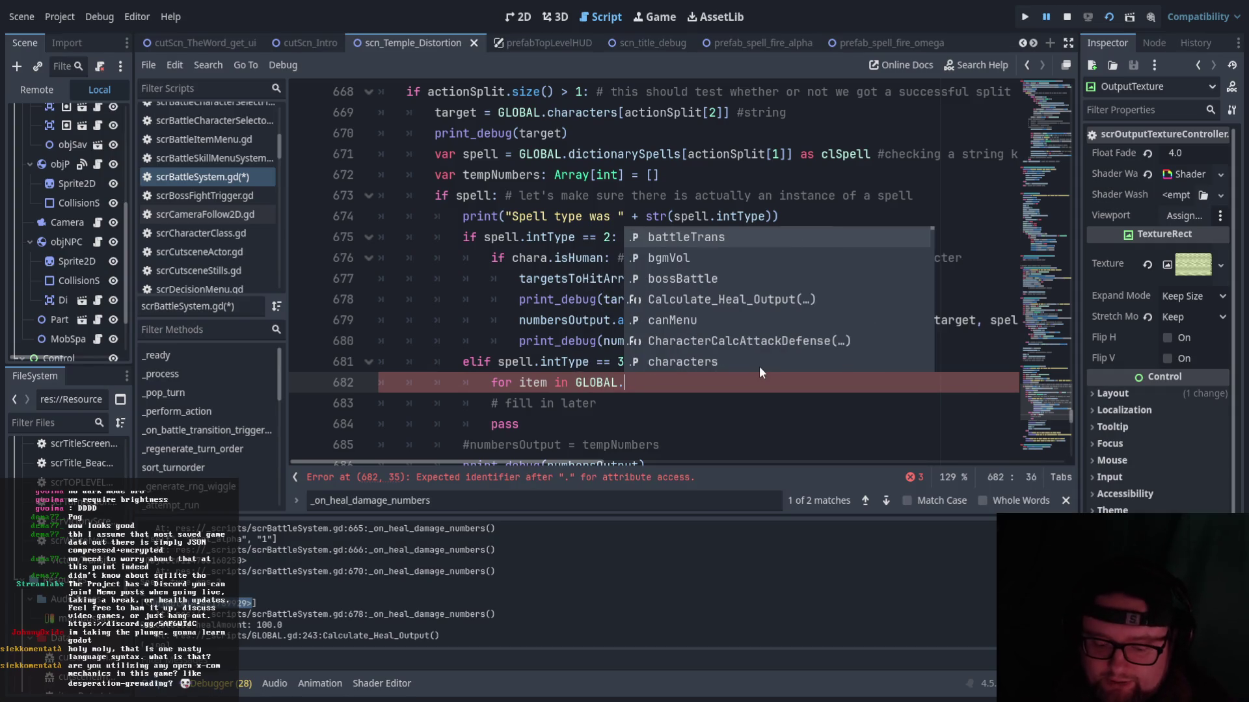
type("char")
key("Escape")
type("a")
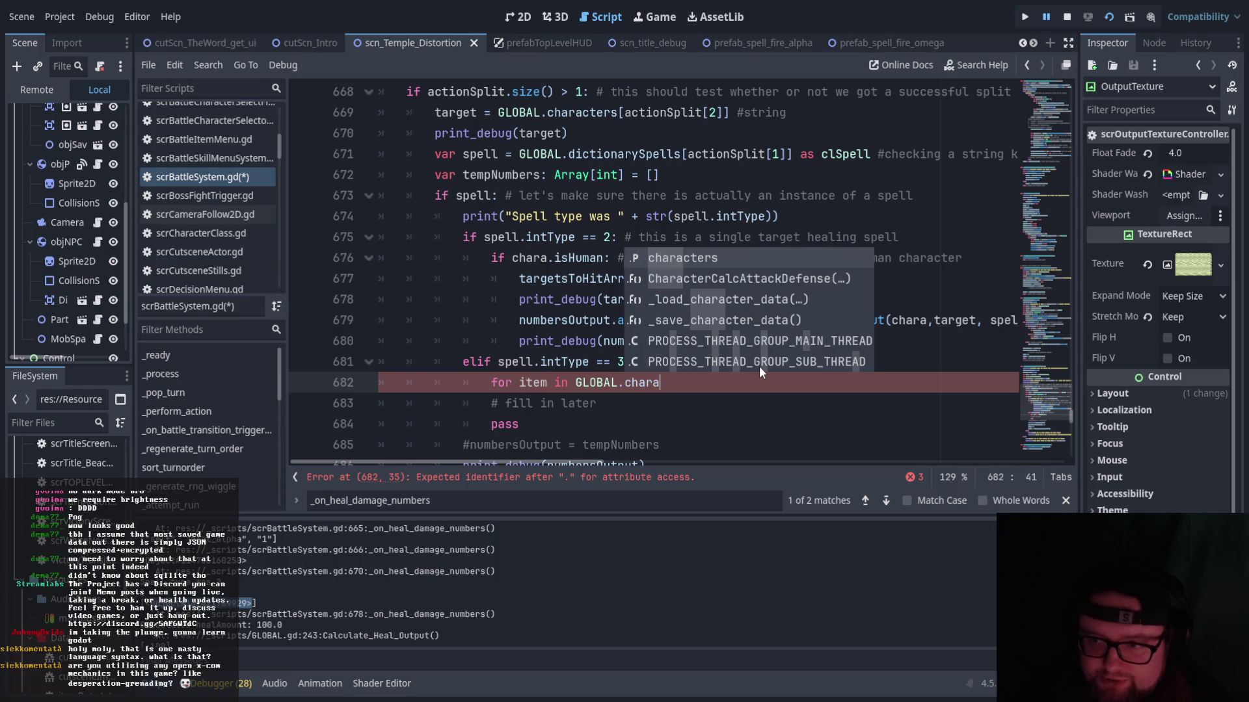
key("Return")
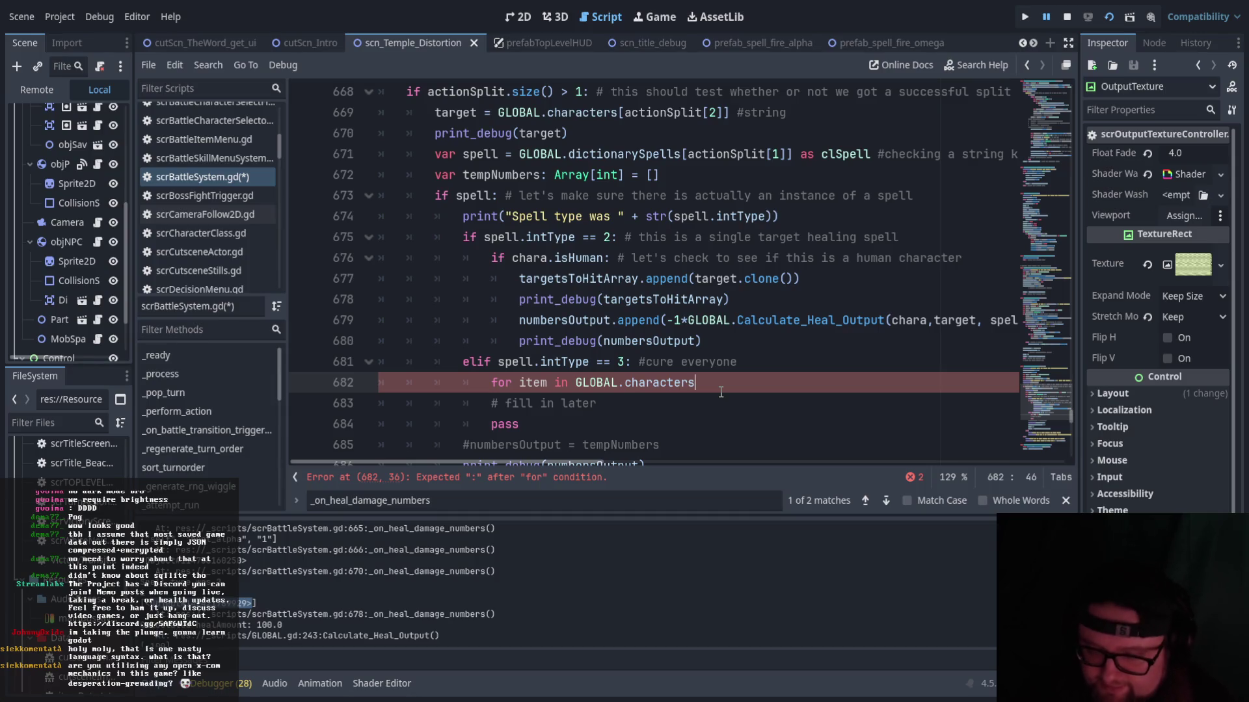
type(":")
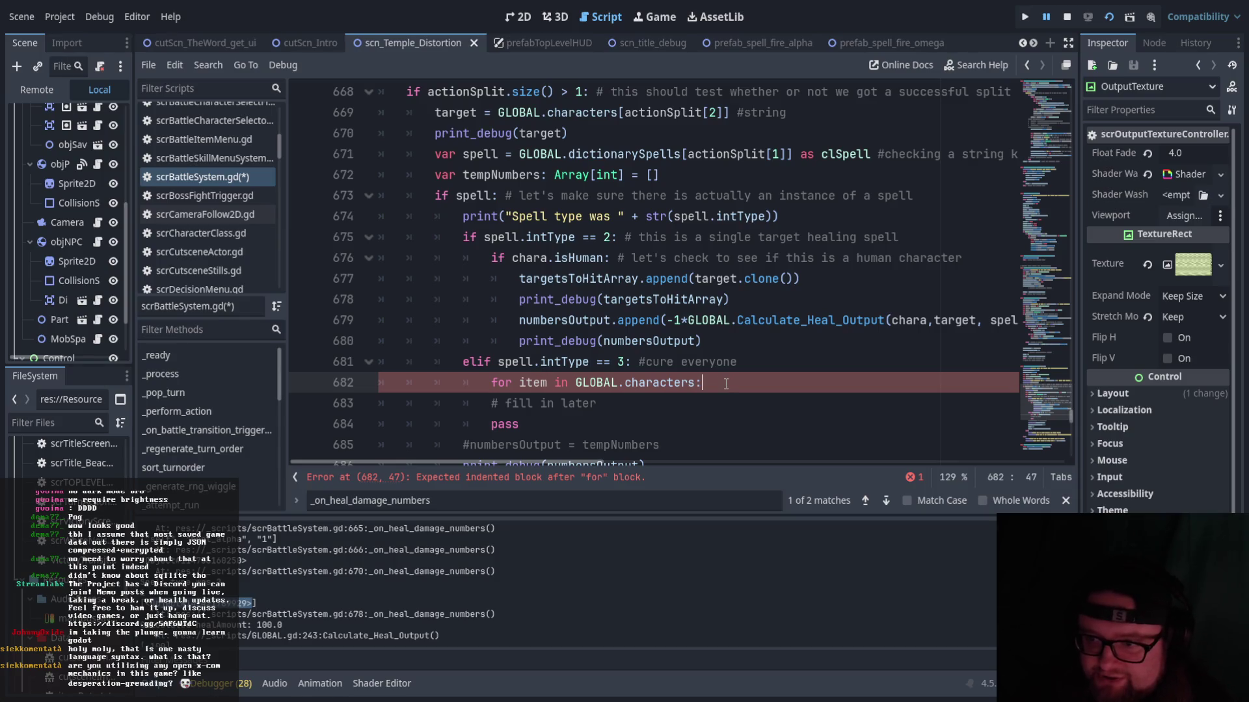
key("Return")
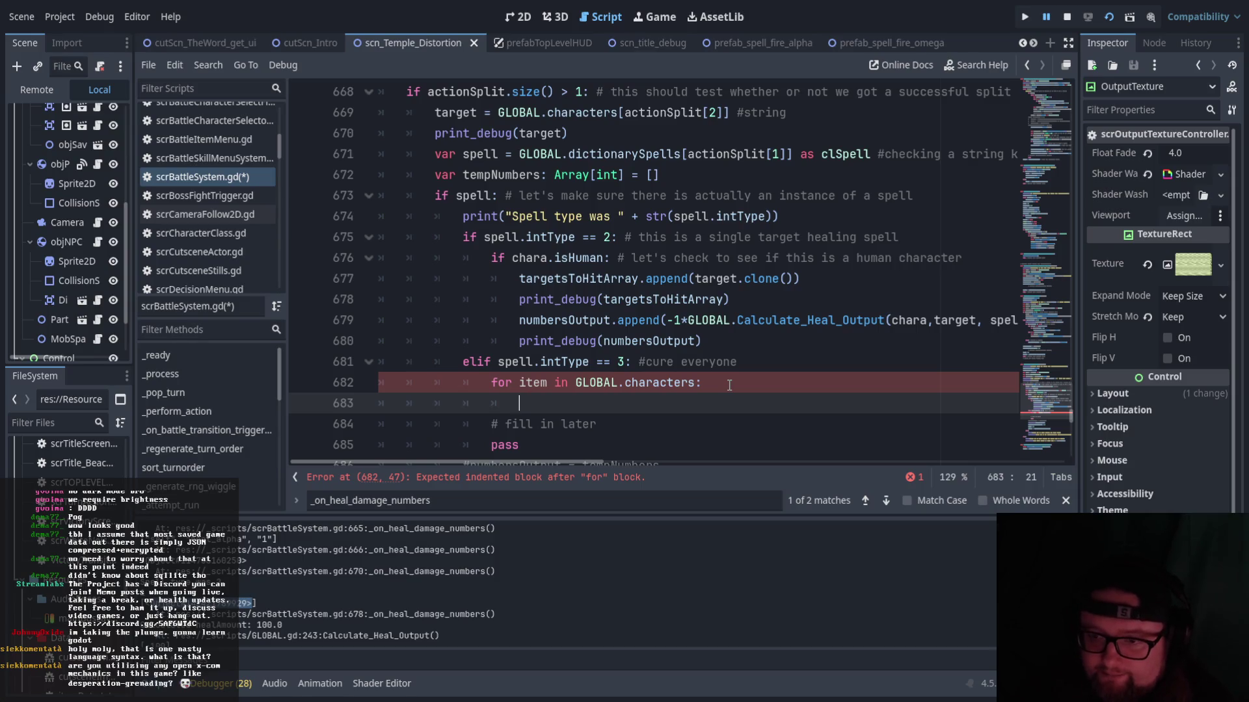
- Rename the loop variable to key and add 'var player_target = GLOBAL.characters[key] as clCharacter_slot'
type("var targ")
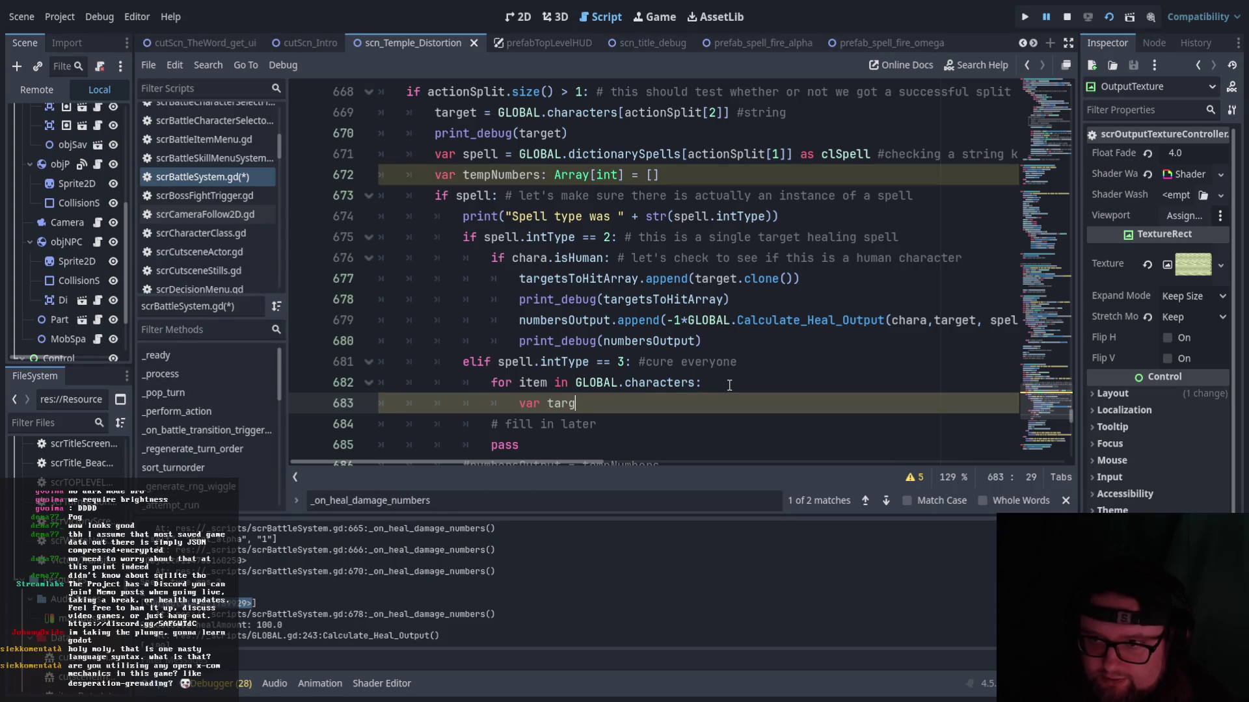
key("BackSpace")
key("BackSpace")
key("BackSpace")
key("BackSpace")
type("pla")
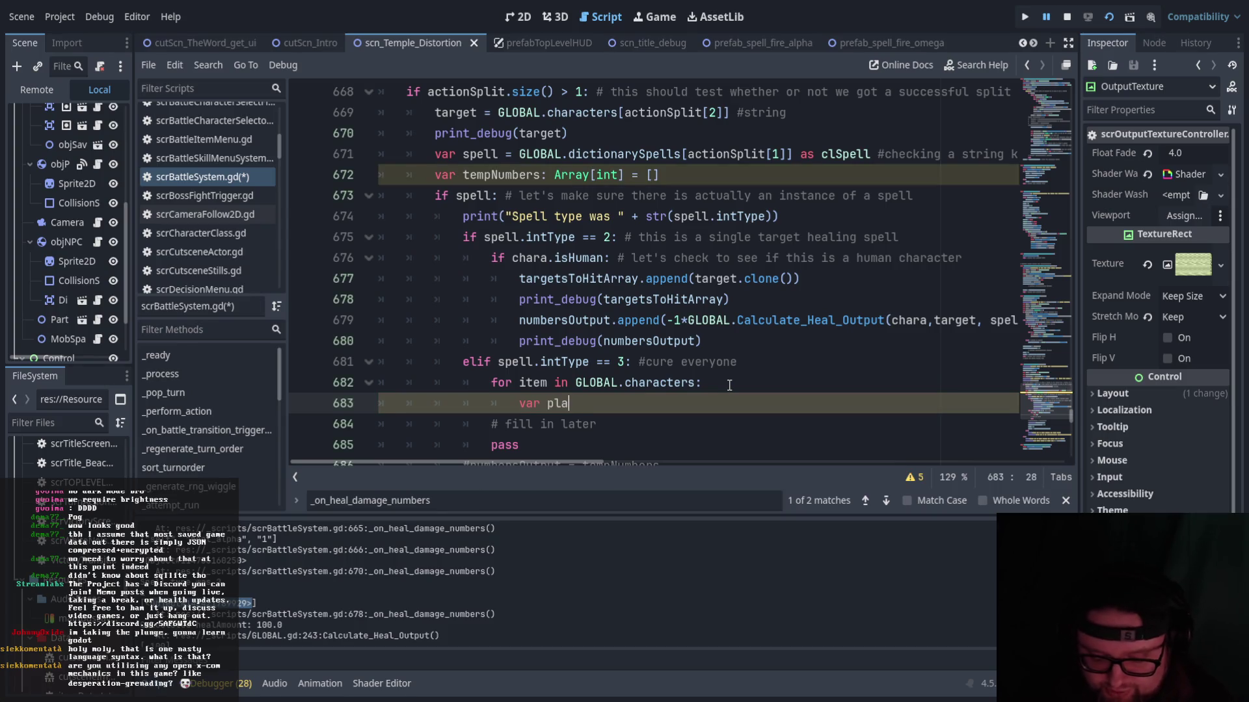
type("yer_target ")
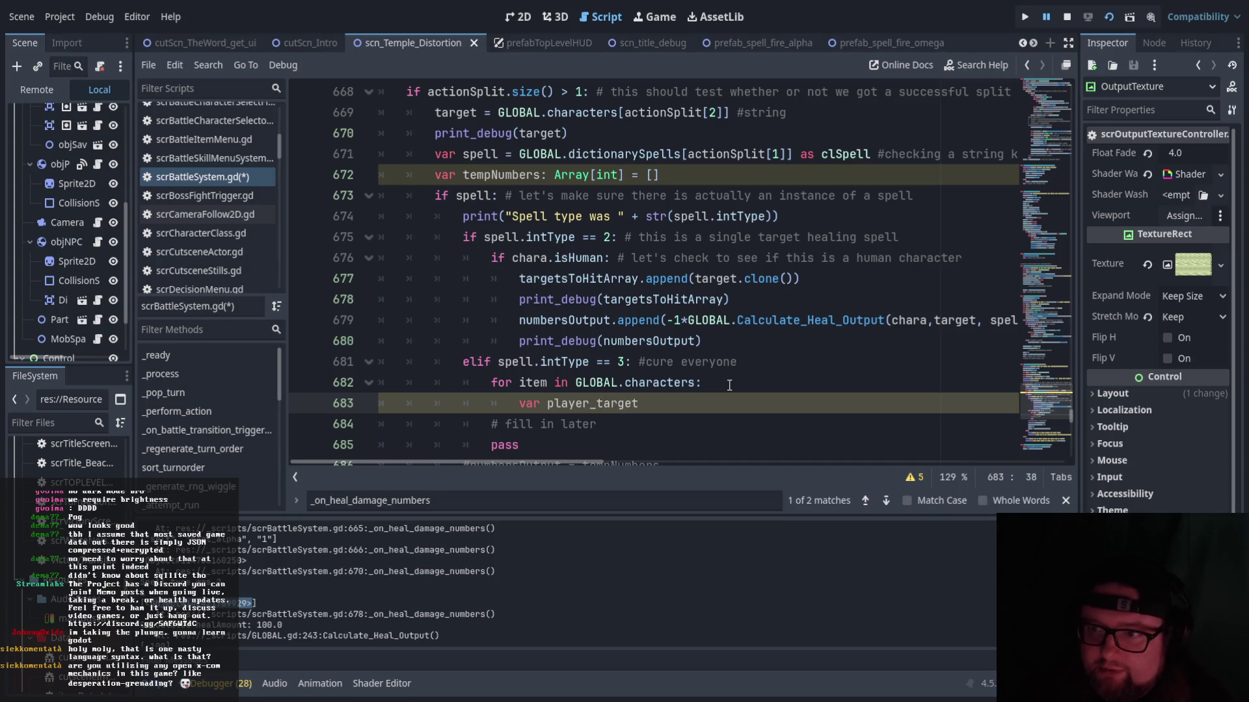
type("= ")
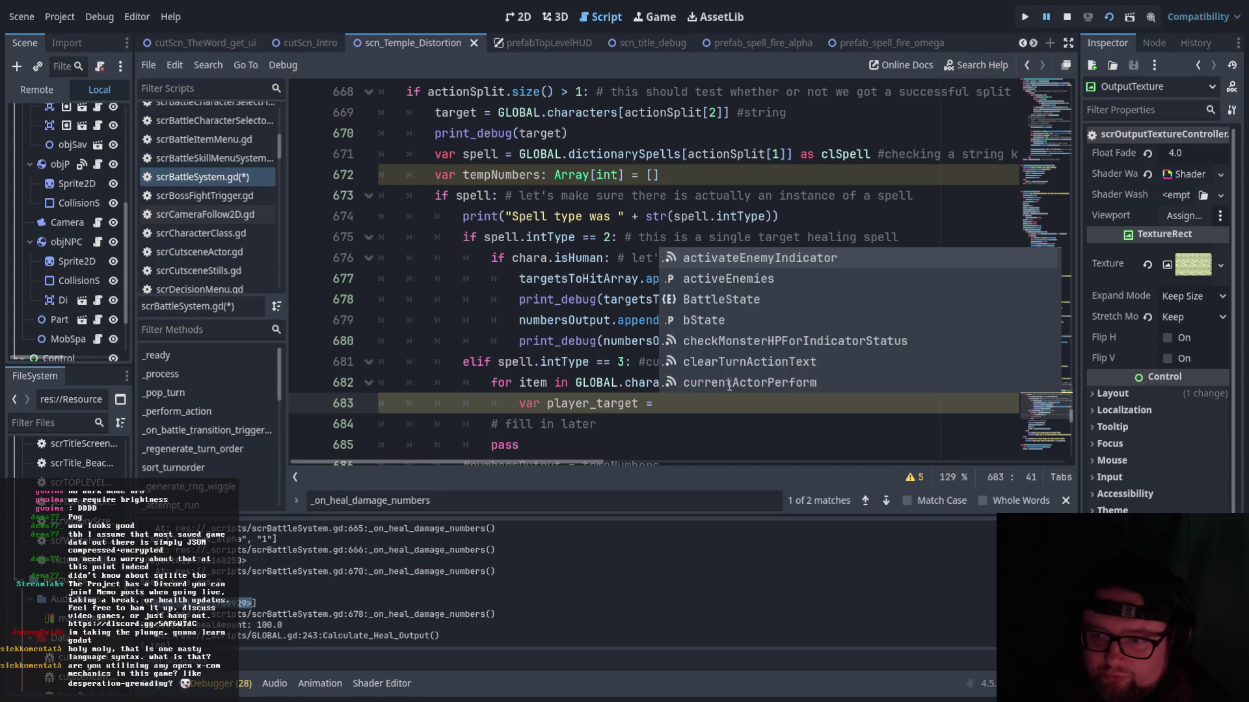
type("GL")
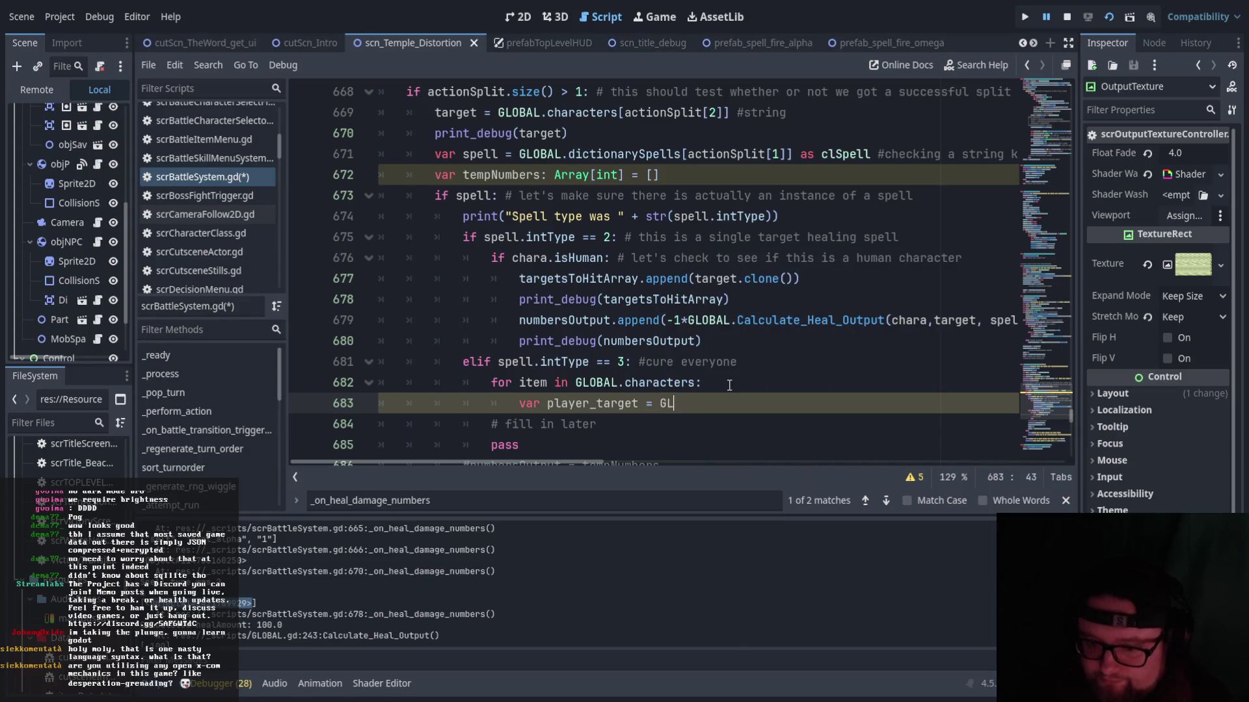
type("OBAL")
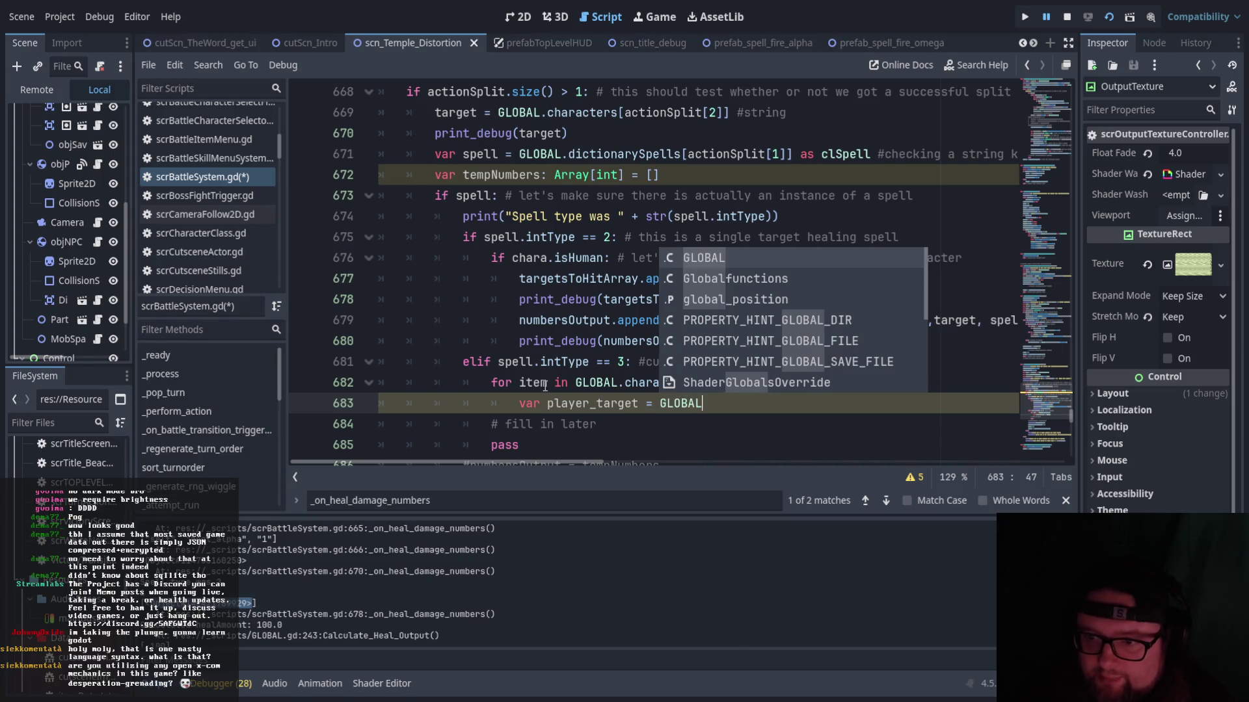
double_click(528, 384)
type("key")
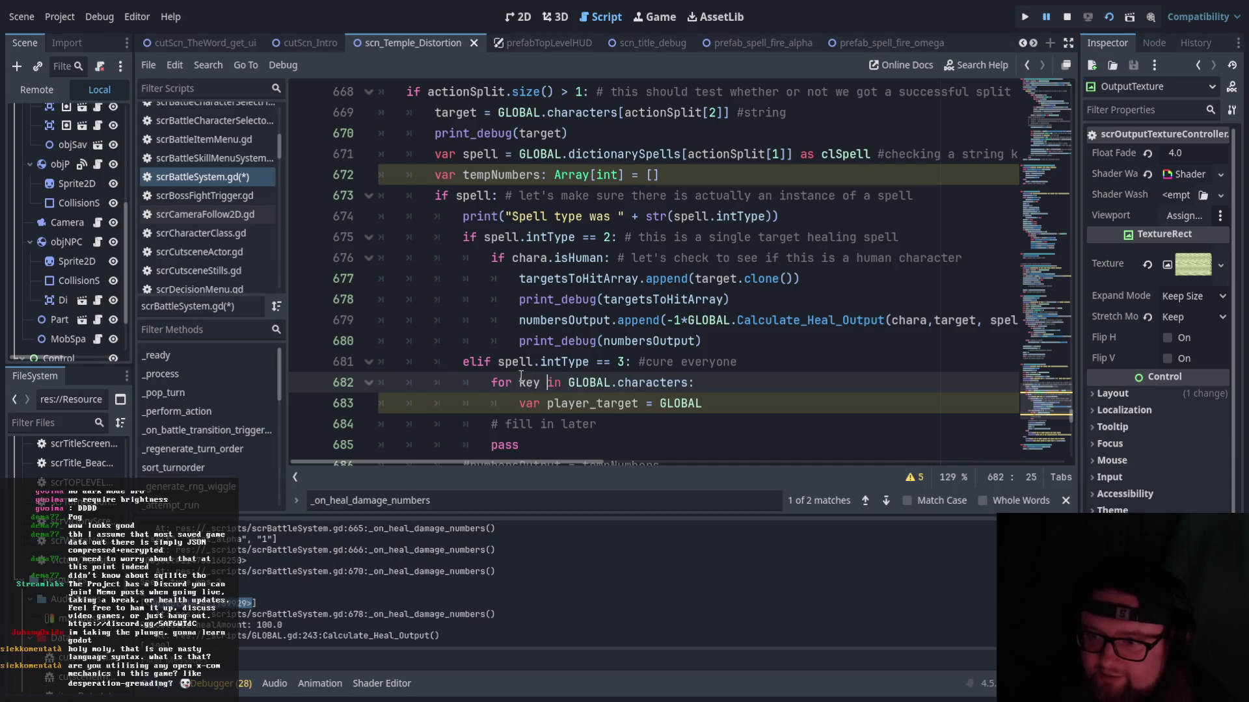
left_click(736, 404)
type("ch")
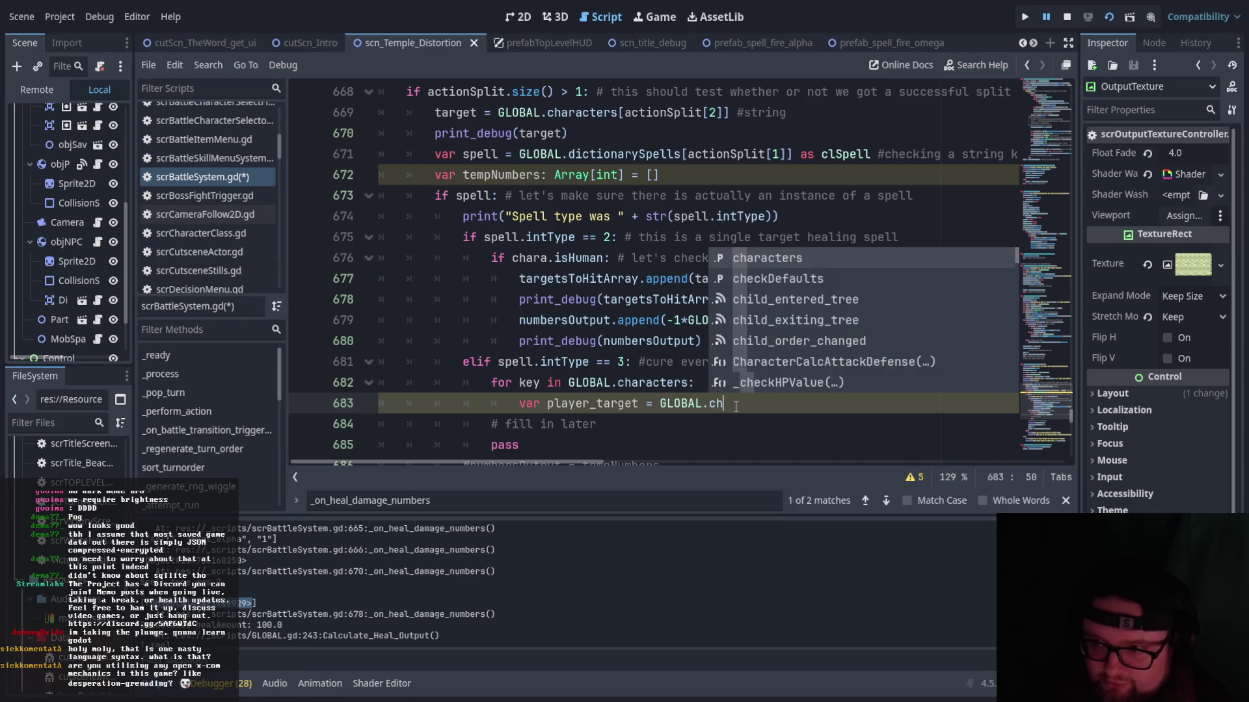
key("Return")
type("[key")
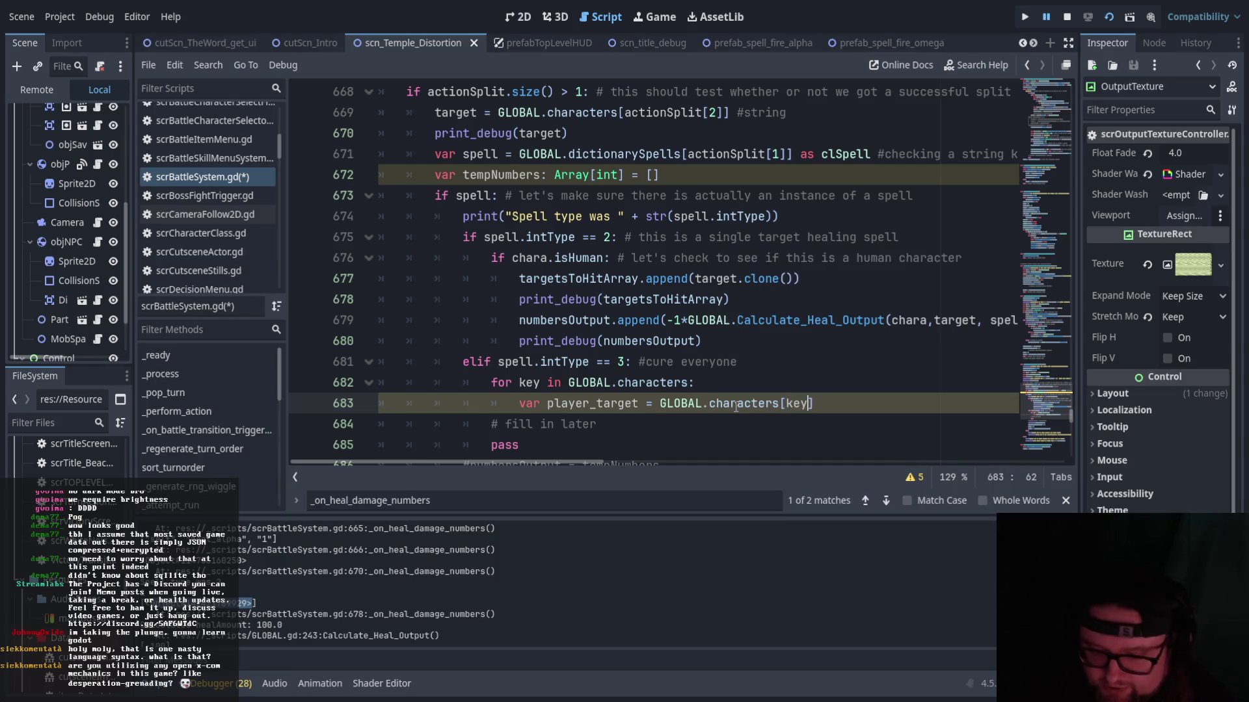
type("] as")
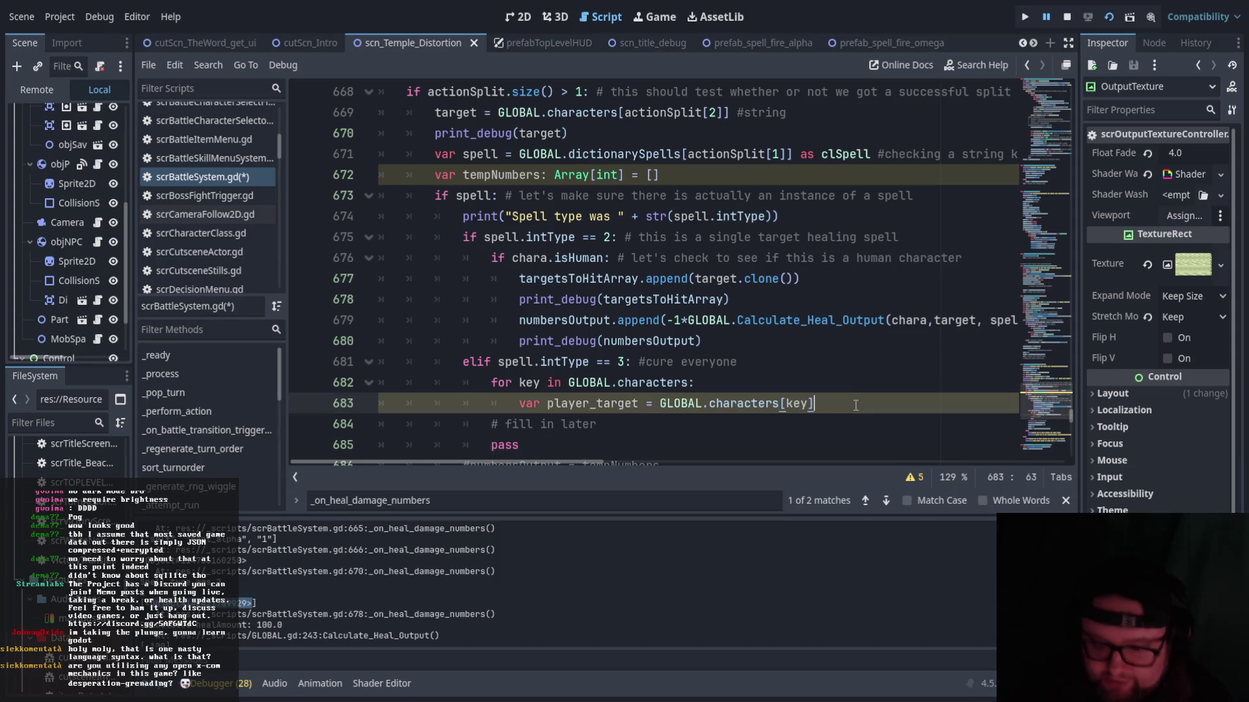
type(" cl")
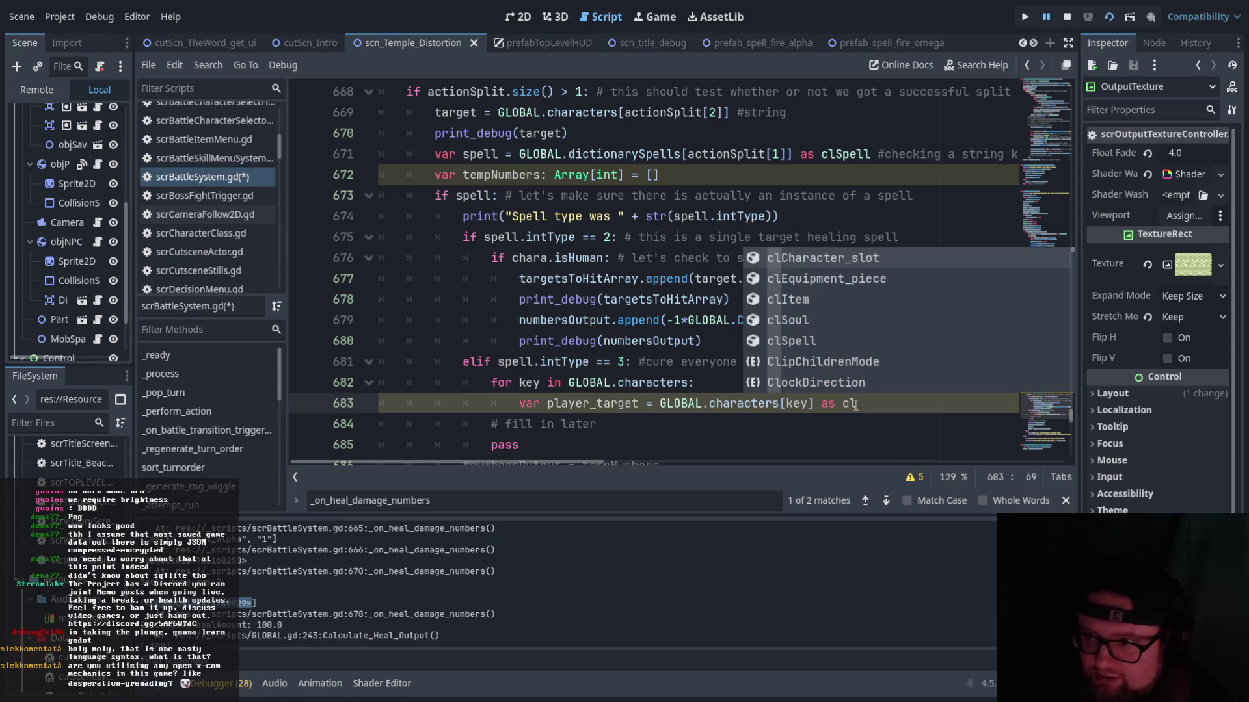
key("Return")
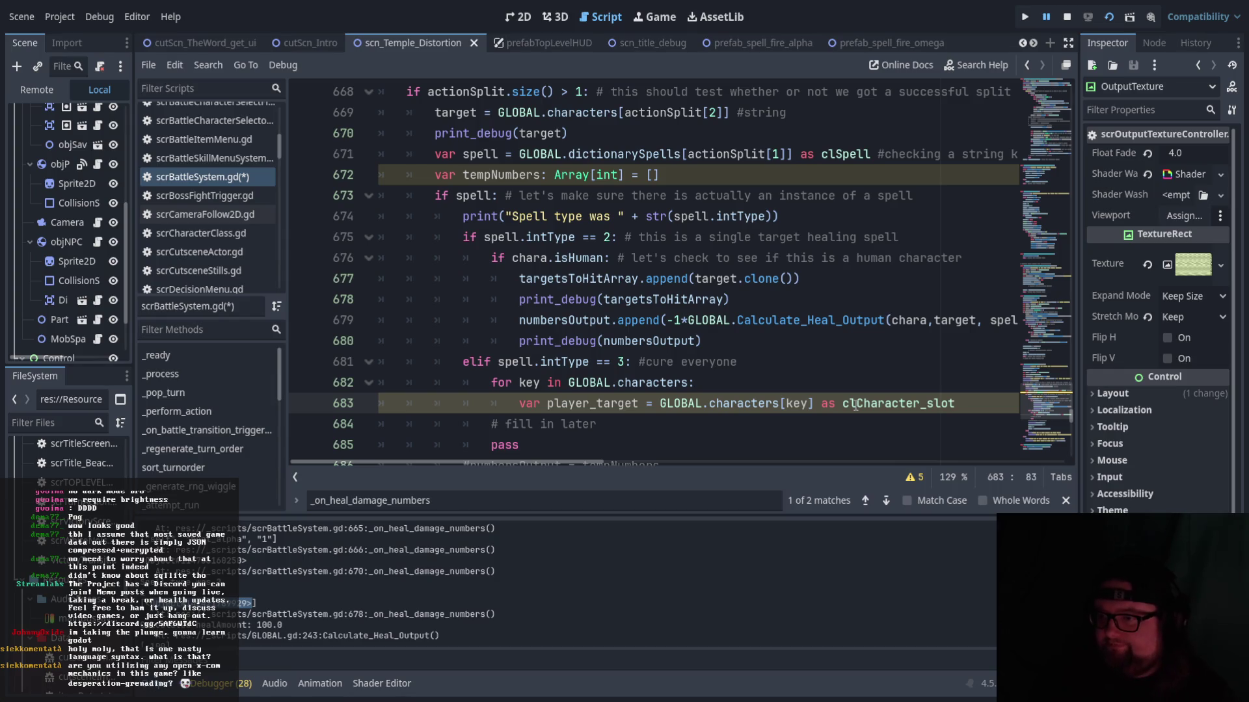
key("Return")
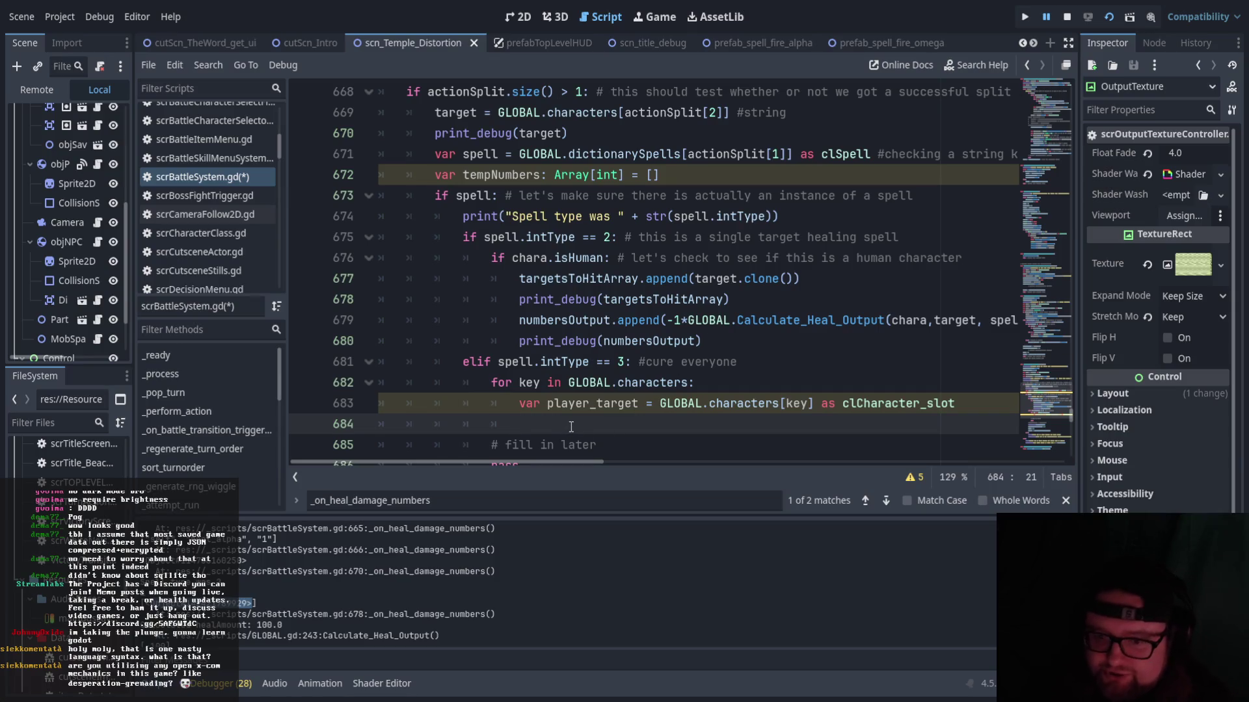
- Write 'targetsToHitArray.append(player_target.clone())' on line 684 using autocomplete
type("tar")
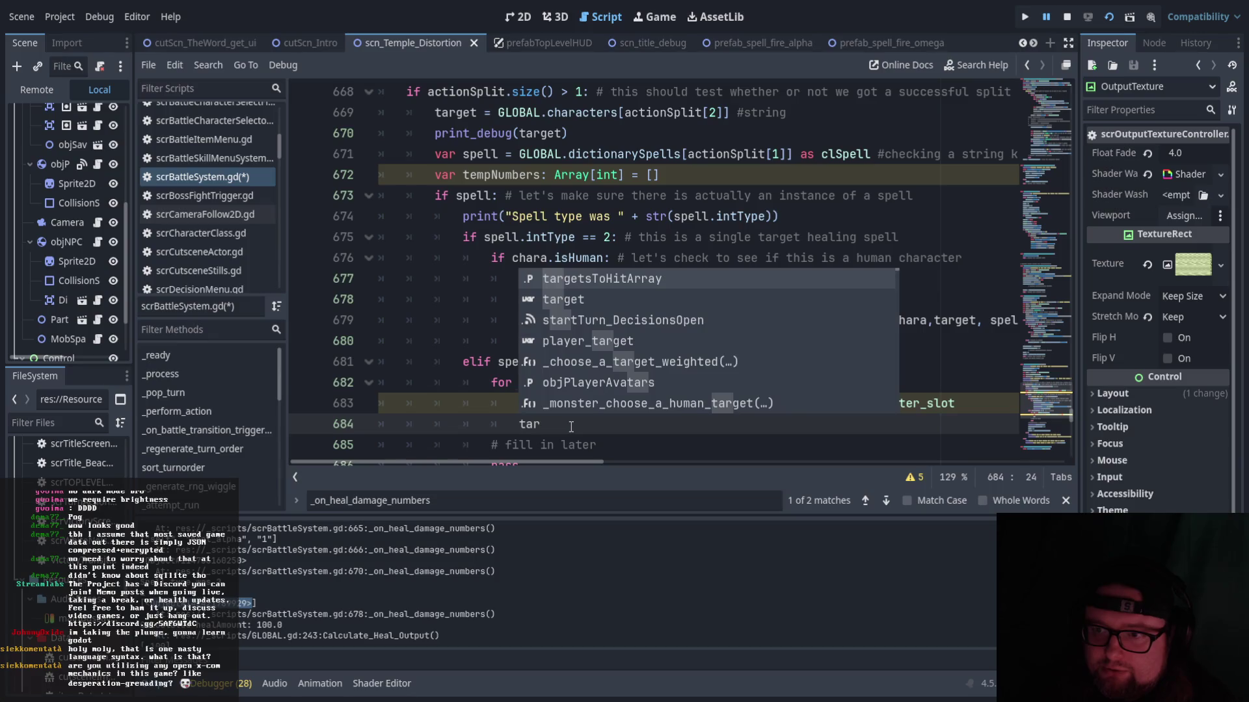
key("Return")
type(".app")
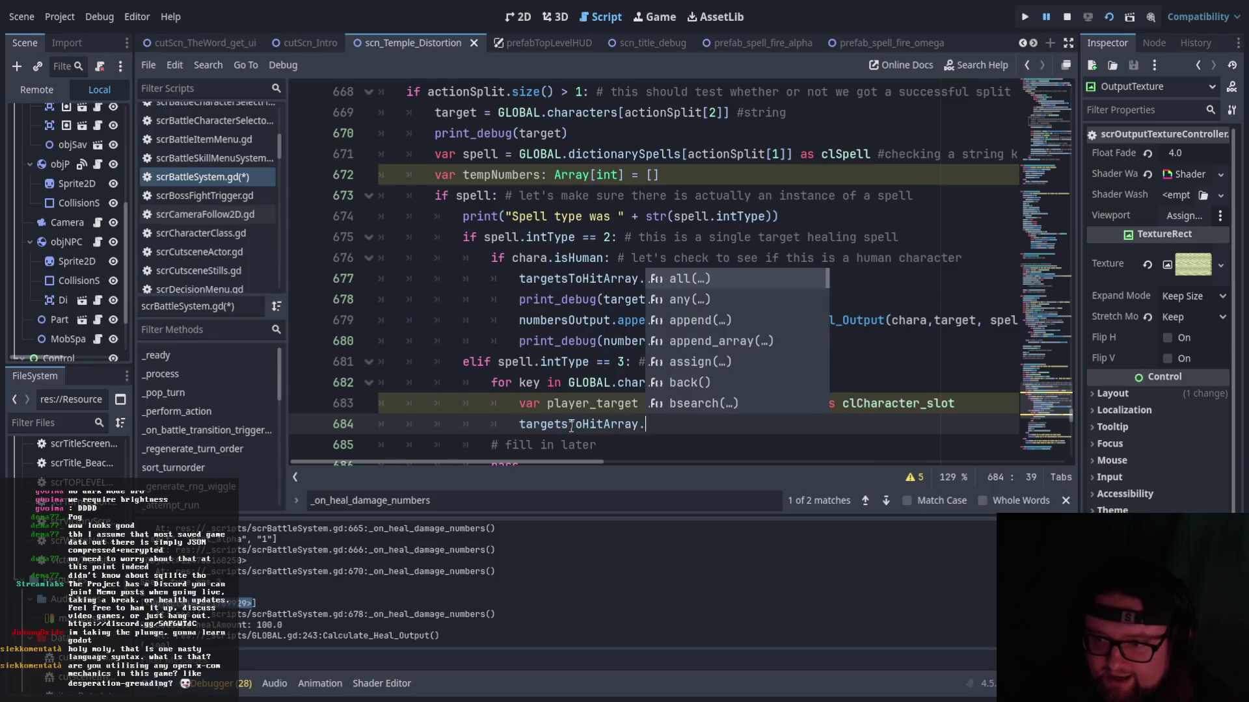
key("Return")
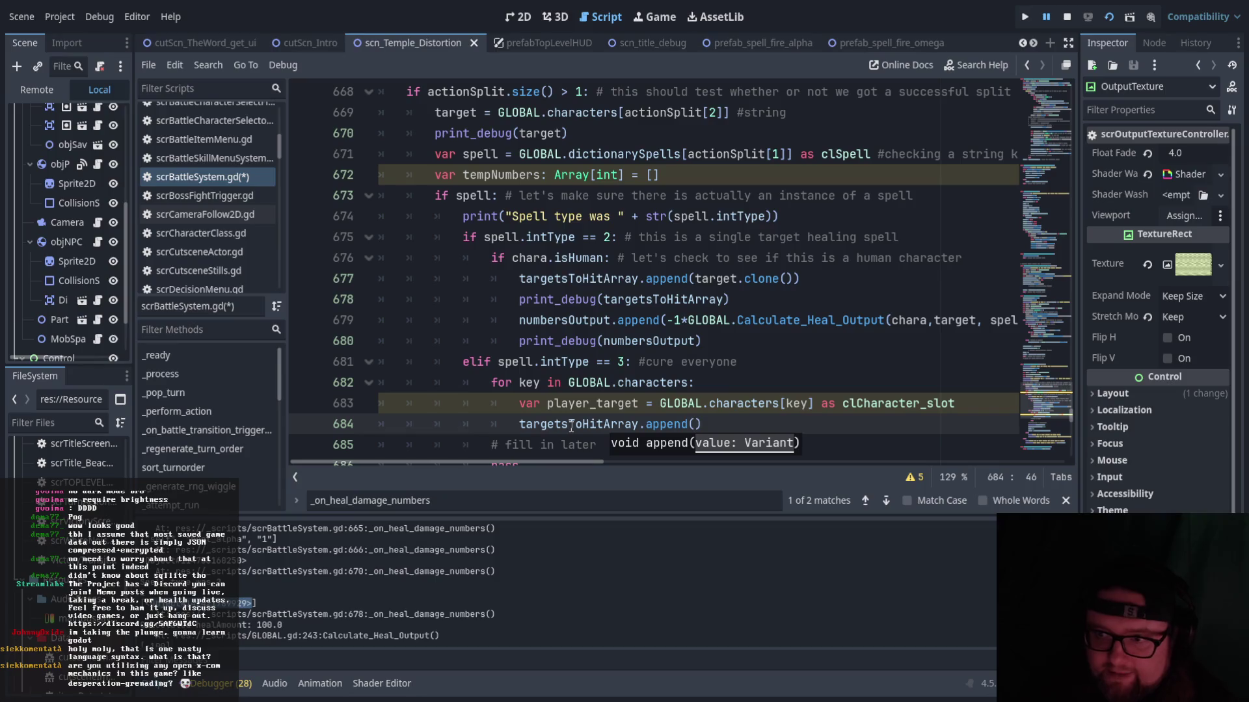
type("player")
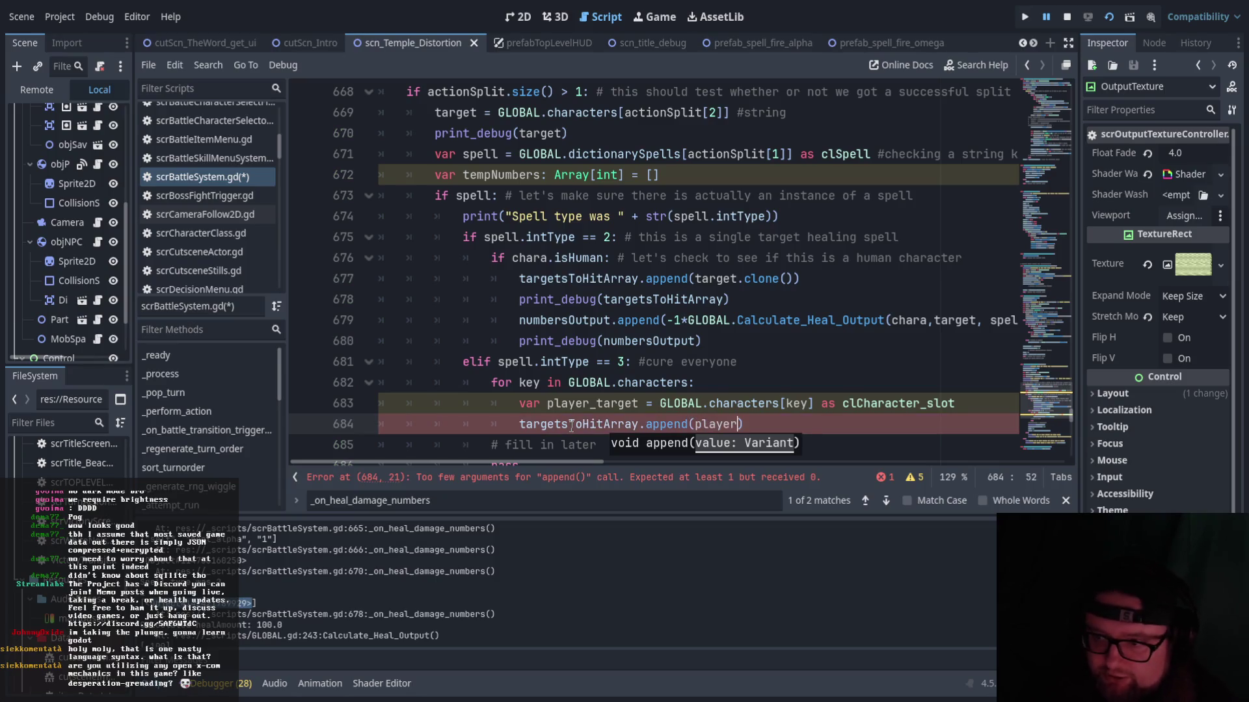
key("Return")
type(".clone")
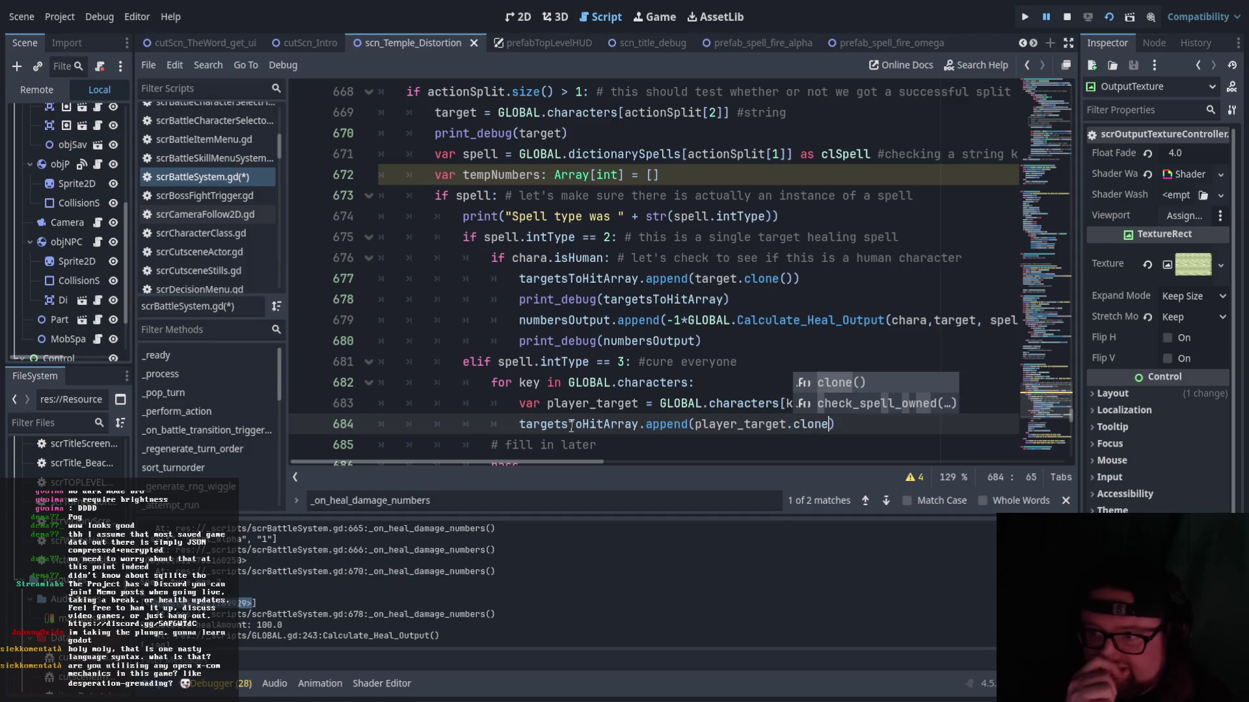
key("Return")
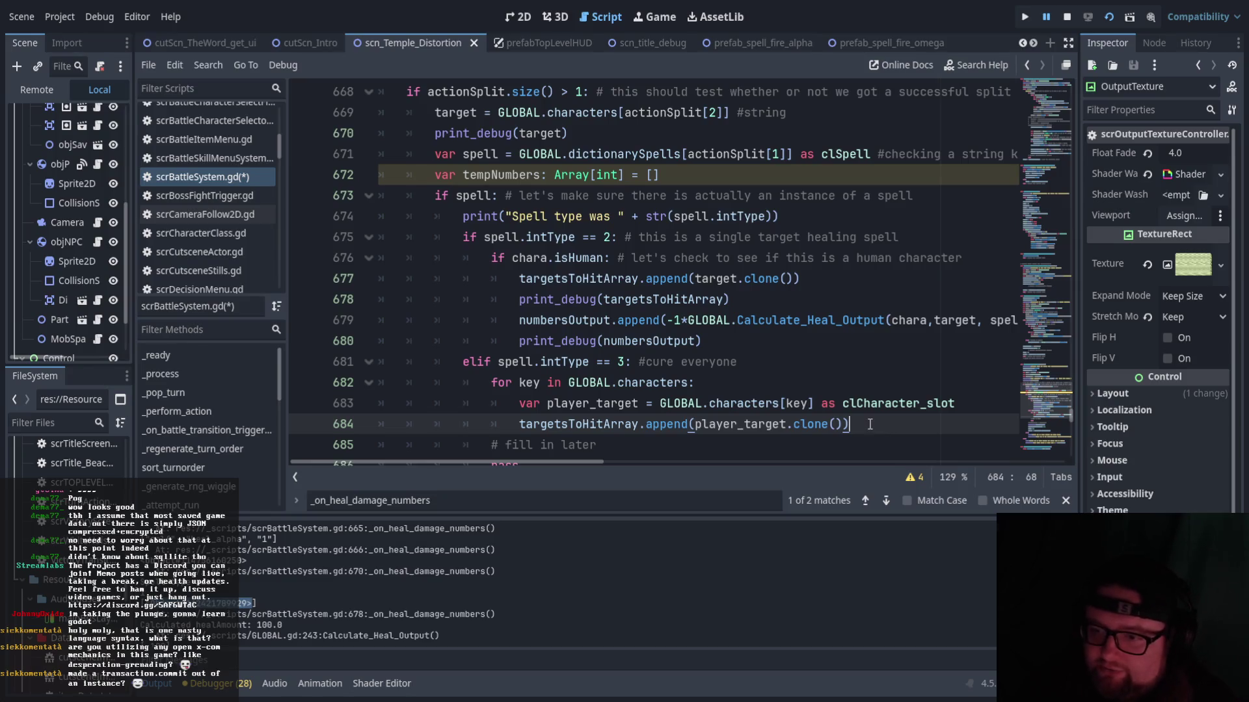
- Start line 685 below the append statement with 'numbersOutput.'
key("Return")
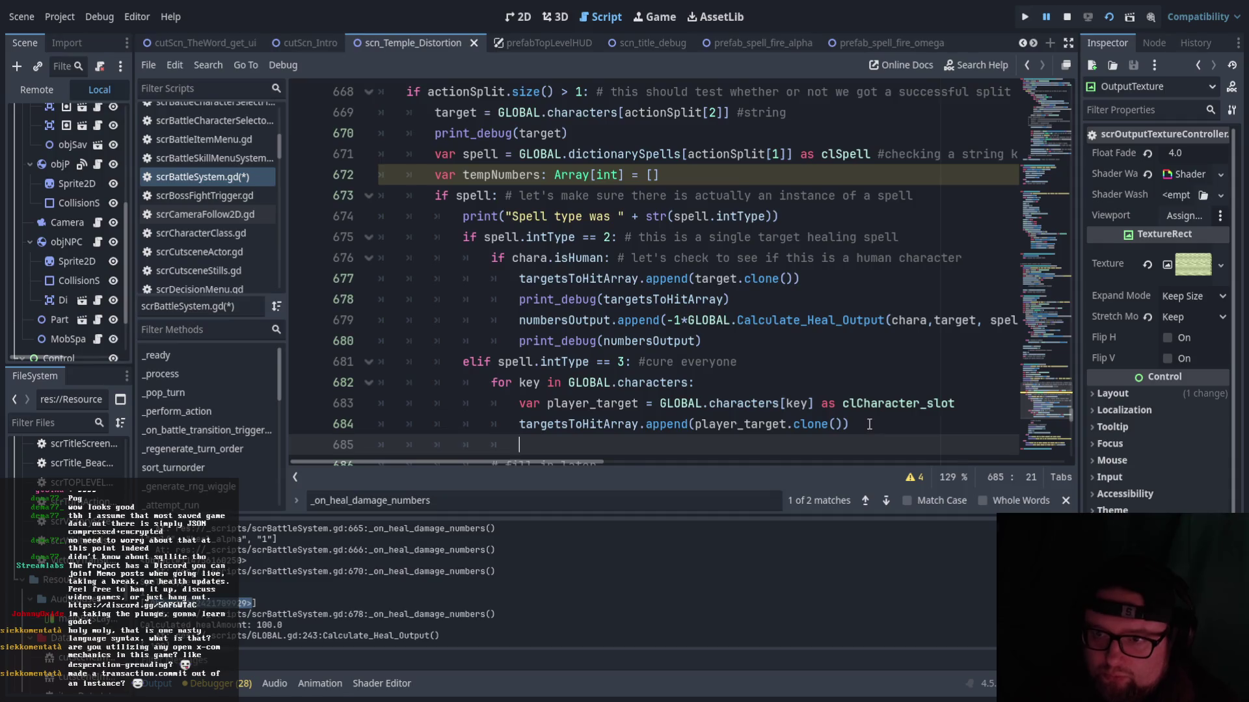
scroll(869, 403, "down", 1)
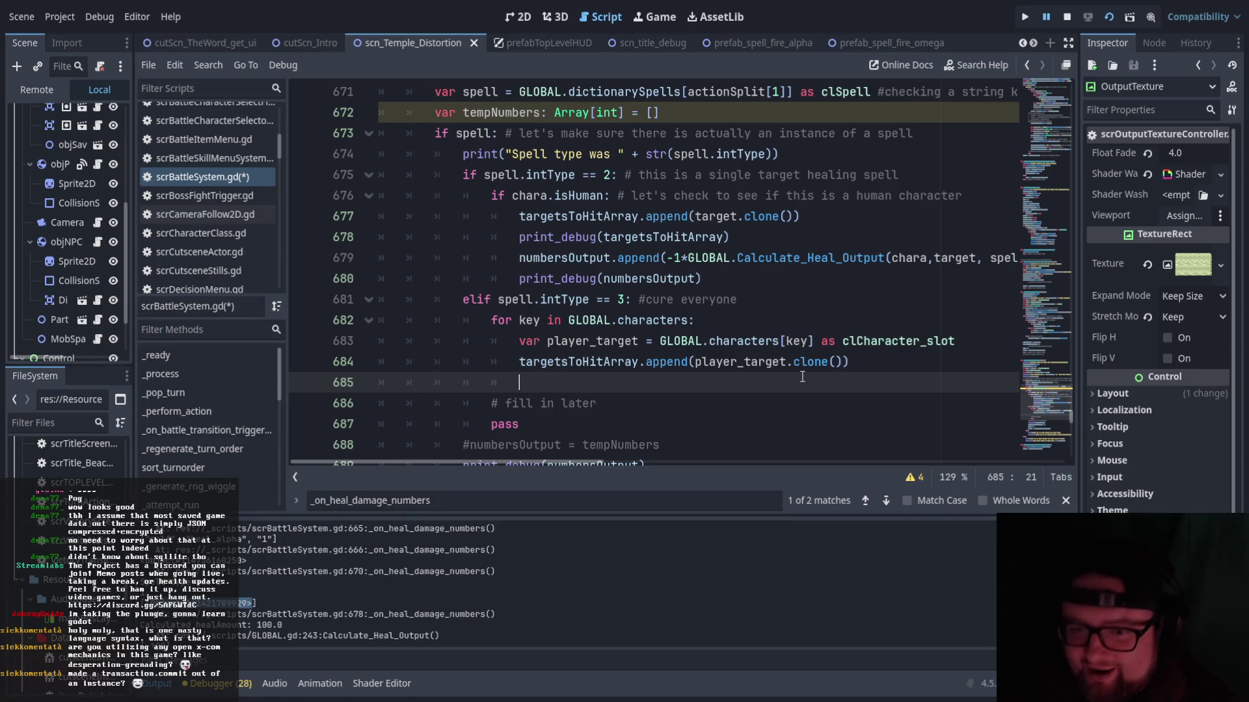
left_click(621, 364)
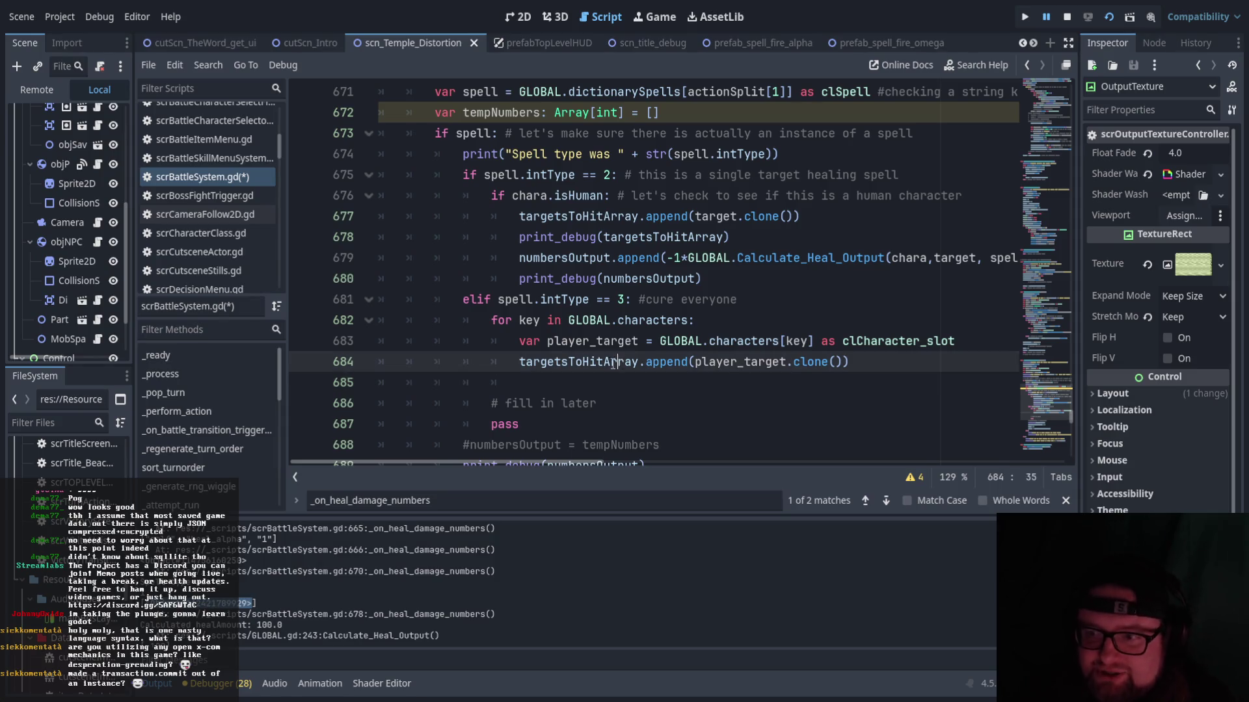
left_click_drag(519, 361, 852, 364)
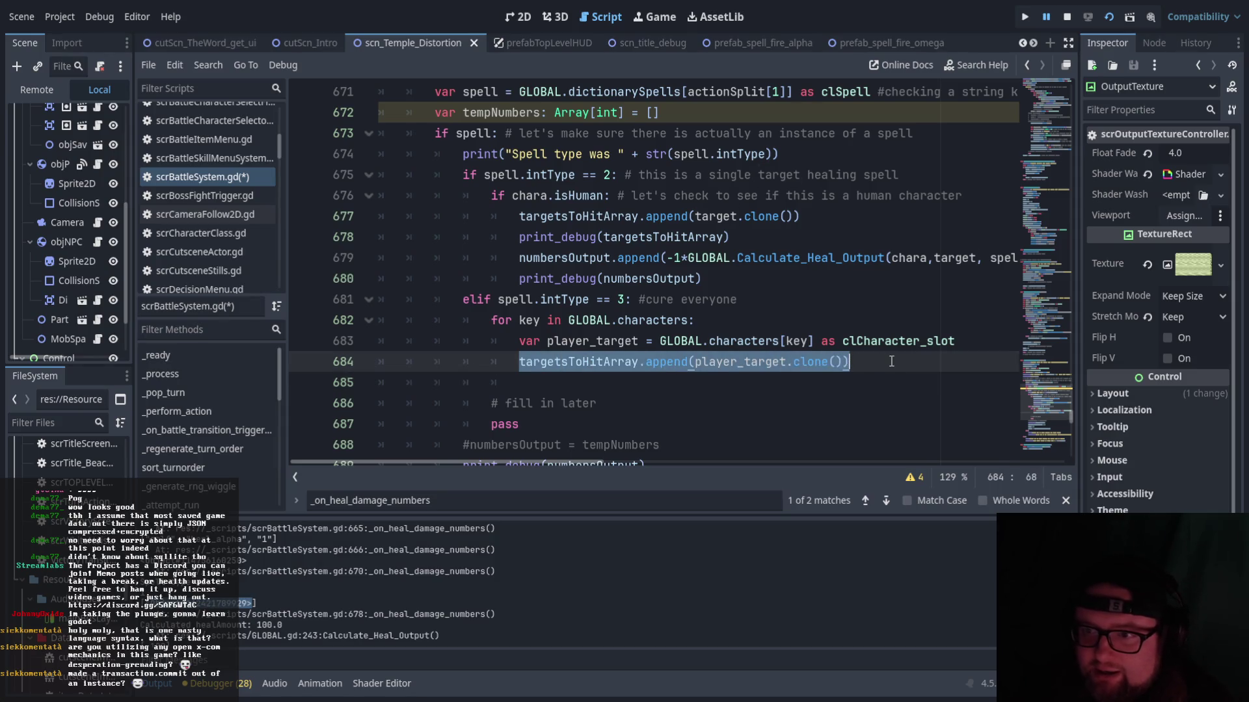
left_click(846, 365)
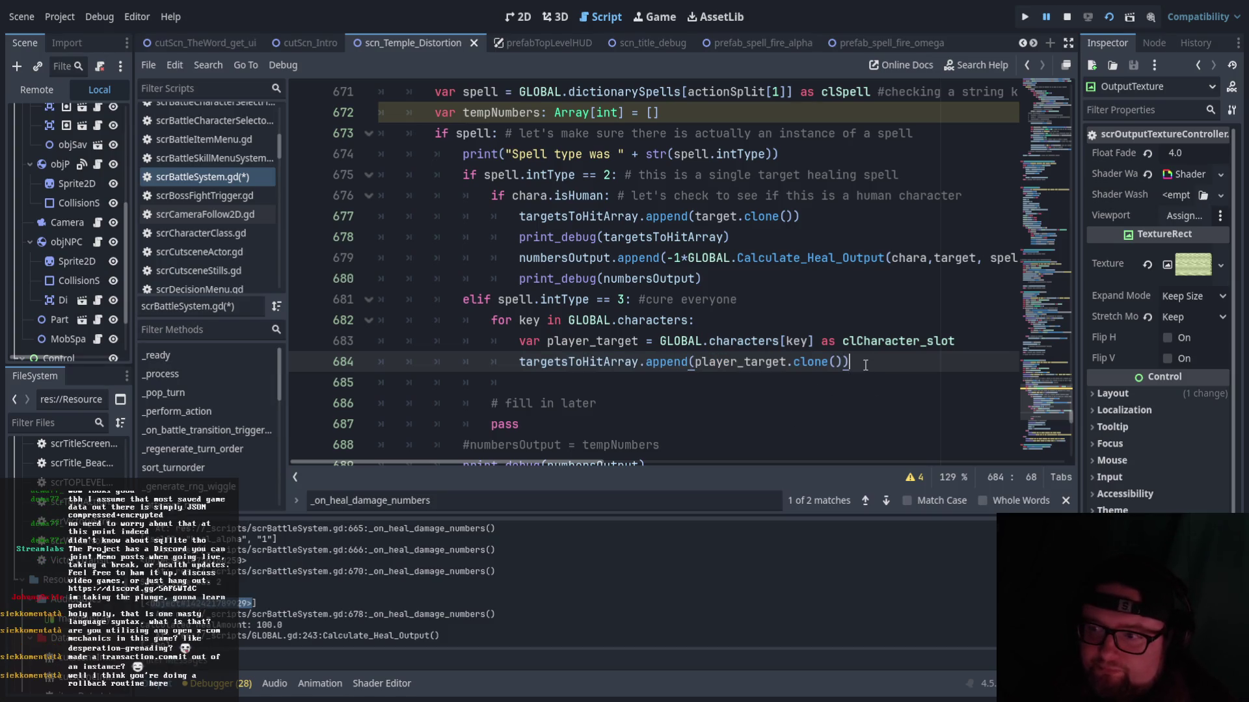
key("Return")
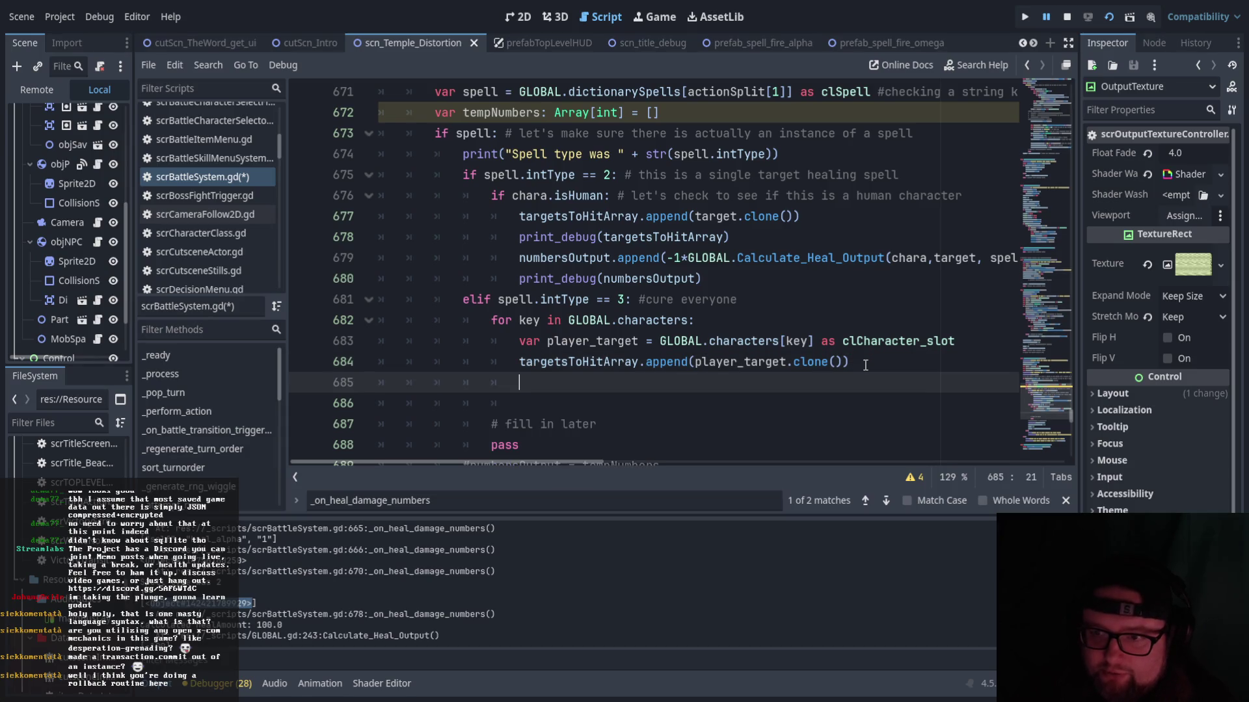
type("num")
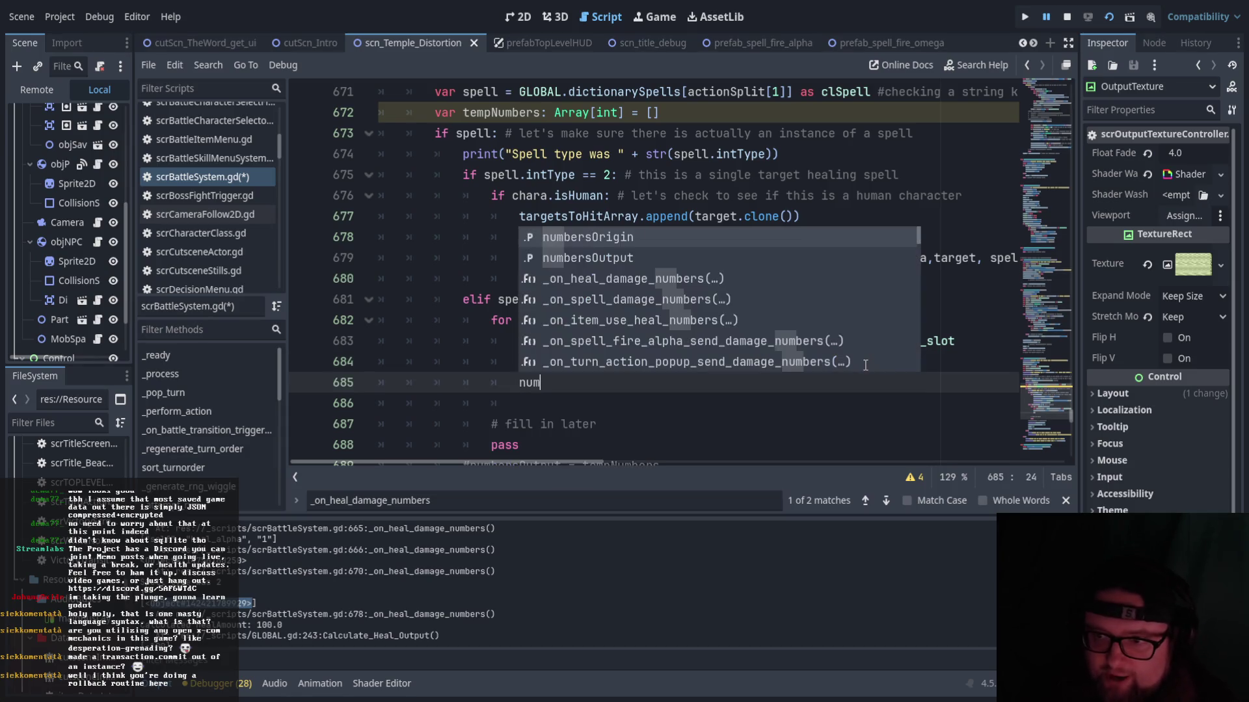
key("Down")
key("Return")
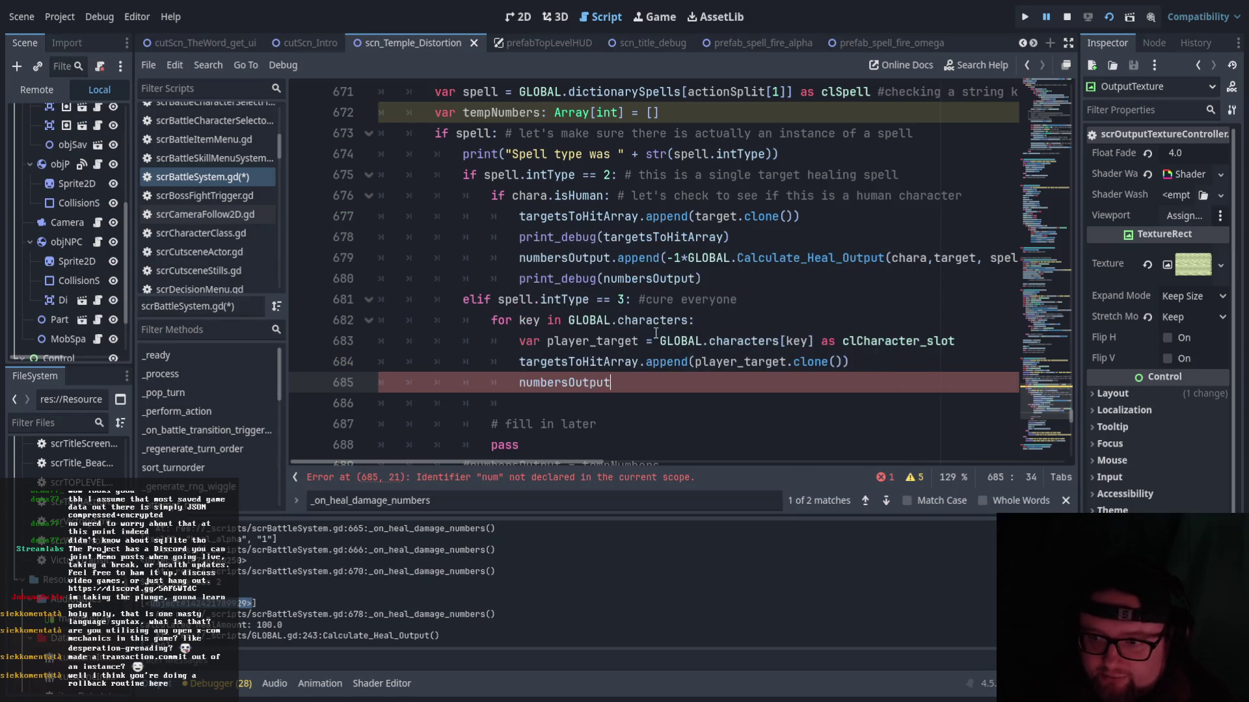
type(".")
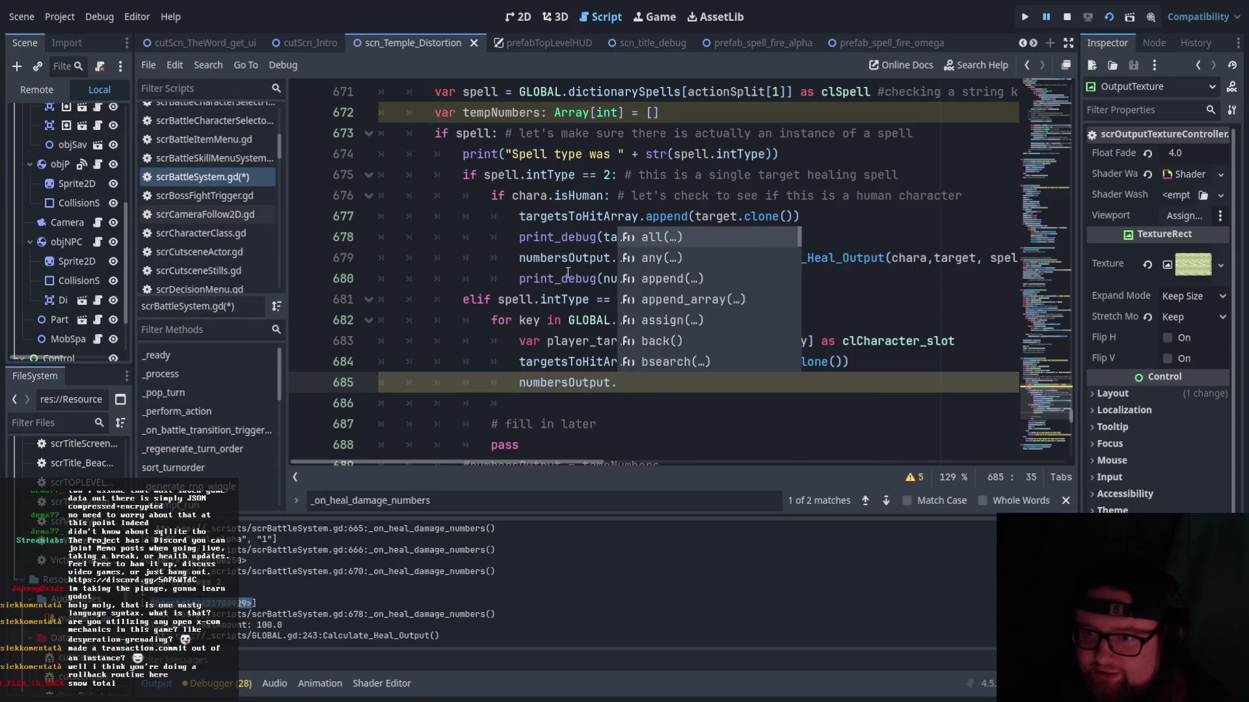
- Complete line 685 with the heal append call copied from line 679, numbersOutput.append(-1*GLOBAL.Calculate_Heal_Output(chara,target, spell))
left_click(522, 259)
left_click_drag(535, 260, 1081, 254)
mouse_move(689, 462)
left_mouse_down()
mouse_move(544, 463)
mouse_move(473, 442)
left_mouse_up()
left_click(638, 383)
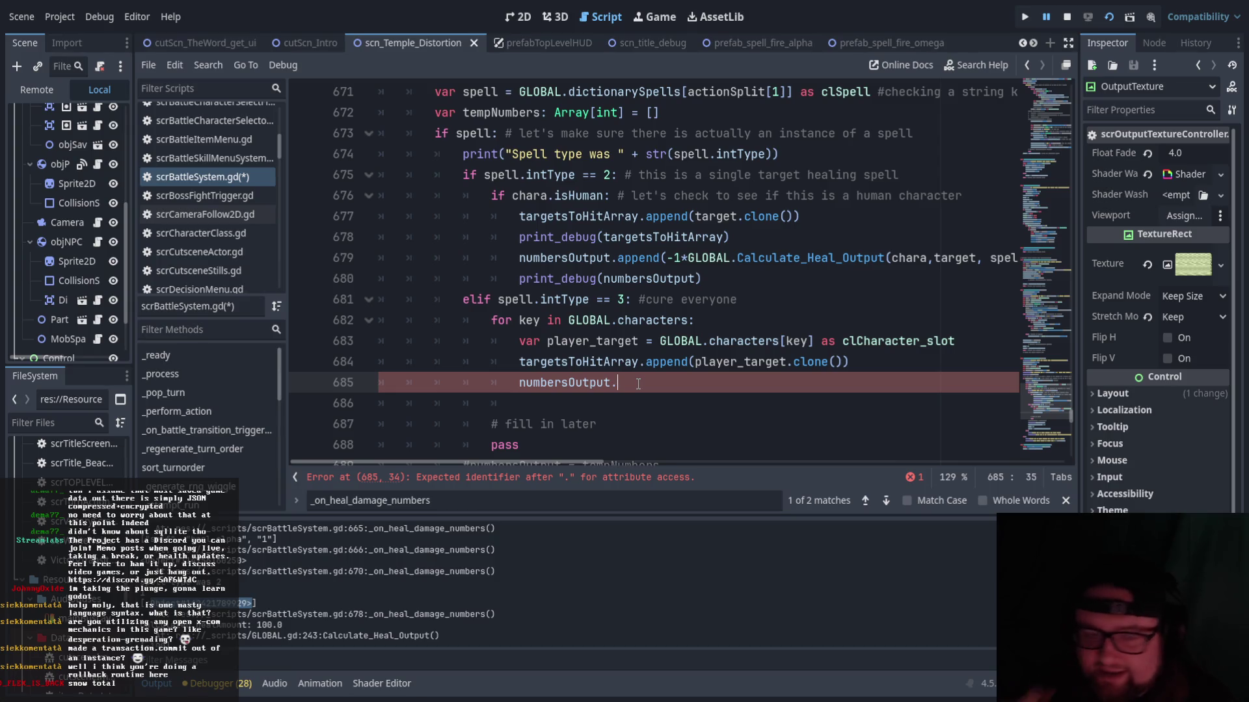
left_click_drag(626, 389, 518, 389)
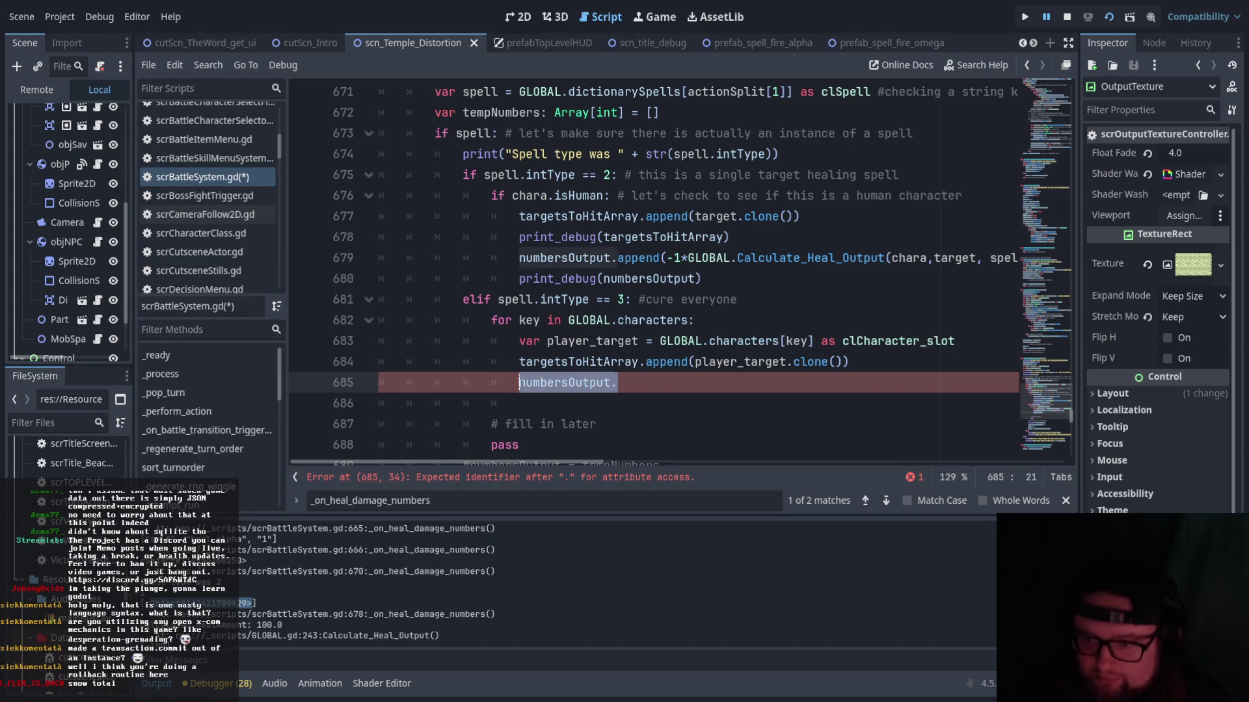
type("numbersOutput.append(-1*GLOBAL.Calculate_Heal_Output(chara,target, spell)) # set this to negative so that subtracting a negative number in fact adds it!")
left_click_drag(622, 465, 416, 443)
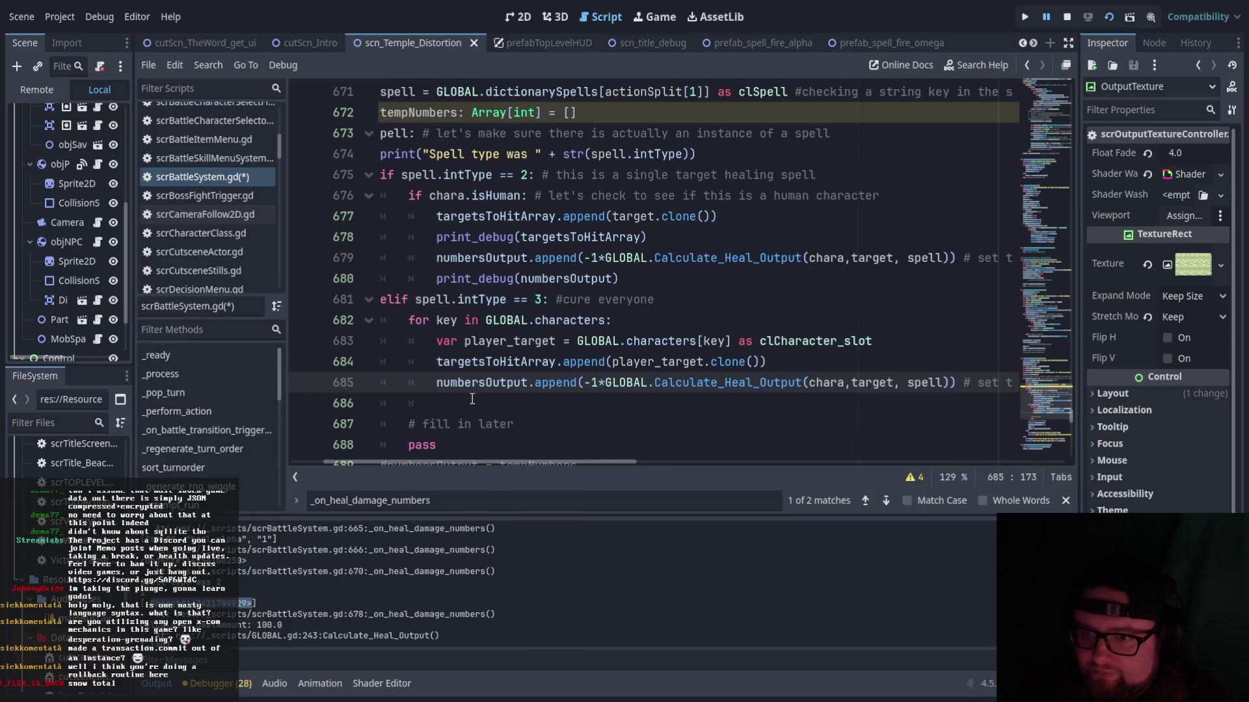
left_click(472, 403)
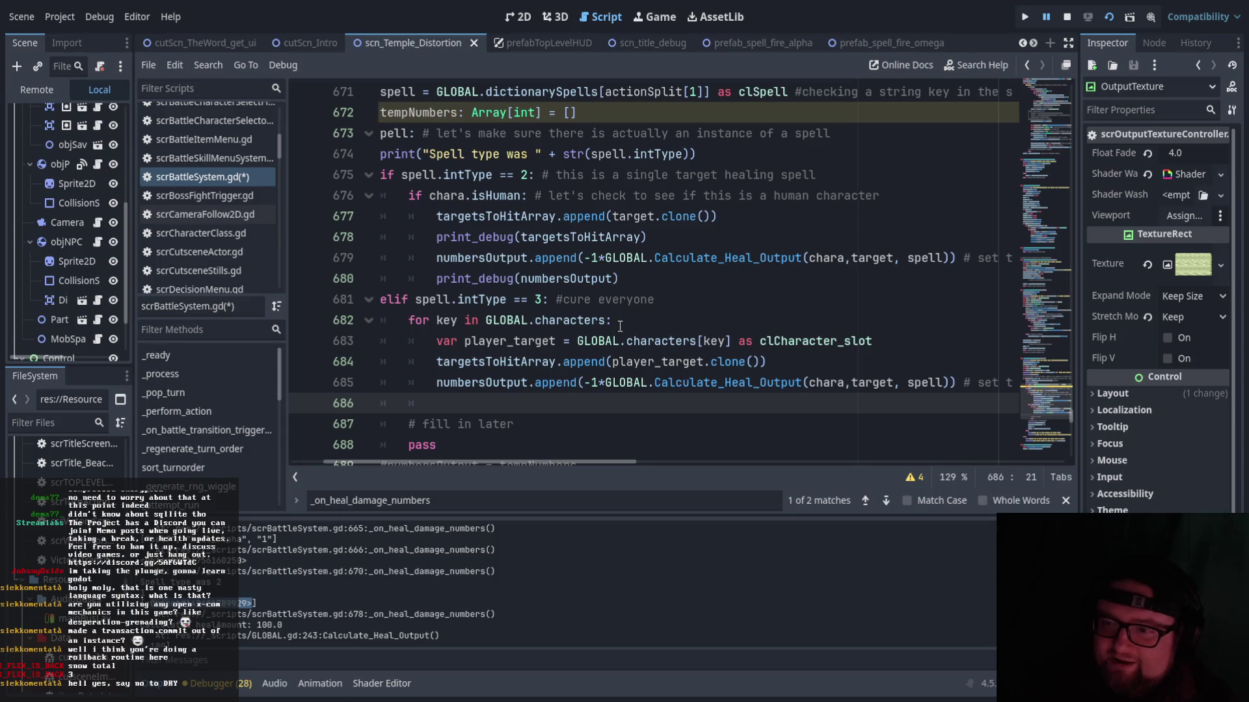
left_click_drag(435, 361, 558, 367)
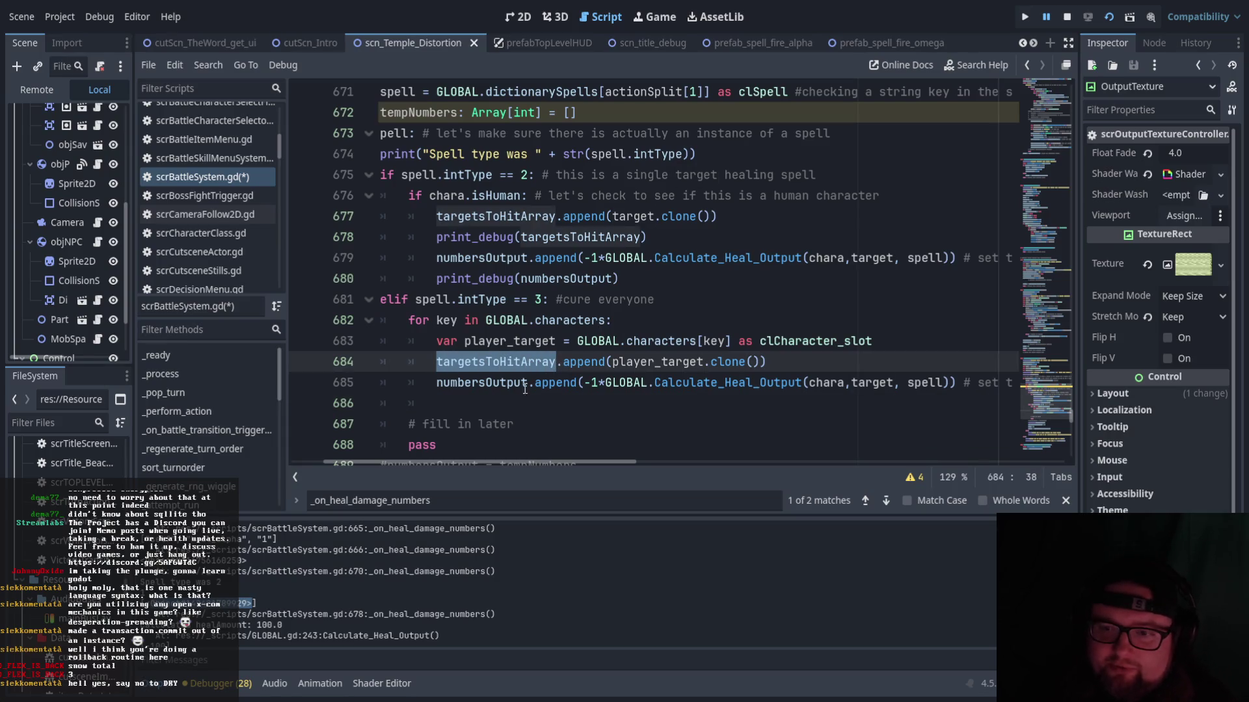
left_click_drag(435, 384, 528, 383)
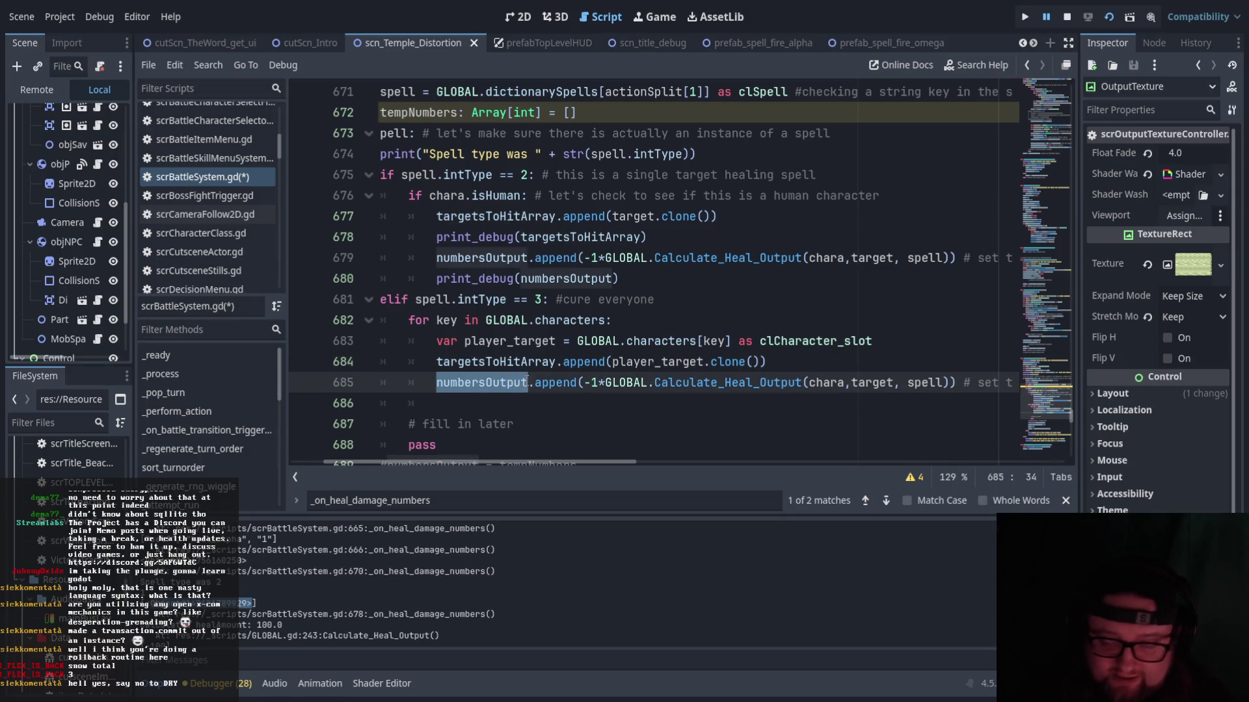
left_click(479, 404)
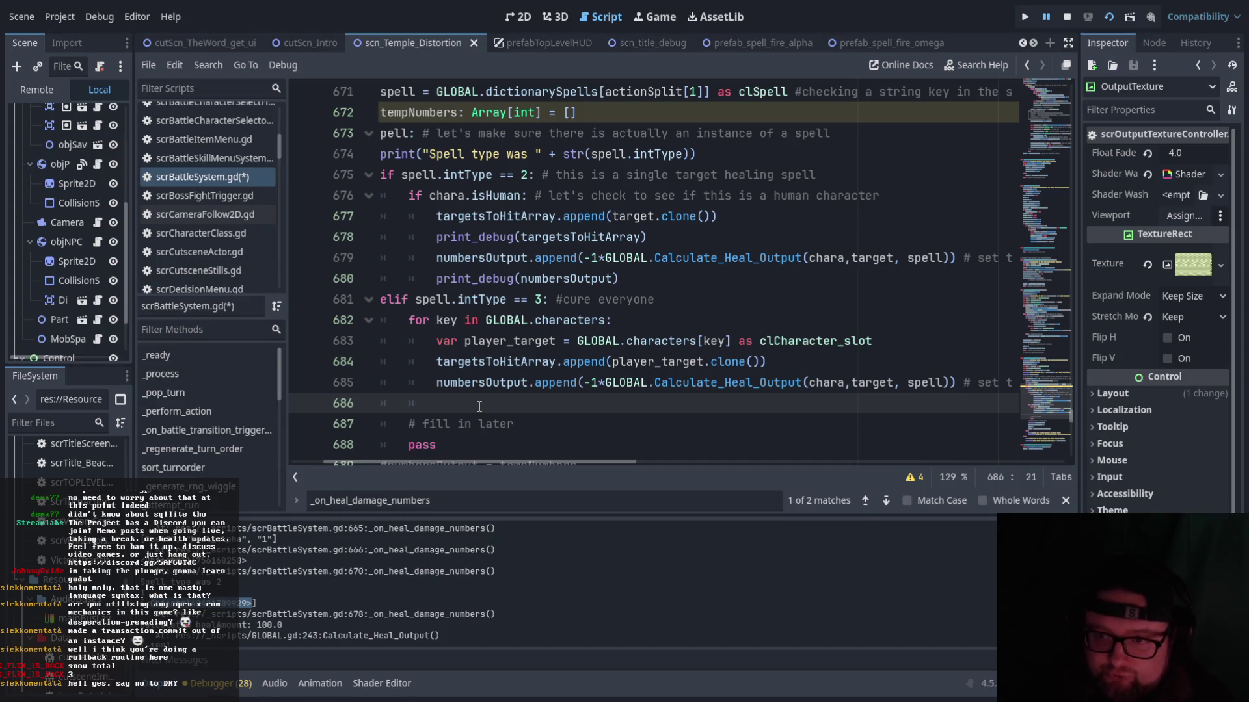
- Paste print_debug(numbersOutput) from line 680 into the cure-everyone loop
type("print")
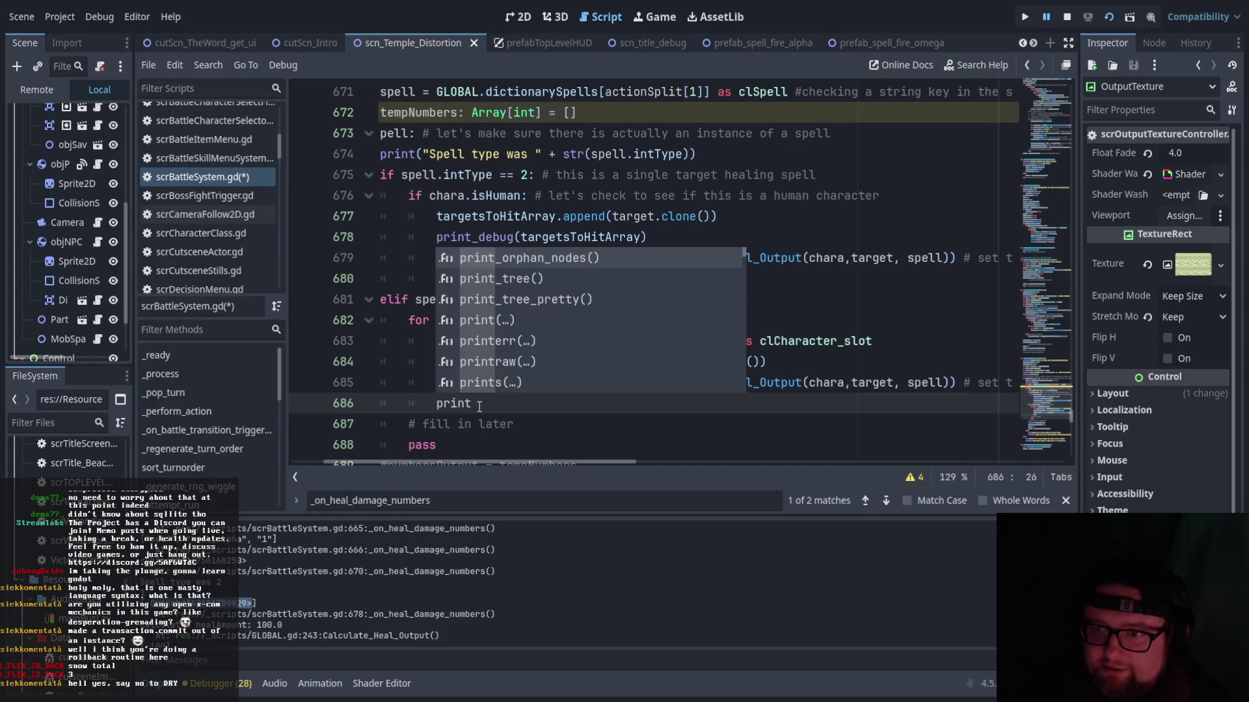
key("Escape")
left_click_drag(619, 278, 436, 278)
key("ctrl+c")
double_click(453, 403)
key("ctrl+v")
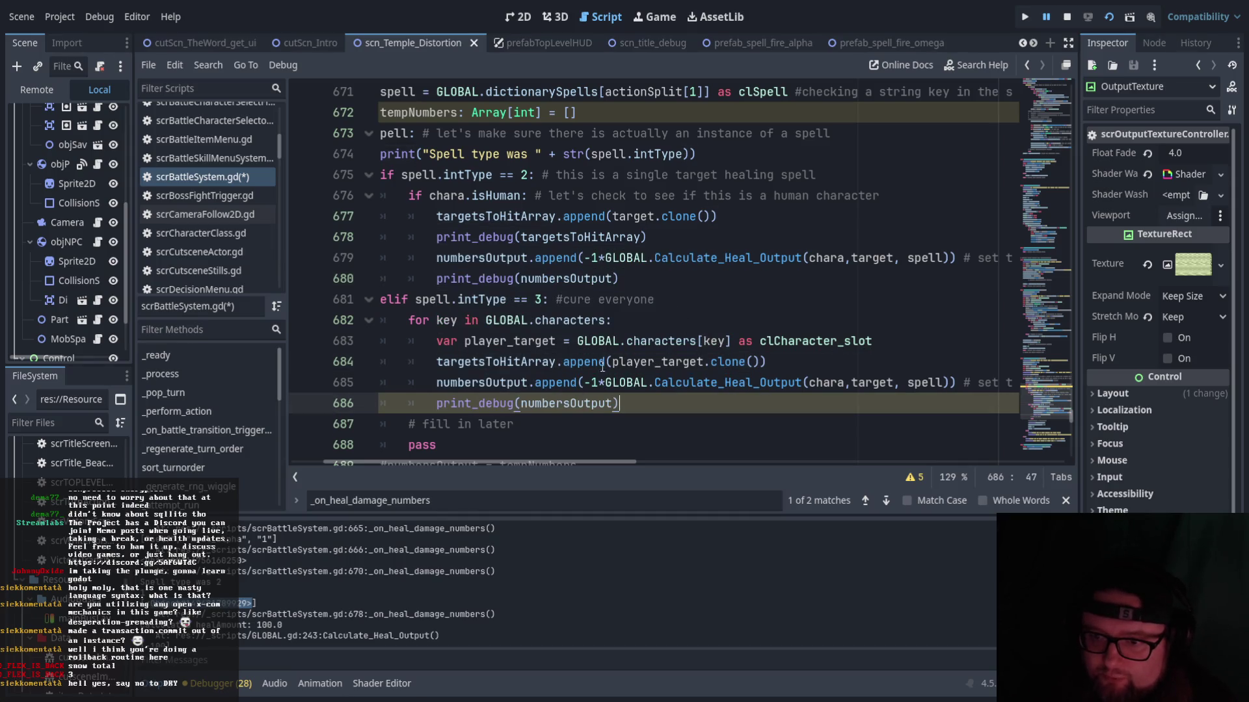
- Paste print_debug(targetsToHitArray) from line 678 into the line above it
left_click_drag(658, 239, 436, 236)
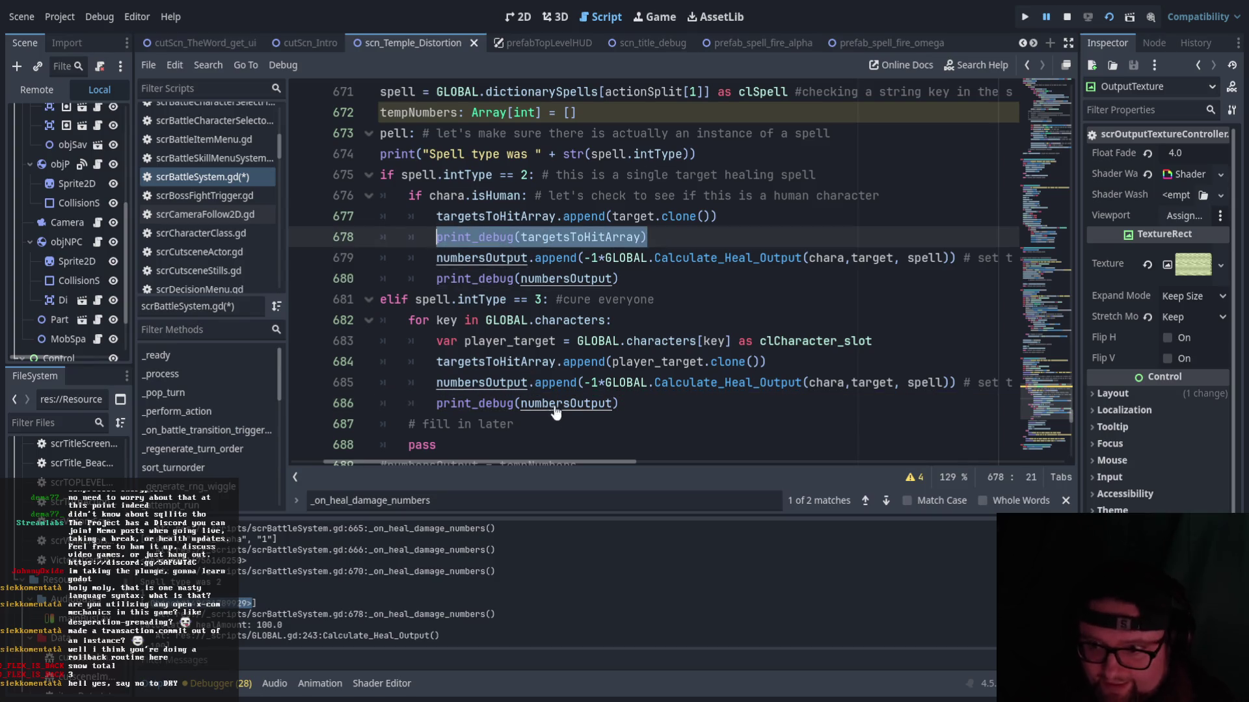
key("ctrl+c")
left_click(435, 404)
key("Return")
key("Up")
key("ctrl+v")
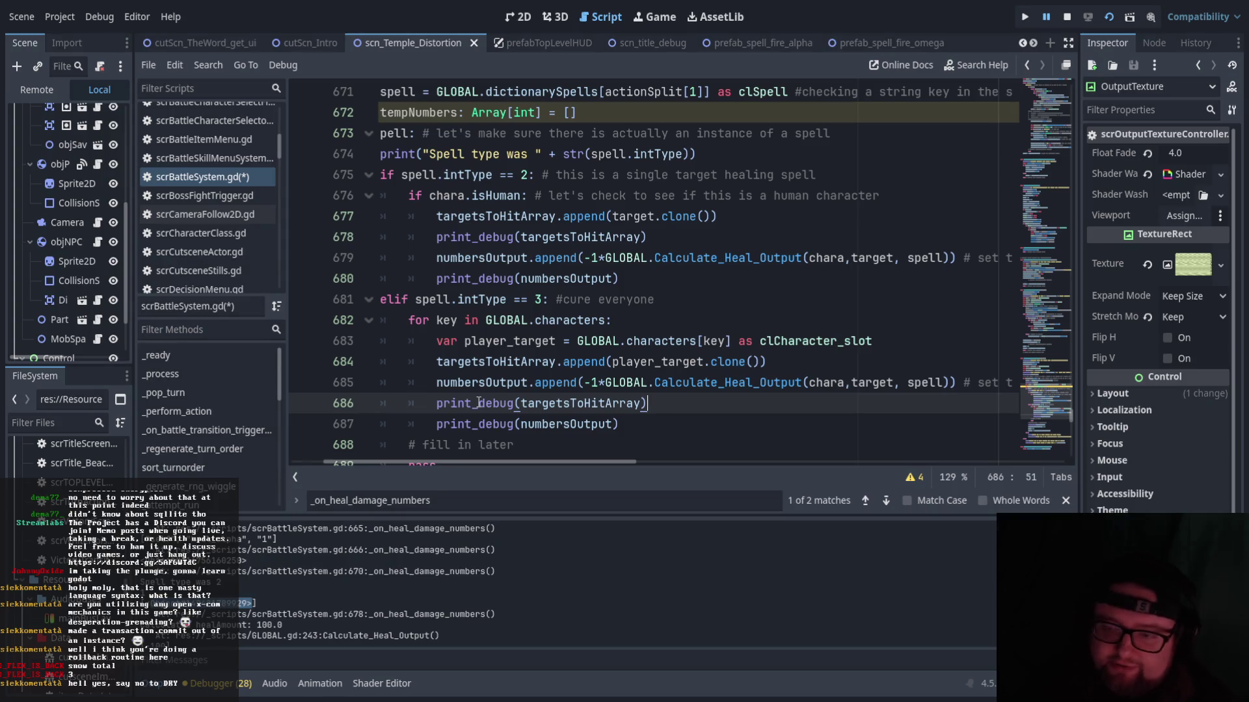
- Review the new heal append and debug print lines in the loop
left_click(731, 383)
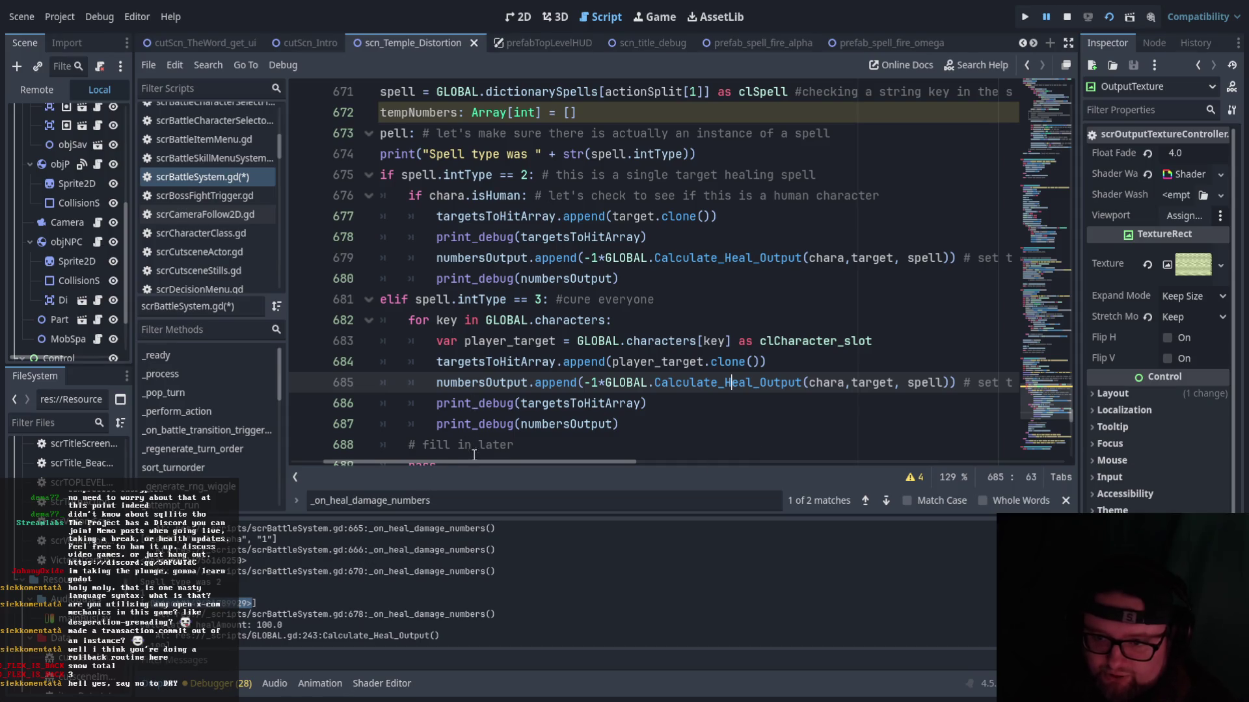
left_click_drag(385, 461, 309, 458)
left_click(591, 382)
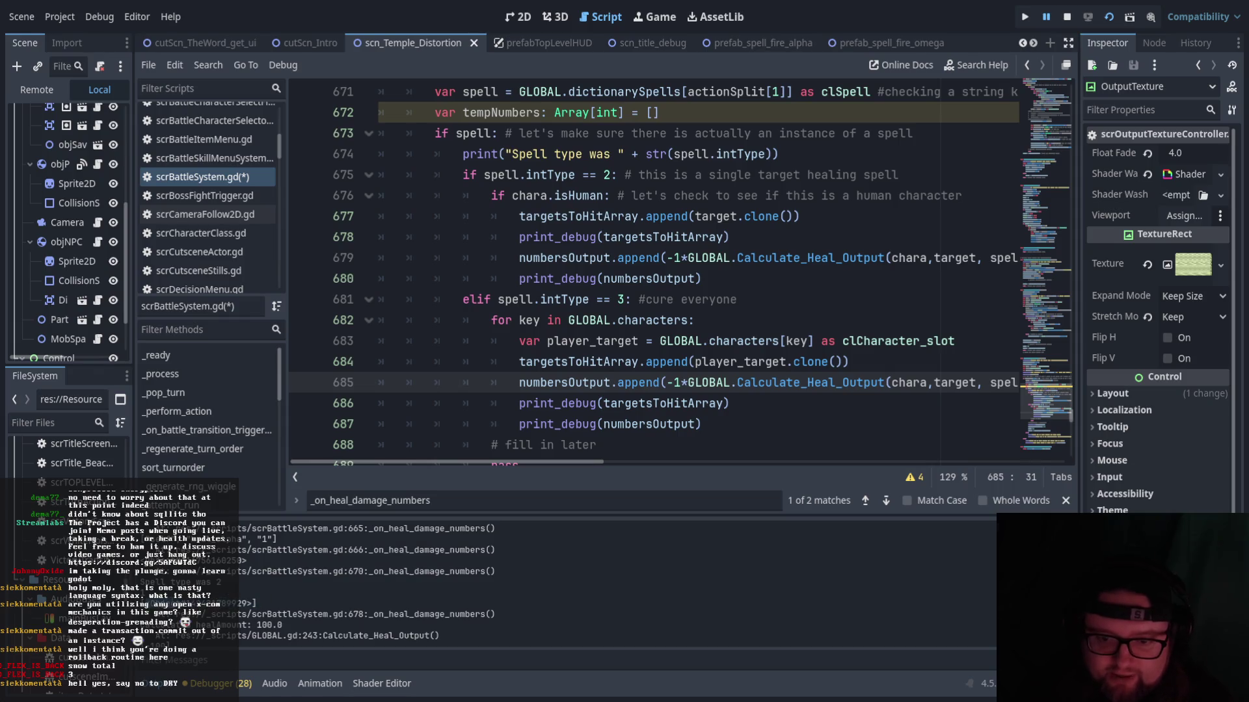
left_click_drag(515, 424, 704, 424)
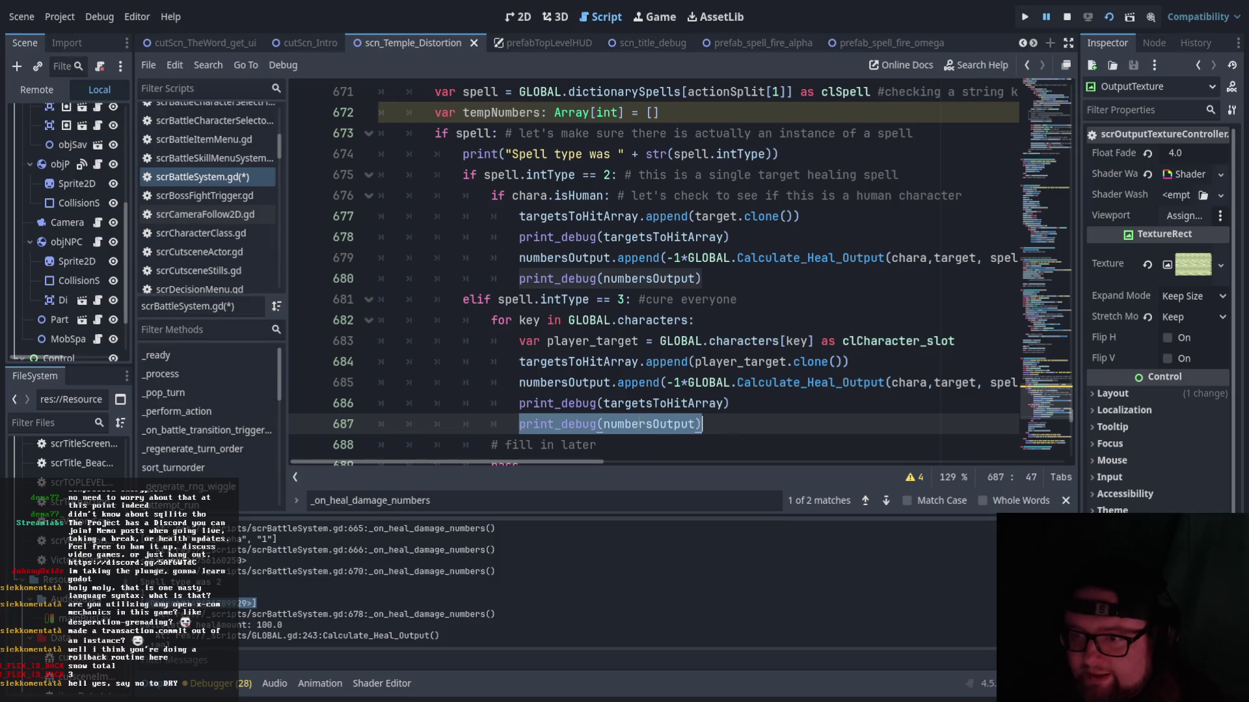
scroll(587, 455, "down", 1)
left_click_drag(590, 463, 626, 462)
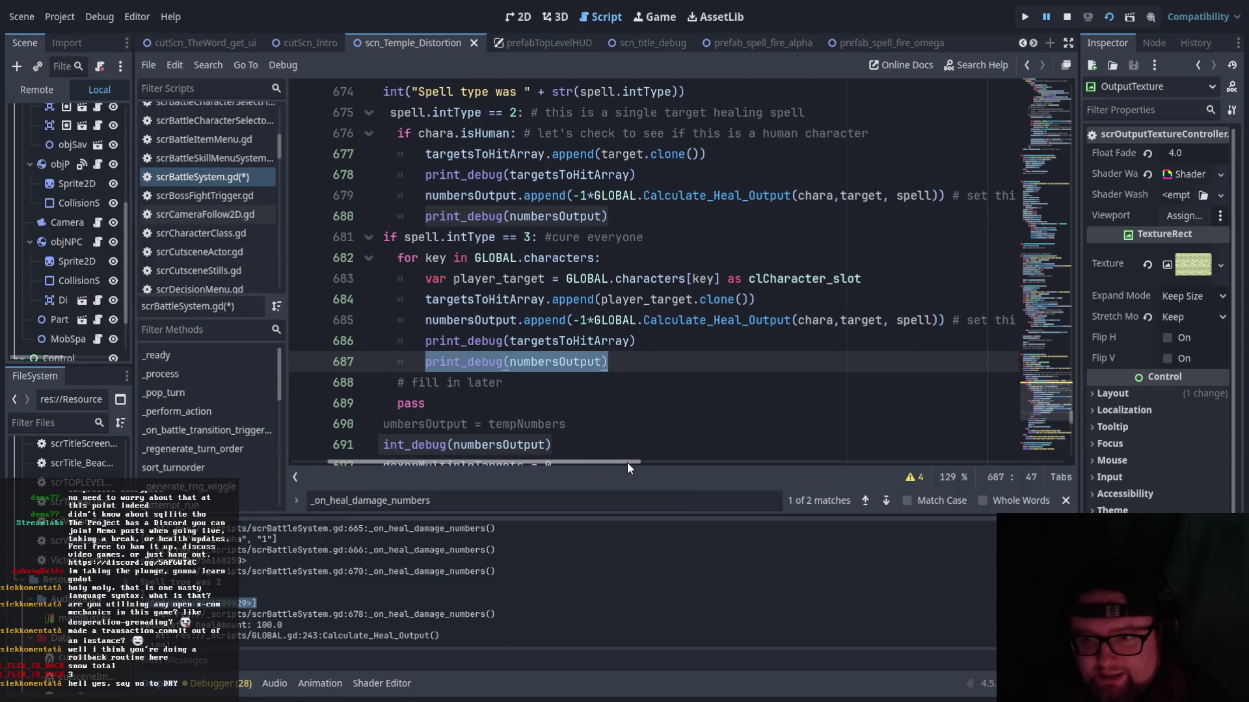
left_click(854, 278)
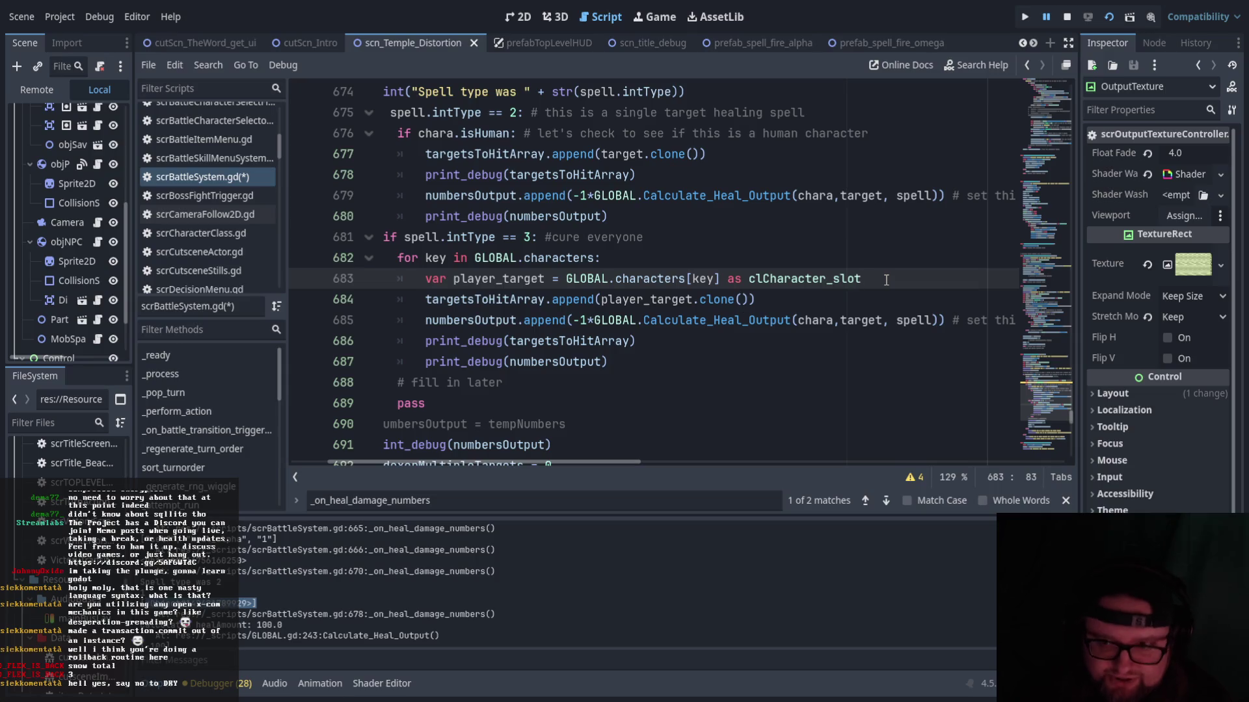
- Add 'if player_target: # make sure there is an instance of the clCharacer_slot' after line 683
key("Return")
type("if")
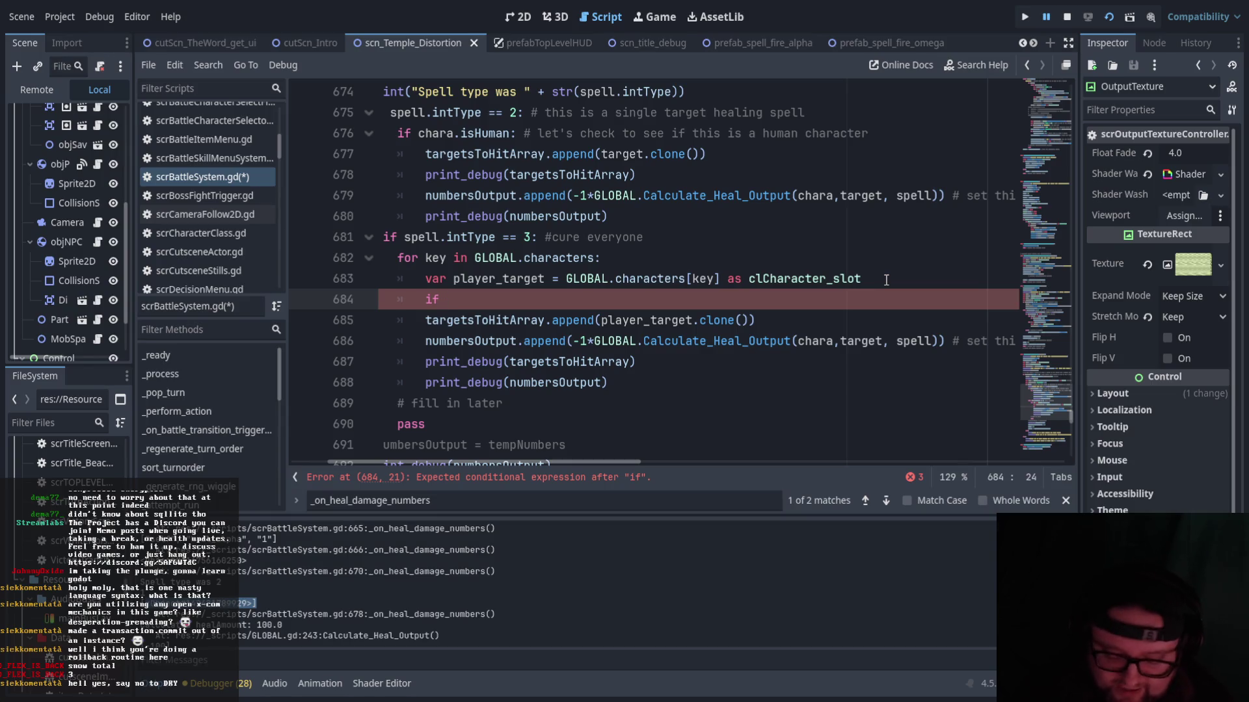
key("BackSpace")
key("BackSpace")
key("BackSpace")
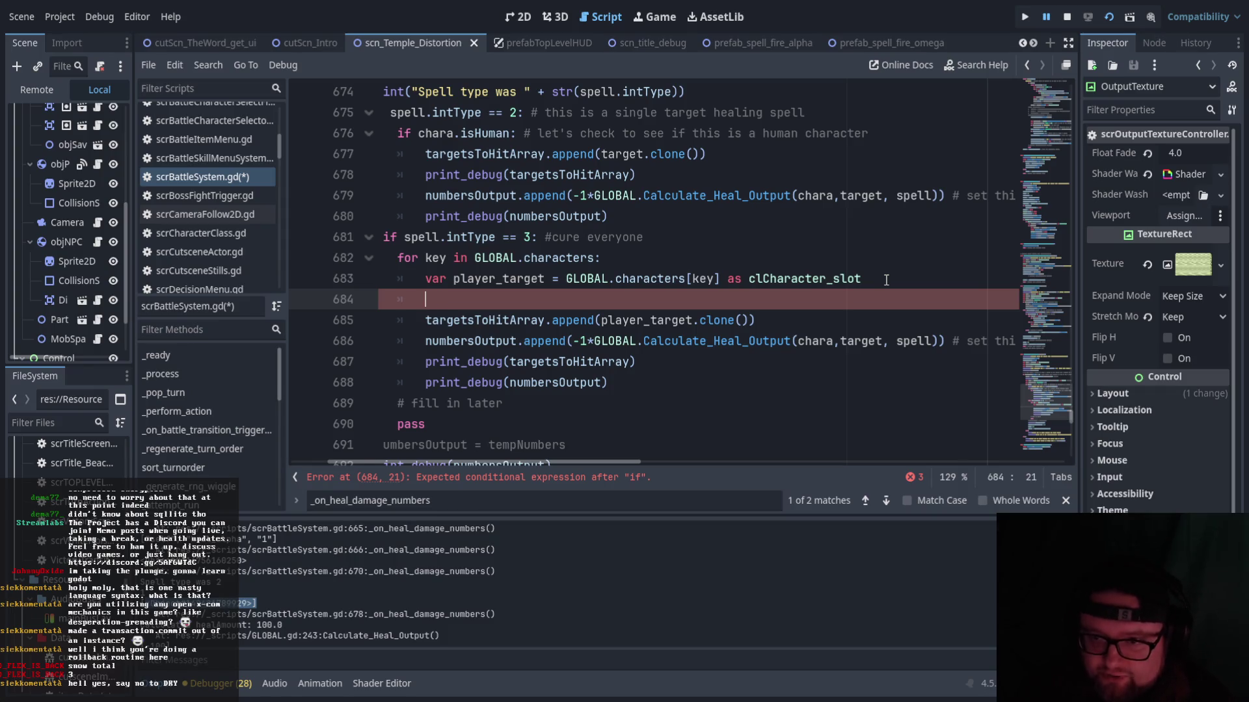
type("if pla")
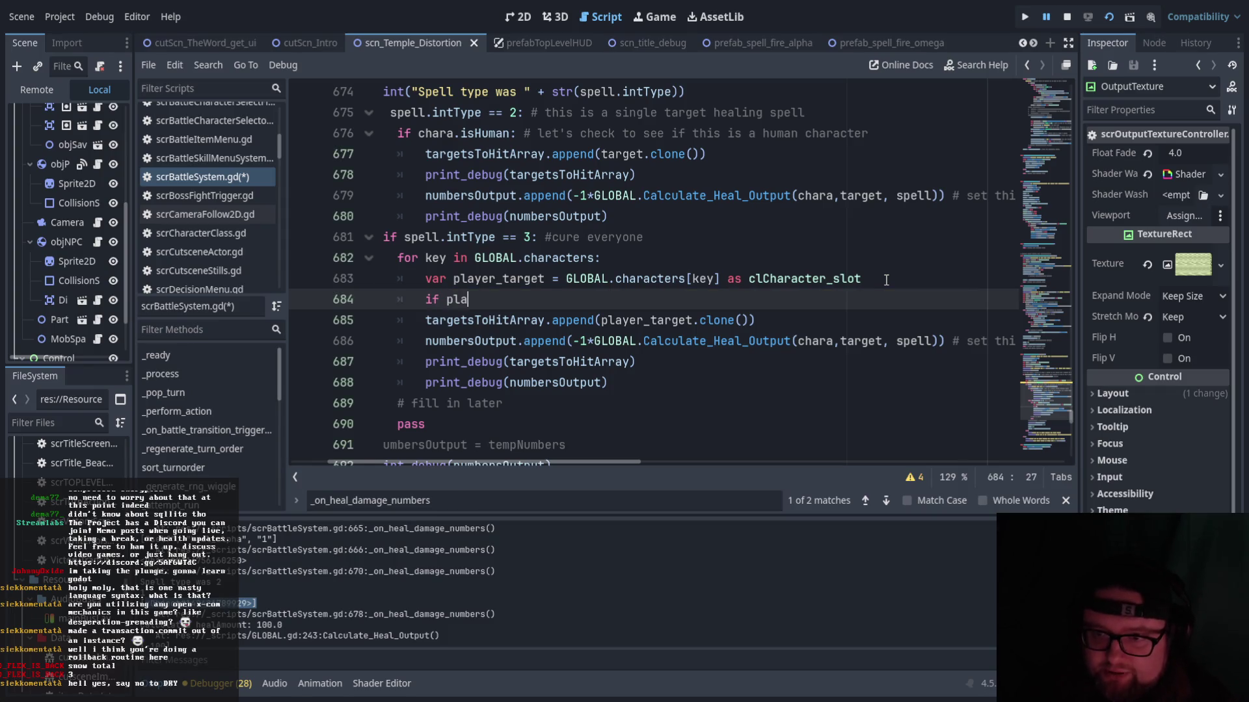
type("yer_target:")
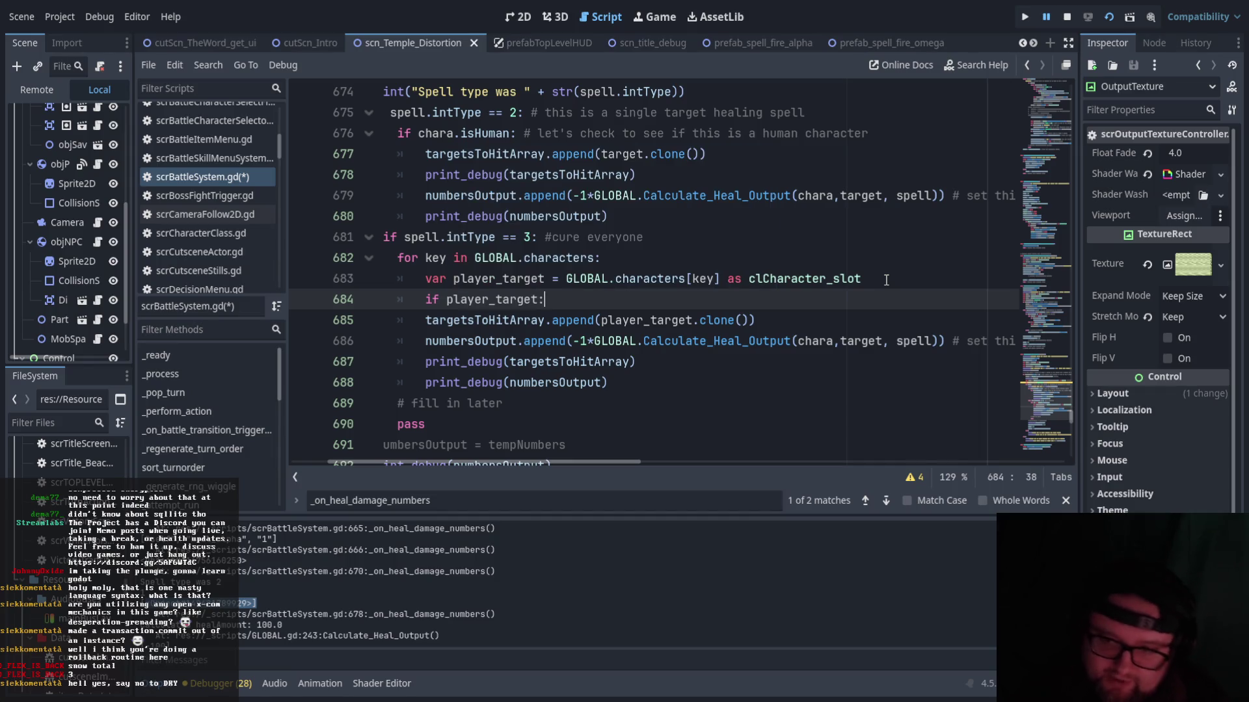
type(" # mak")
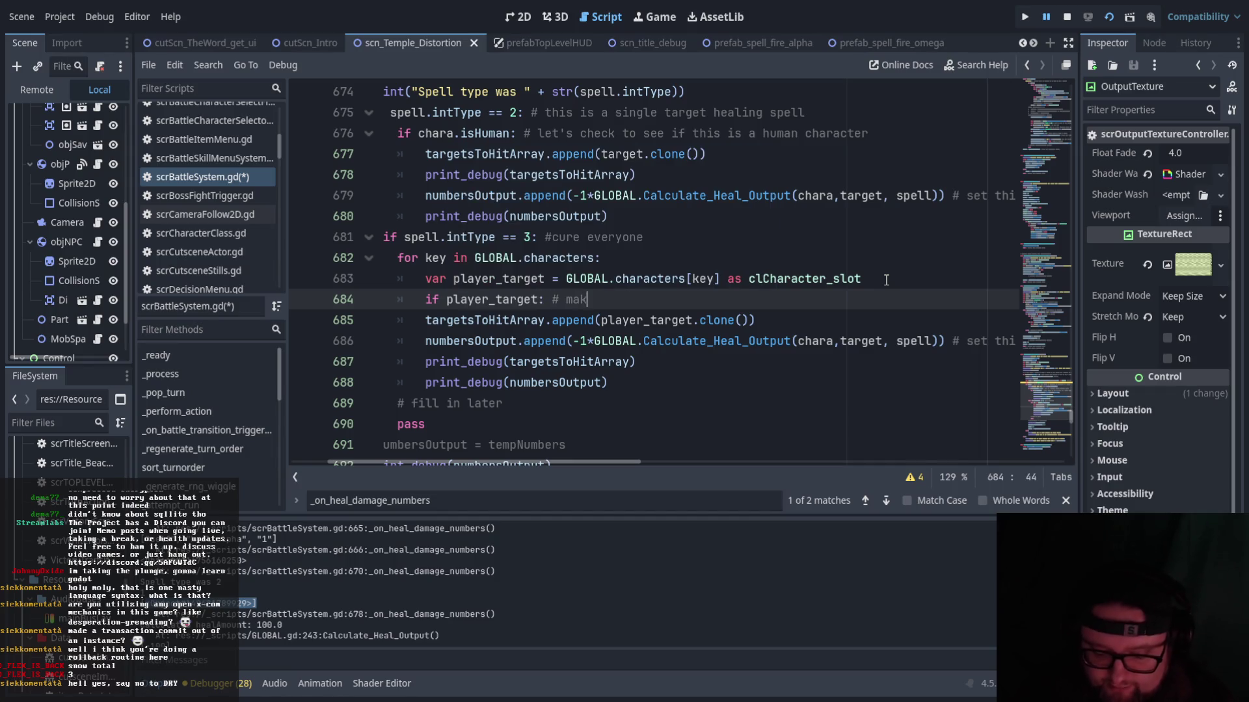
type("e sure there i")
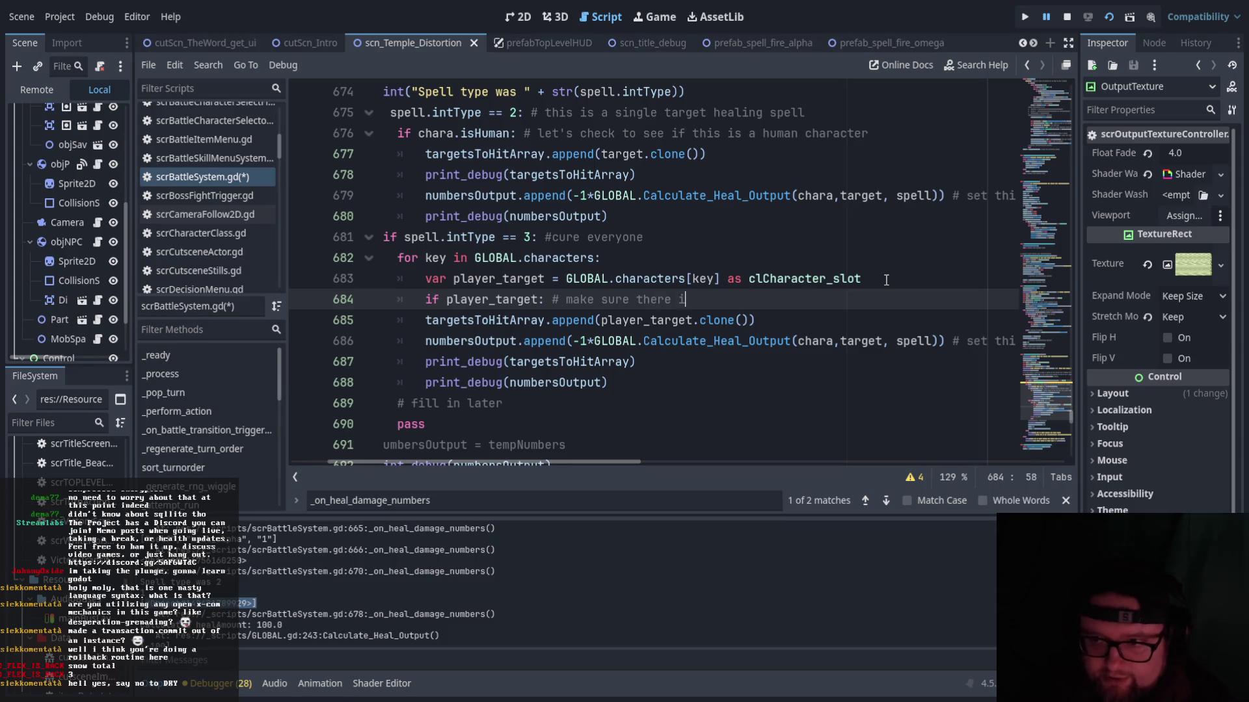
type("s an instance of the ")
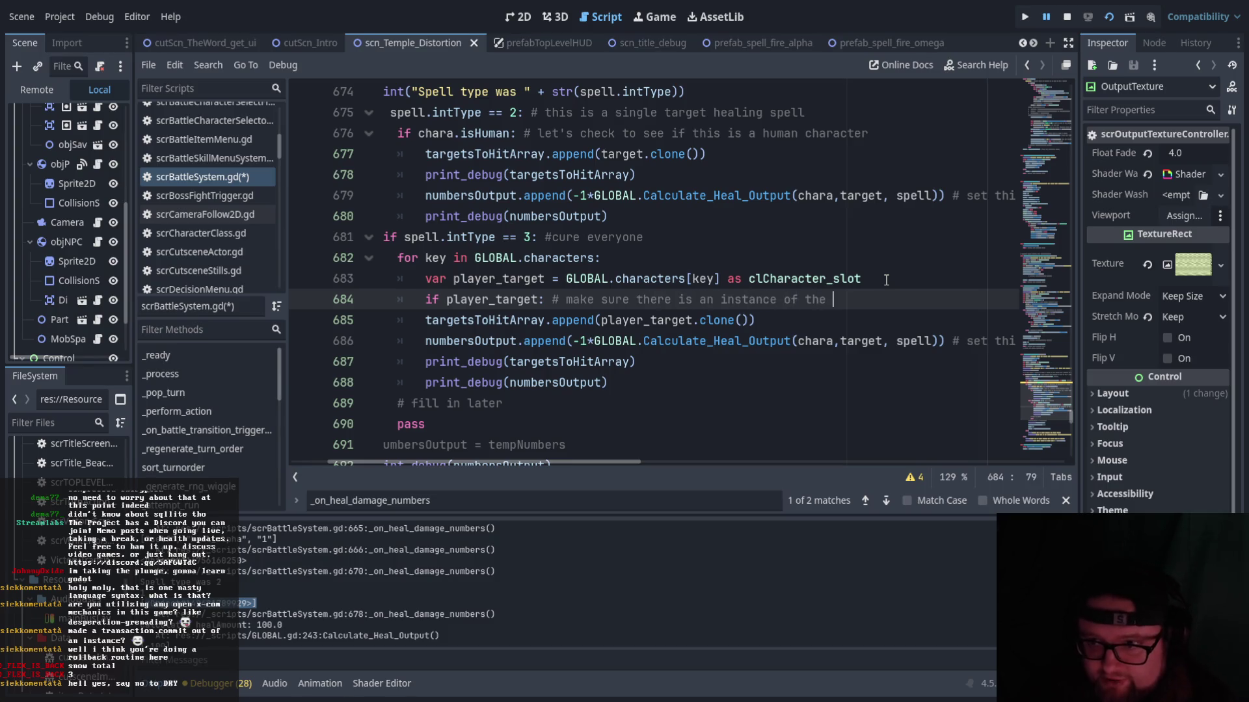
type("clC")
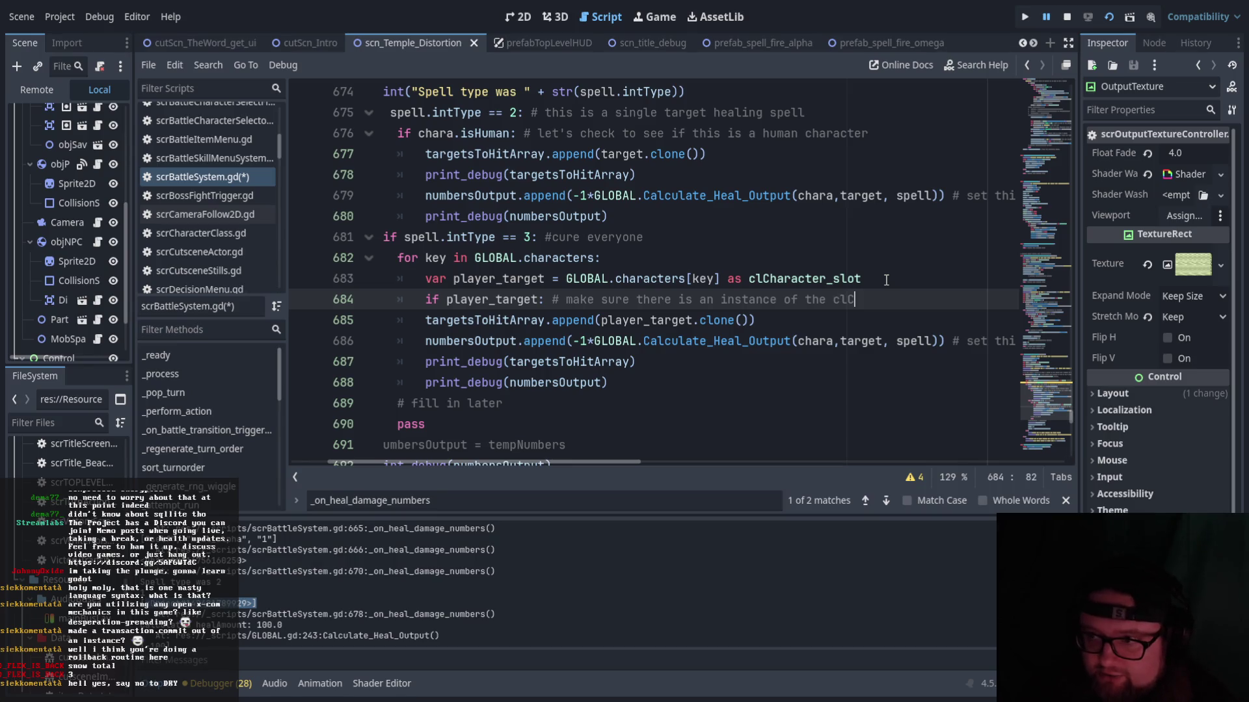
type("haracer_slot")
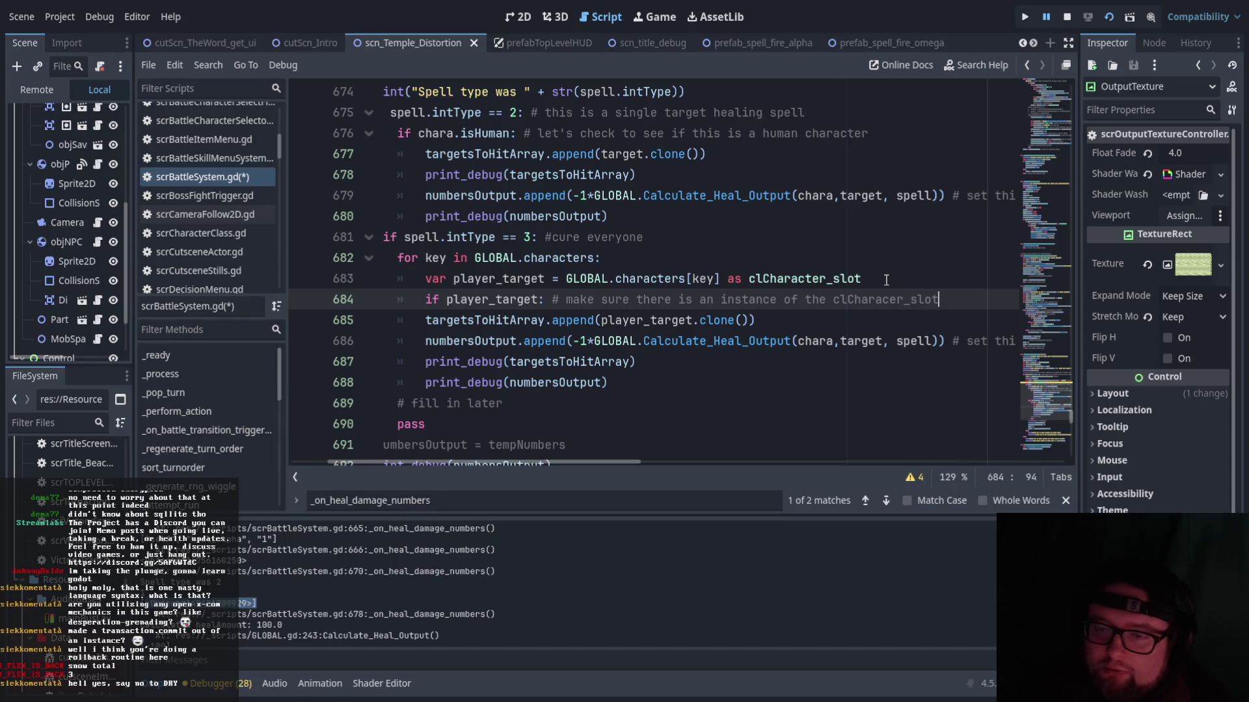
key("Return")
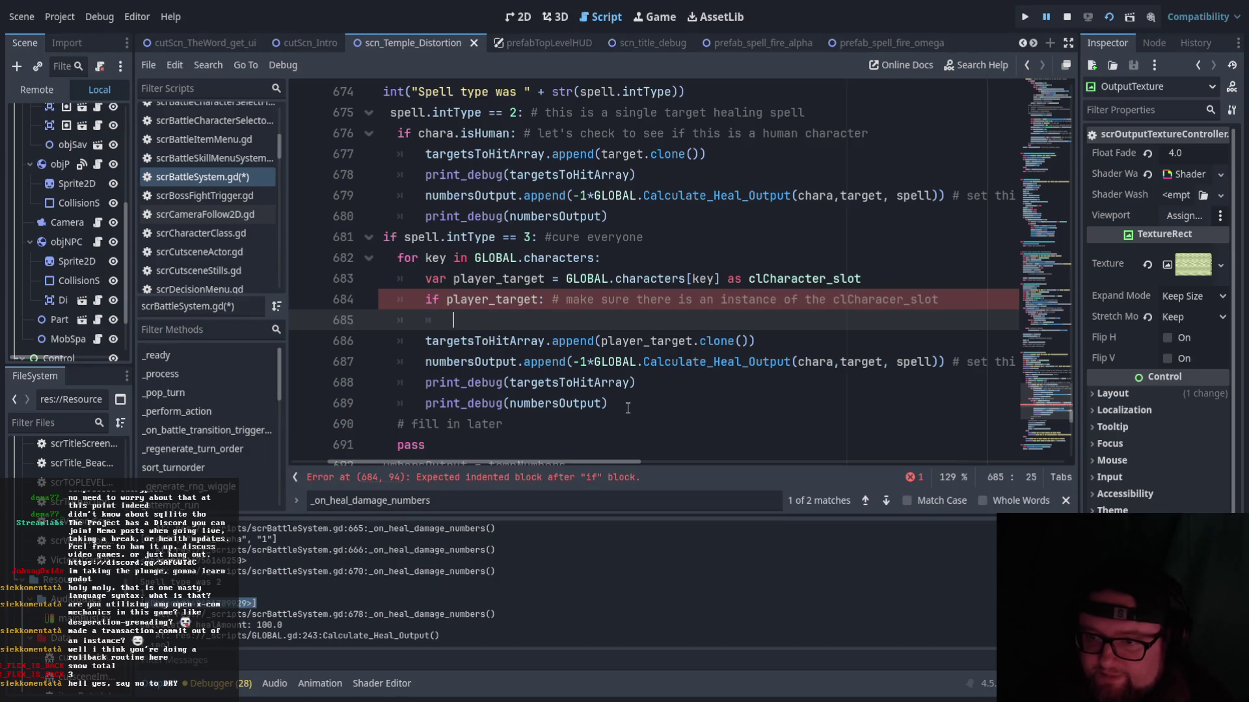
- Nest the four append and print lines under the existence check and an 'if player_target.intDRAWNHP > 0:' check
left_click_drag(629, 407, 426, 341)
key("Tab")
left_click(490, 319)
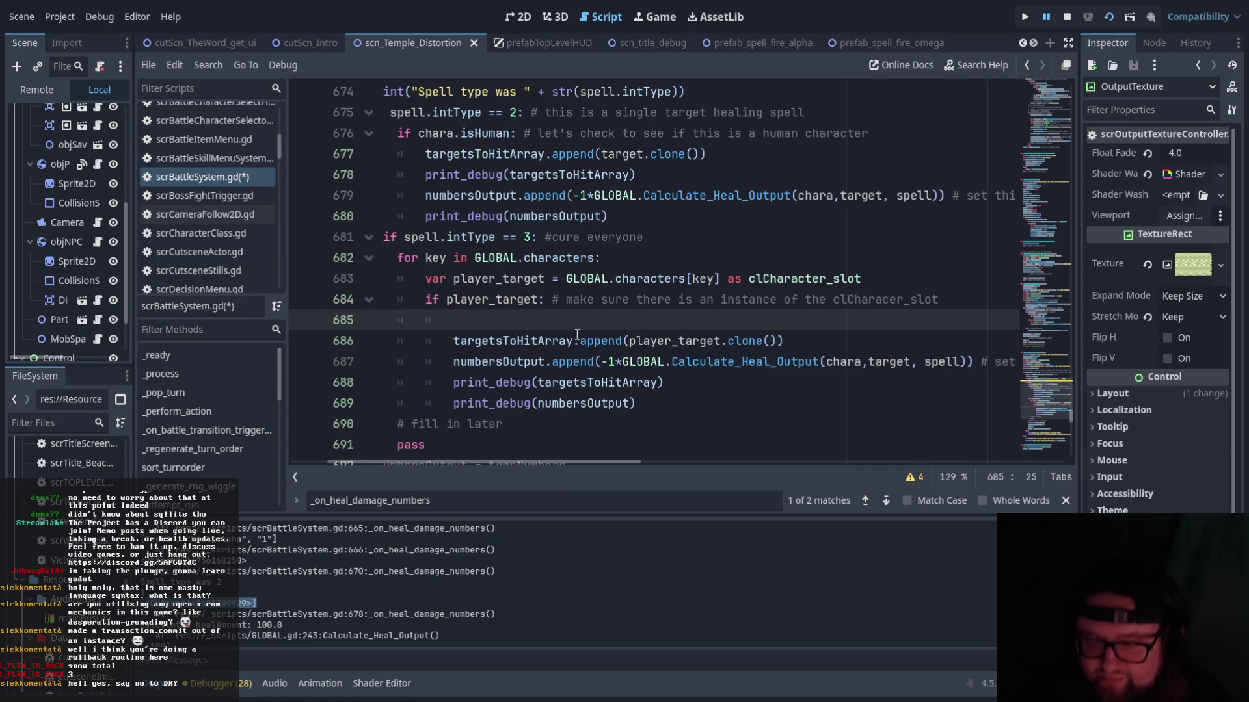
type("if ")
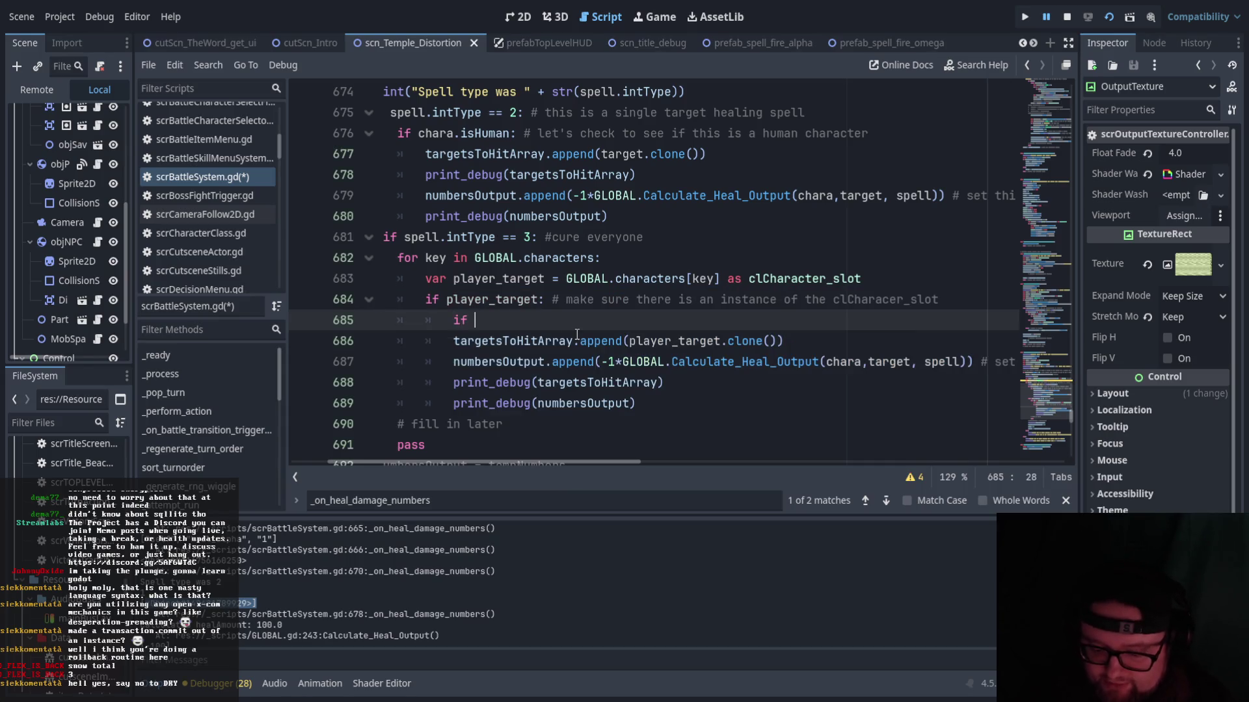
type("player_target")
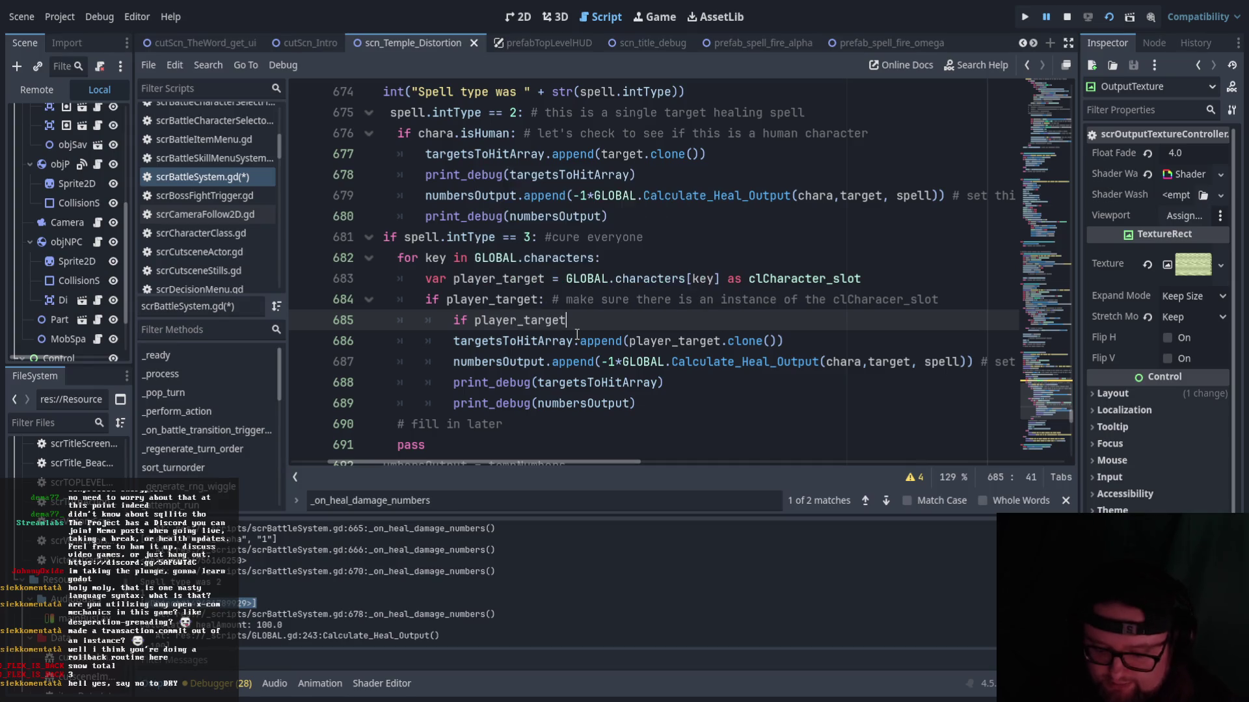
type(".intDRAWNHP ")
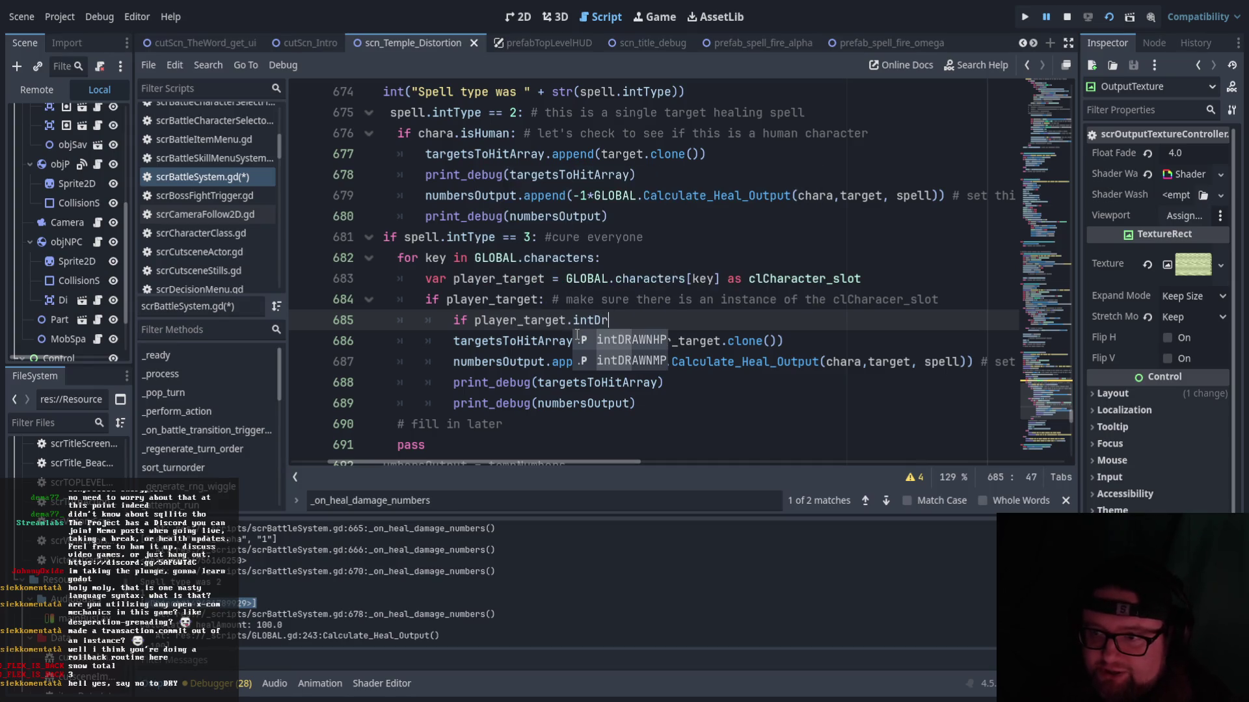
type("> 0:")
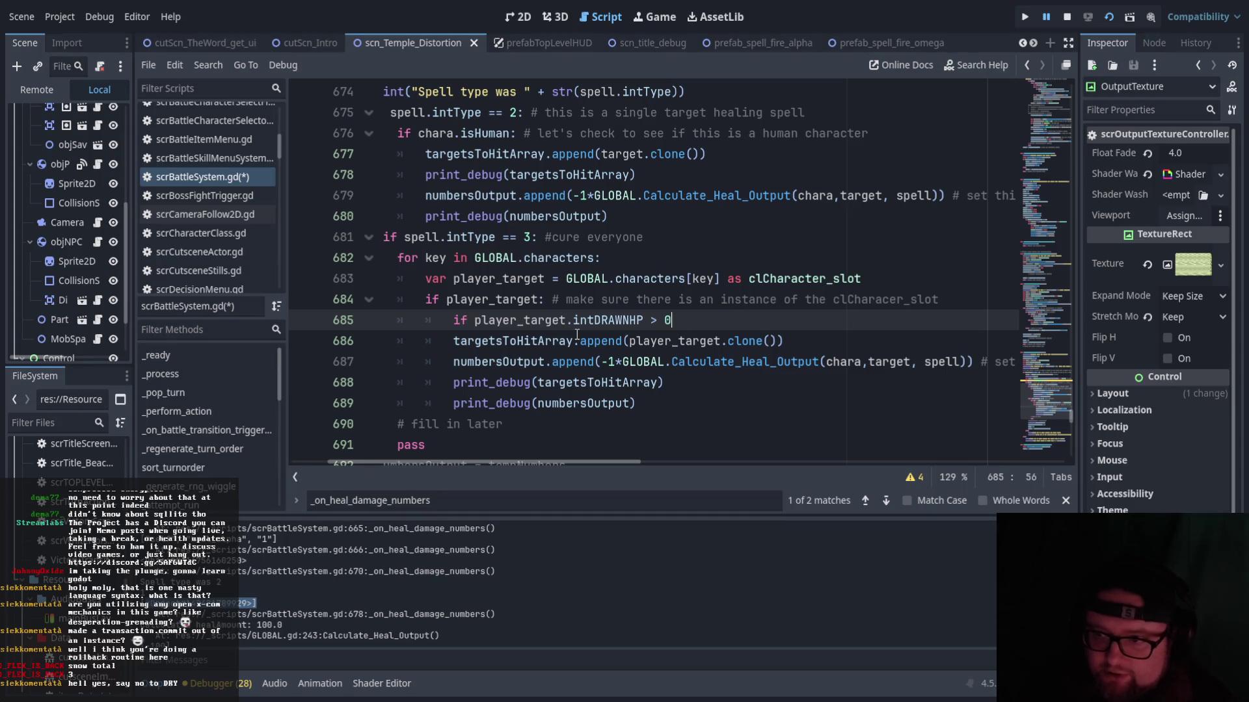
left_click_drag(644, 403, 453, 341)
key("Tab")
left_click(772, 424)
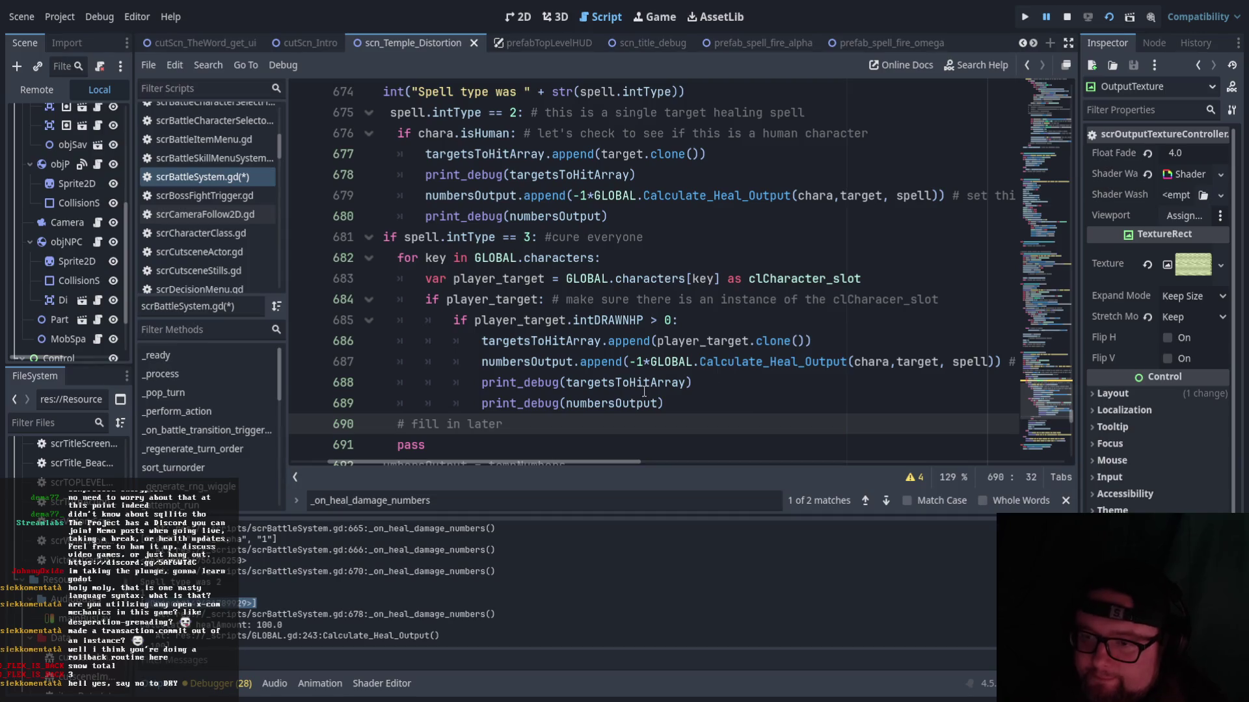
scroll(634, 400, "up", 1)
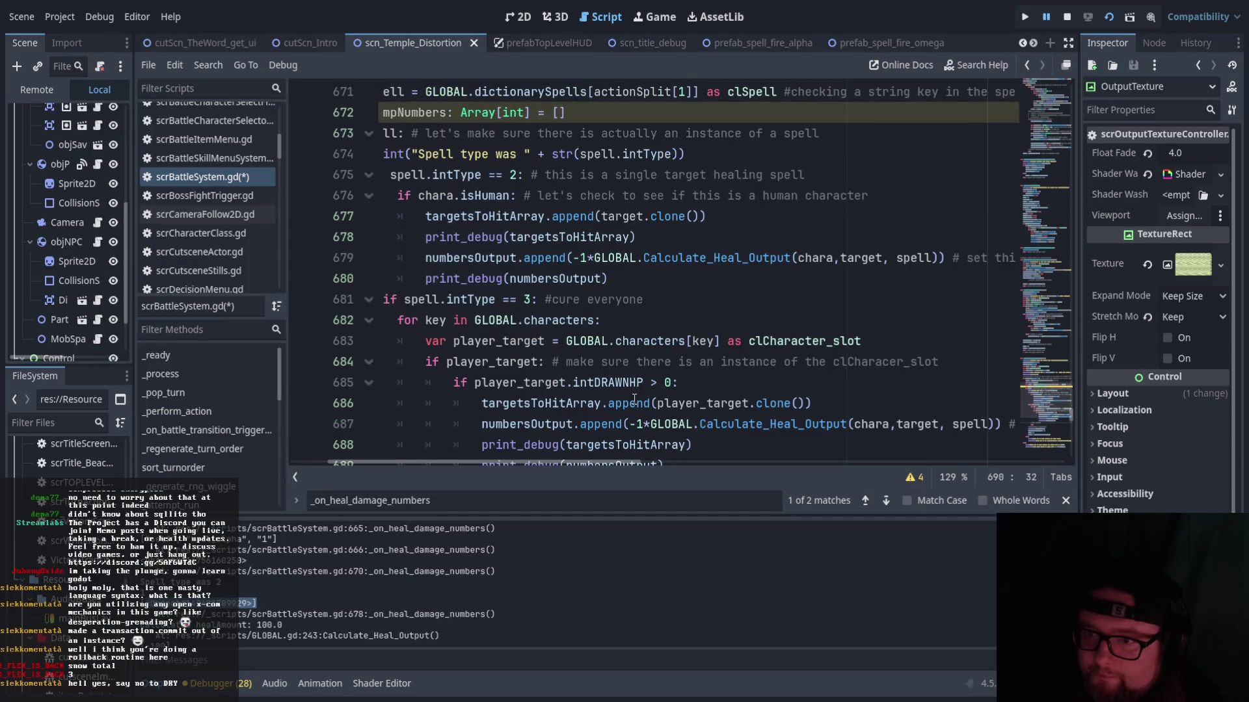
- Review the finished cure-everyone code, then switch to scrBattleSkillMenuSystem.gd
scroll(632, 401, "down", 3)
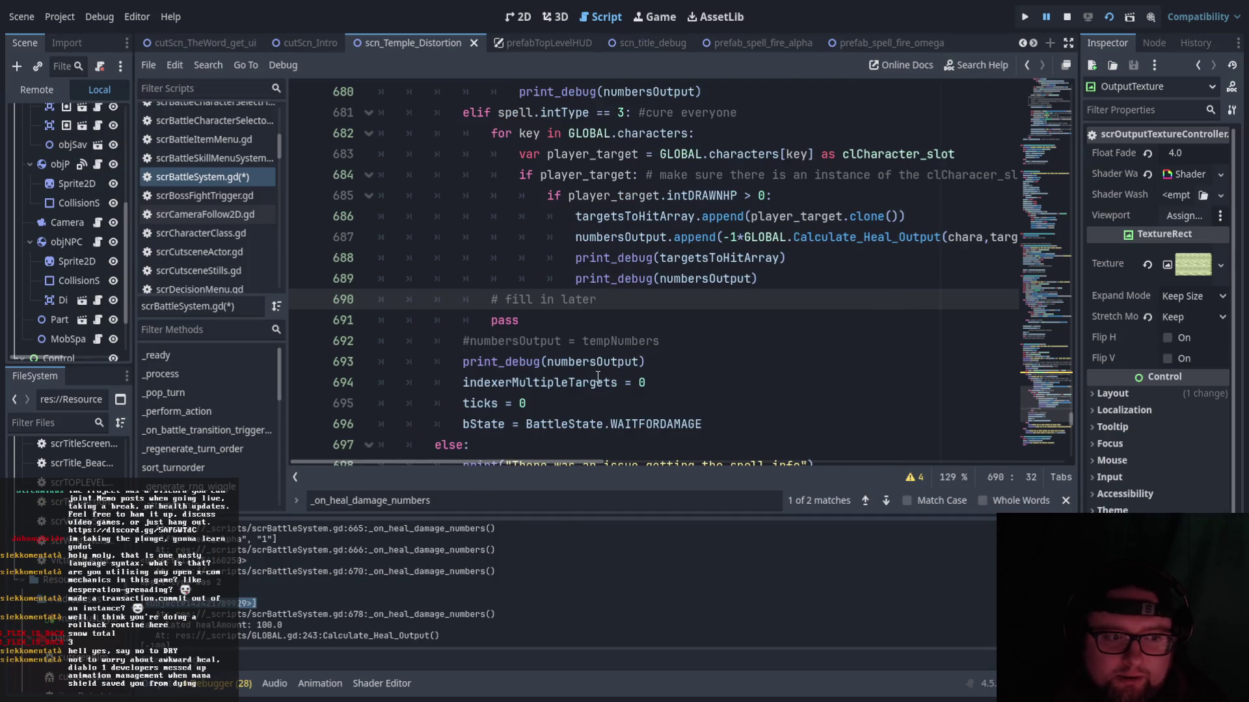
scroll(758, 325, "down", 4)
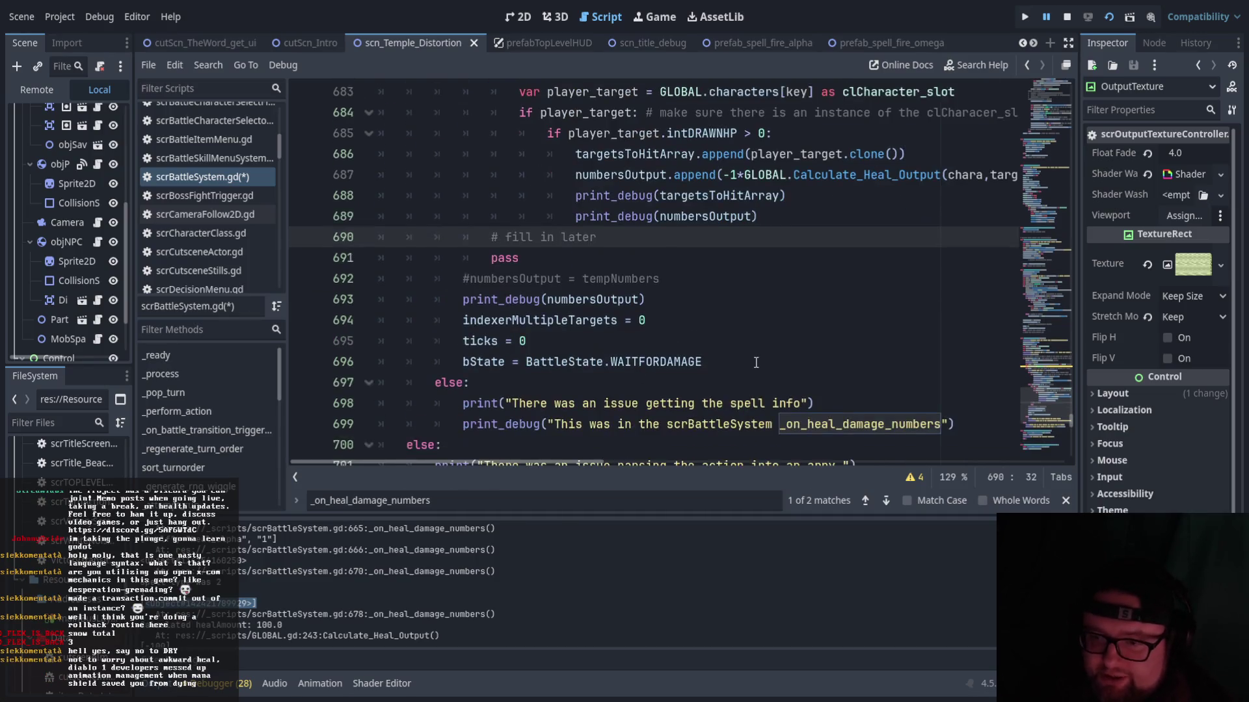
scroll(754, 363, "up", 6)
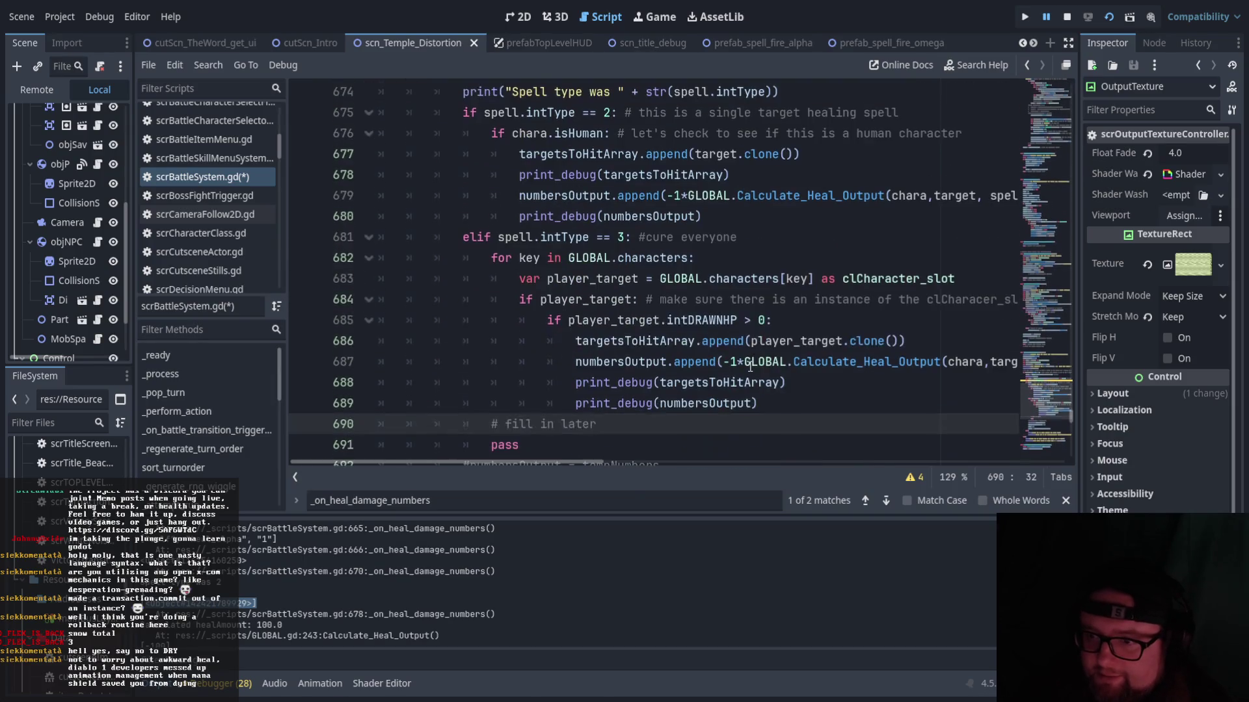
scroll(735, 265, "up", 1)
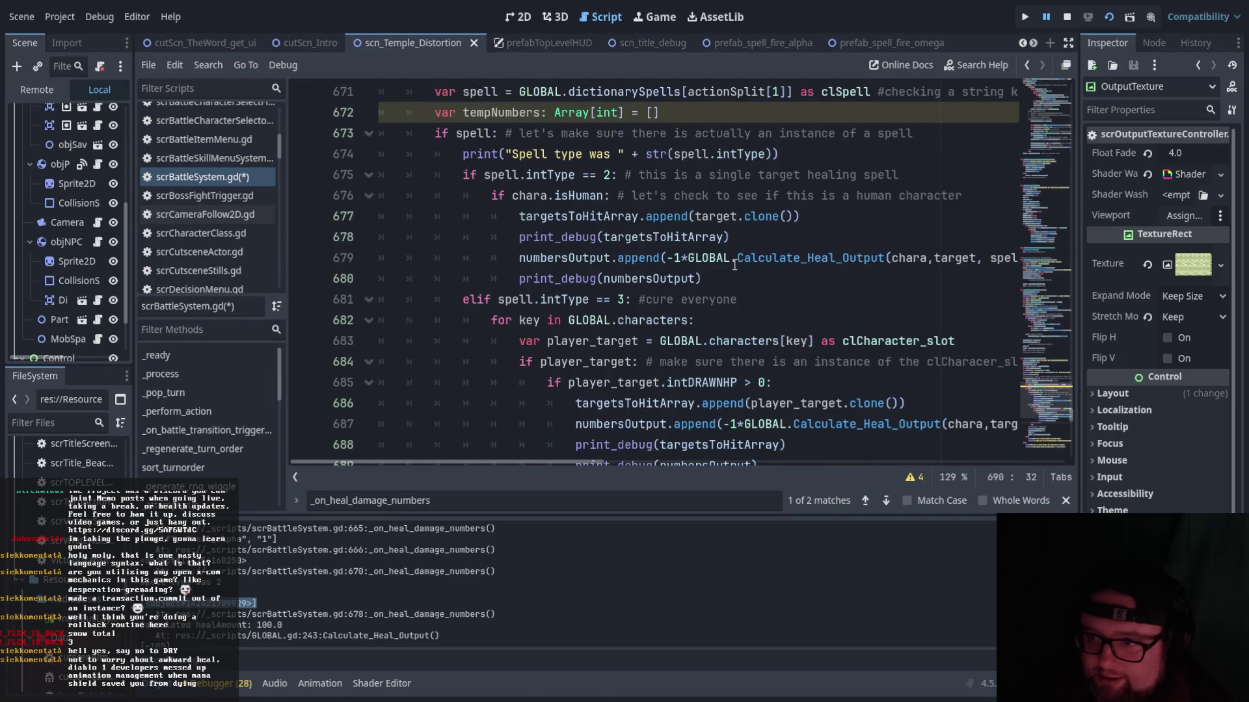
scroll(734, 268, "up", 1)
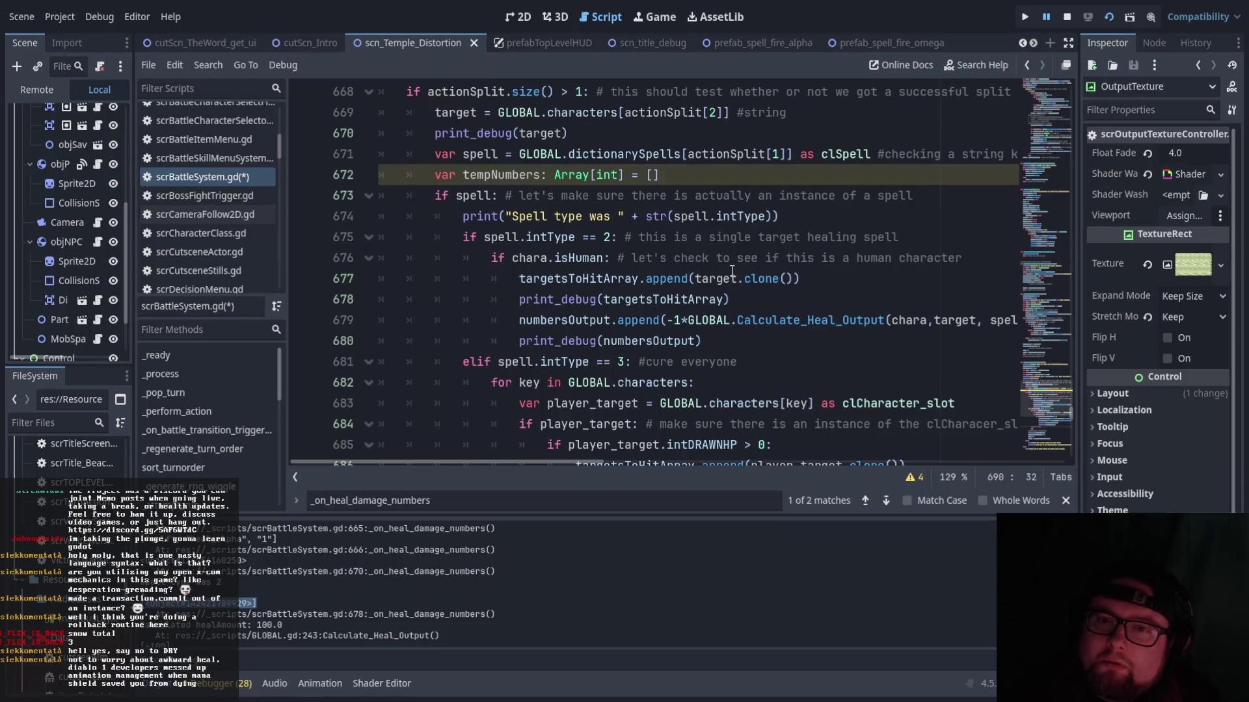
key("alt+Left")
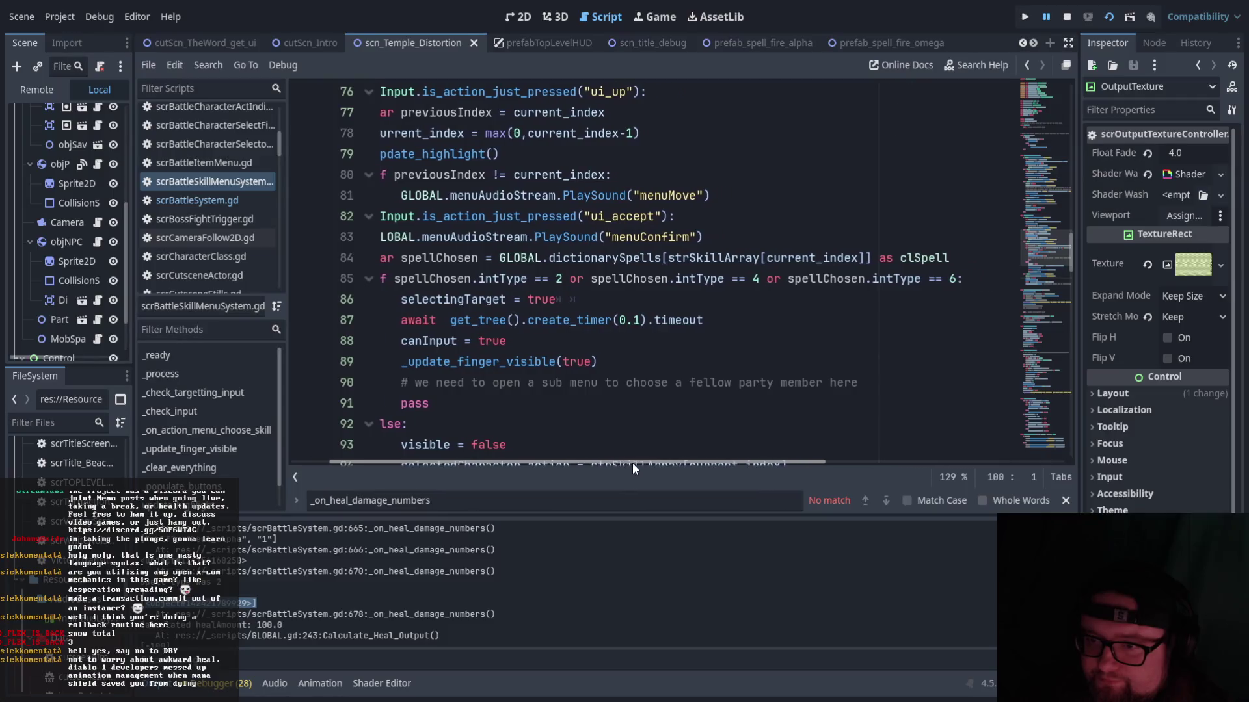
left_click_drag(638, 463, 580, 463)
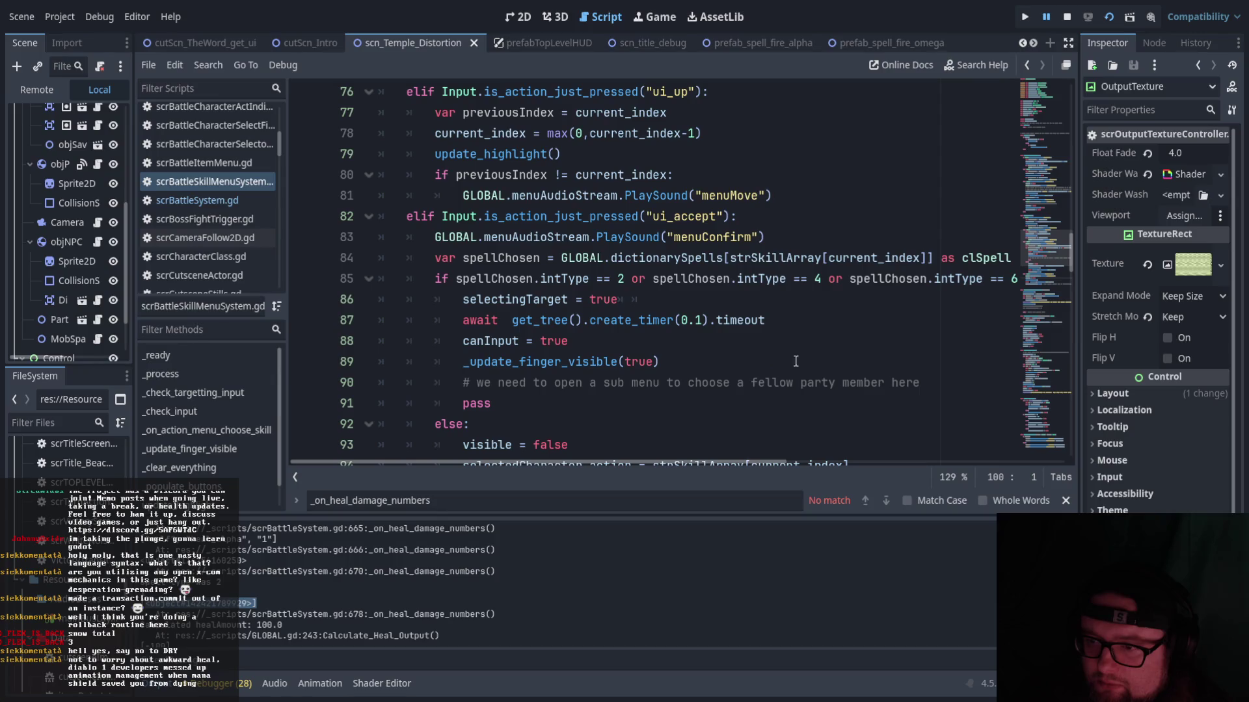
left_click(606, 377)
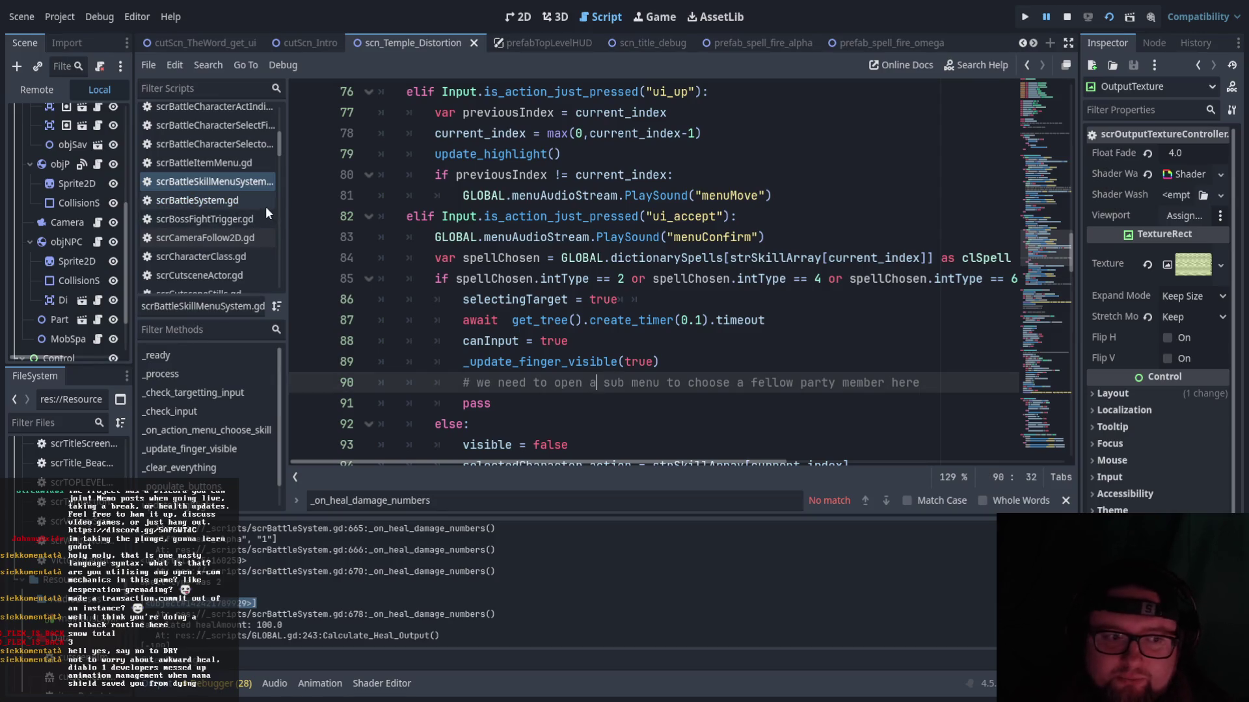
mouse_move(732, 463)
left_mouse_down()
mouse_move(787, 462)
mouse_move(728, 462)
left_mouse_up()
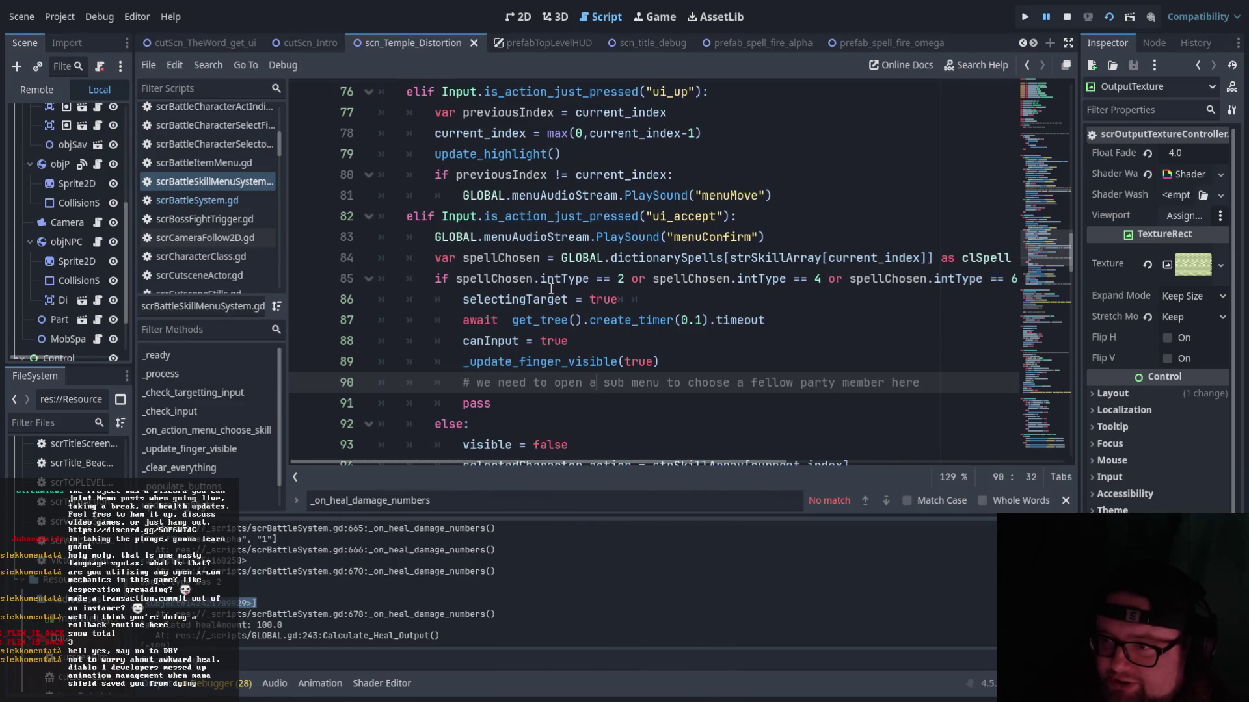
double_click(617, 281)
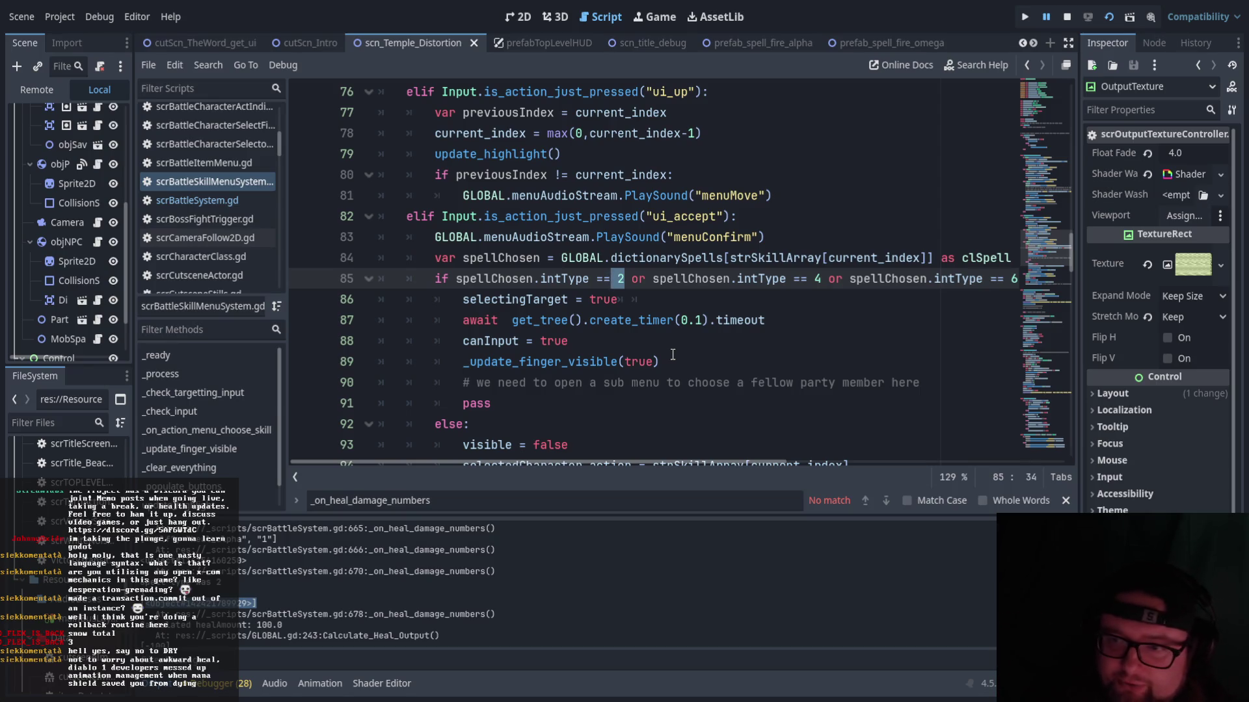
scroll(672, 354, "up", 4)
scroll(683, 322, "down", 2)
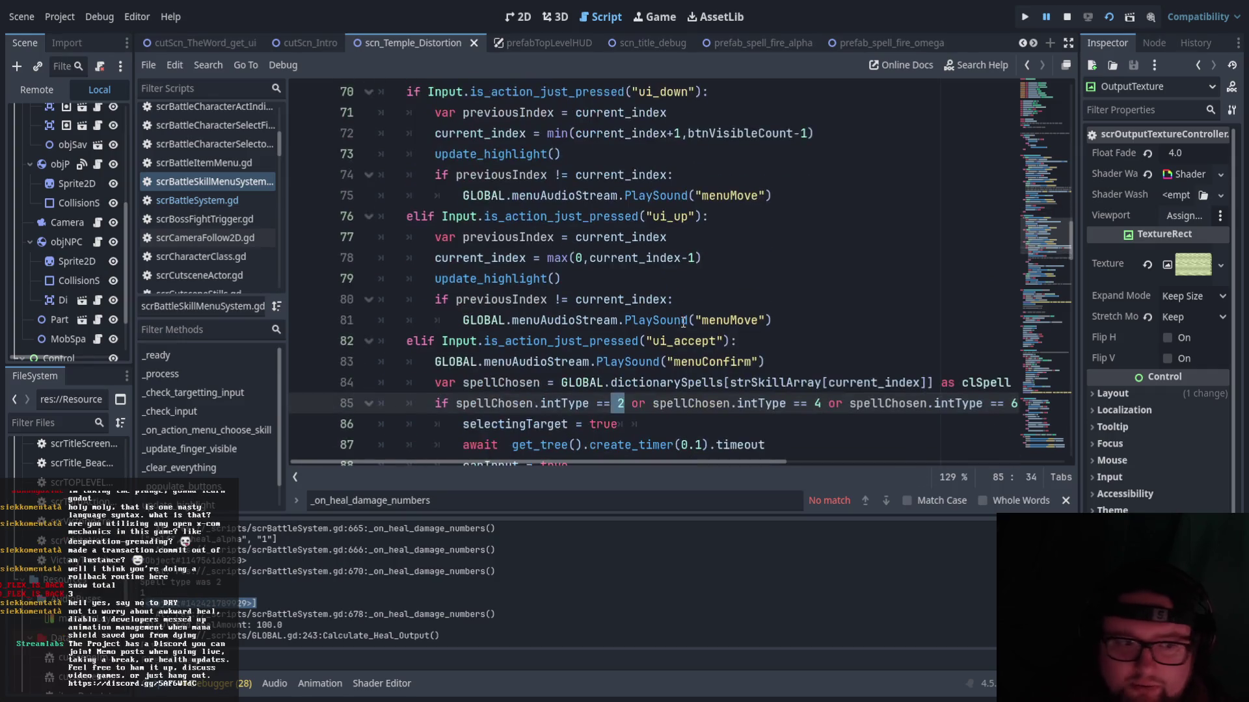
scroll(683, 322, "down", 2)
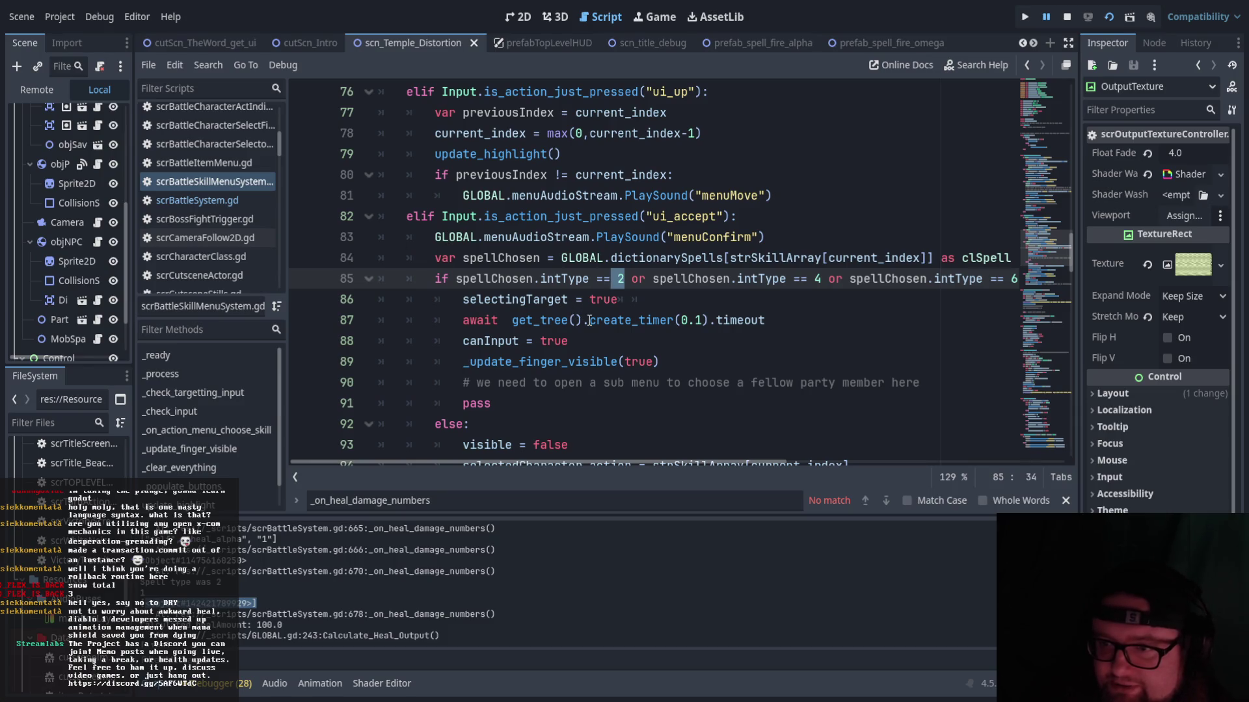
scroll(579, 315, "down", 1)
key("Down")
key("Down")
key("Down")
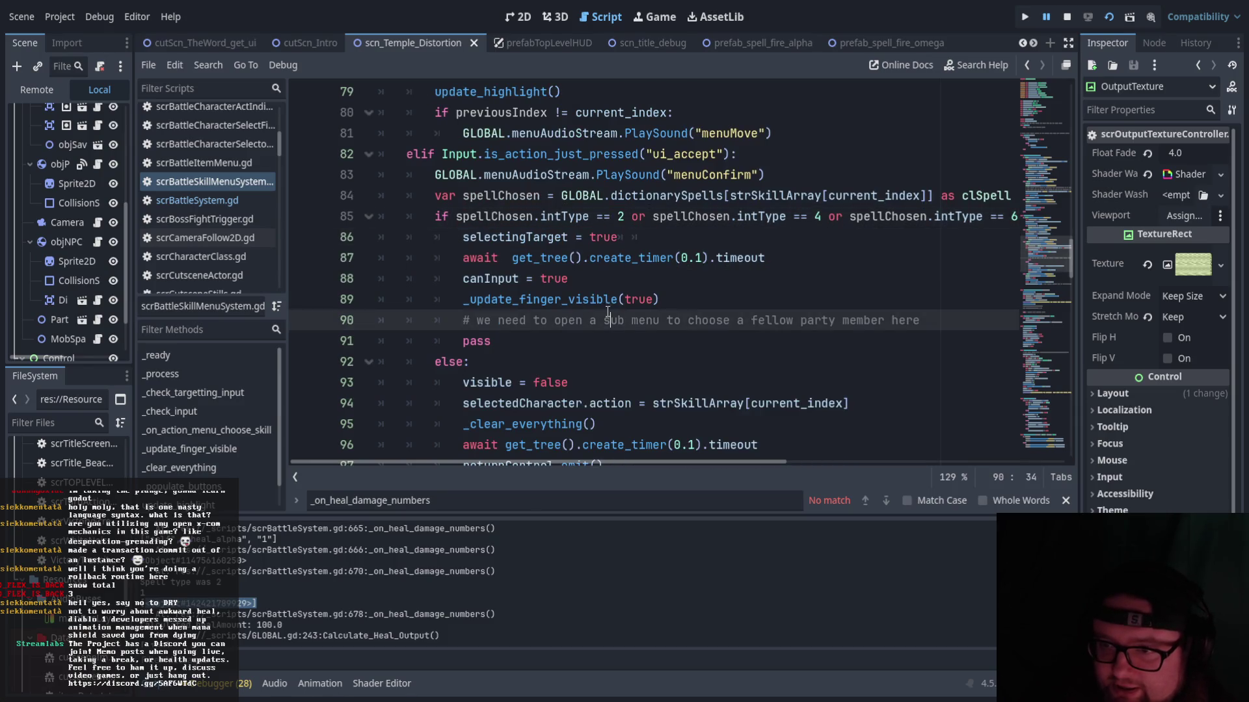
scroll(493, 290, "down", 1)
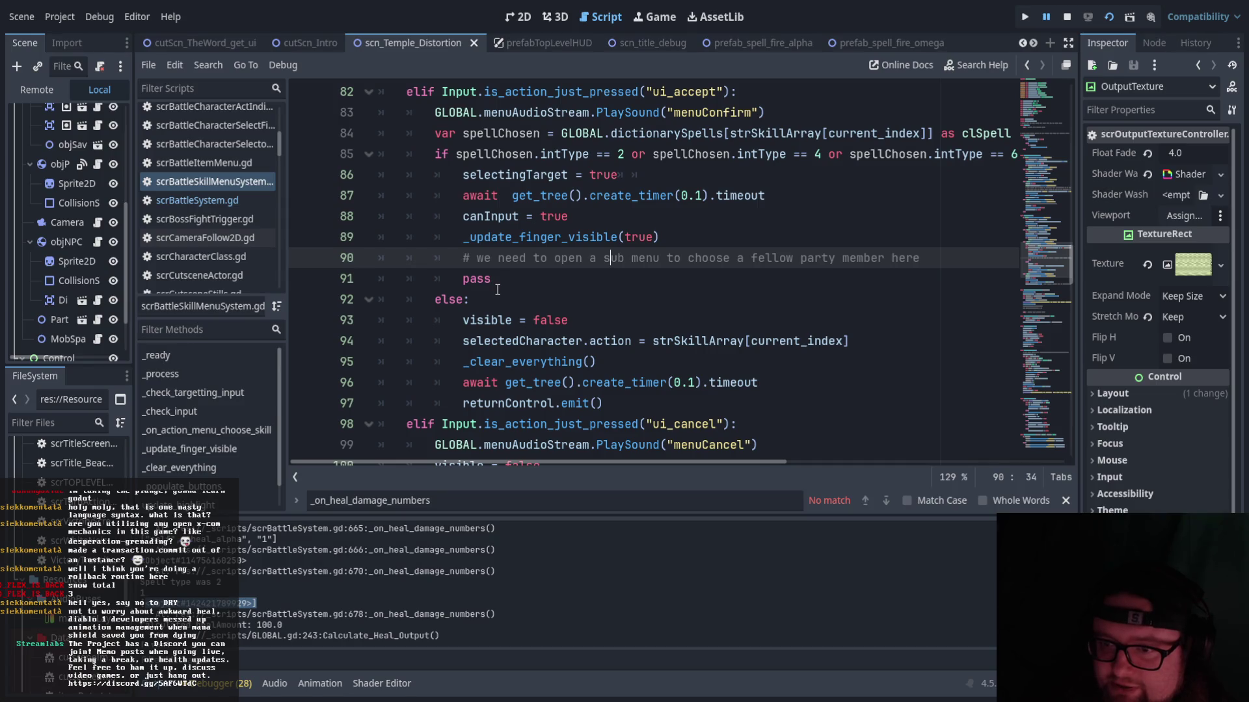
scroll(498, 290, "down", 5)
scroll(498, 289, "up", 15)
scroll(498, 289, "up", 12)
scroll(497, 290, "down", 9)
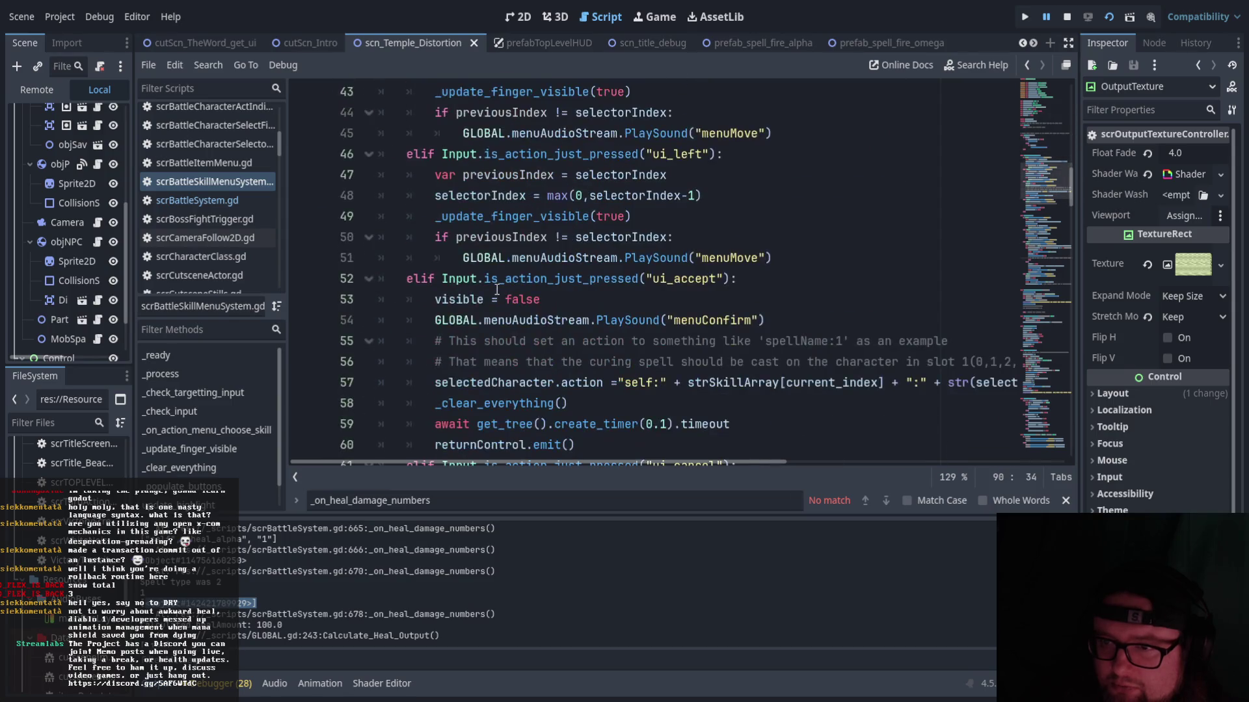
scroll(498, 290, "up", 2)
scroll(497, 290, "up", 4)
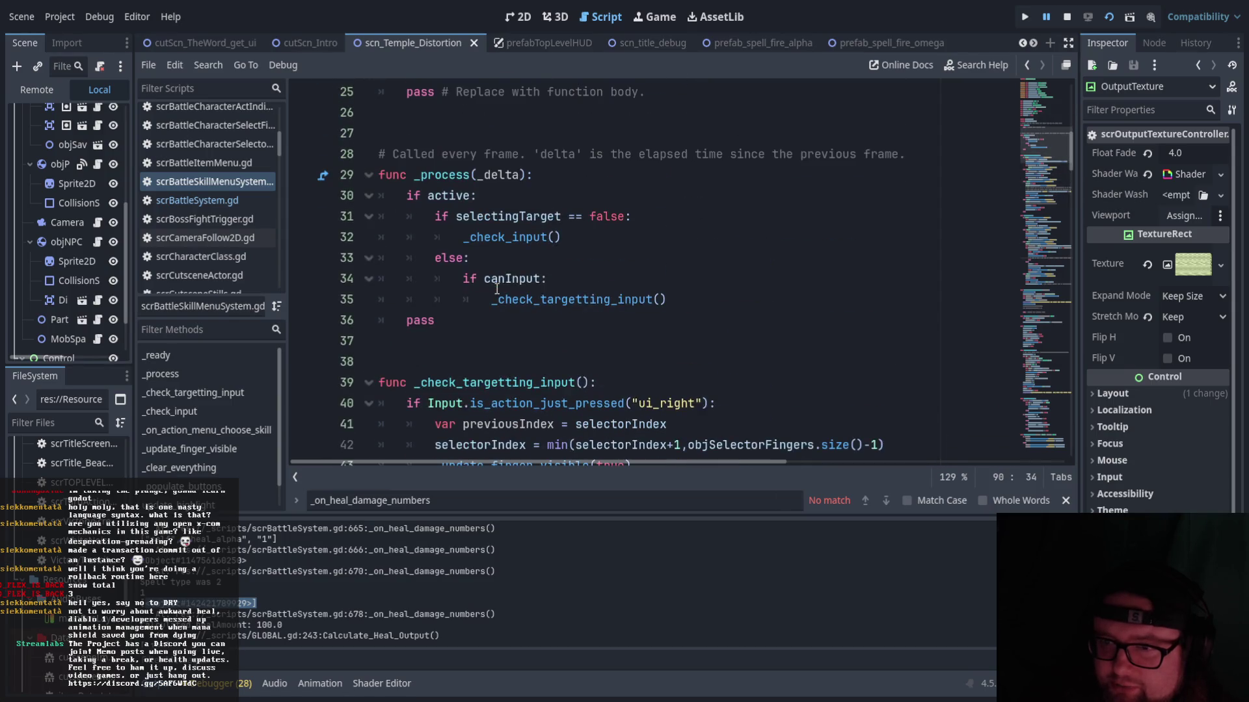
scroll(549, 293, "down", 7)
scroll(550, 293, "down", 8)
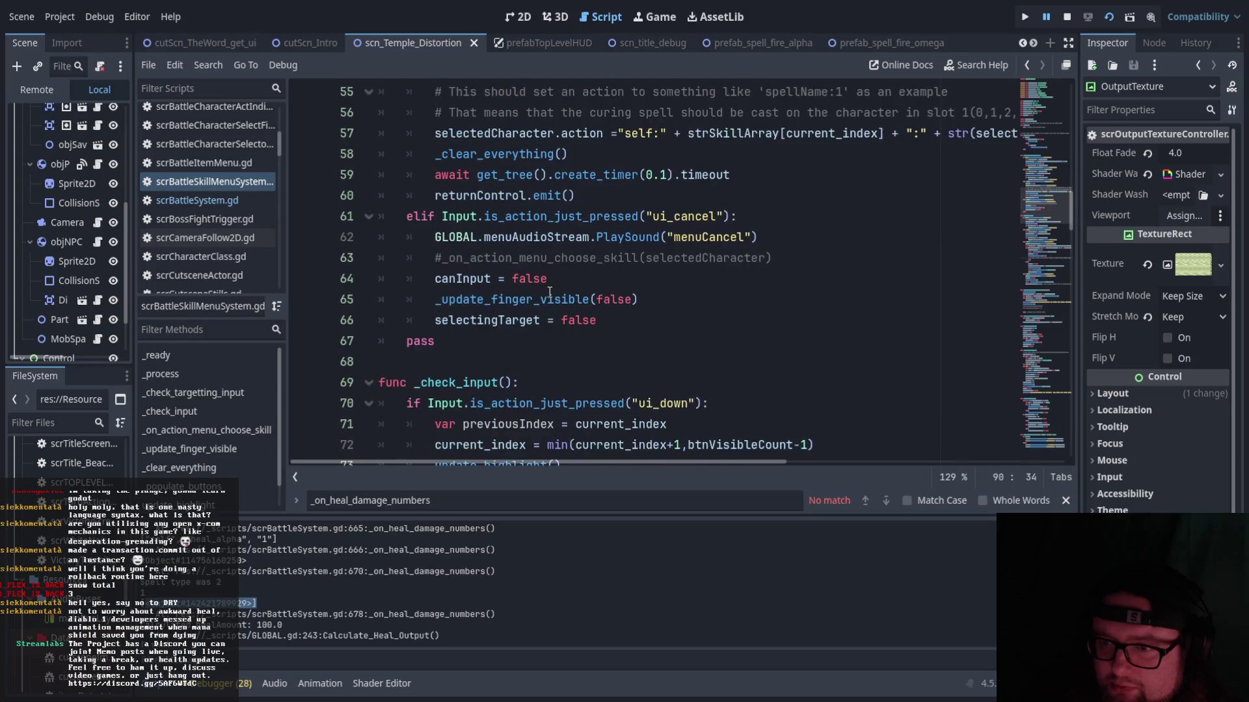
scroll(550, 293, "down", 3)
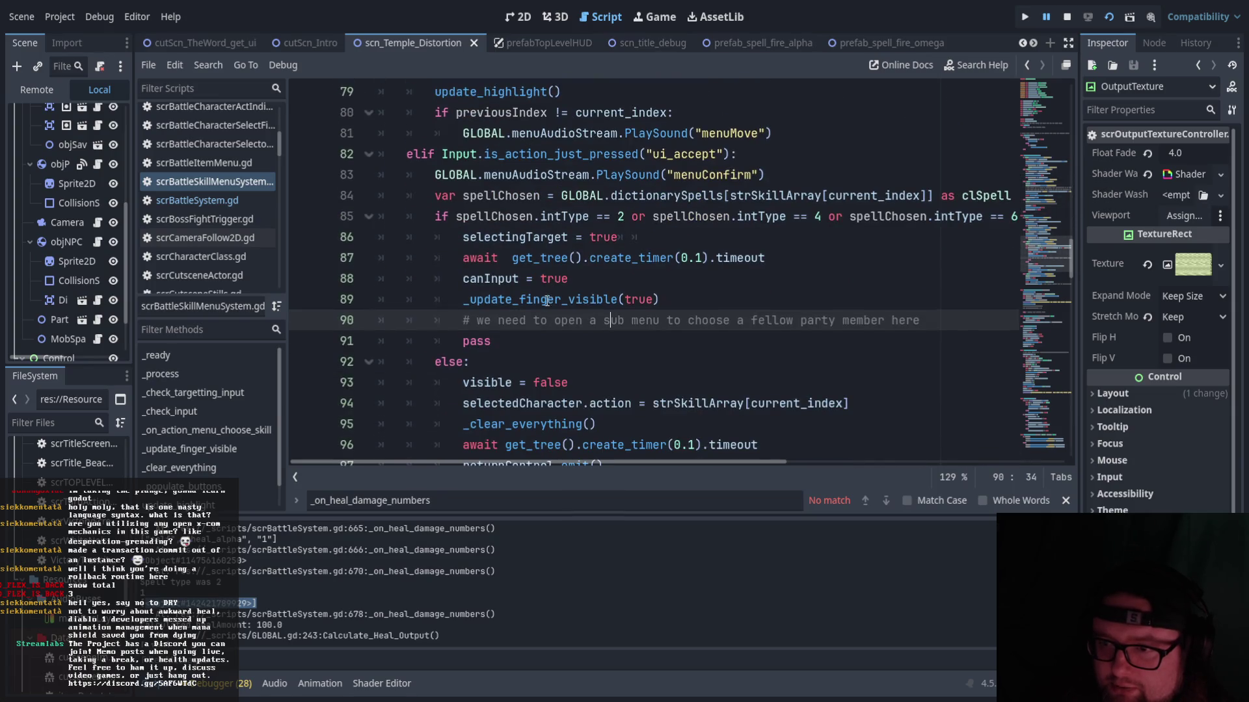
scroll(506, 309, "down", 9)
scroll(506, 309, "down", 3)
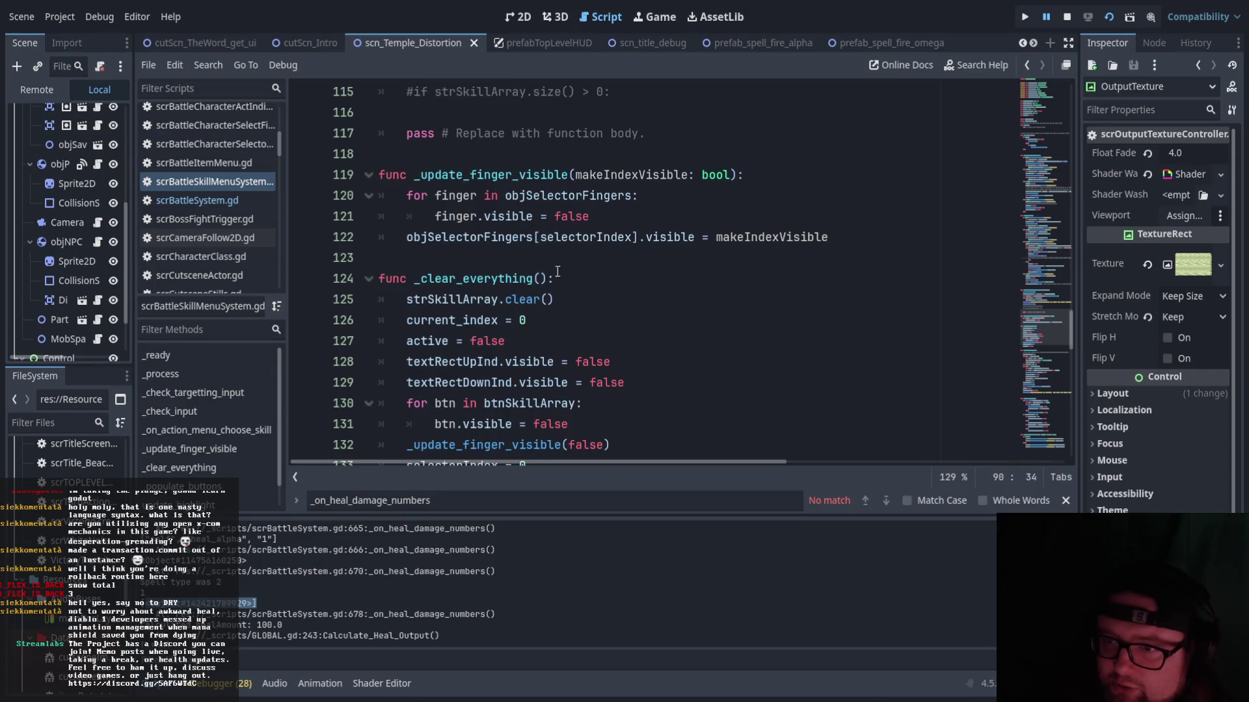
scroll(535, 311, "up", 2)
scroll(535, 311, "up", 2)
scroll(543, 345, "down", 2)
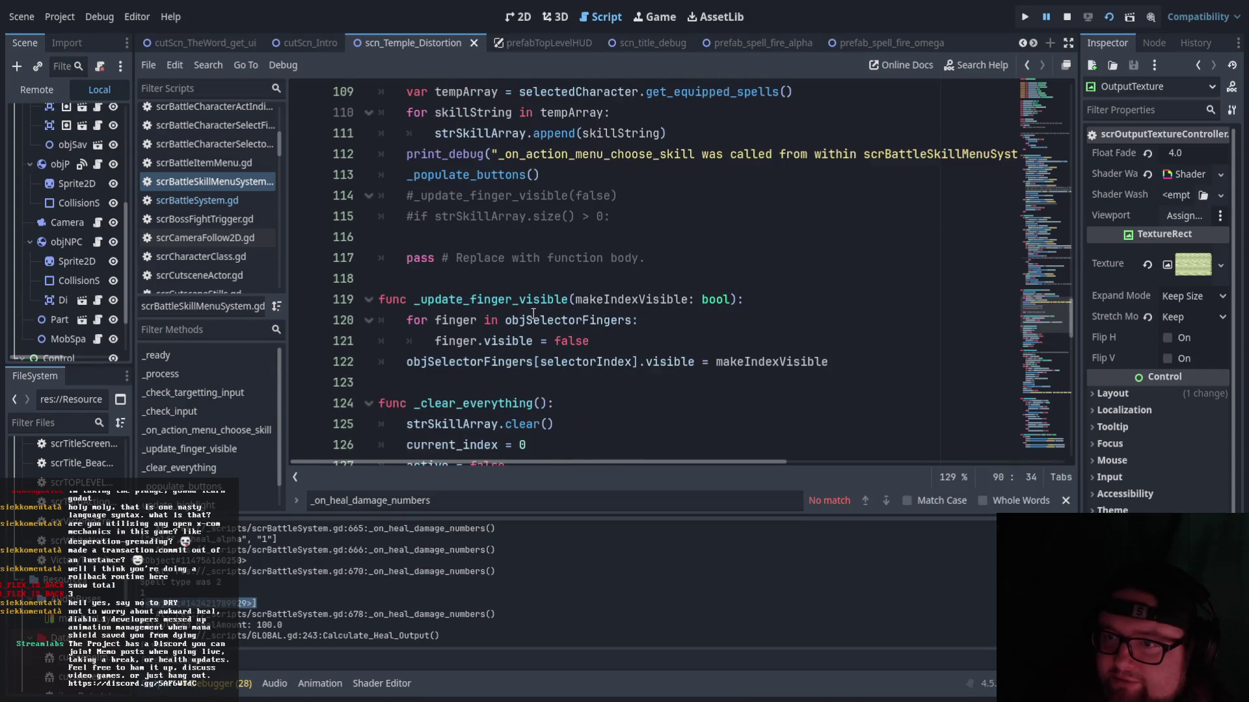
scroll(549, 376, "up", 4)
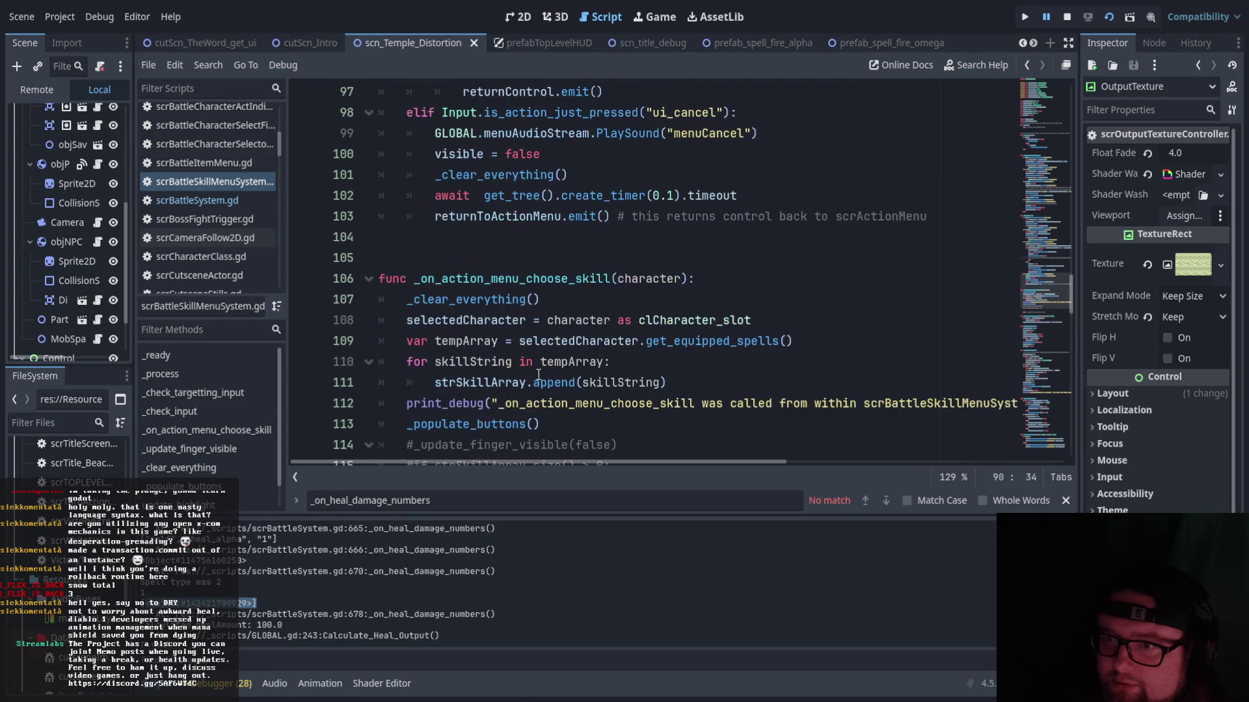
scroll(539, 375, "down", 1)
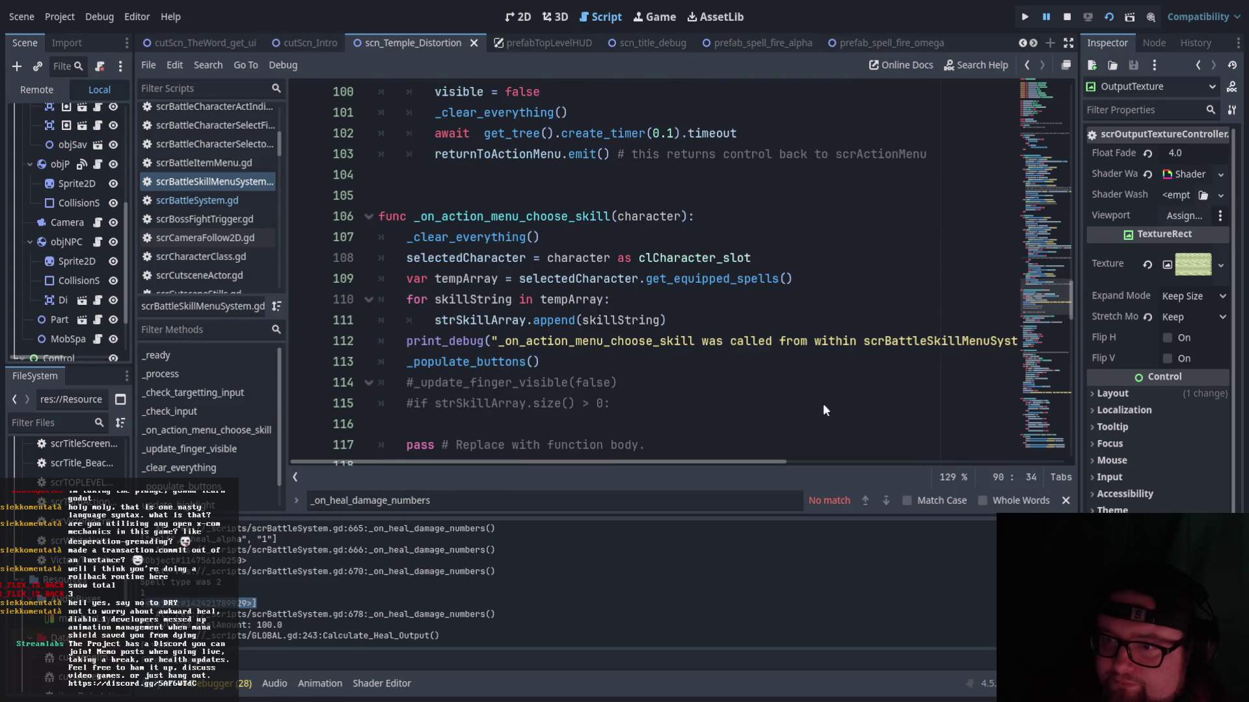
scroll(772, 324, "down", 19)
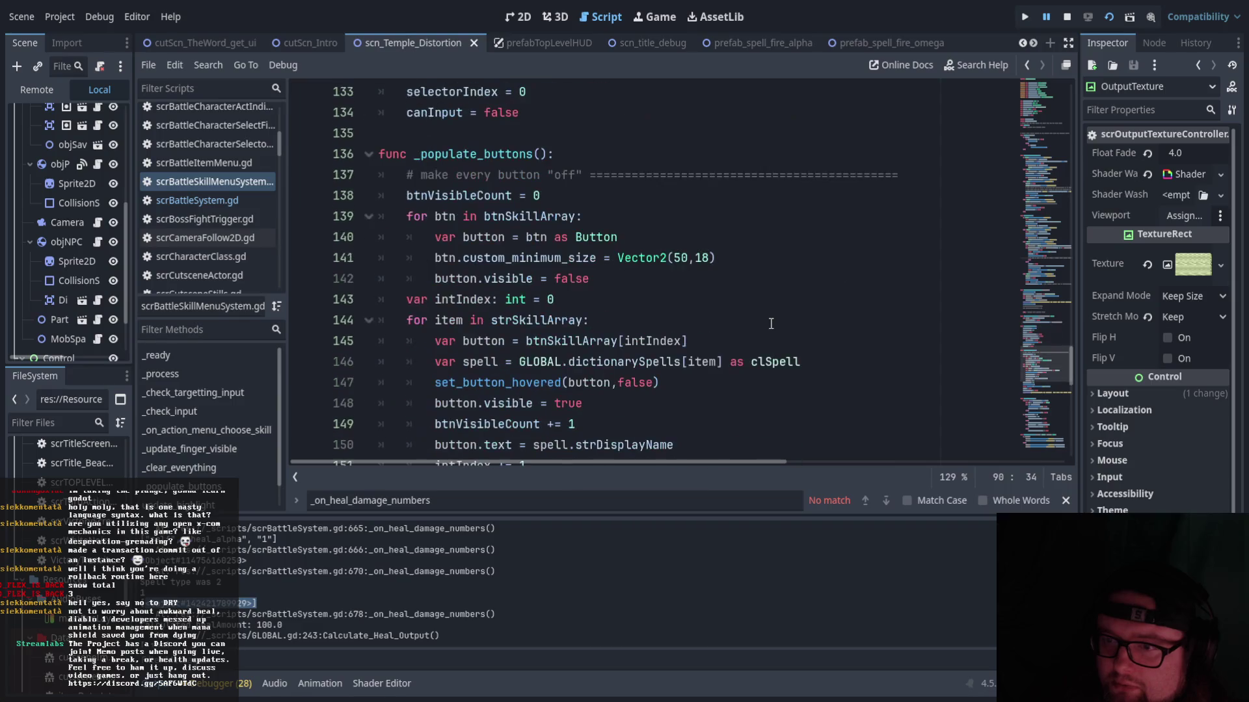
scroll(769, 323, "down", 3)
scroll(766, 322, "up", 7)
scroll(765, 323, "up", 10)
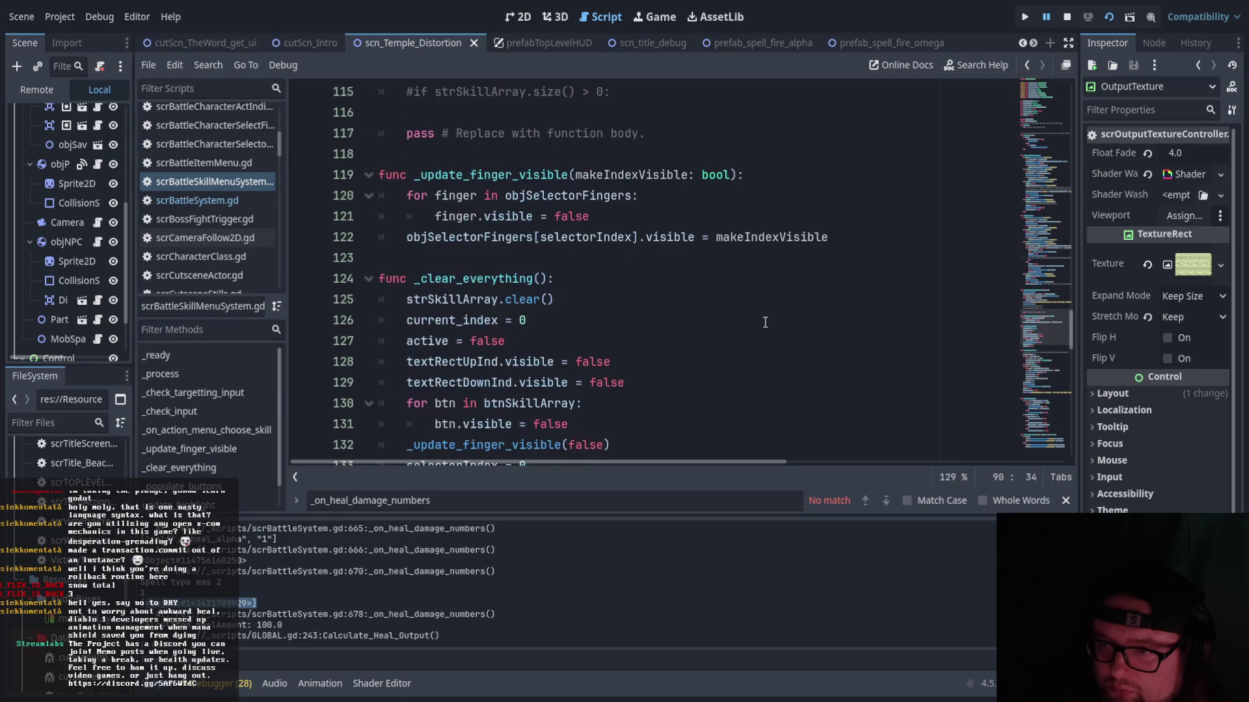
scroll(764, 322, "up", 4)
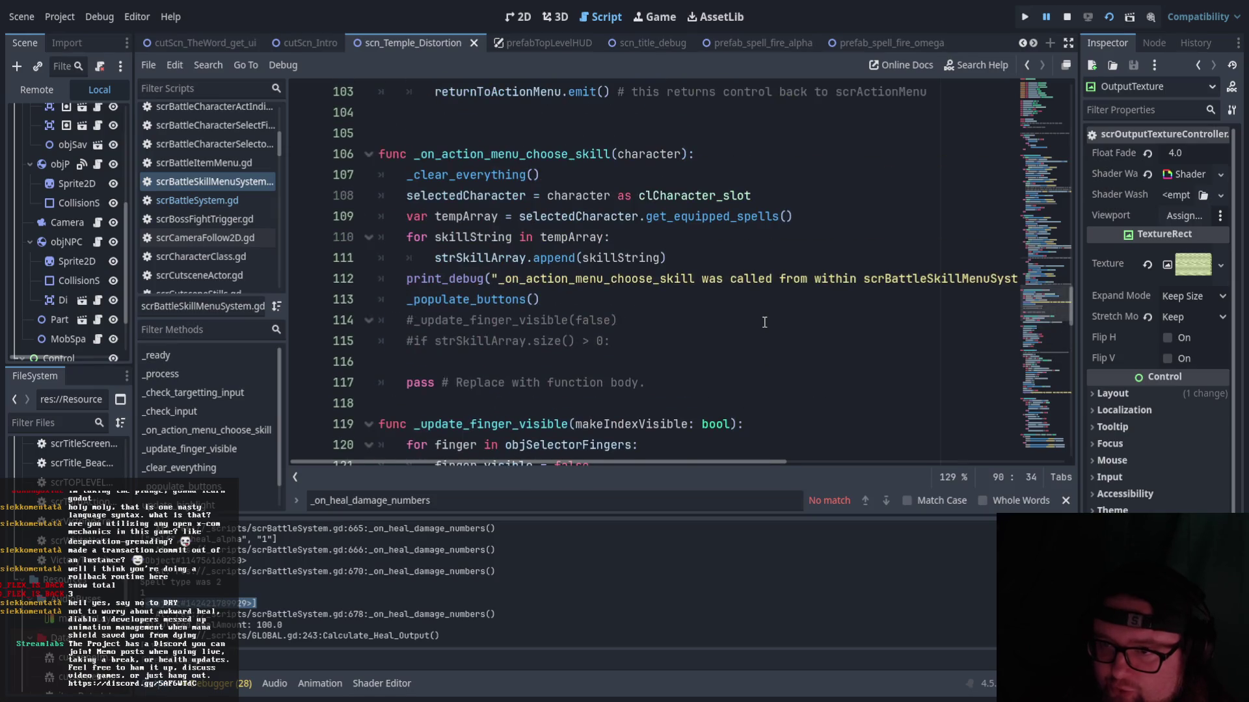
scroll(765, 323, "up", 12)
scroll(763, 323, "up", 2)
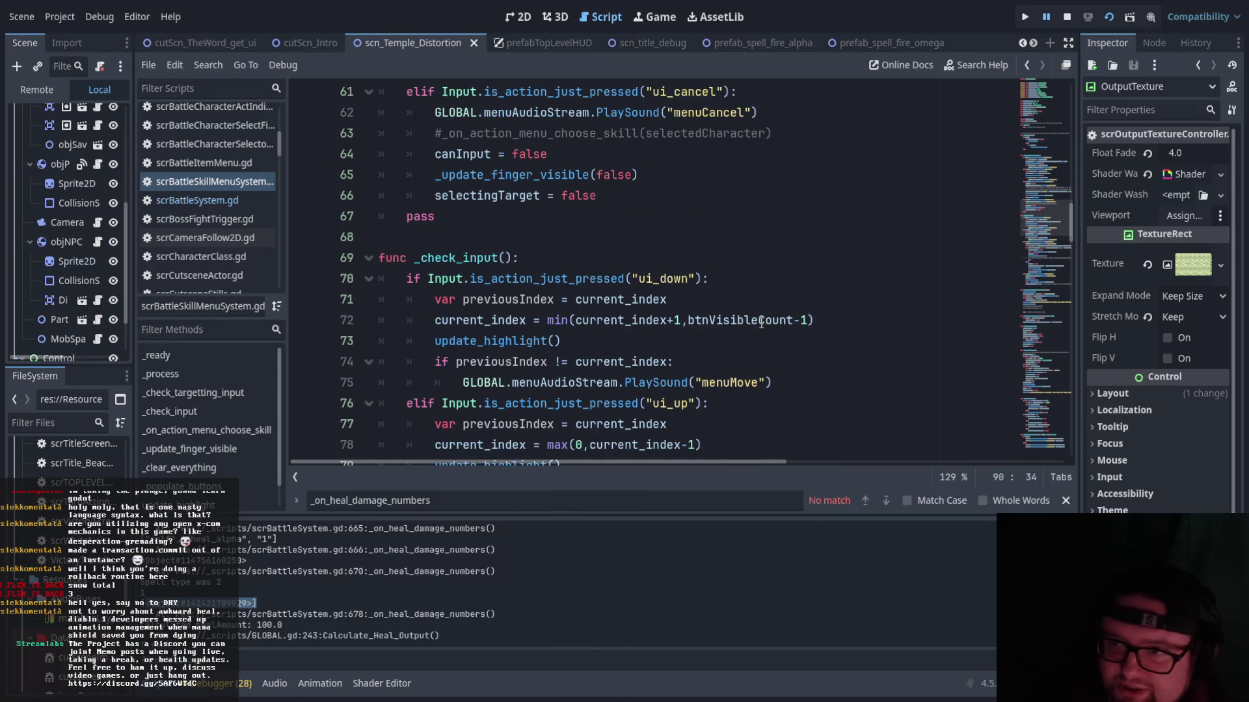
scroll(761, 323, "up", 6)
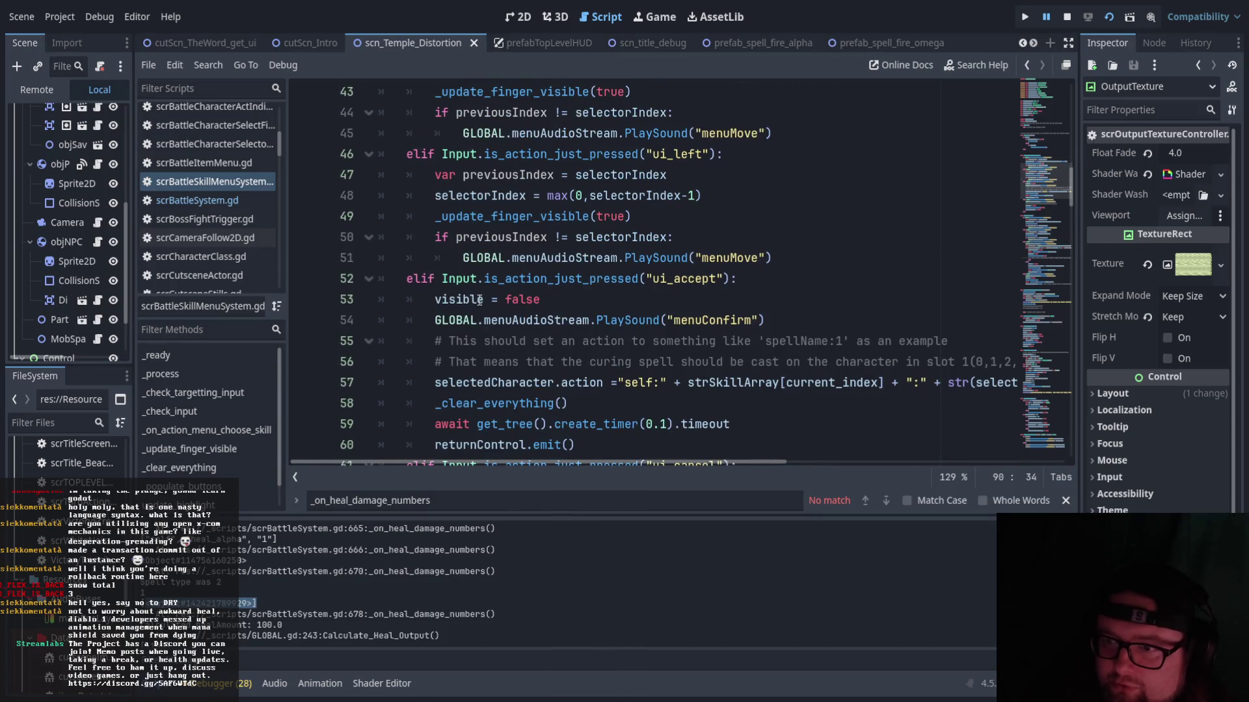
left_click(481, 281)
scroll(635, 308, "down", 1)
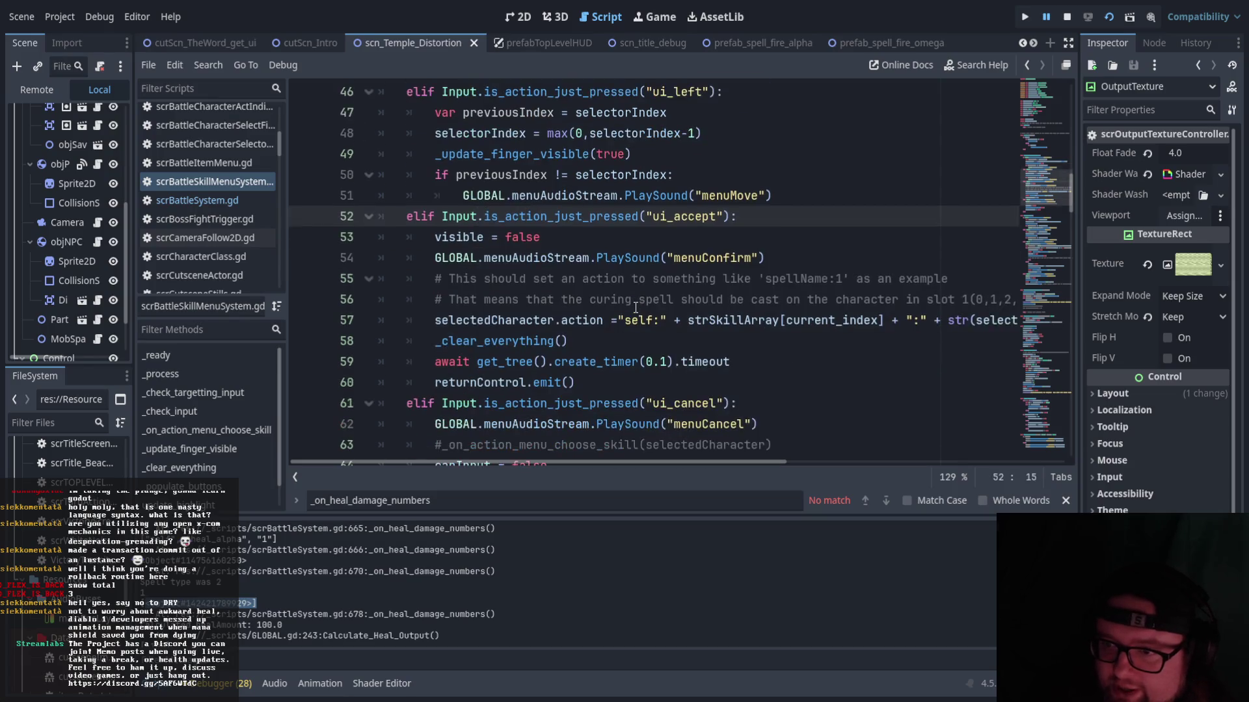
left_click_drag(435, 320, 658, 319)
left_click_drag(617, 462, 703, 455)
left_click_drag(552, 318, 728, 320)
left_click_drag(823, 320, 931, 320)
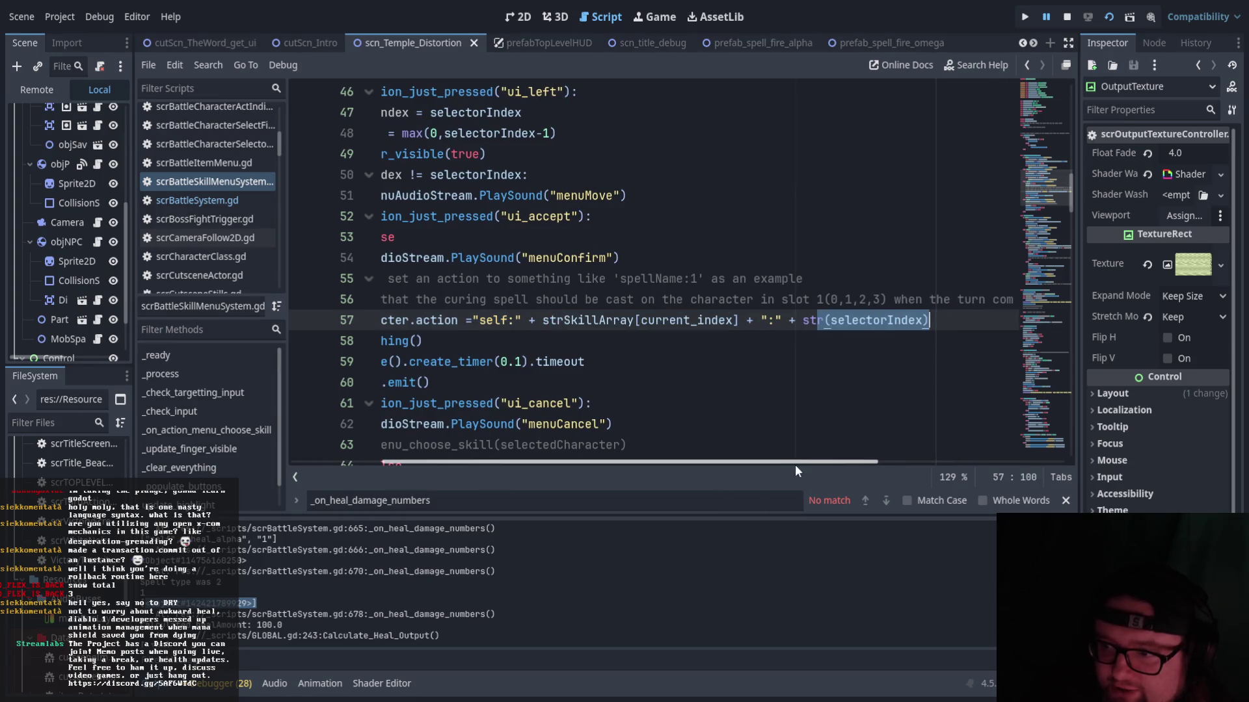
left_click_drag(795, 464, 701, 459)
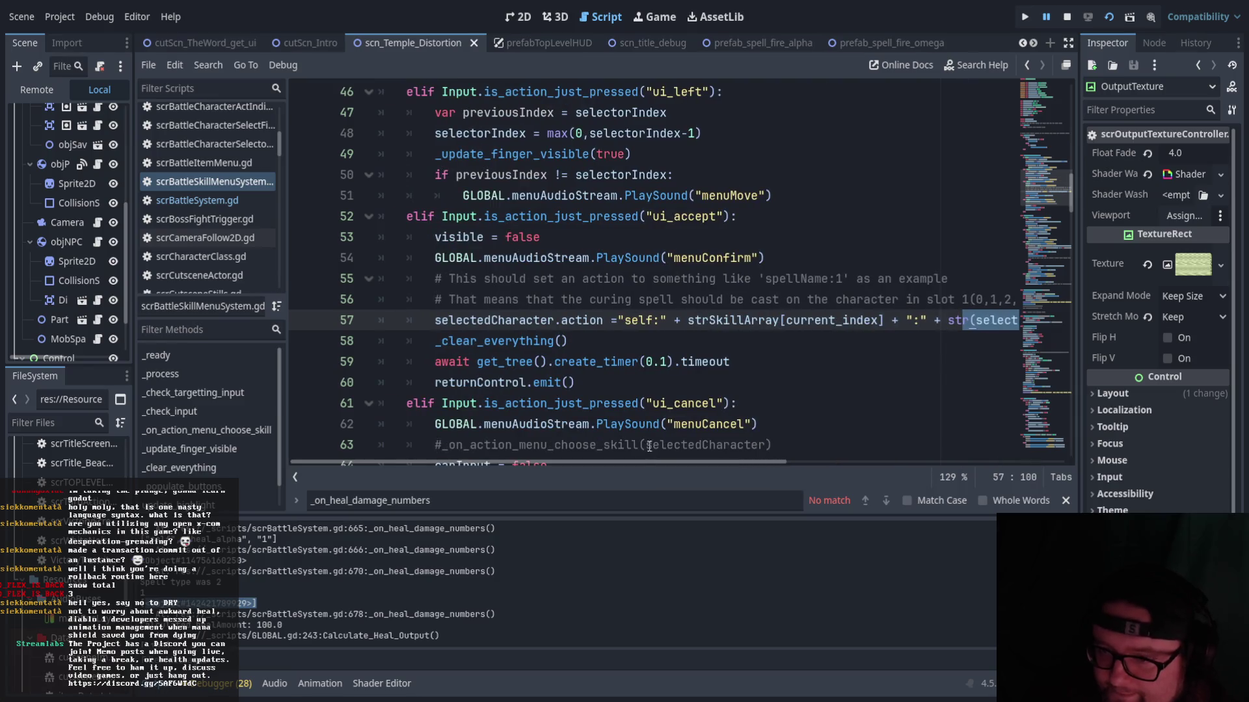
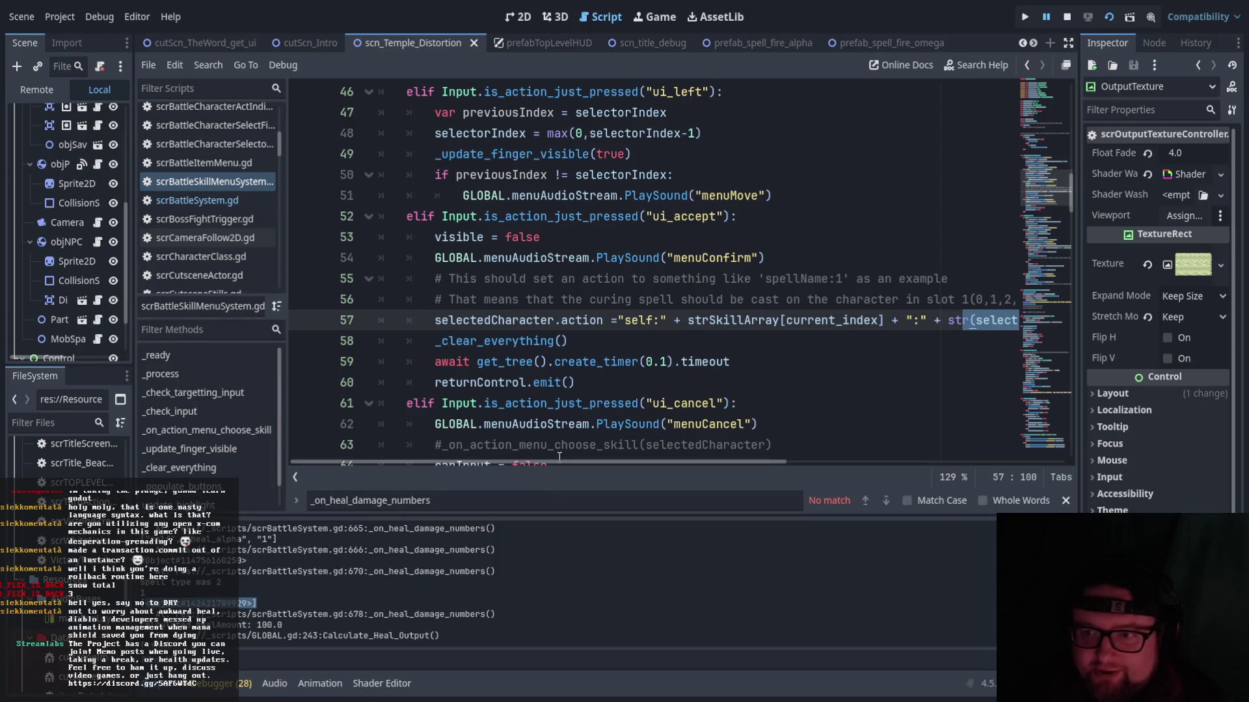
- Review the skill menu script's ui_accept branch, finger visibility loop and canInput code
left_click_drag(556, 462, 566, 460)
scroll(563, 423, "up", 4)
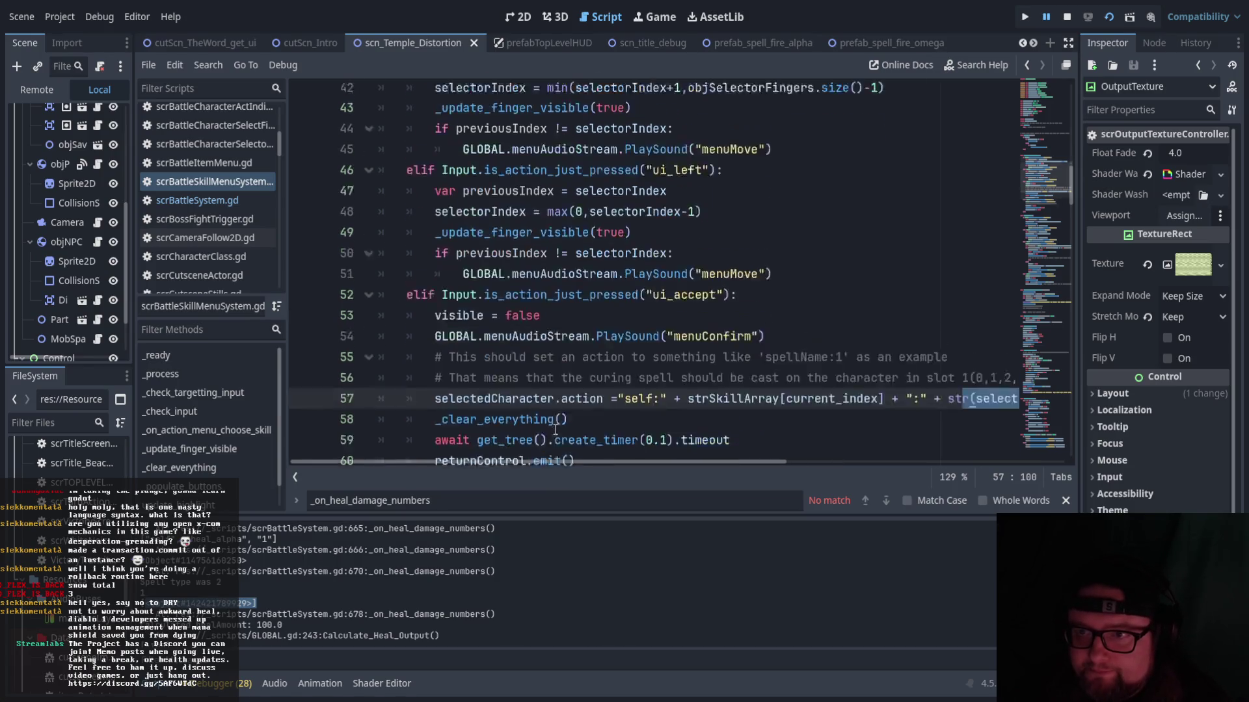
scroll(563, 412, "down", 2)
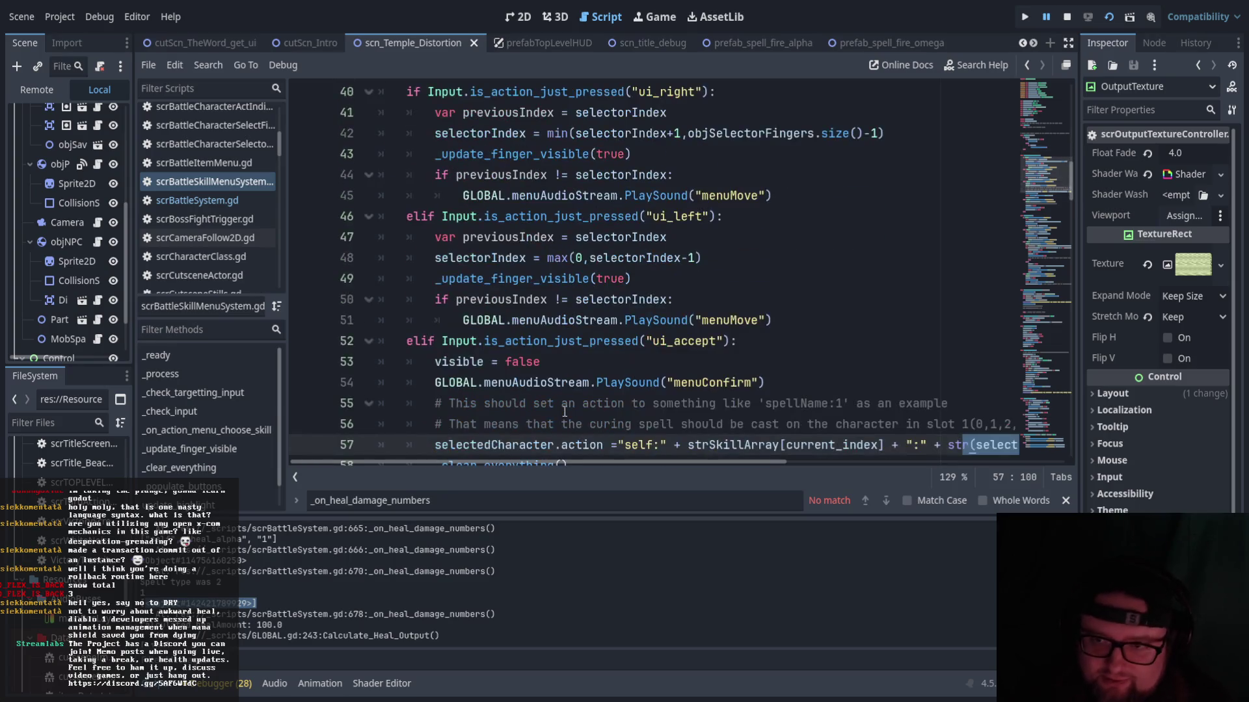
scroll(565, 411, "up", 4)
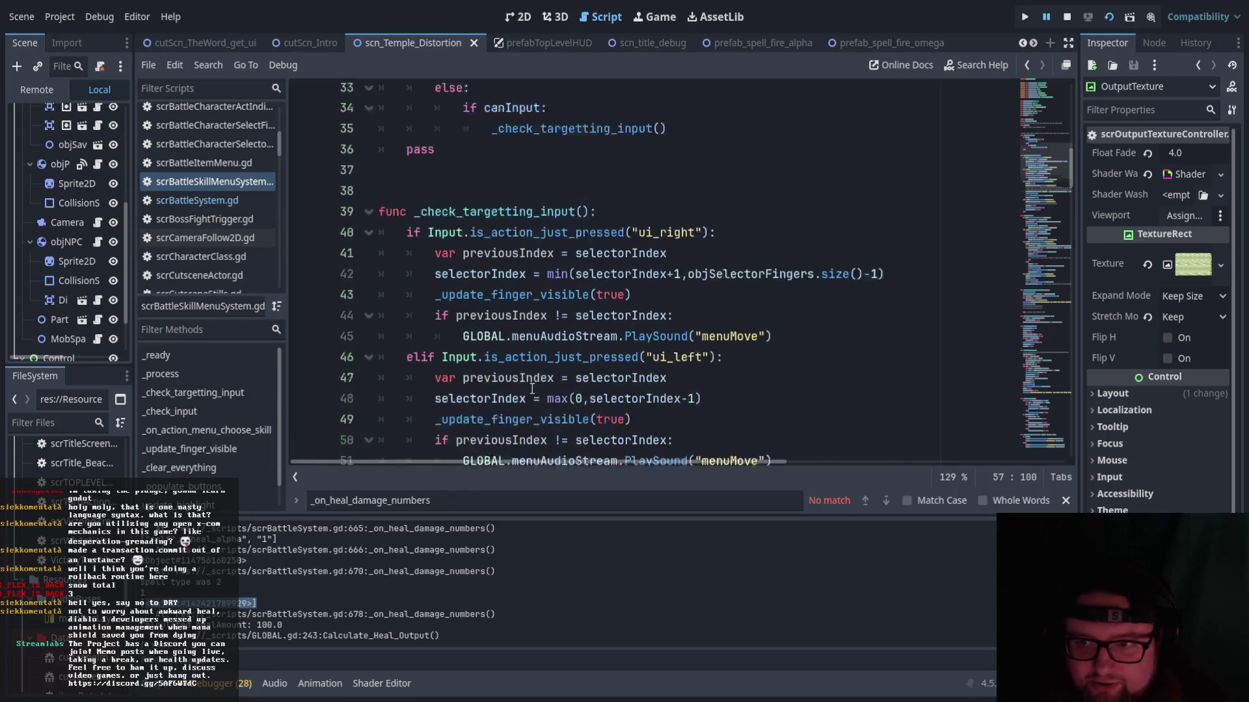
scroll(705, 383, "down", 8)
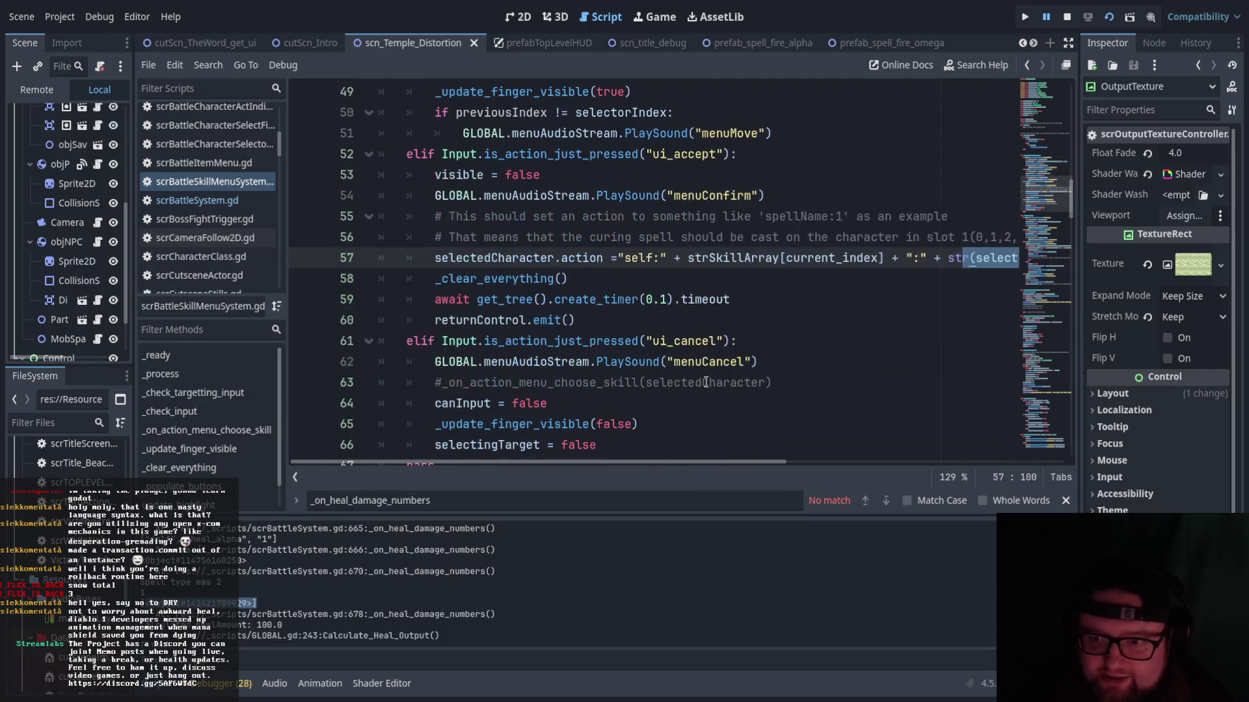
scroll(700, 384, "down", 1)
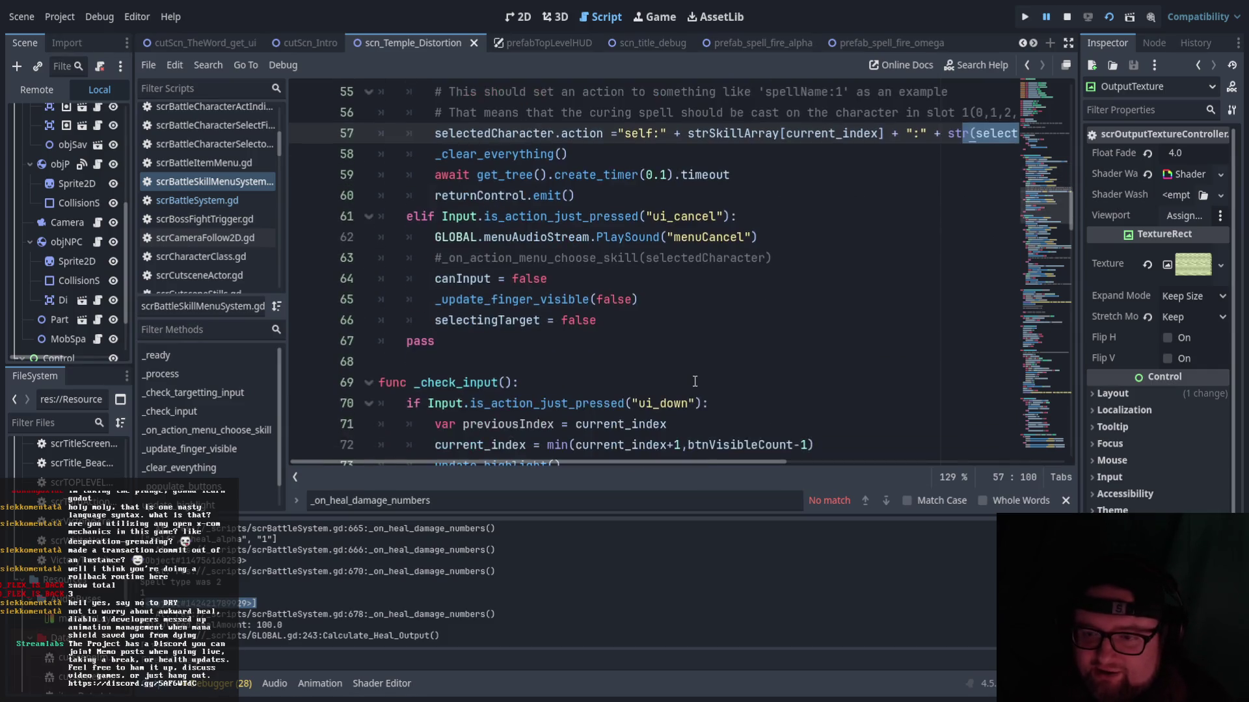
scroll(703, 377, "up", 7)
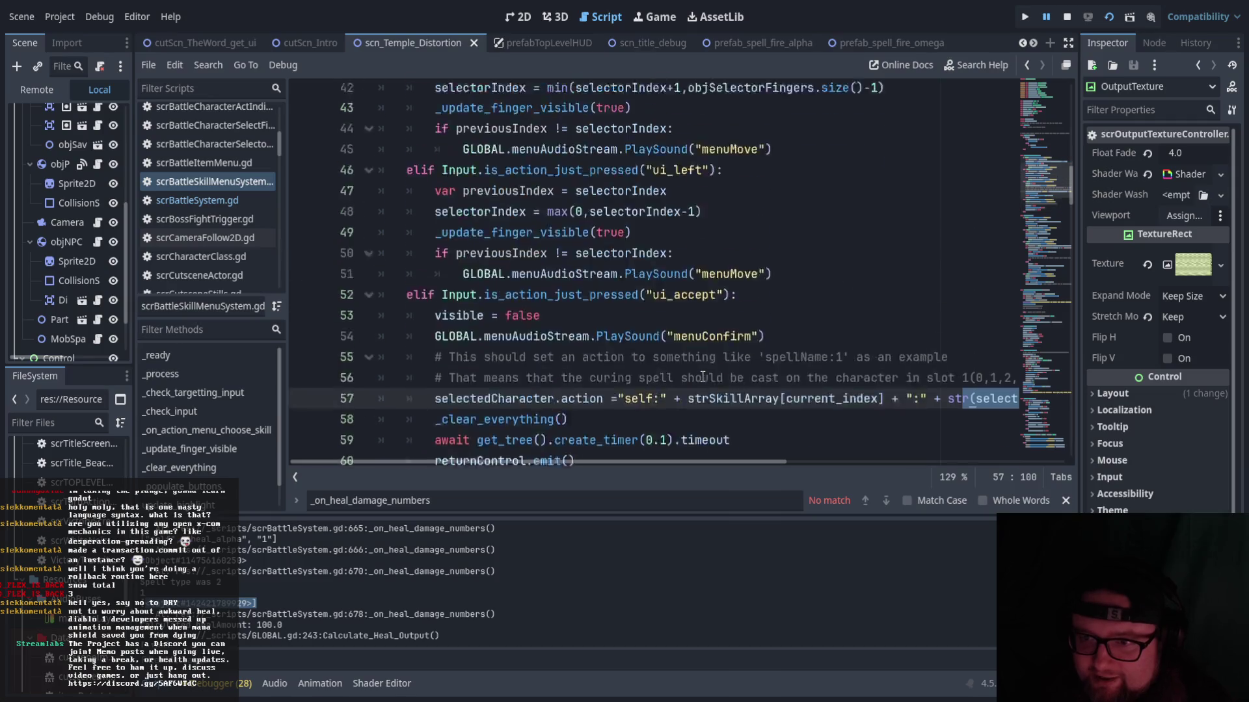
scroll(702, 376, "down", 2)
scroll(703, 375, "down", 2)
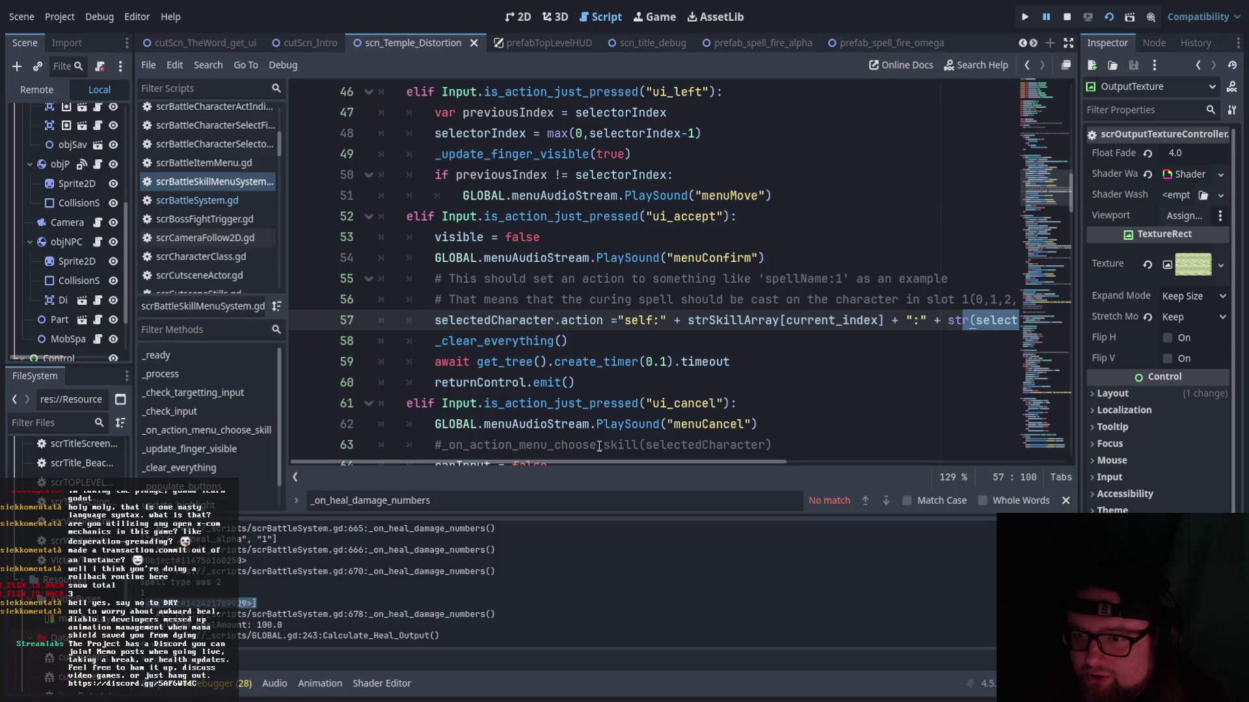
scroll(611, 426, "up", 3)
scroll(604, 436, "down", 13)
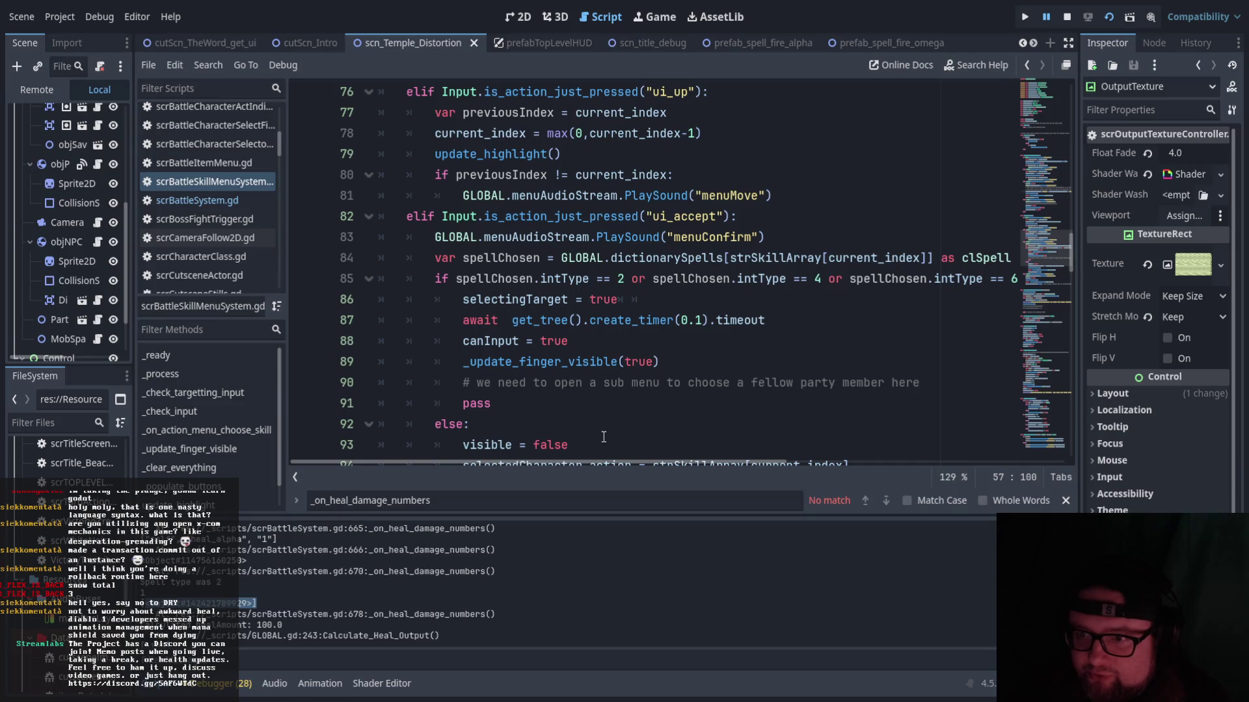
left_click(477, 306)
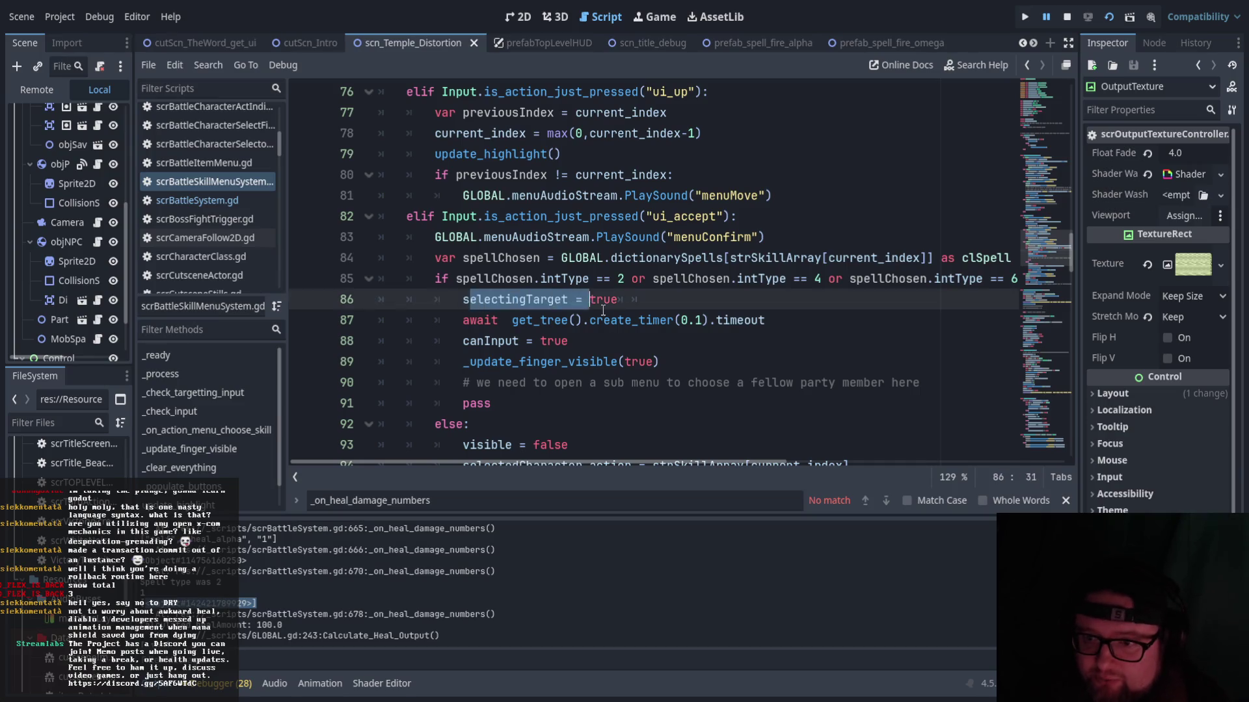
left_click(656, 362)
scroll(514, 377, "down", 1)
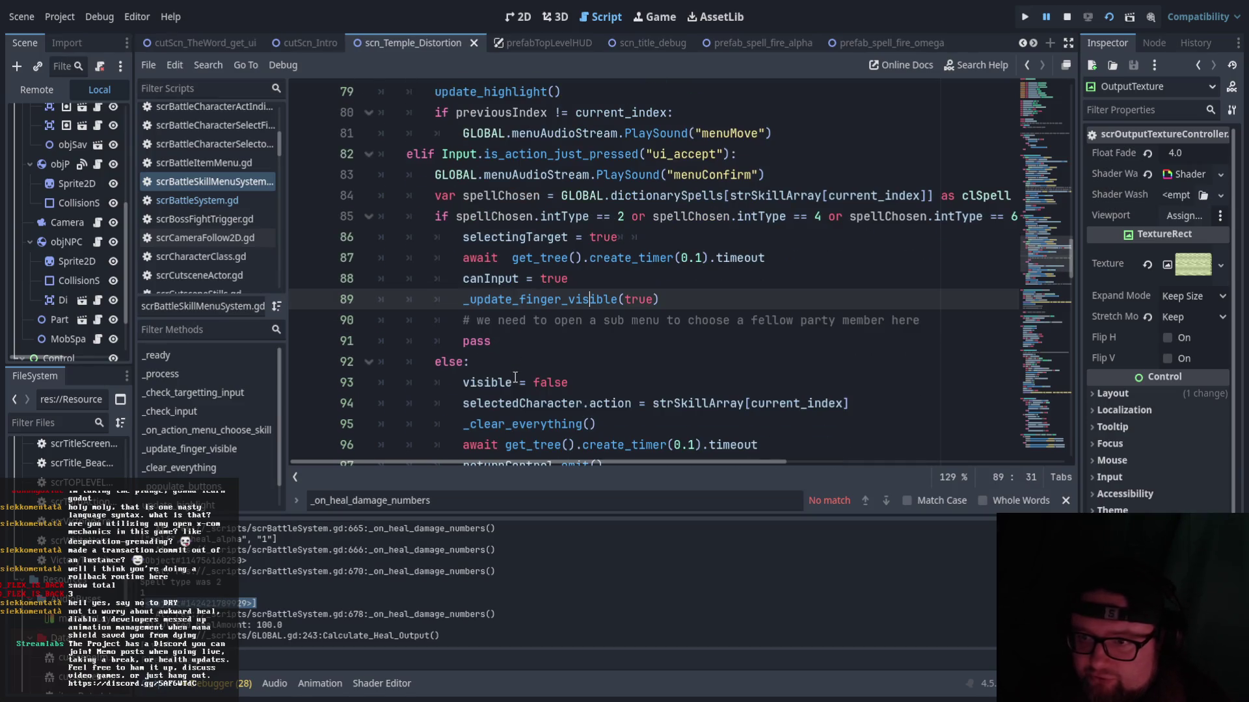
scroll(514, 377, "up", 1)
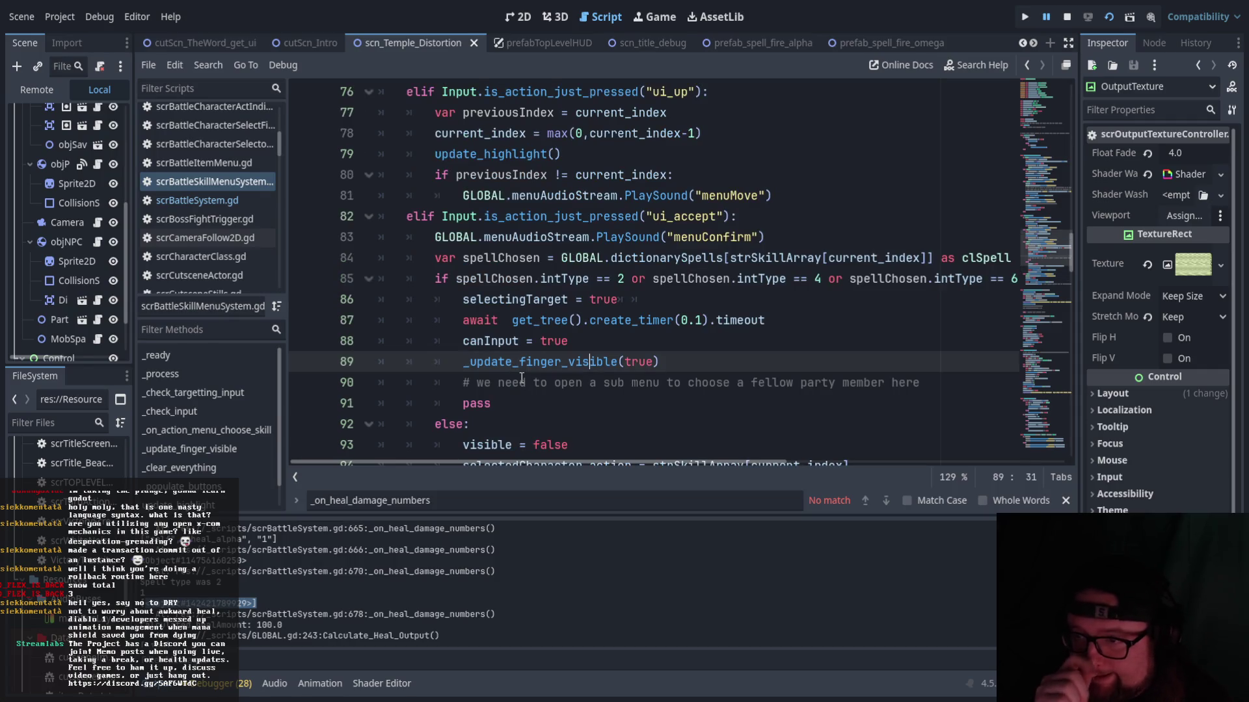
scroll(521, 377, "down", 1)
scroll(514, 377, "up", 1)
scroll(502, 379, "down", 2)
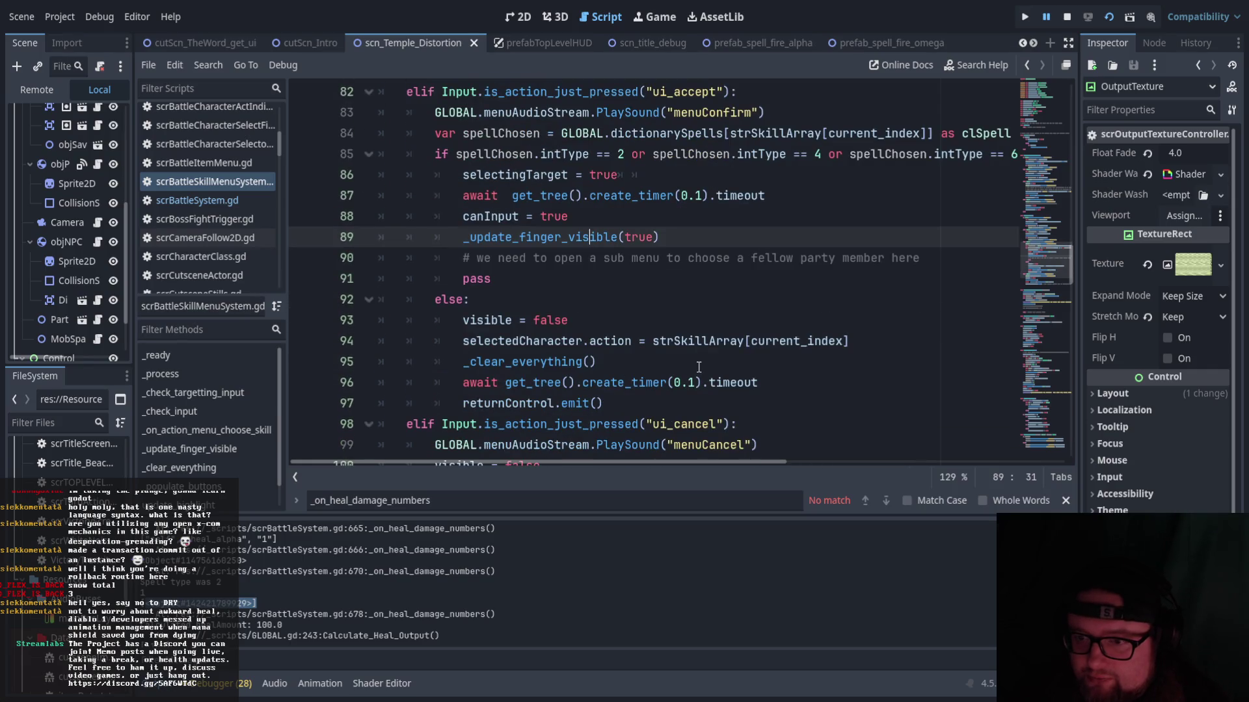
scroll(651, 374, "up", 2)
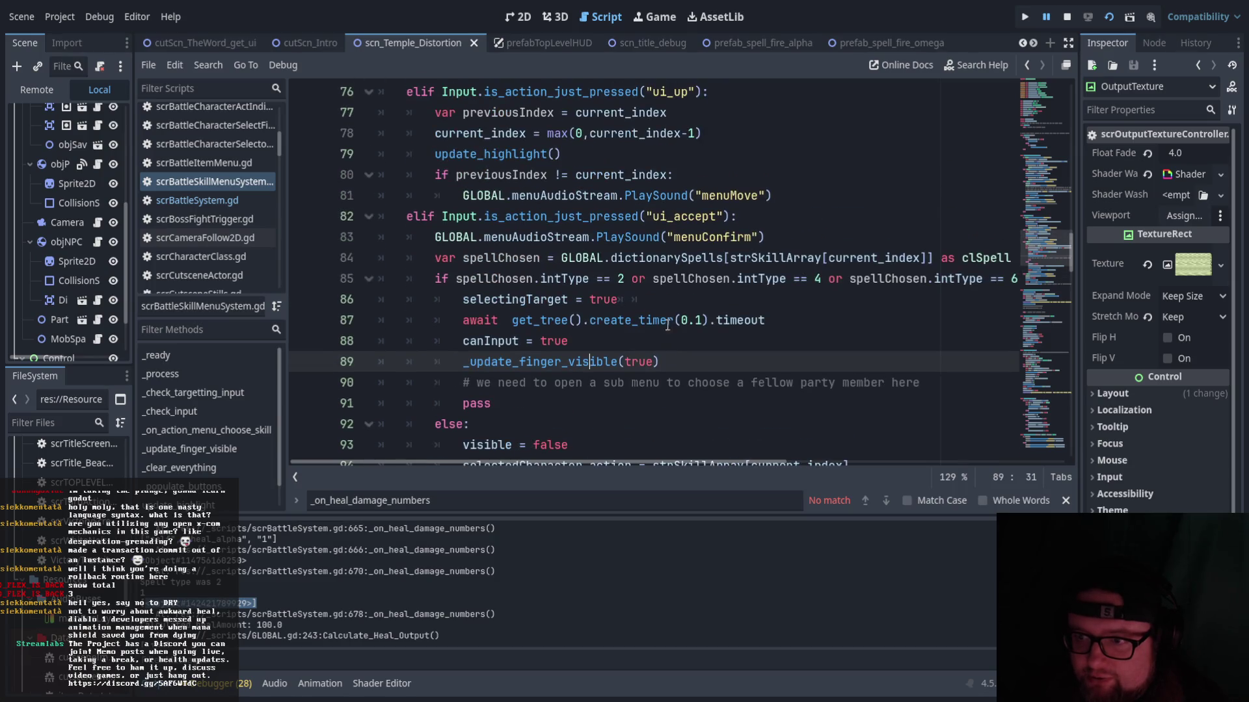
scroll(613, 387, "down", 13)
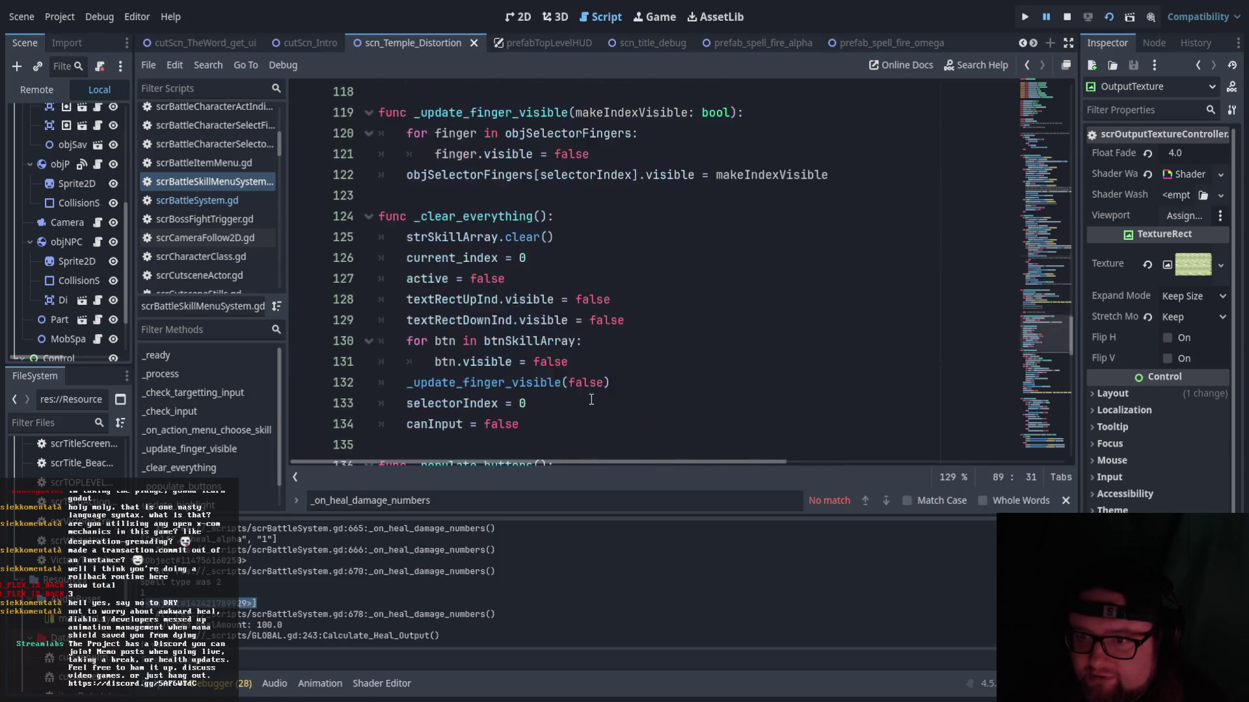
scroll(521, 325, "up", 2)
left_click(400, 299)
left_click_drag(400, 299, 632, 299)
left_click(471, 279)
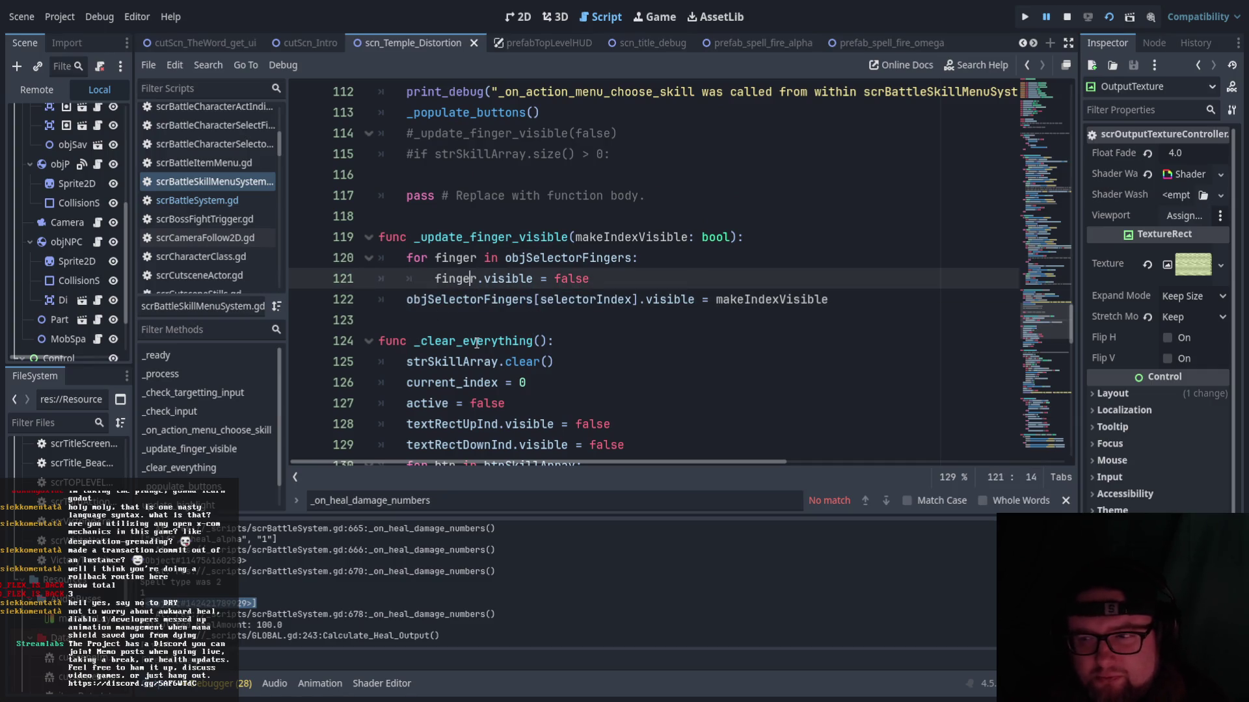
scroll(477, 342, "up", 5)
scroll(598, 347, "up", 4)
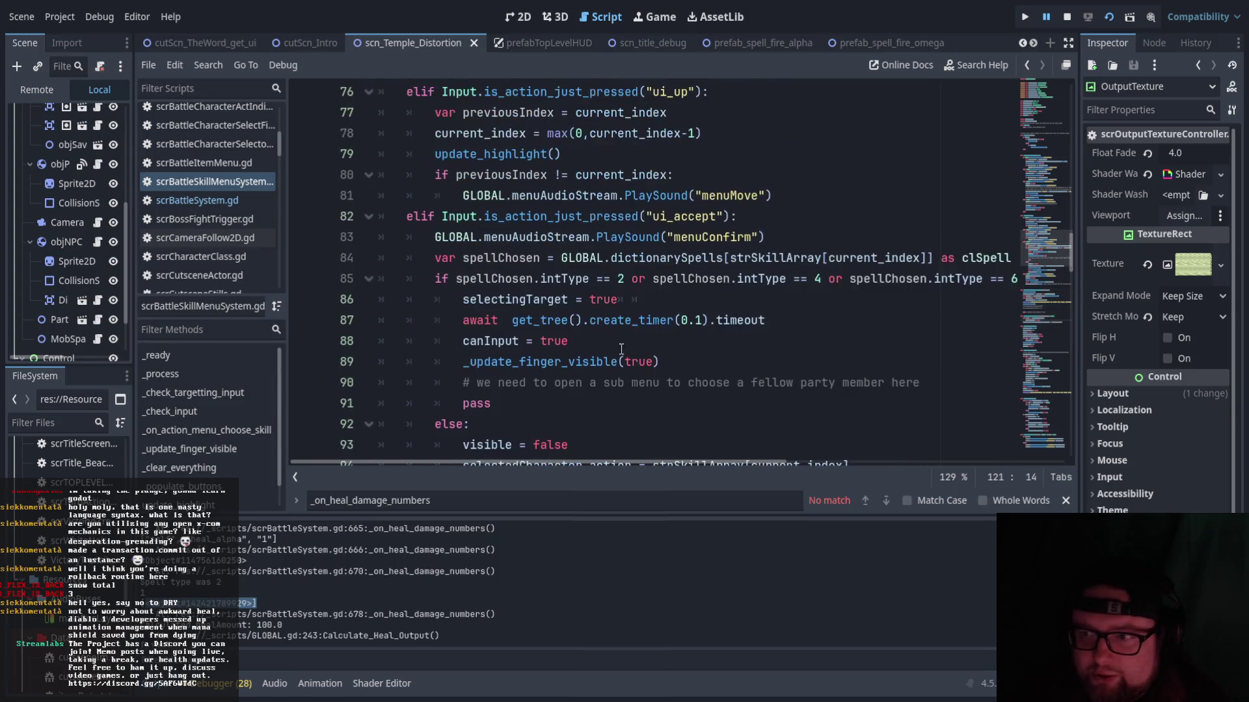
left_click(612, 305)
left_click(602, 342)
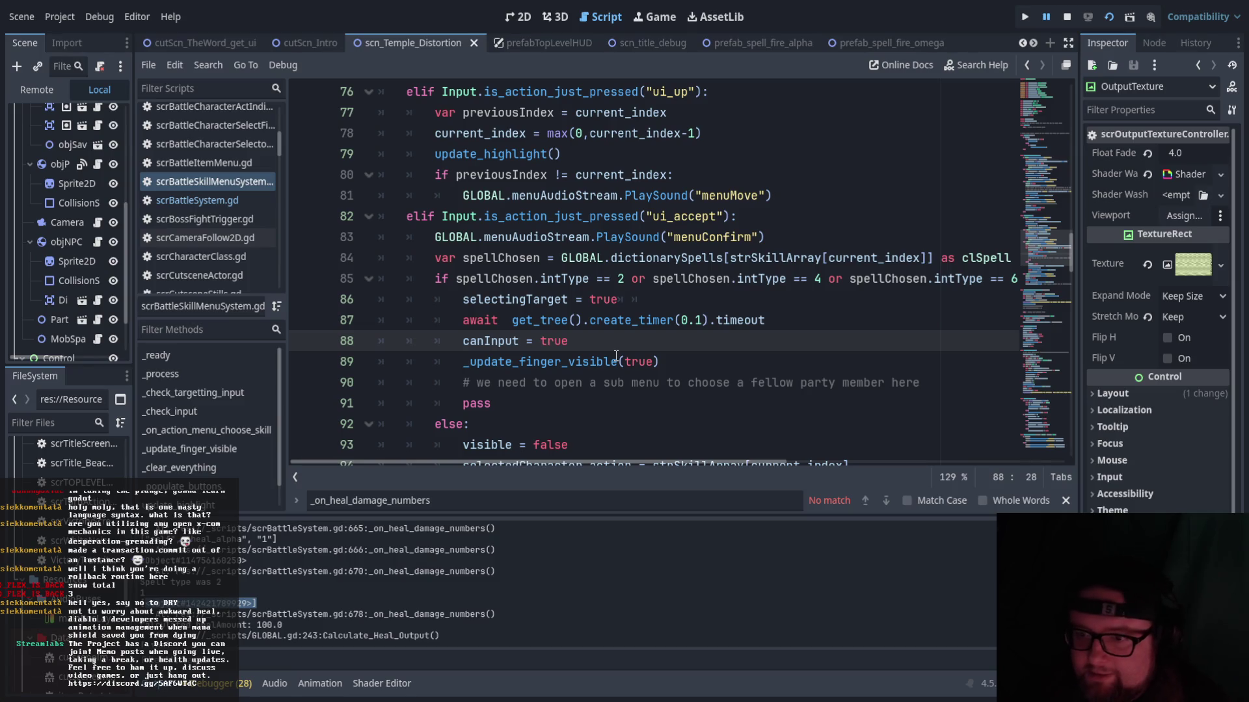
scroll(587, 354, "down", 1)
left_click_drag(460, 320, 931, 323)
scroll(461, 334, "down", 3)
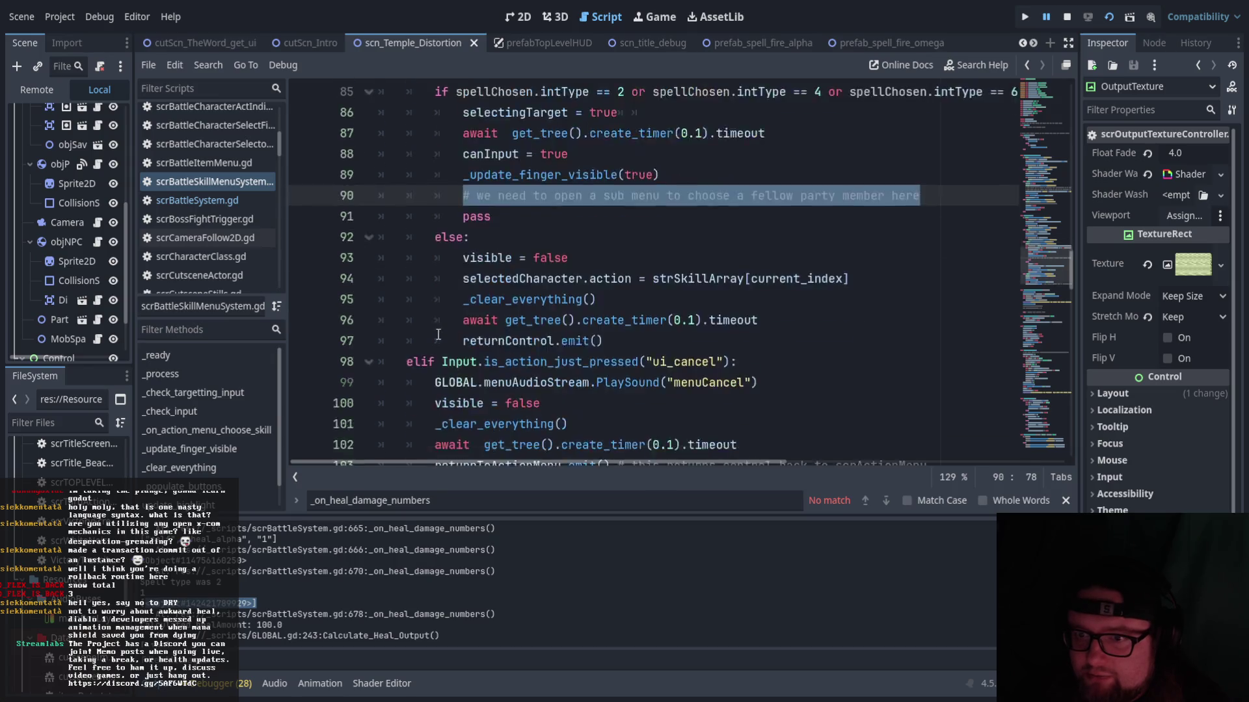
scroll(436, 336, "up", 2)
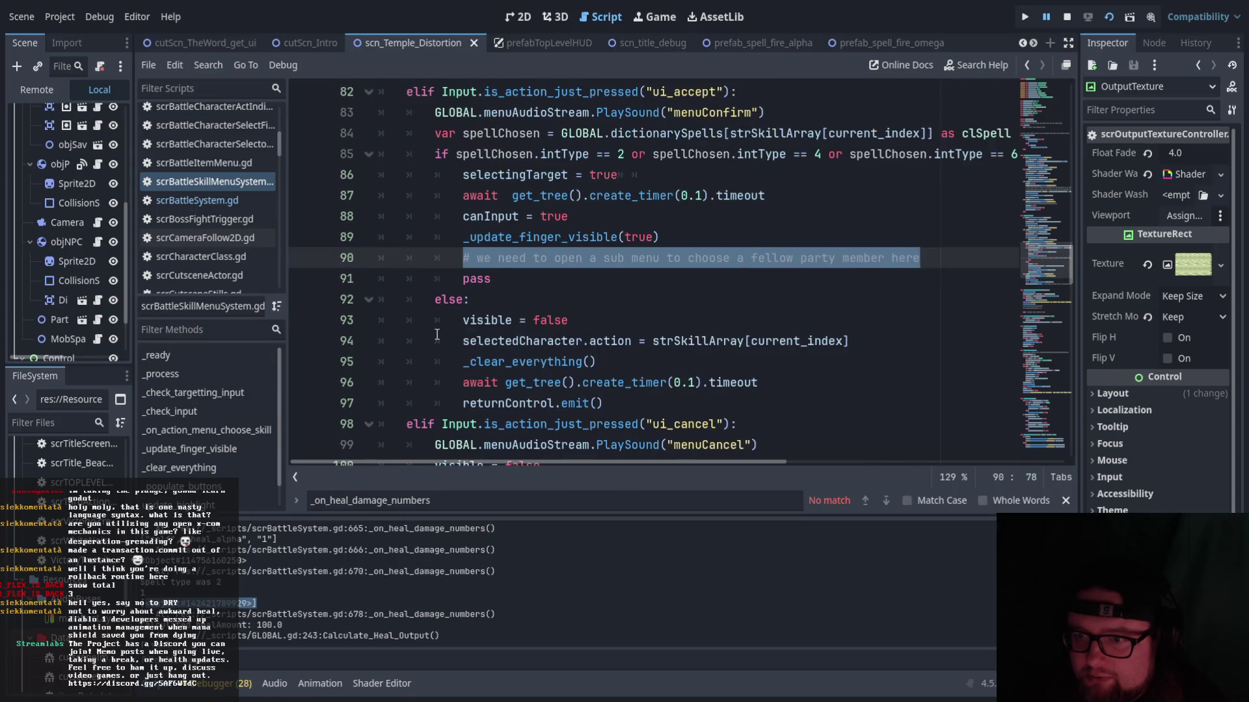
scroll(437, 335, "up", 1)
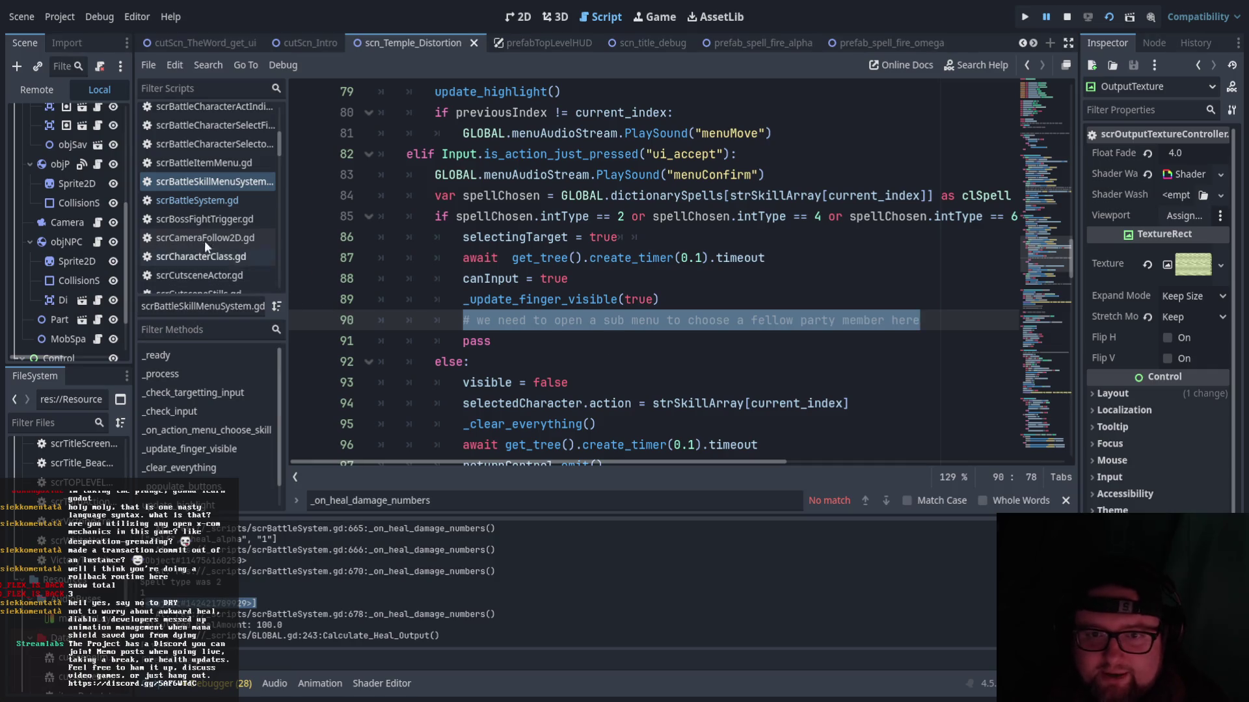
scroll(251, 205, "down", 1)
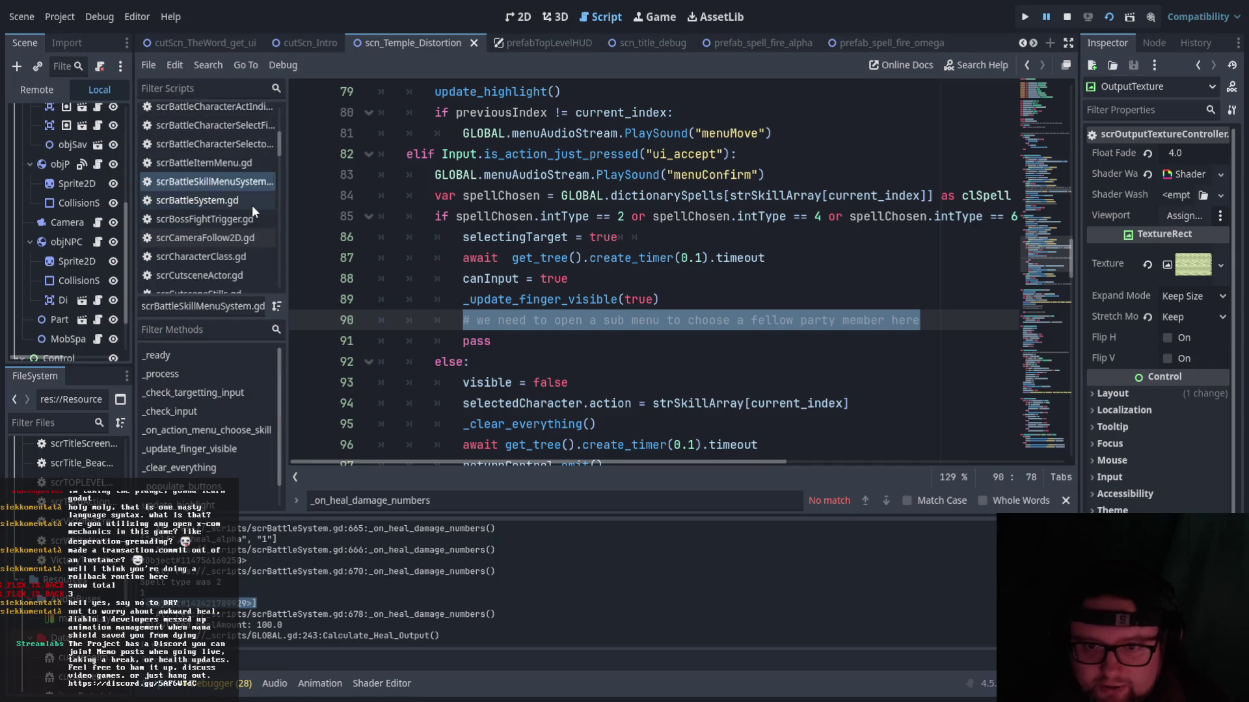
scroll(736, 255, "down", 2)
scroll(737, 255, "up", 1)
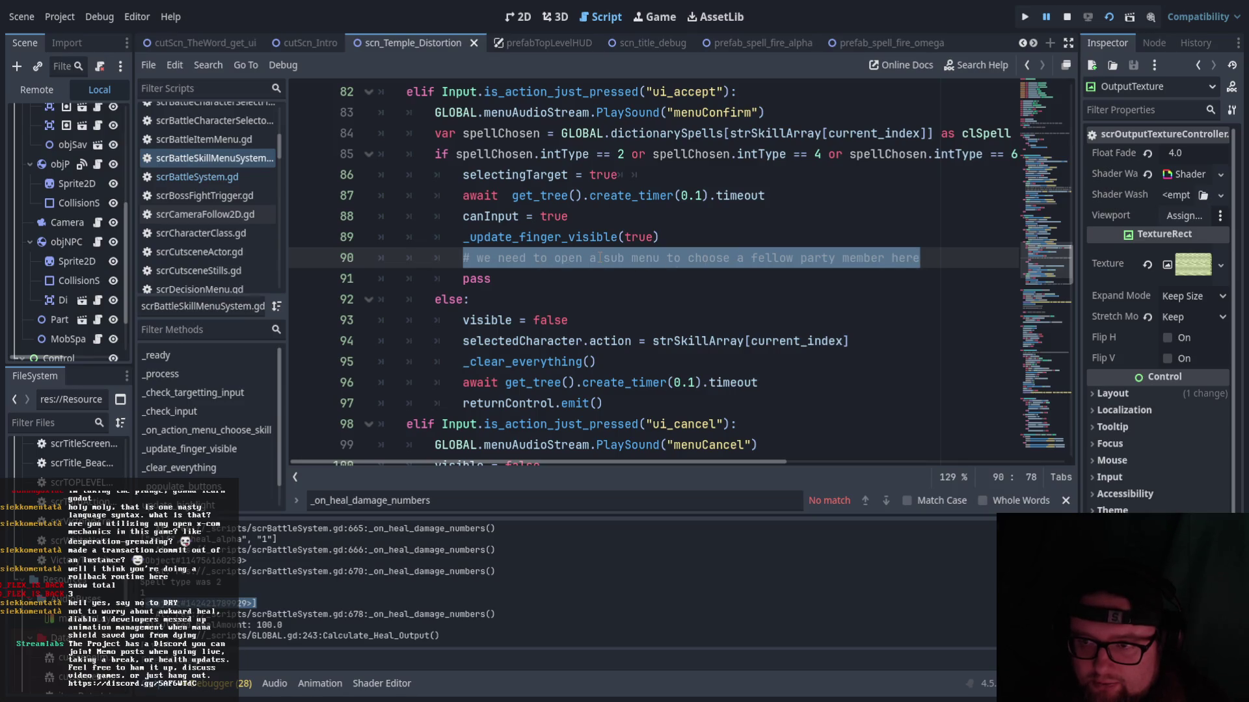
scroll(599, 258, "up", 4)
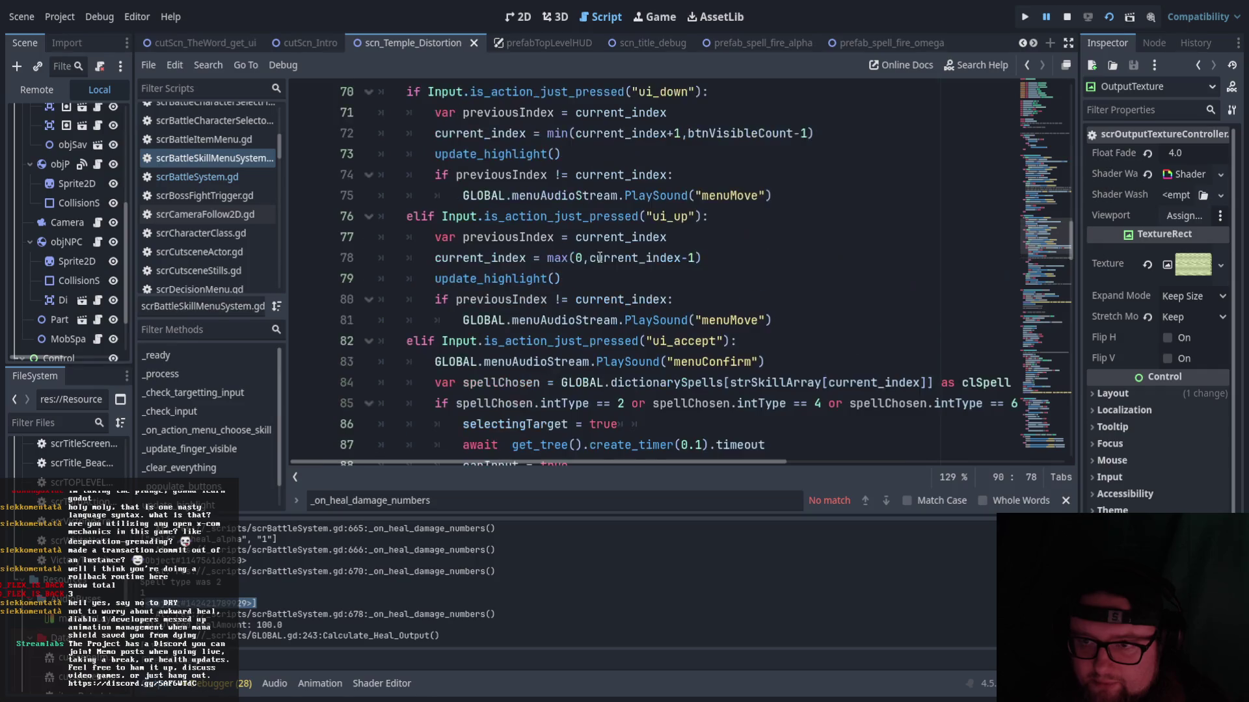
scroll(599, 258, "down", 2)
scroll(474, 308, "up", 6)
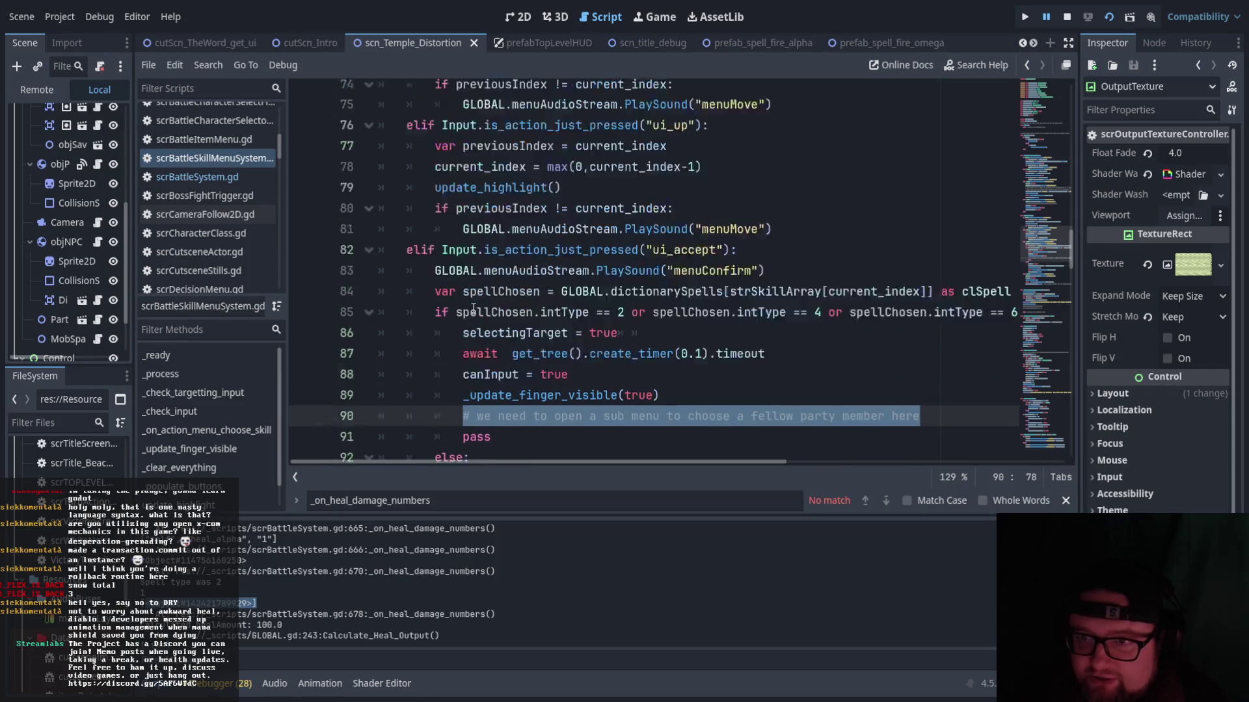
scroll(474, 308, "up", 9)
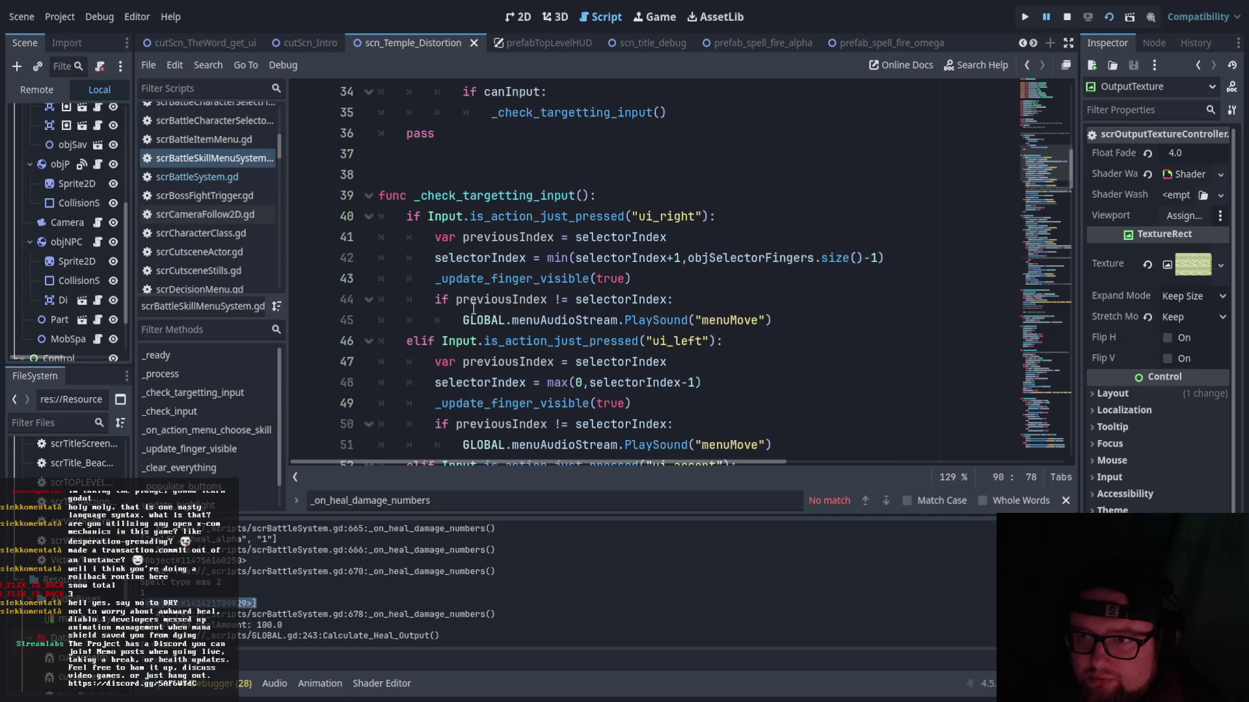
scroll(474, 309, "up", 3)
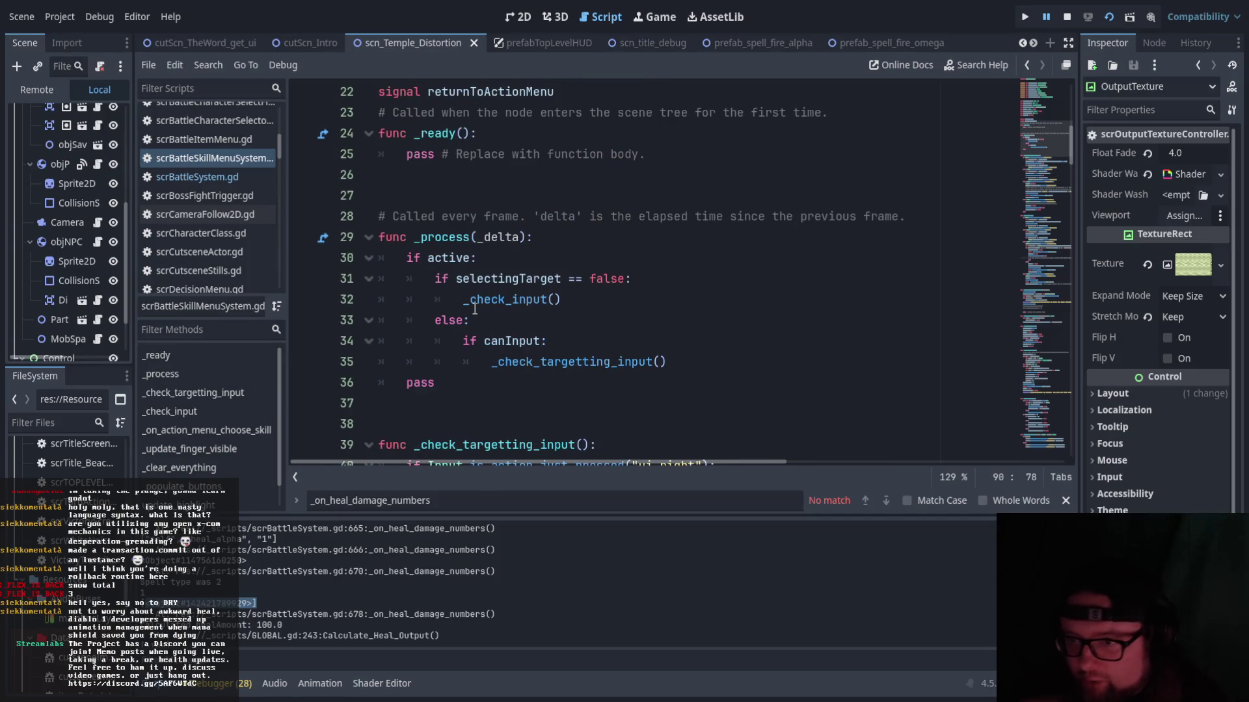
scroll(405, 274, "down", 13)
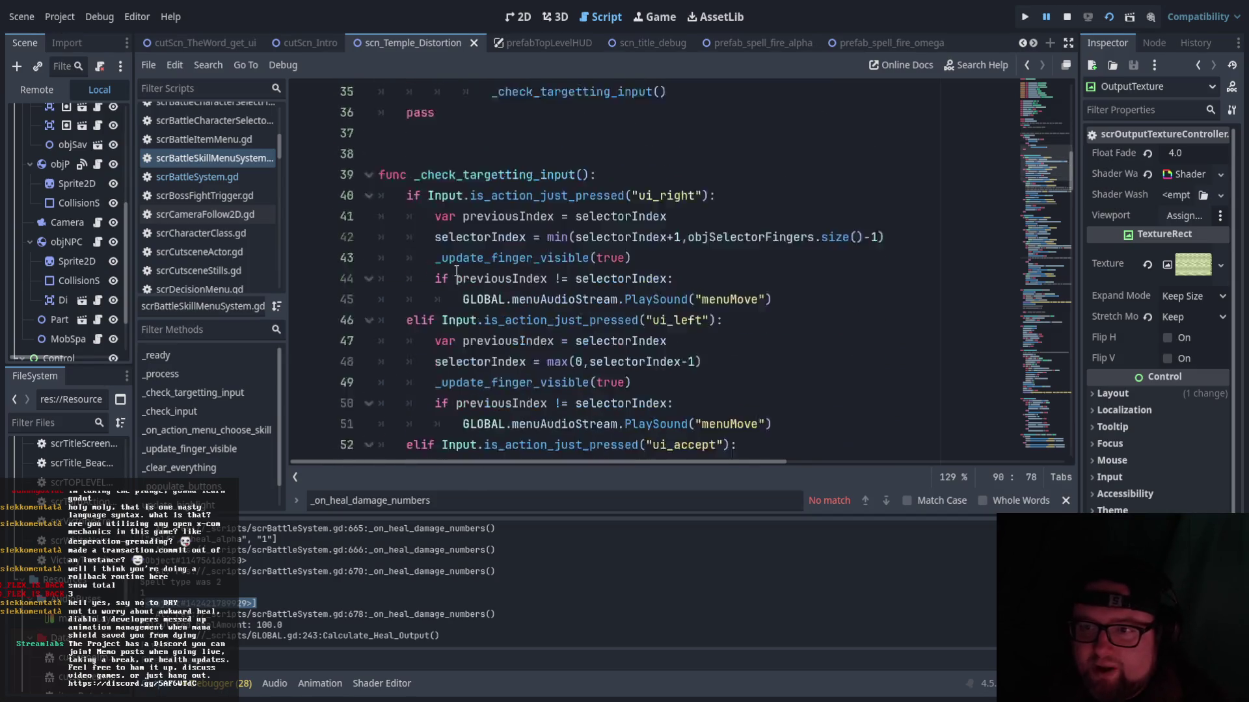
scroll(437, 287, "up", 3)
scroll(436, 287, "up", 10)
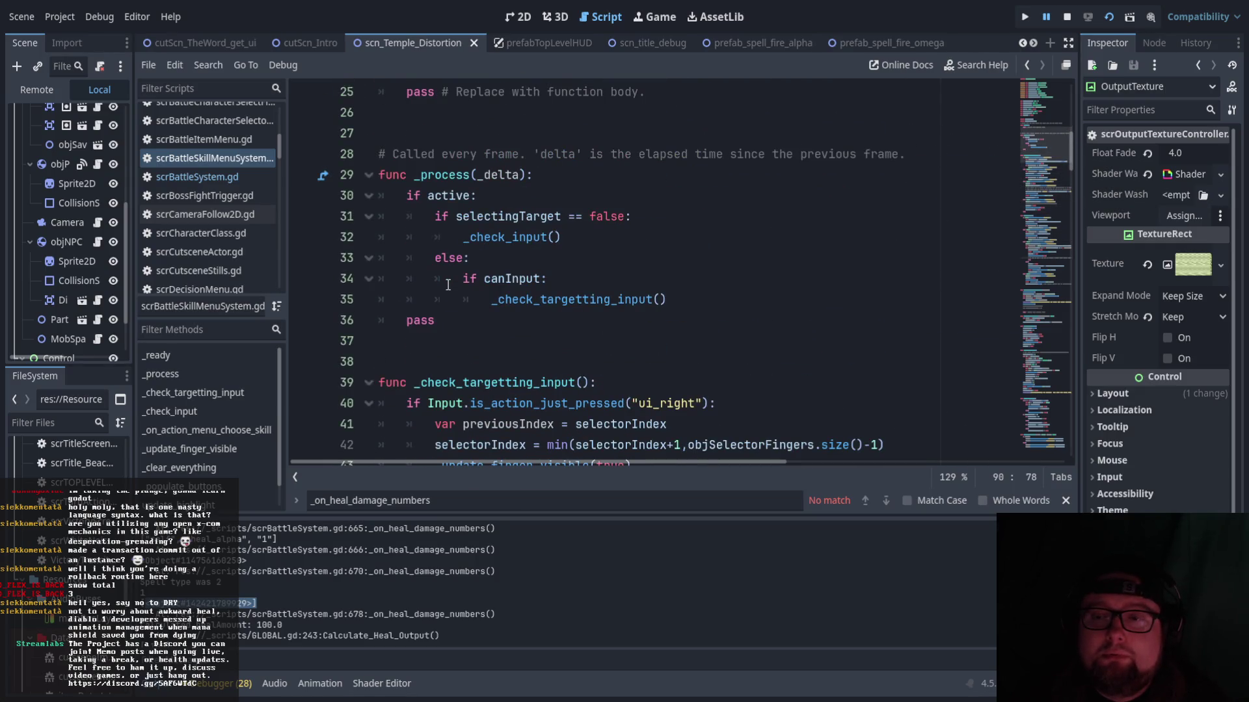
left_click_drag(491, 299, 667, 299)
scroll(498, 344, "down", 5)
scroll(498, 345, "up", 2)
scroll(520, 325, "down", 3)
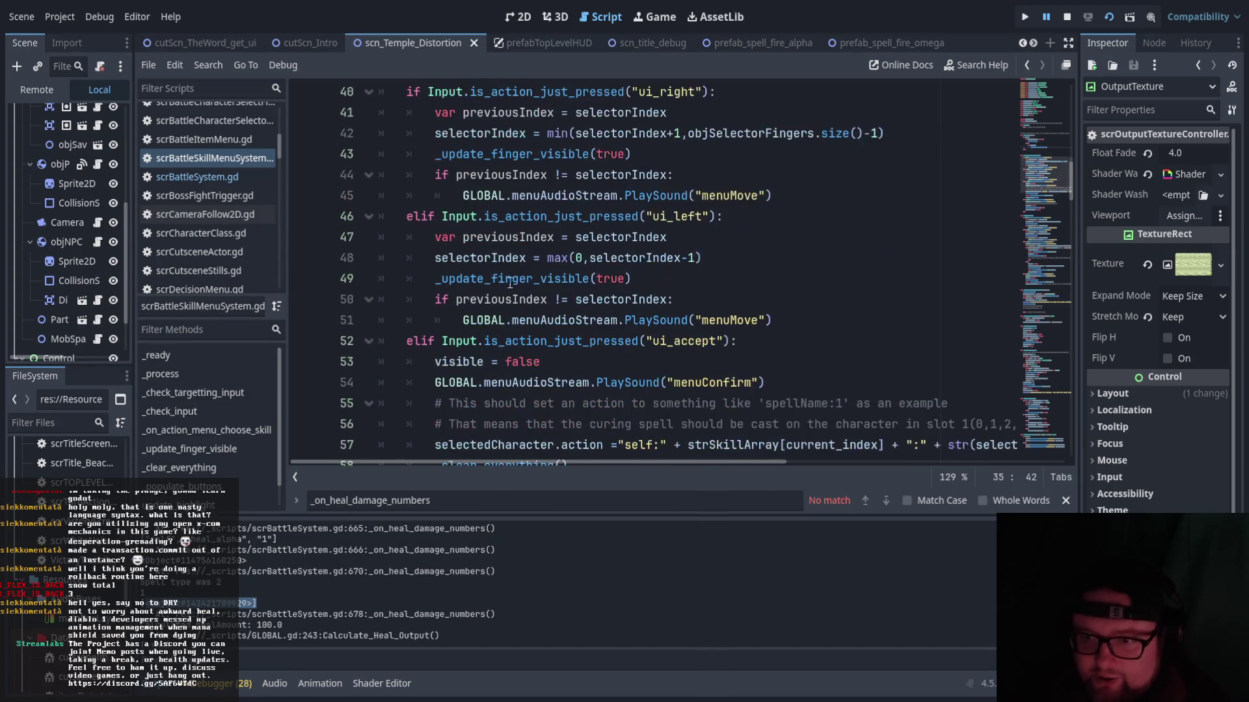
scroll(618, 296, "up", 1)
scroll(617, 296, "up", 1)
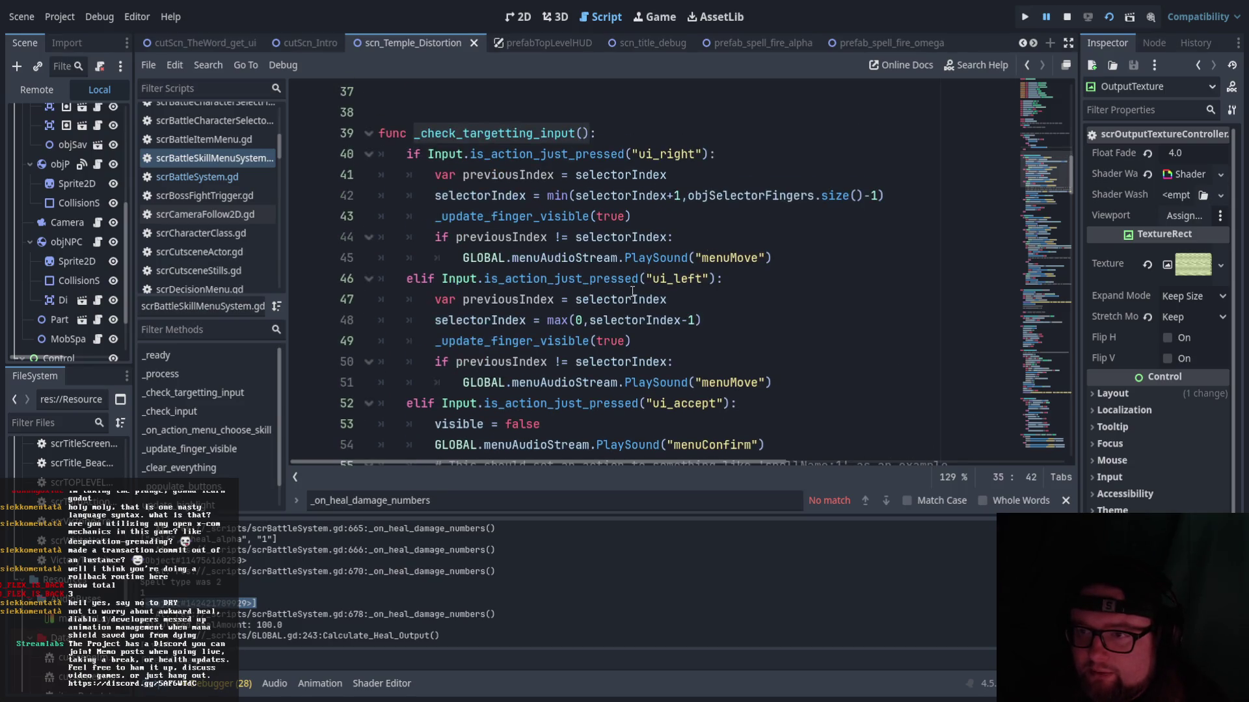
scroll(706, 324, "down", 4)
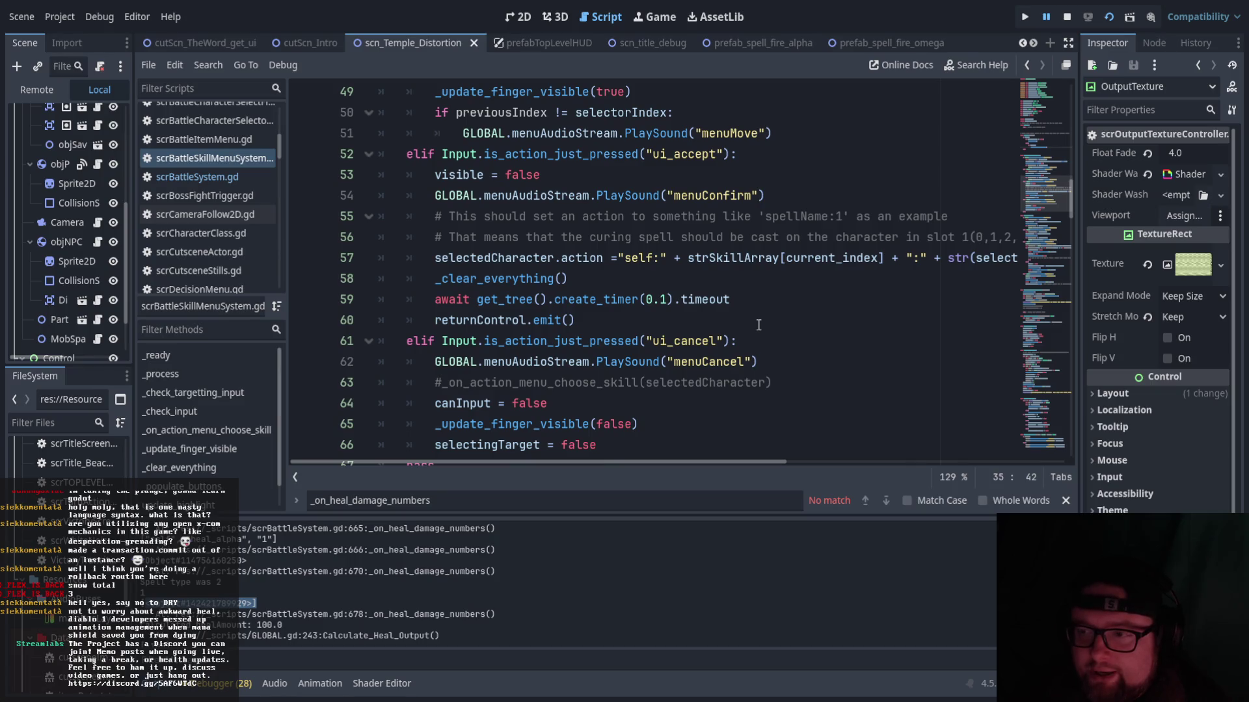
- Add 'var strSelectorIndex = selectorIndex as String' as the first line of the ui_accept branch
left_click(771, 156)
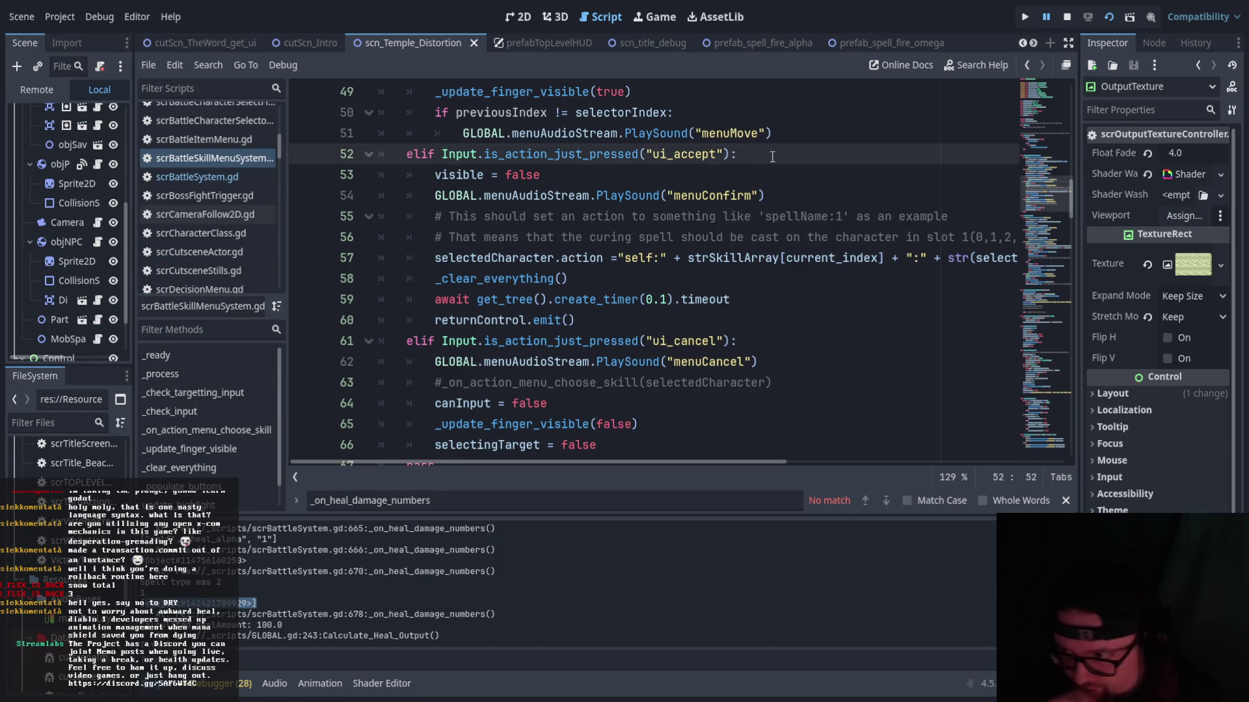
key("Return")
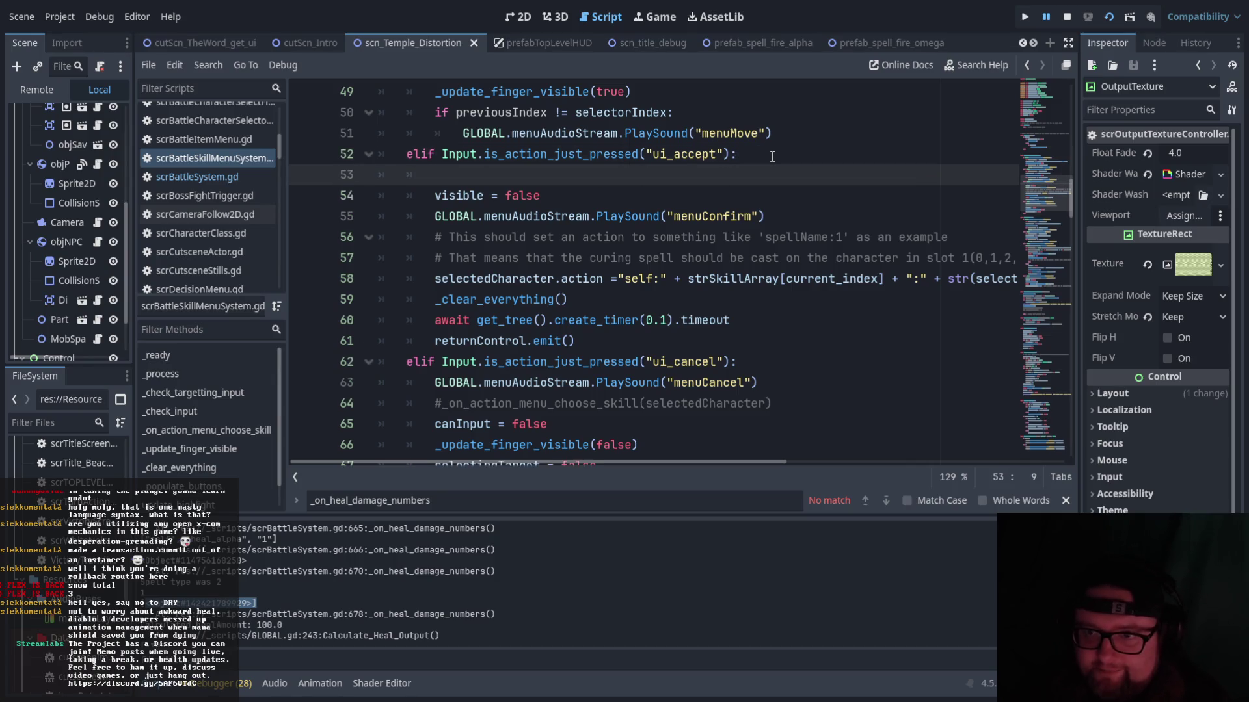
type("if")
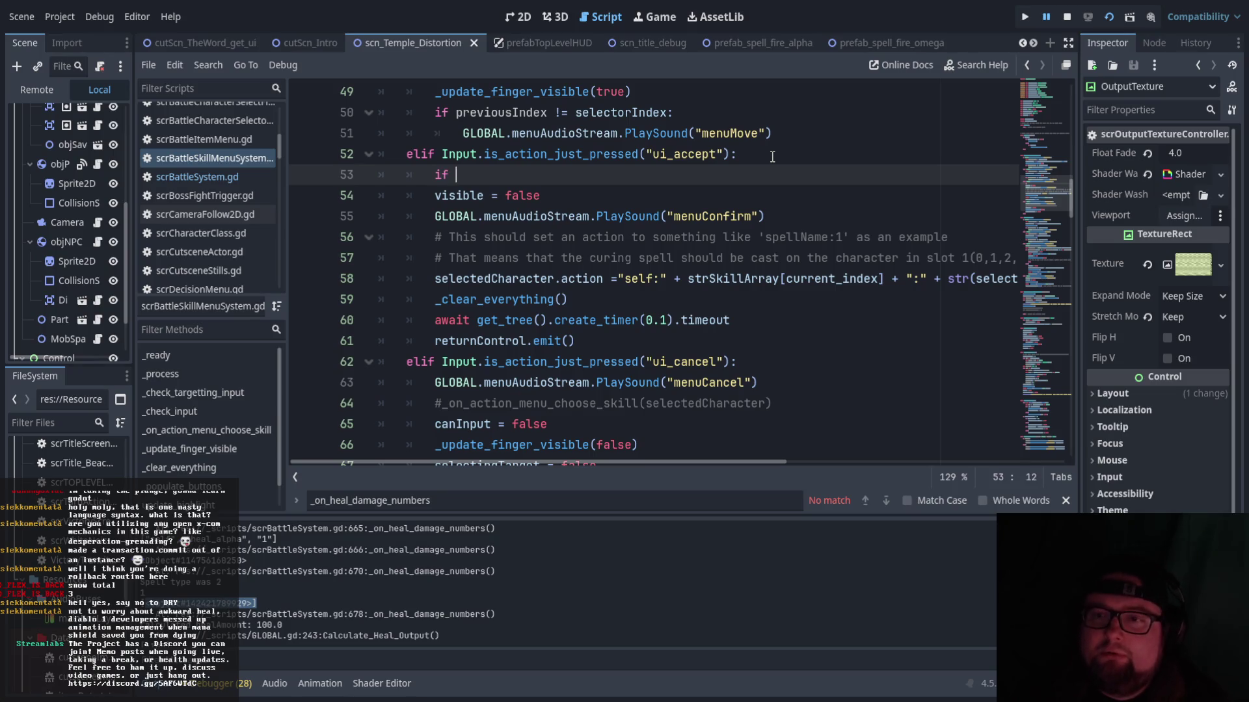
scroll(795, 201, "up", 2)
scroll(813, 205, "up", 1)
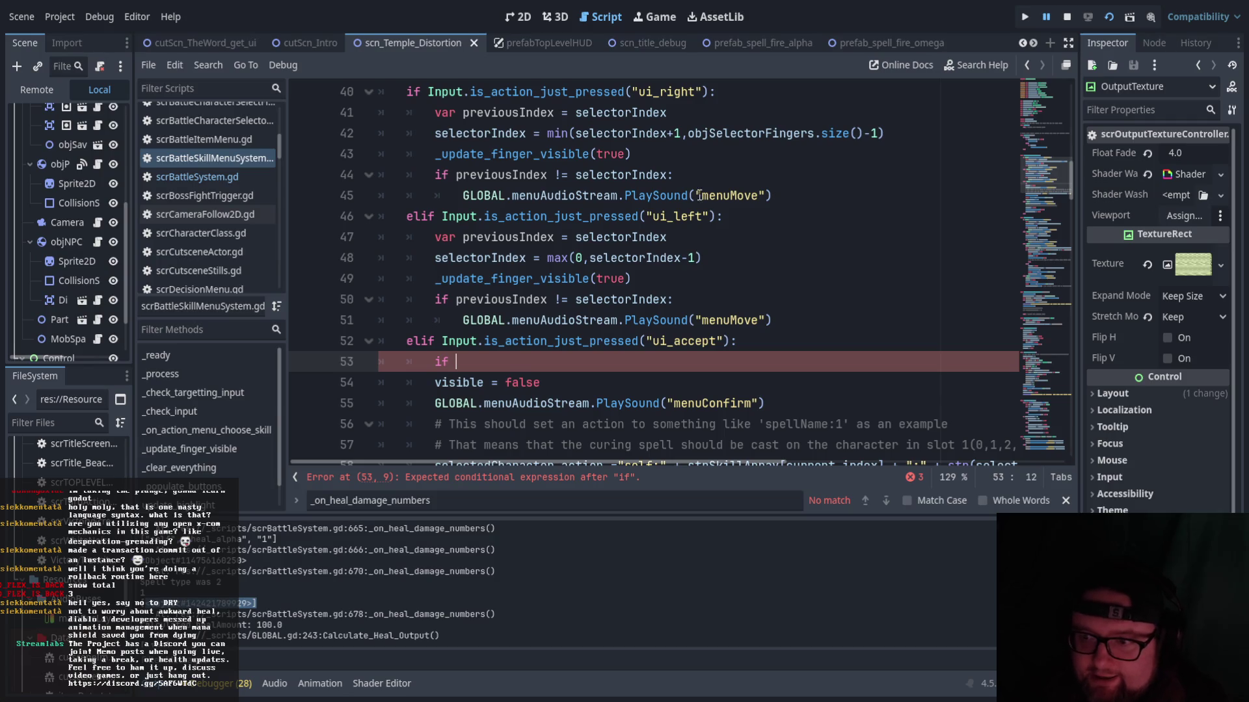
scroll(705, 196, "down", 3)
mouse_move(755, 458)
left_mouse_down()
mouse_move(818, 457)
mouse_move(764, 459)
left_mouse_up()
type("sel")
key("Down")
key("Down")
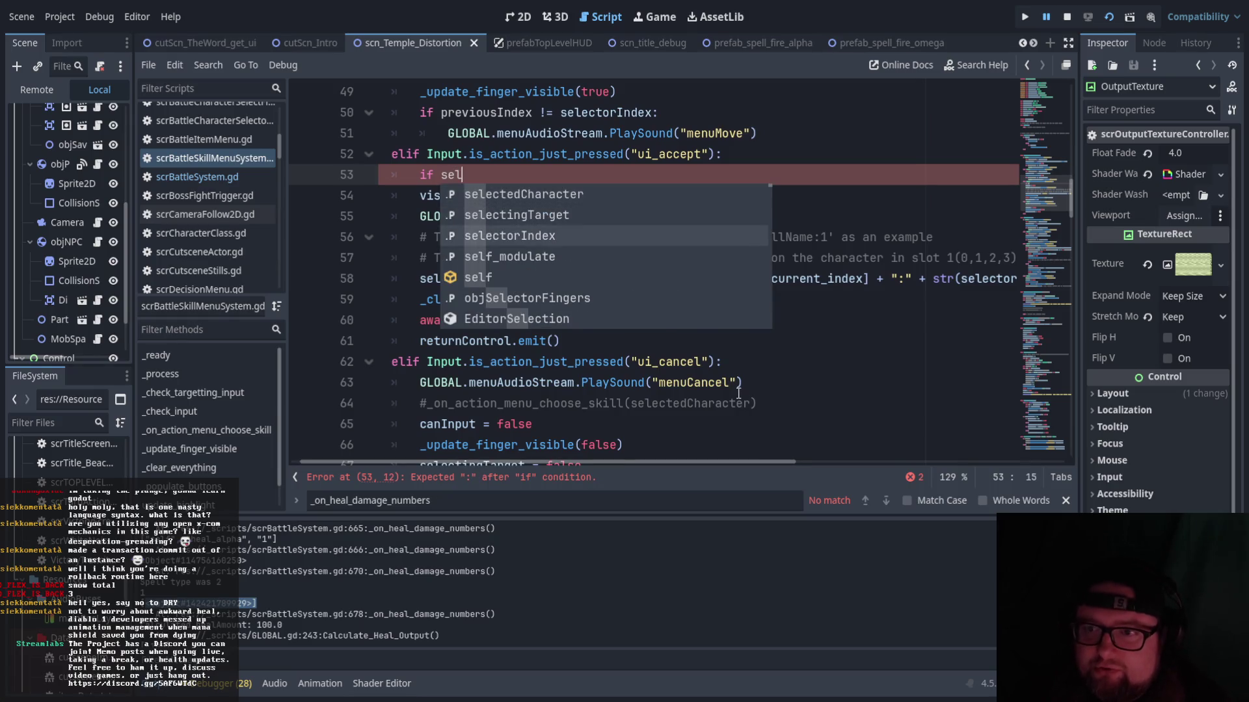
key("Return")
mouse_move(679, 463)
left_mouse_down()
mouse_move(729, 459)
mouse_move(677, 456)
left_mouse_up()
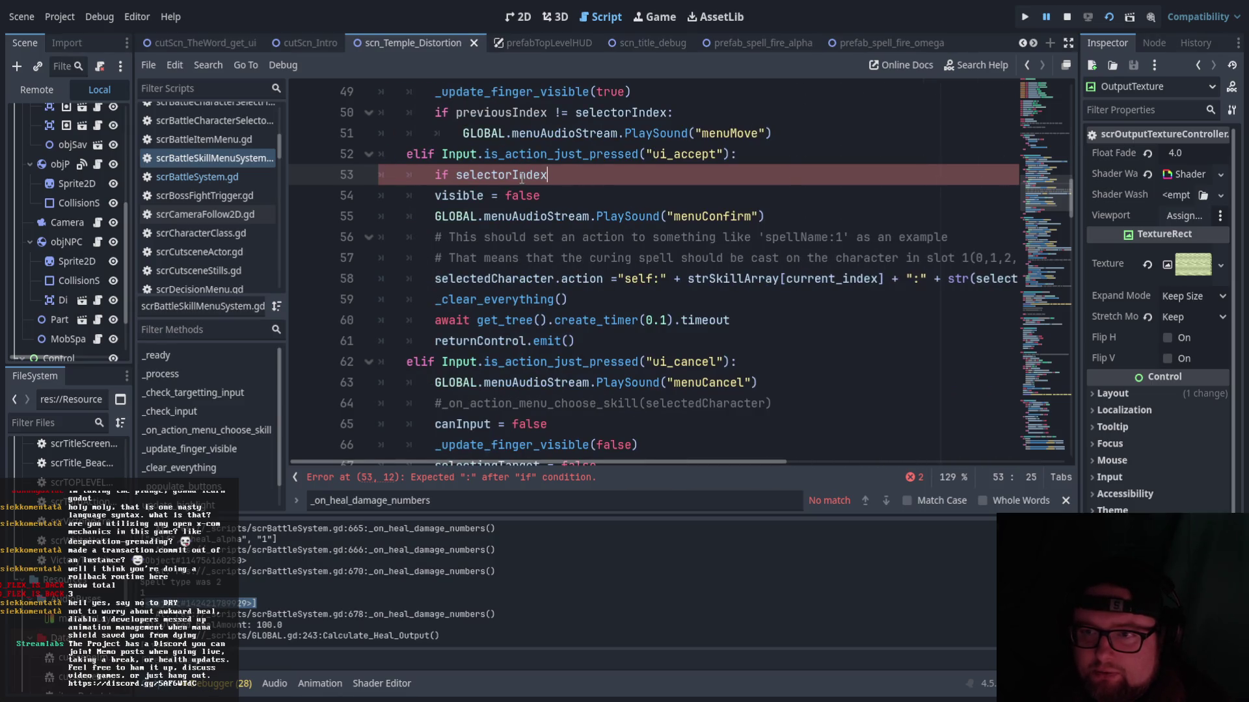
key("ctrl+shift+Left")
key("ctrl+shift+Left")
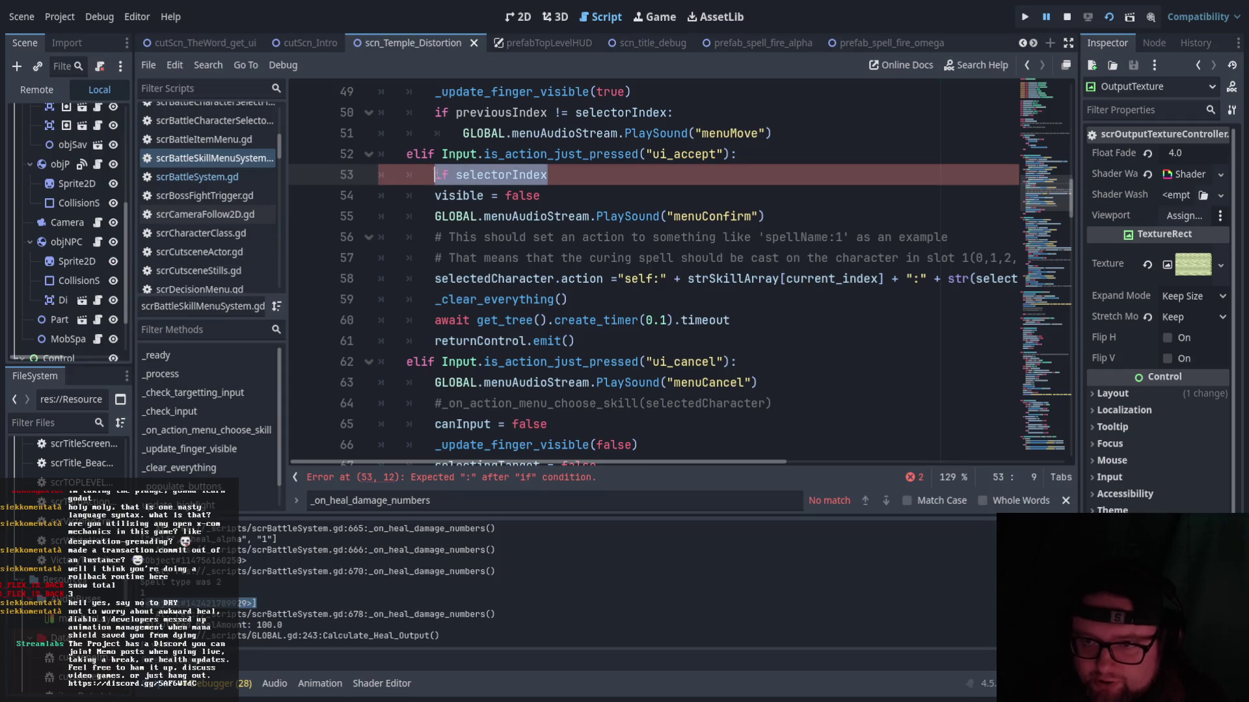
type("var strS")
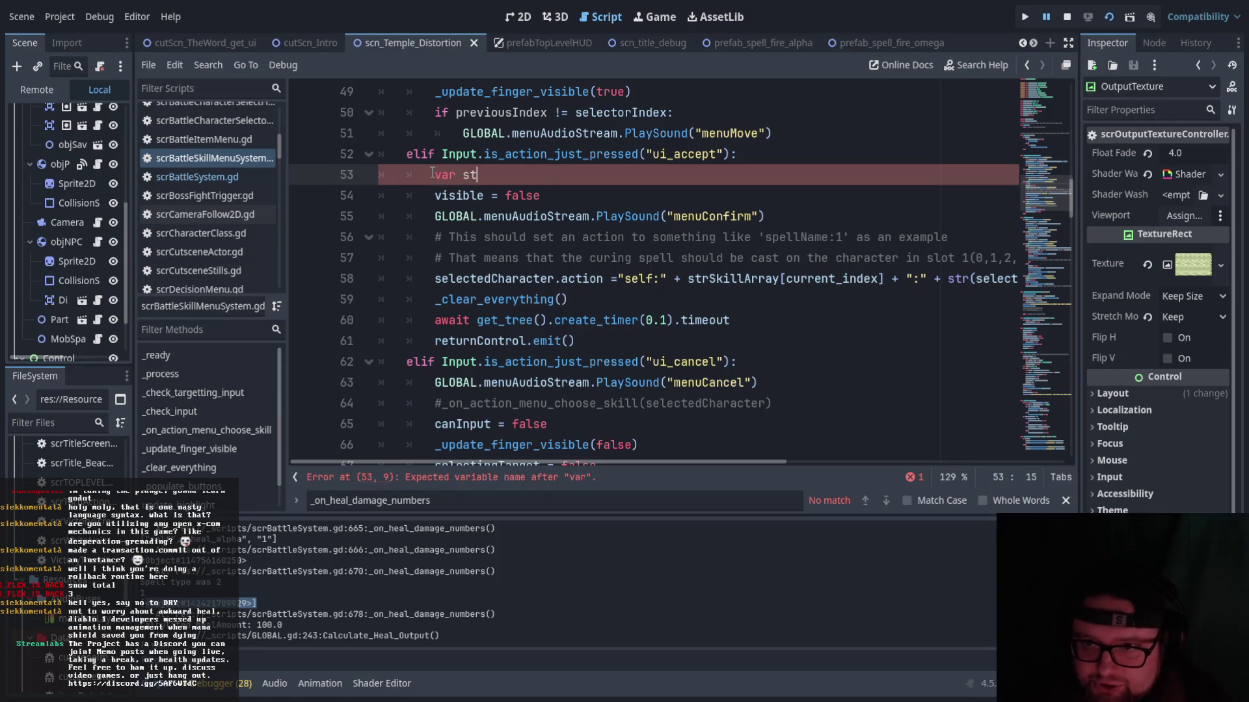
type("elector")
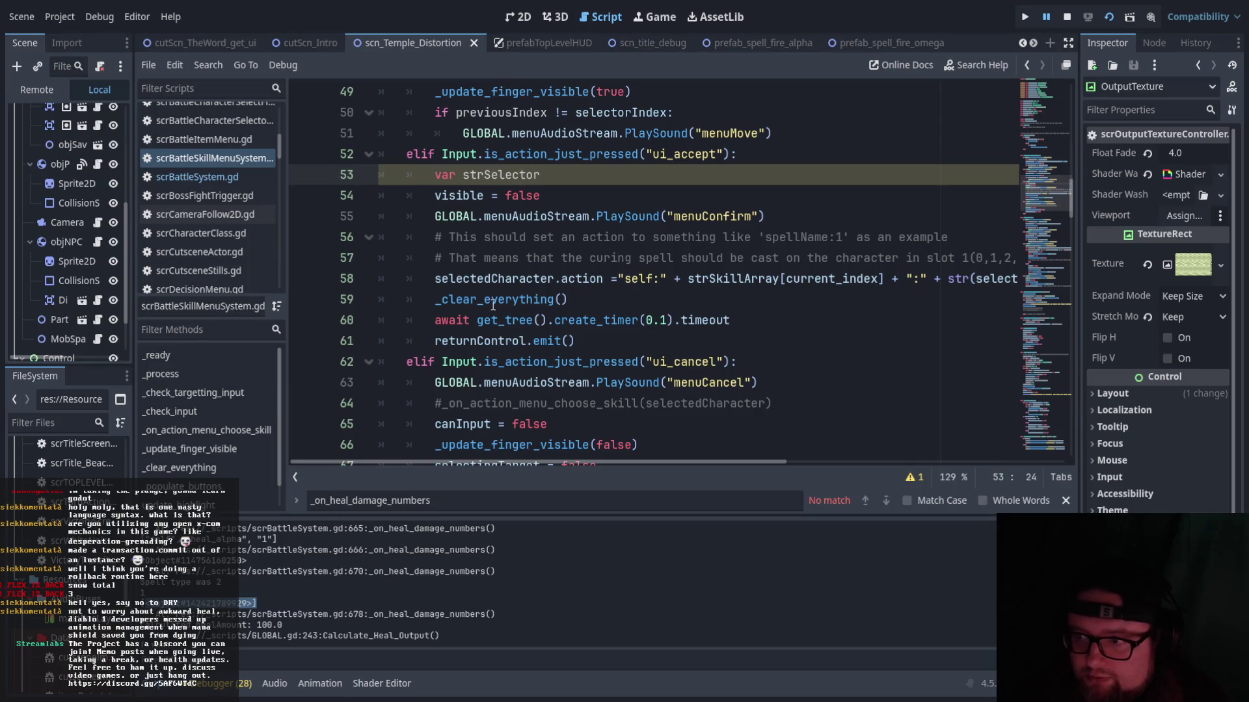
type("Index ")
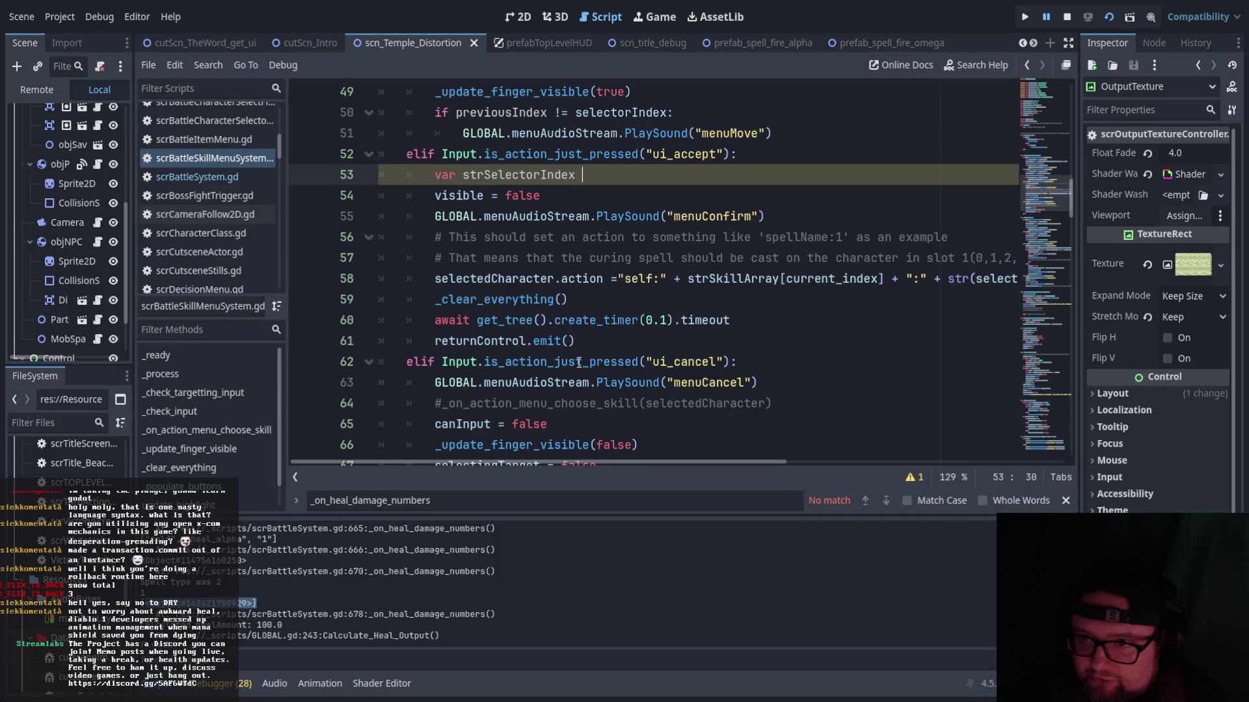
type("= selec")
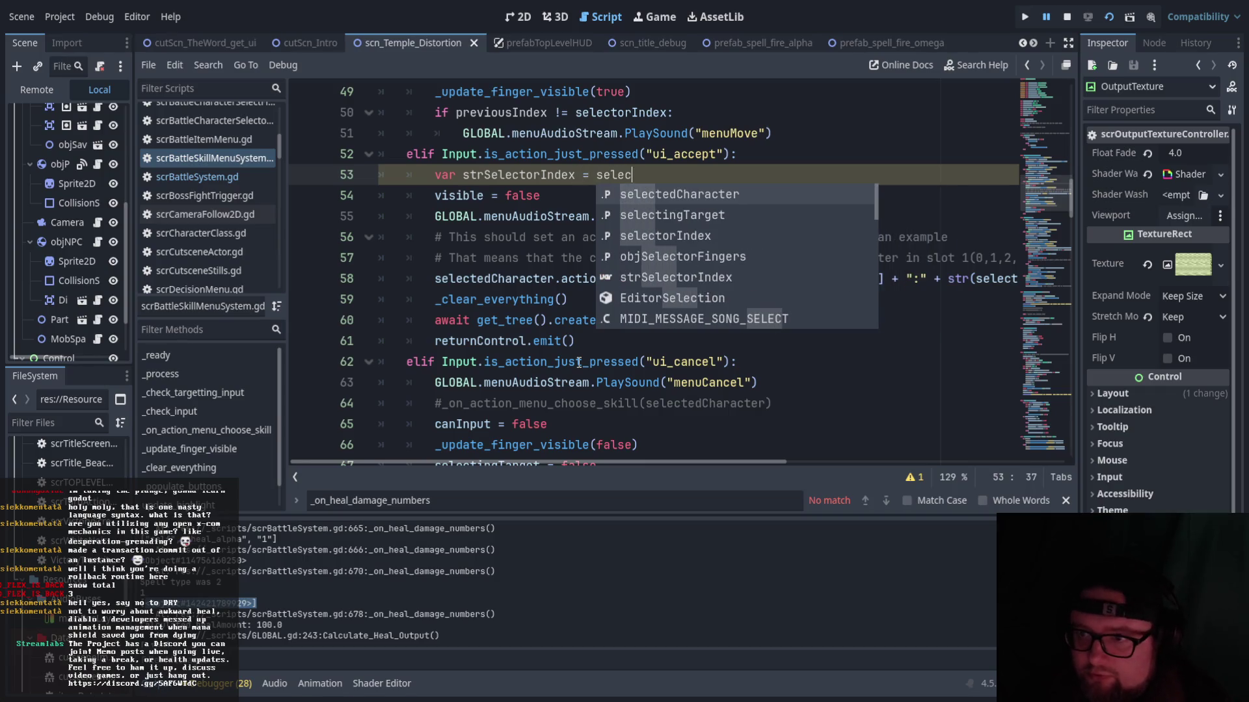
key("Down")
key("Down")
key("Return")
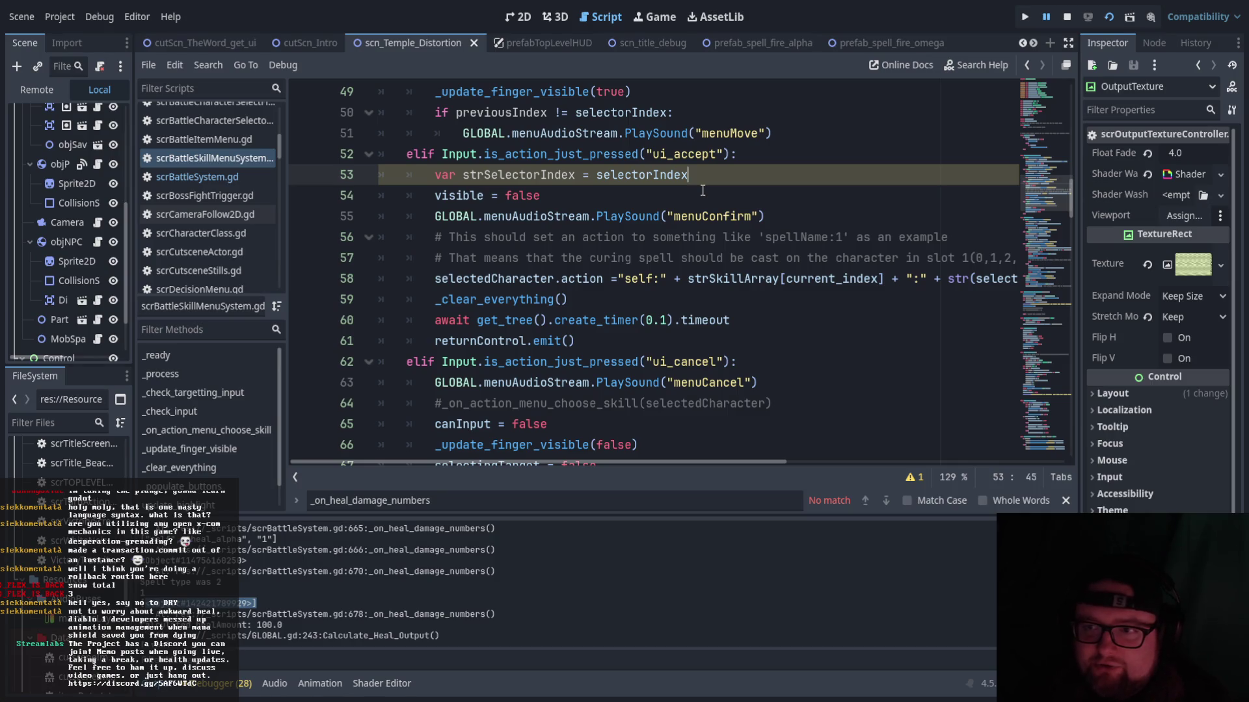
type(" as String")
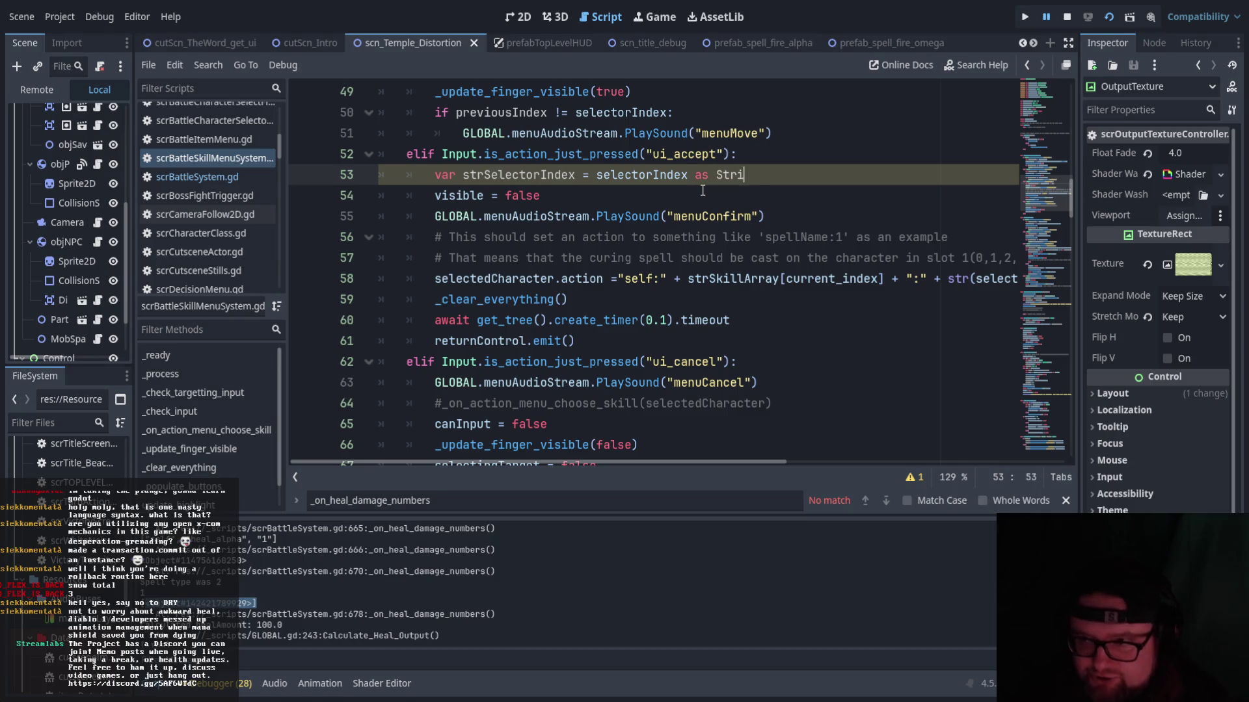
key("Return")
key("Return")
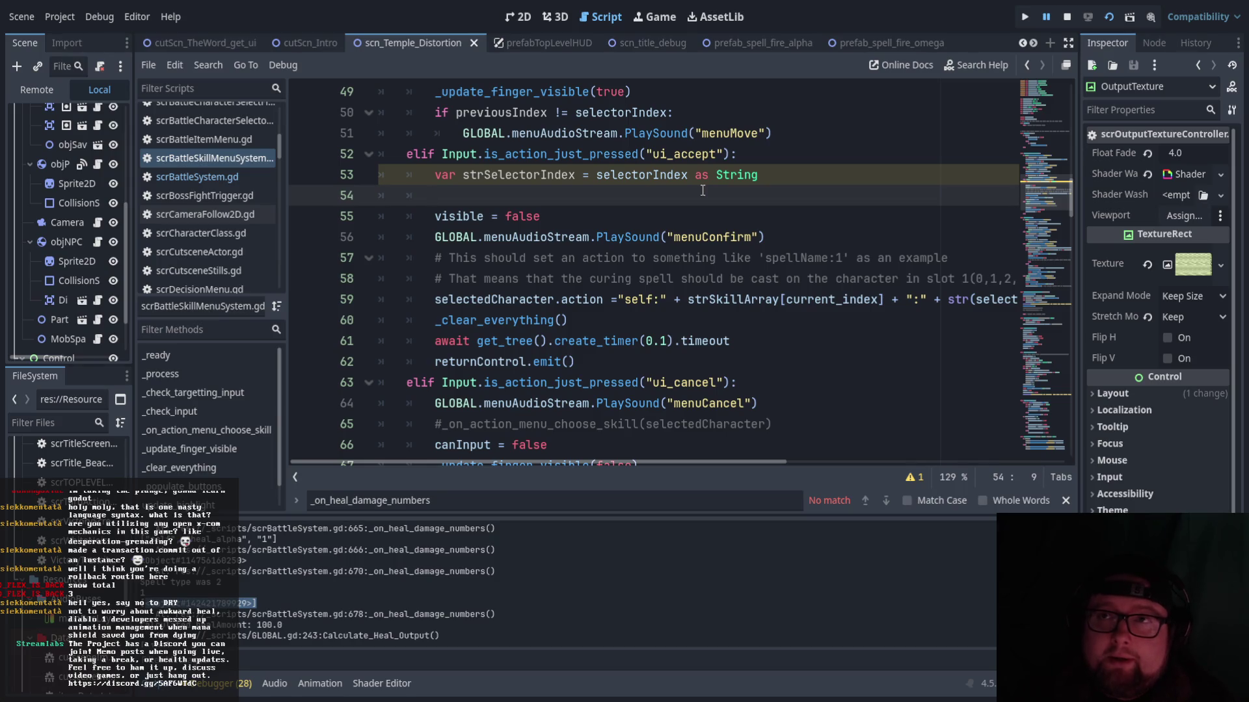
- Start 'var potentialCharacterToHeal = GLOBAL.characters[' and begin wrapping selectorIndex in str(
type("var ")
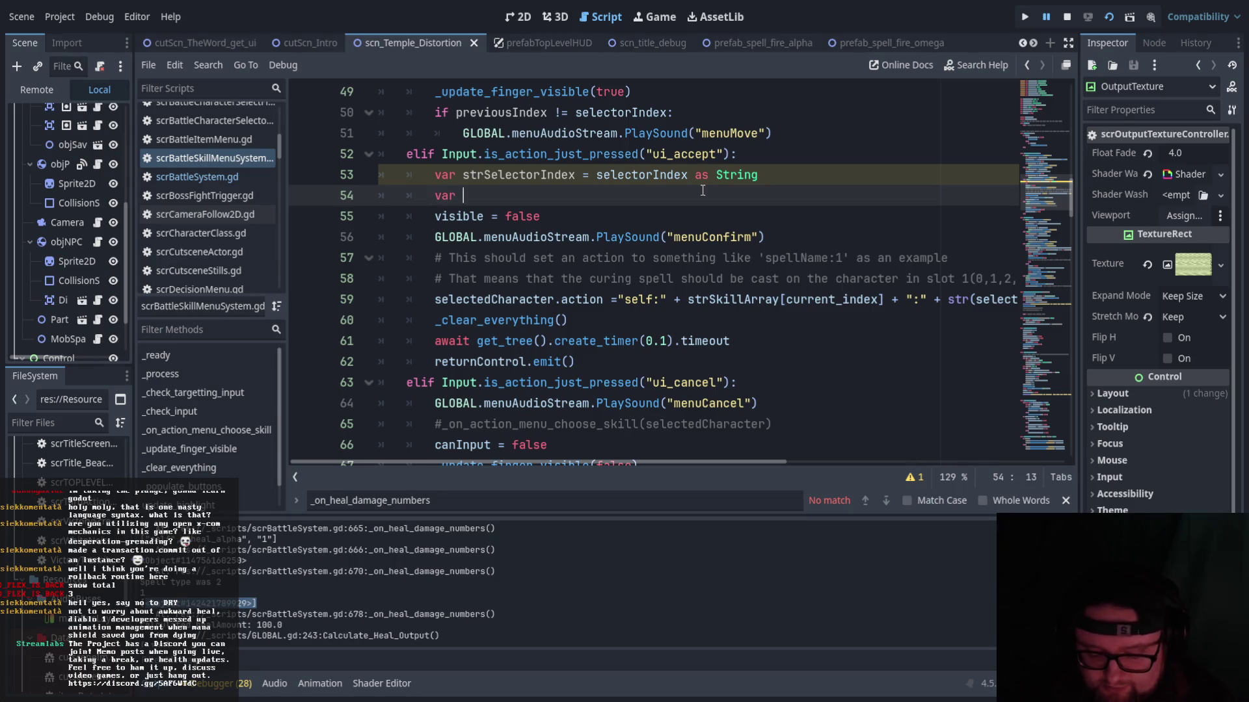
type("potential")
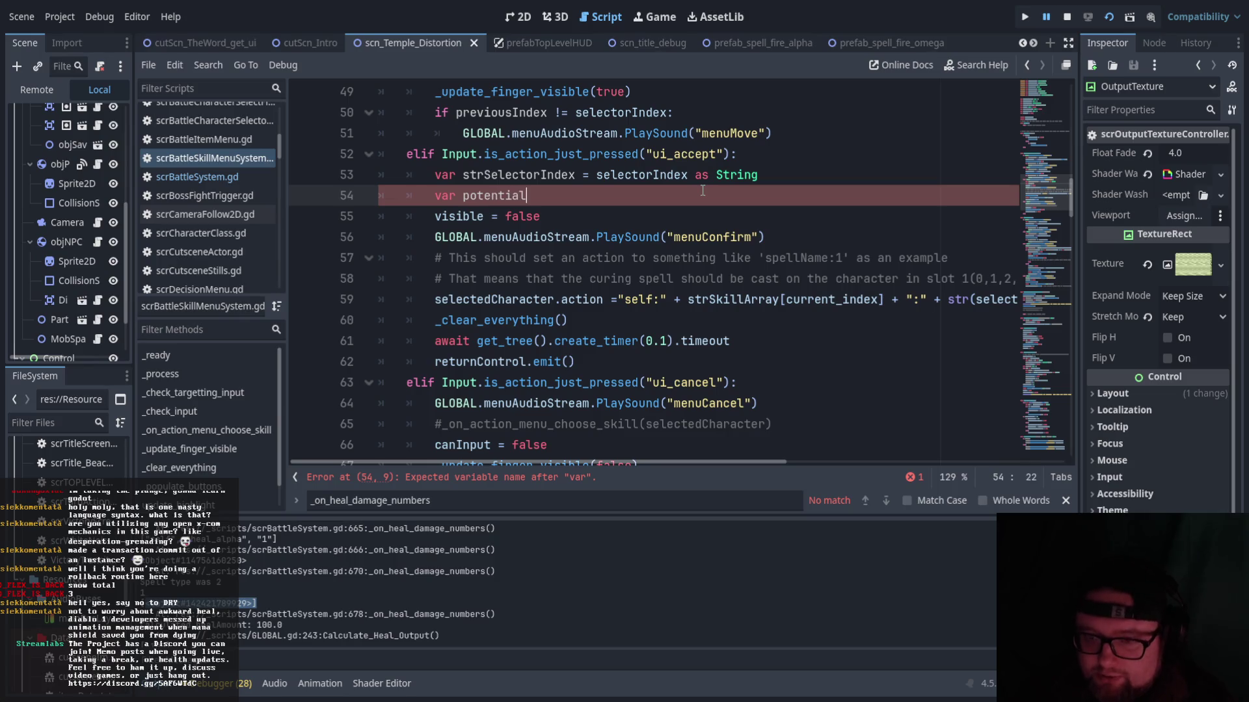
type("CharacterToHeal = GLOBAL.")
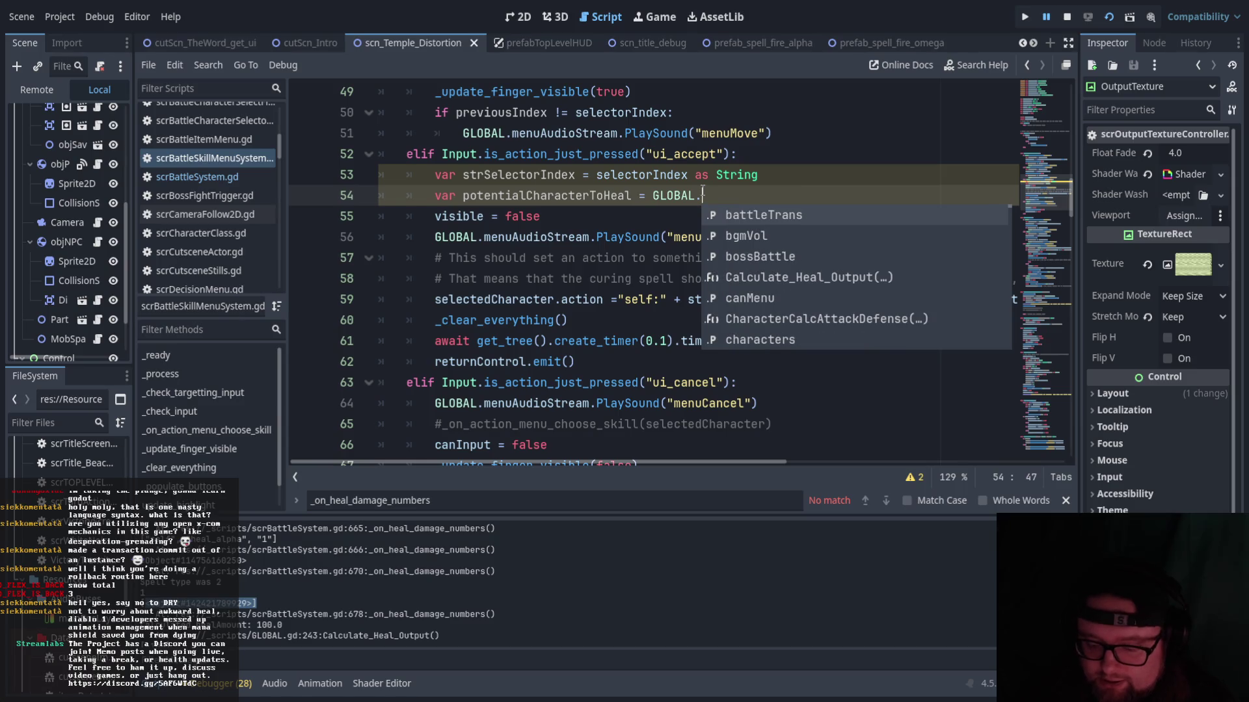
type("char")
key("Return")
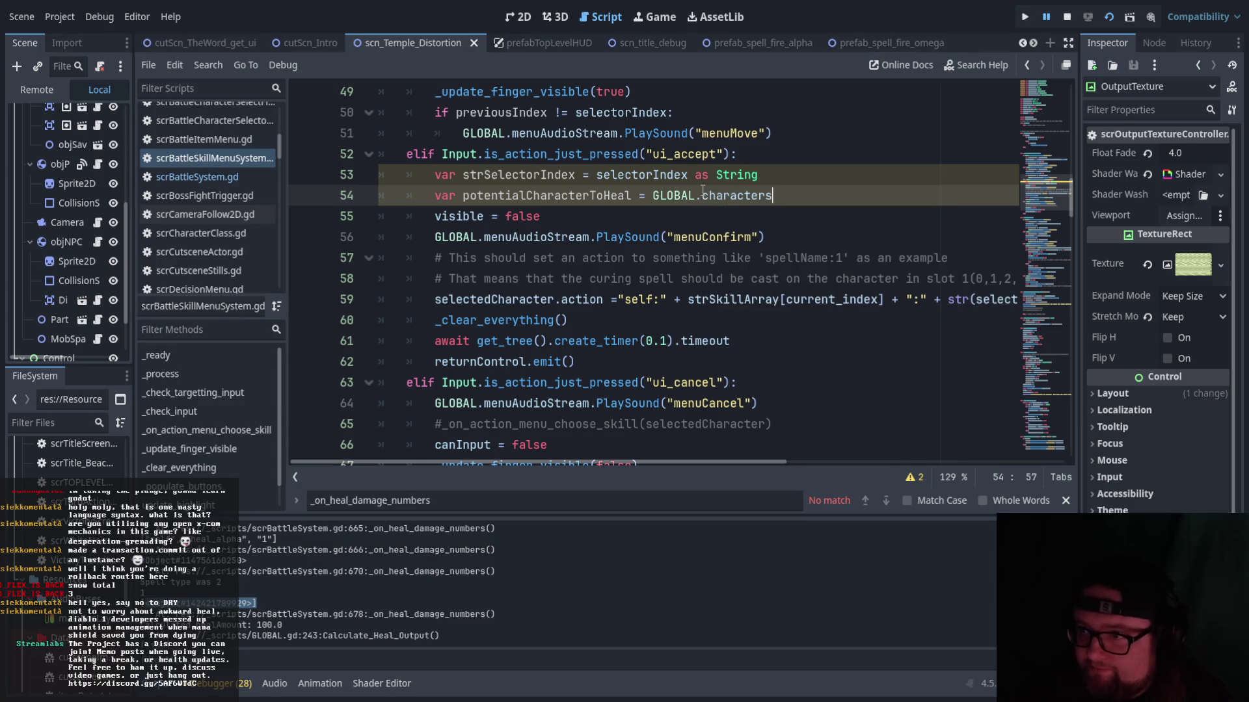
type("[stre")
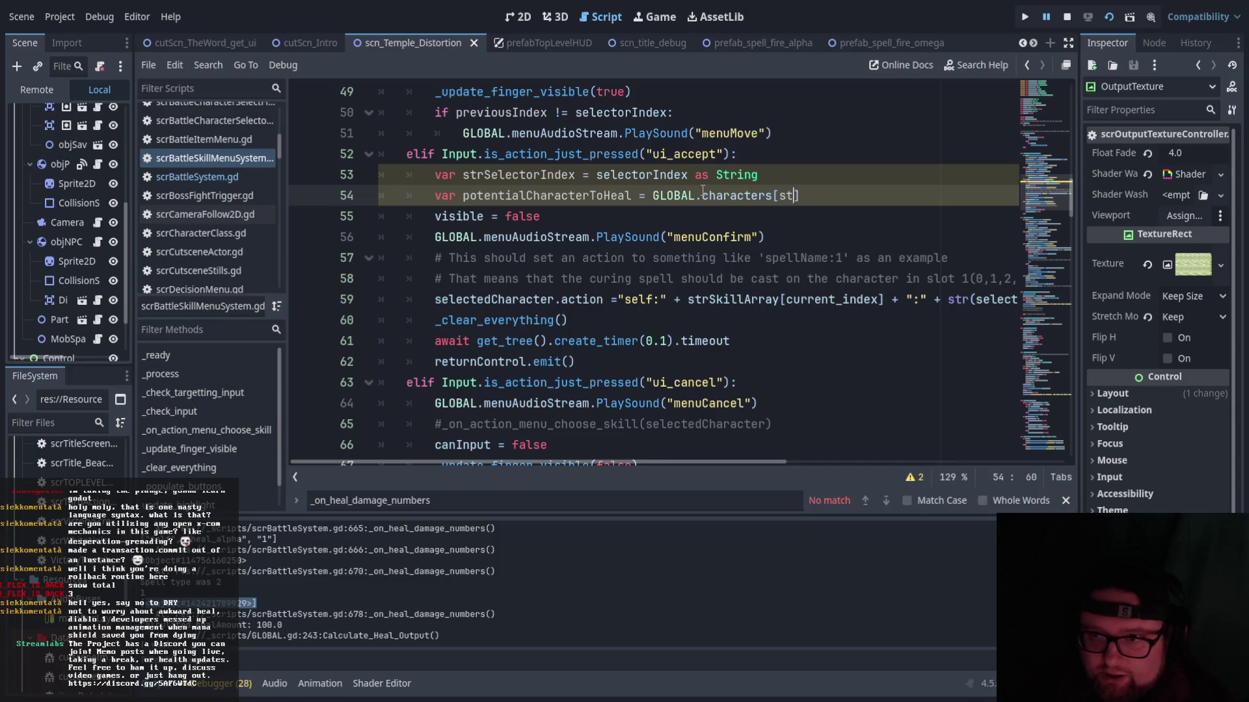
left_click(596, 174)
type("str(s")
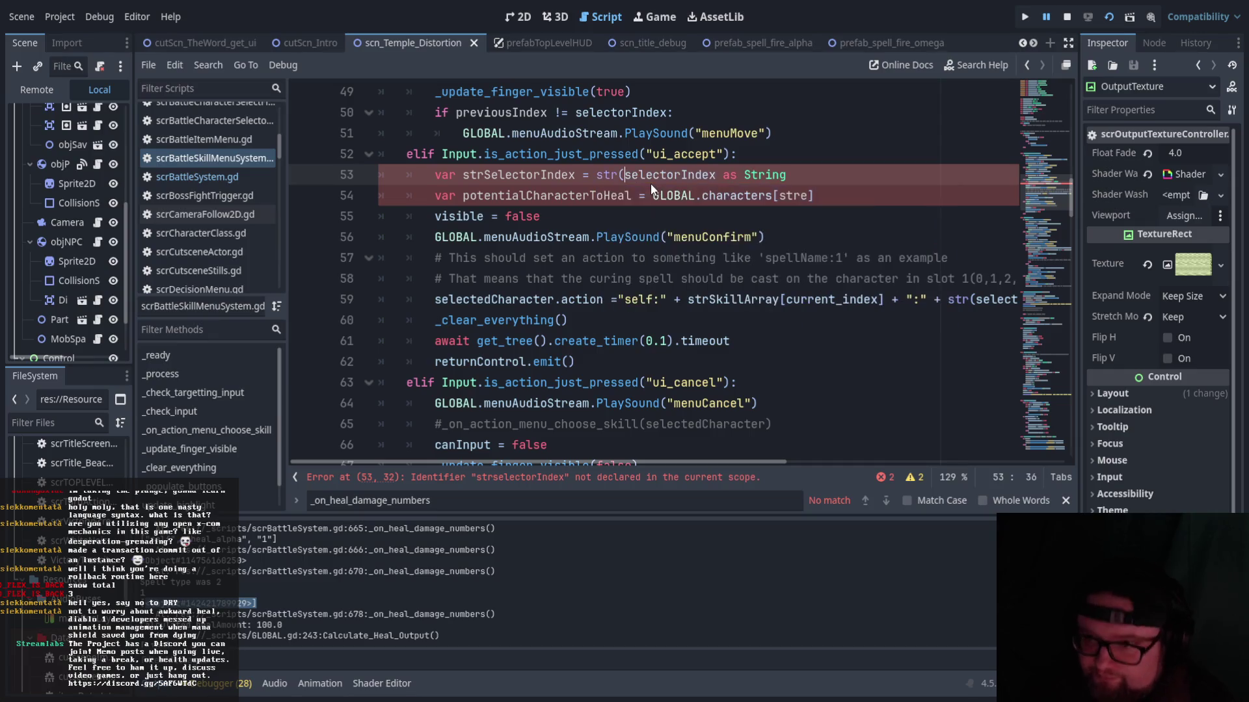
- Close the str(selectorIndex) conversion on the strSelectorIndex line
left_click(714, 175)
type(")")
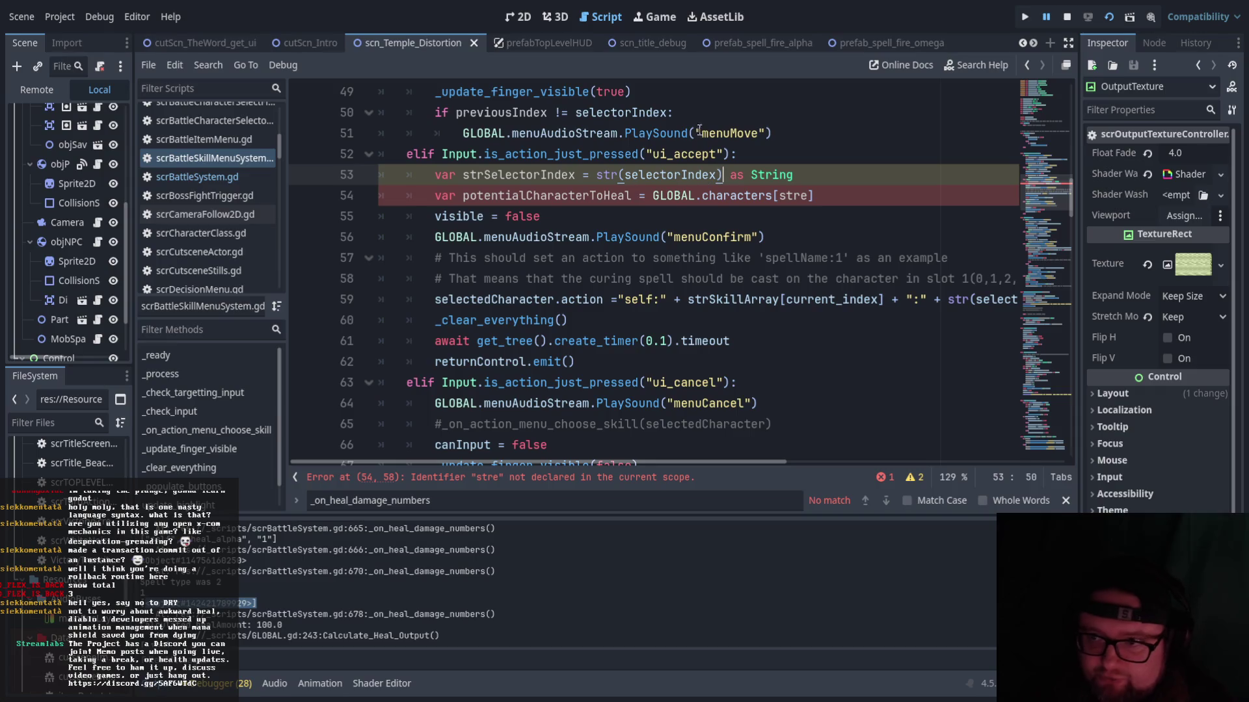
left_click(883, 202)
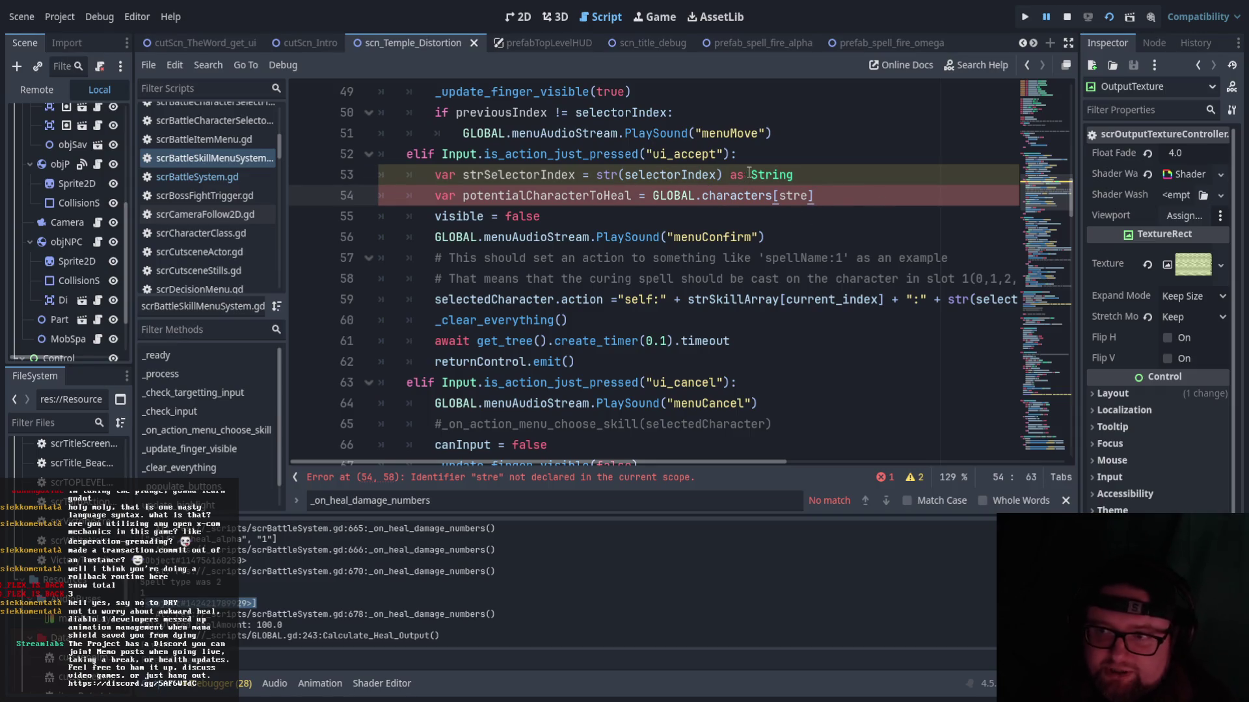
left_click(682, 174)
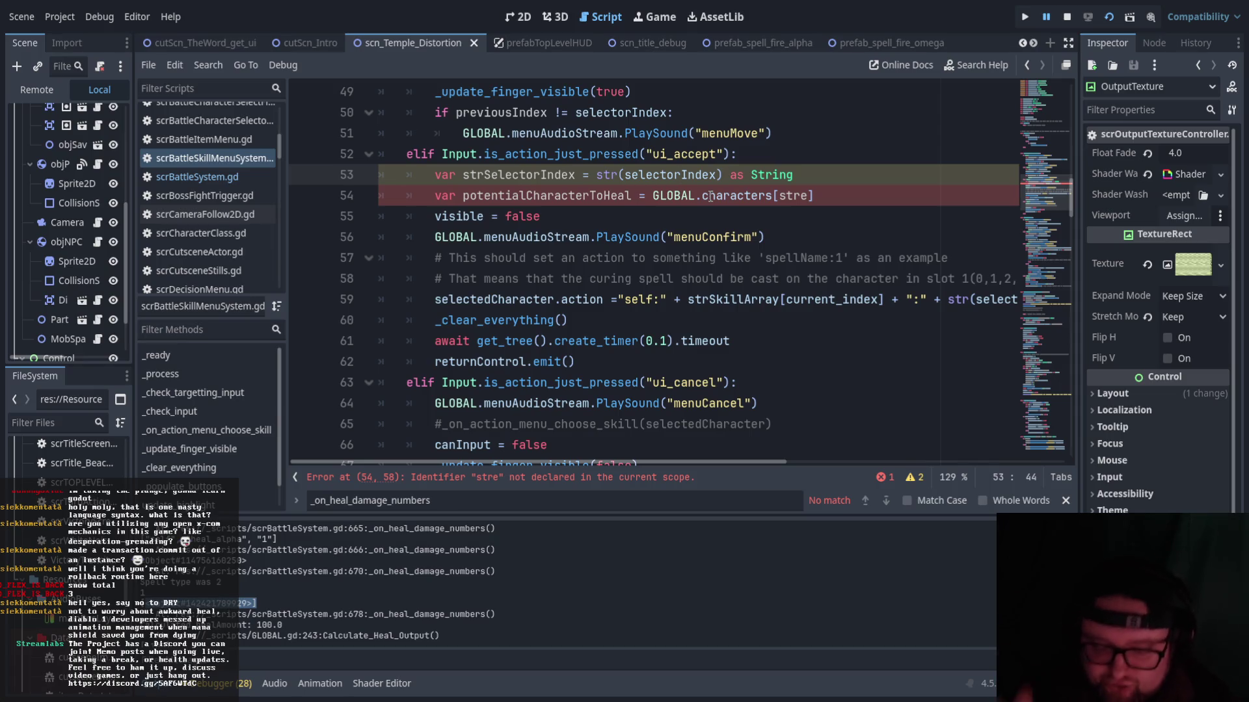
left_click(540, 174)
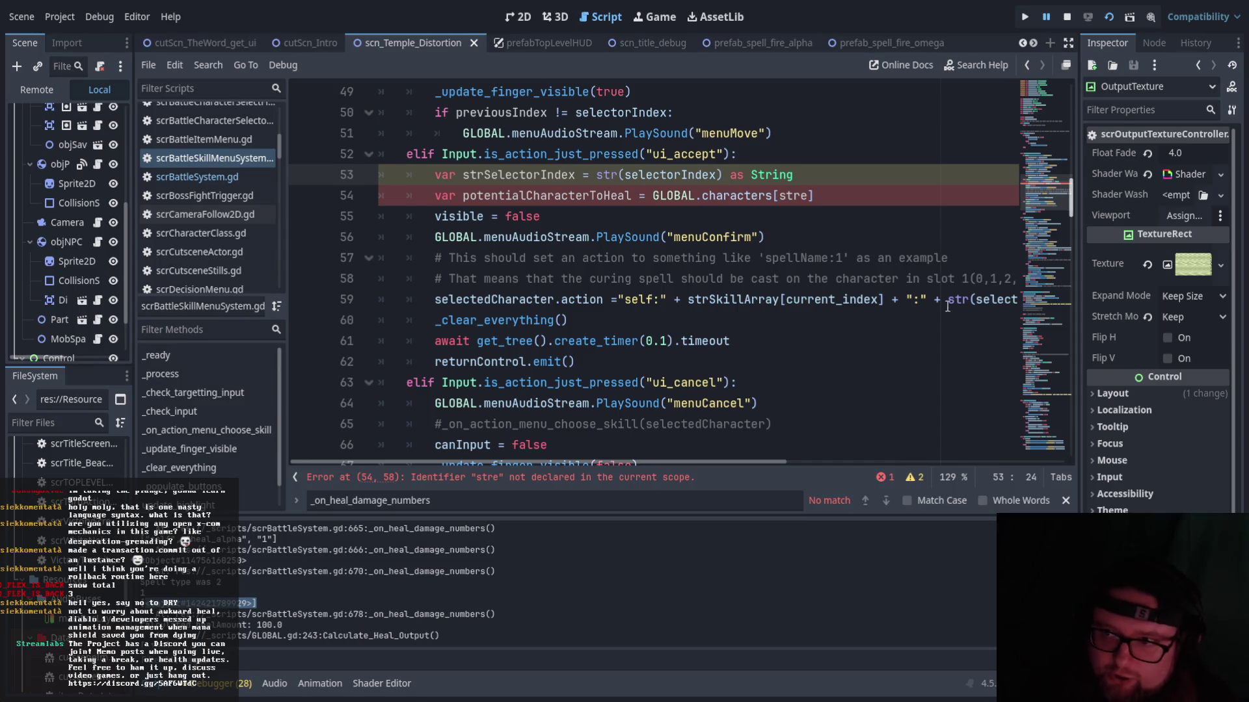
left_click(796, 195)
left_click(457, 175)
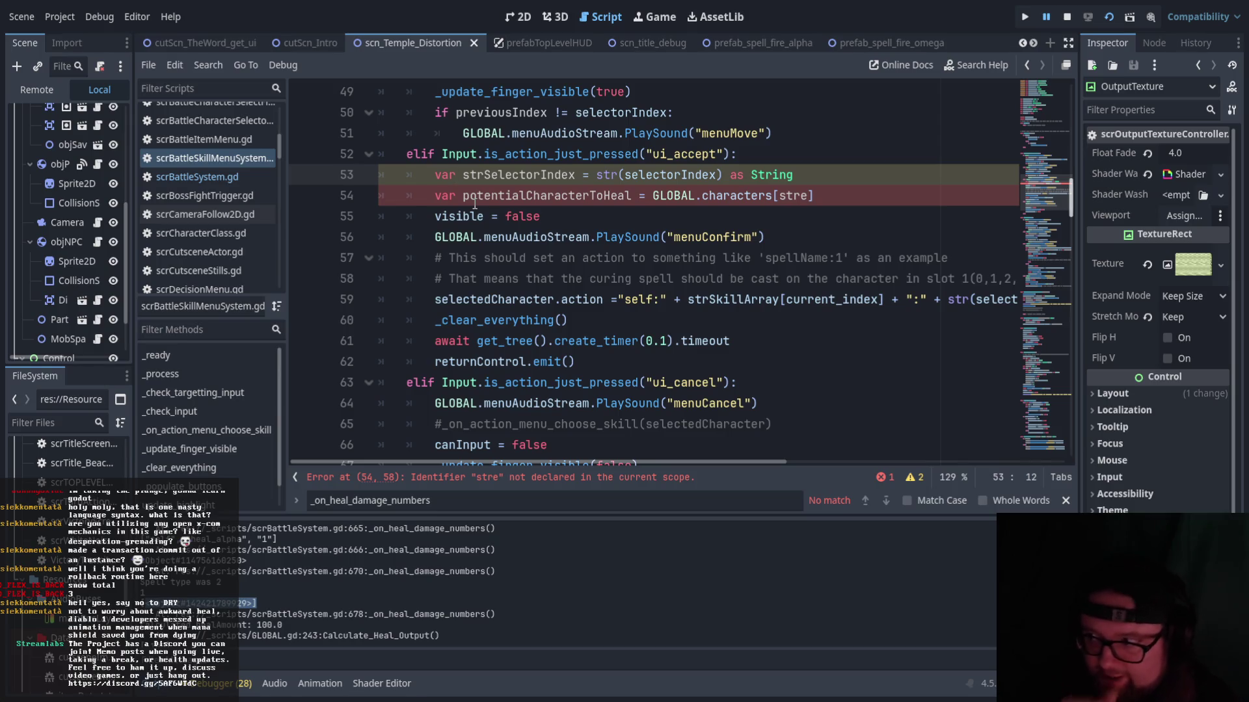
left_click_drag(461, 176, 575, 176)
left_click(602, 238)
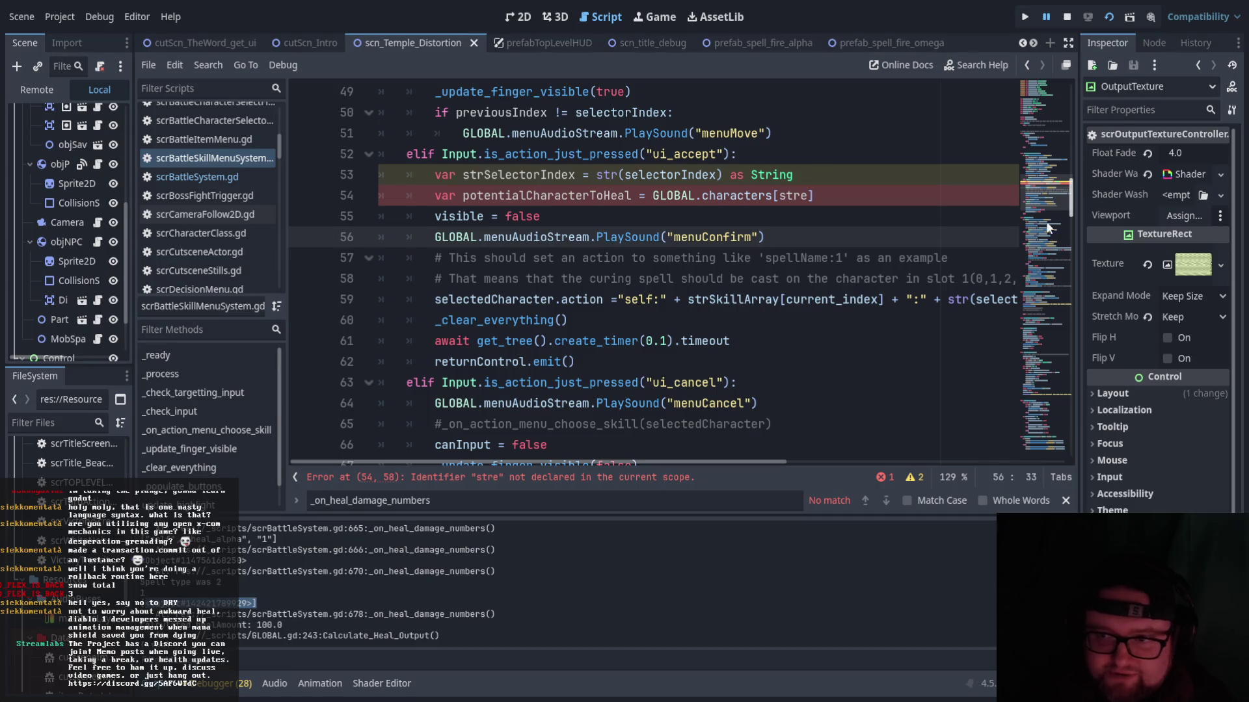
left_click(867, 177)
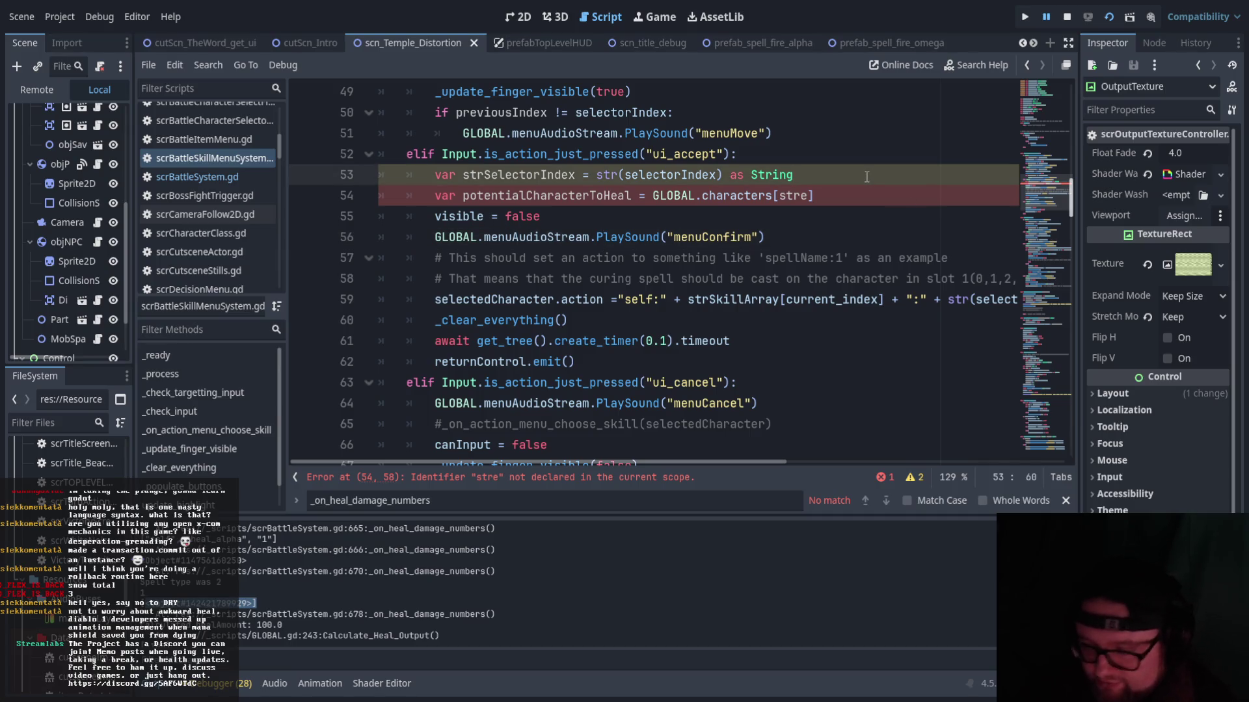
left_click_drag(802, 175, 728, 176)
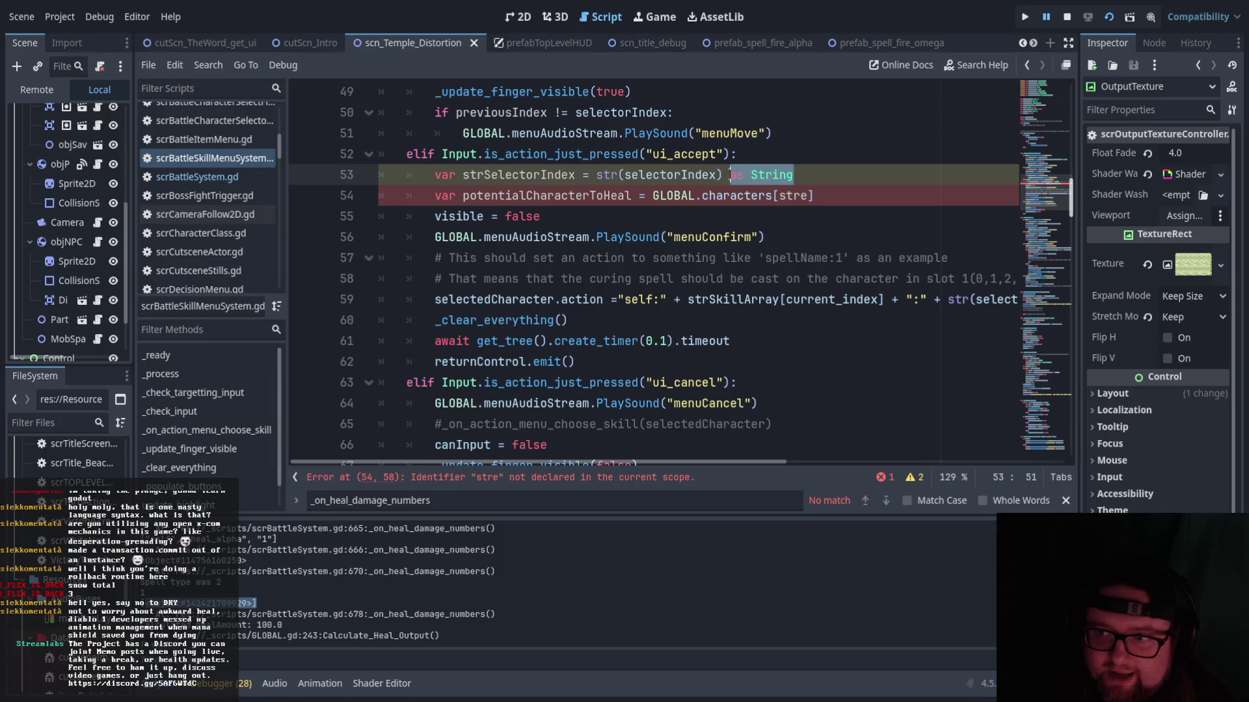
left_click_drag(461, 175, 578, 175)
- Index GLOBAL.characters[strSelectorIndex] and begin an 'if potentialCharacterToHeal' line
left_click(610, 177)
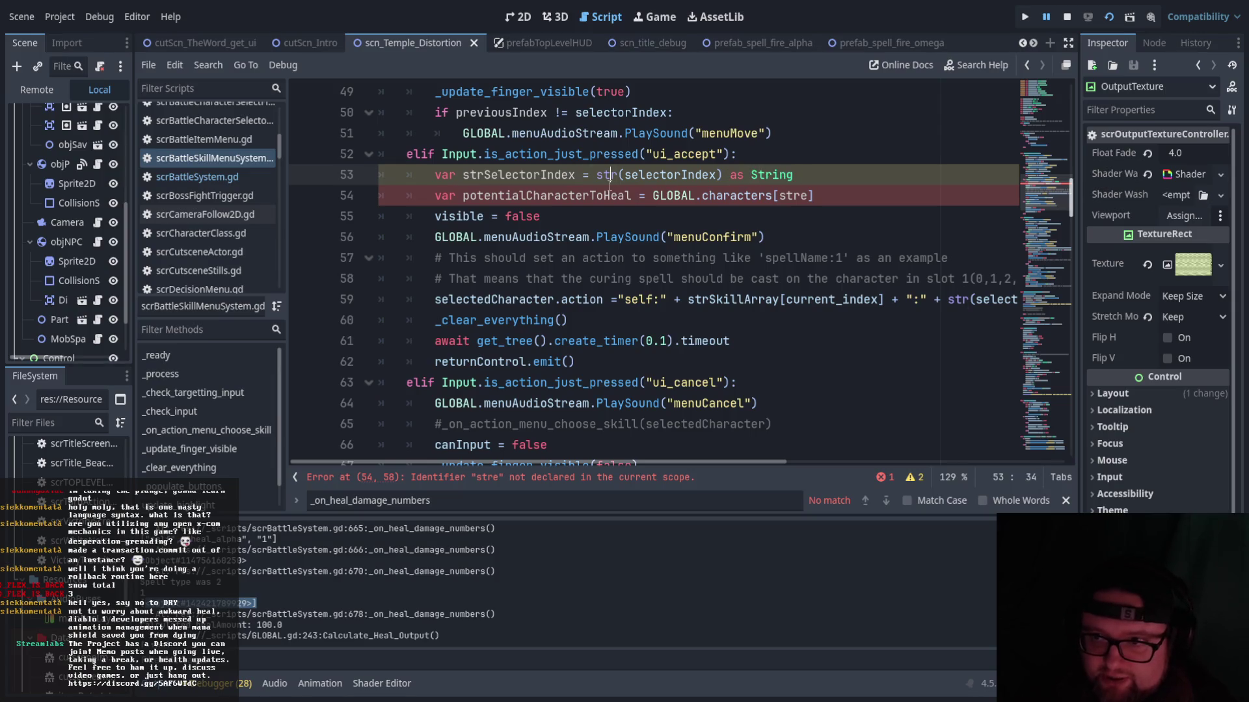
left_click(870, 201)
left_click(794, 197)
key("Delete")
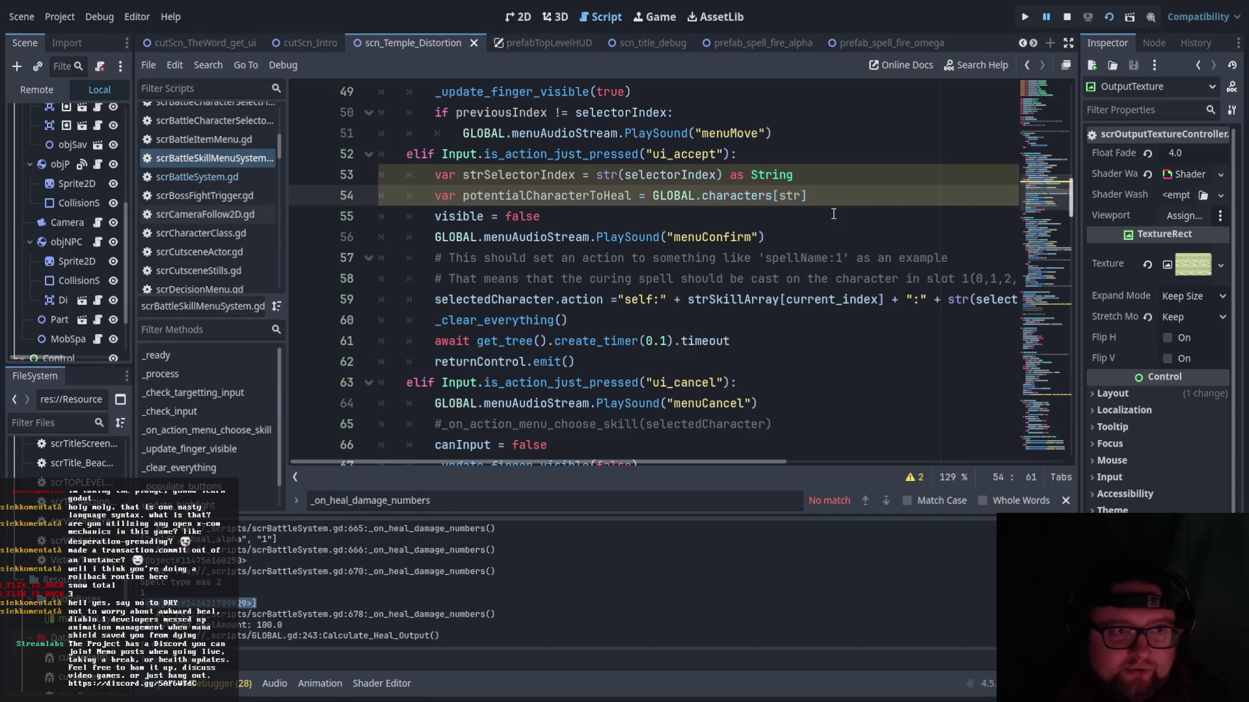
type("Se")
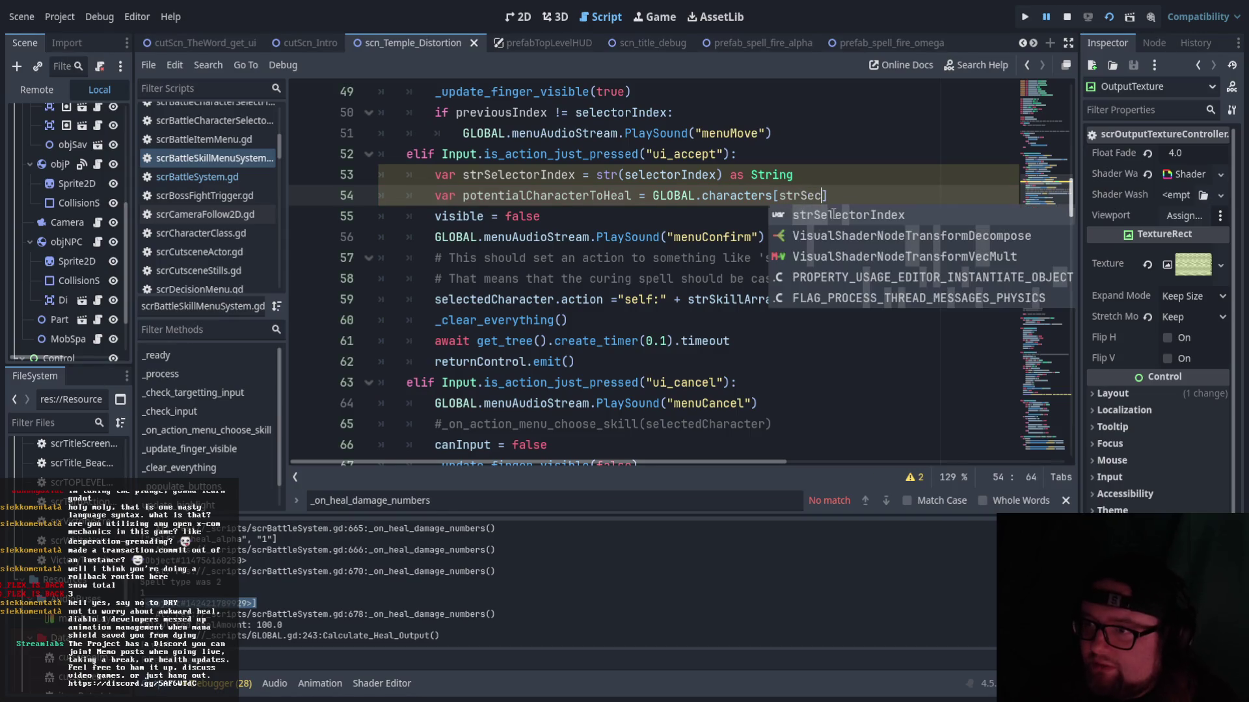
left_click(833, 215)
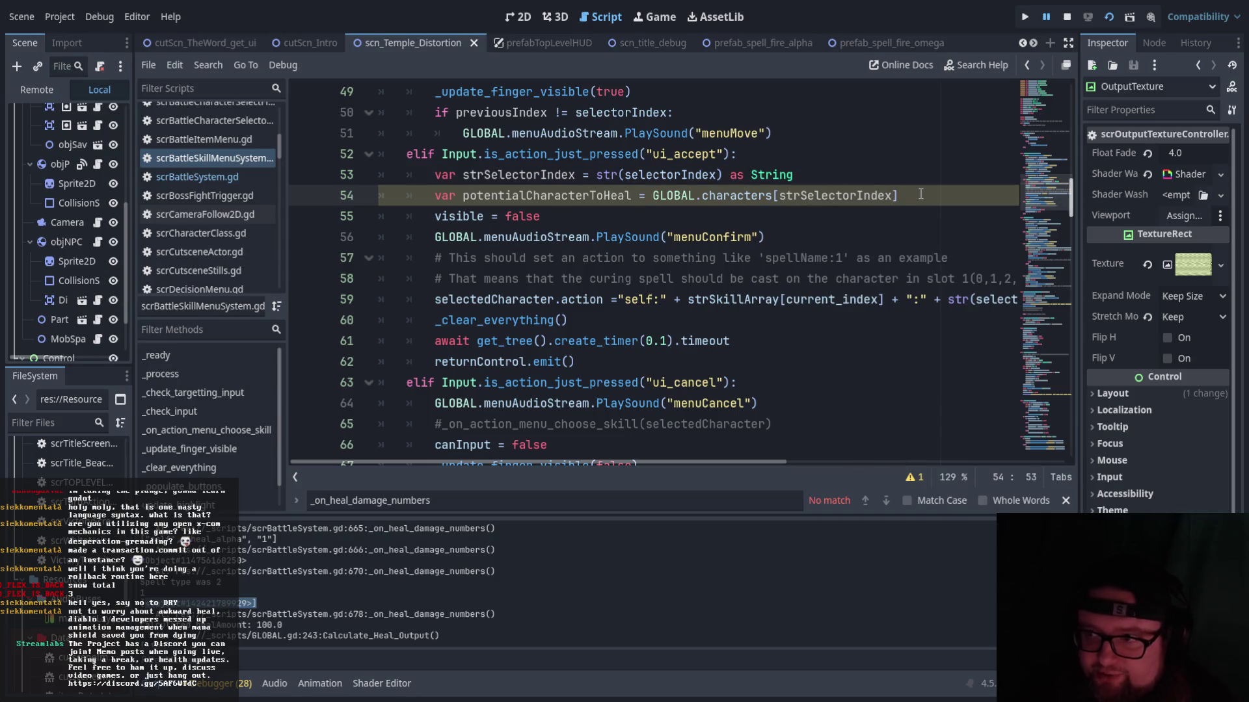
key("Return")
type("if potentialCharacterToHeal")
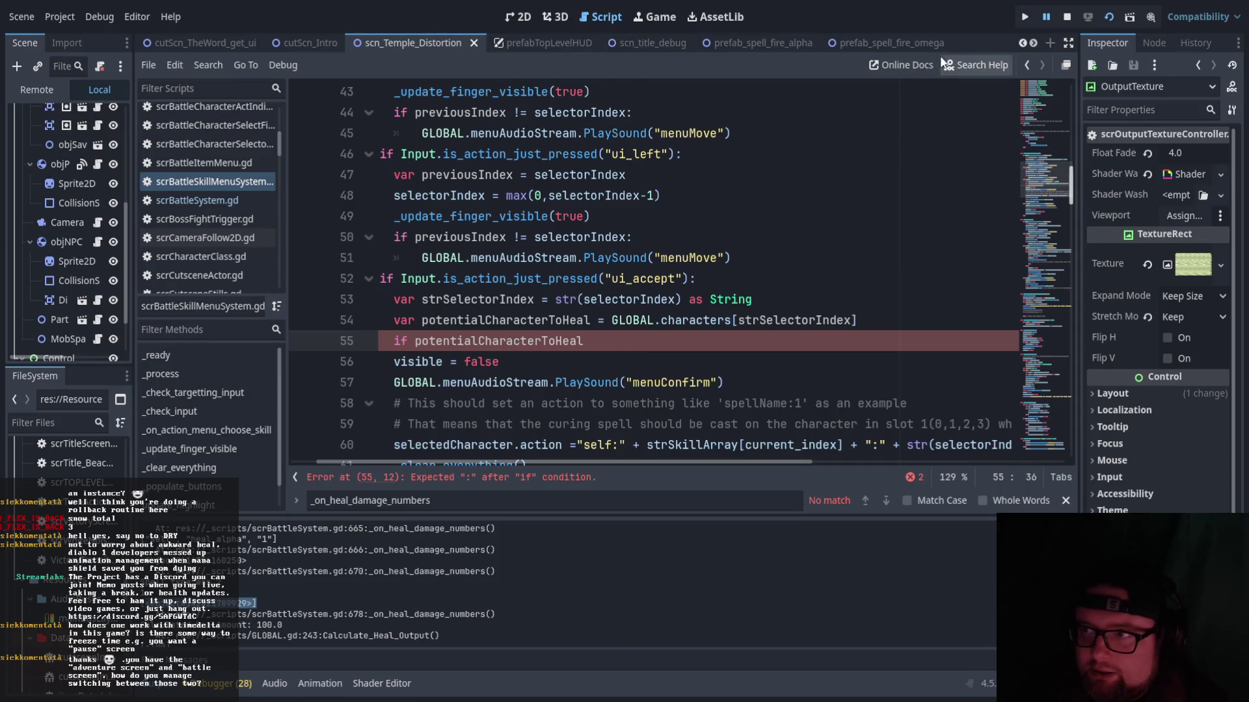
- Resize the docks and widen the script editor again
scroll(81, 213, "up", 5)
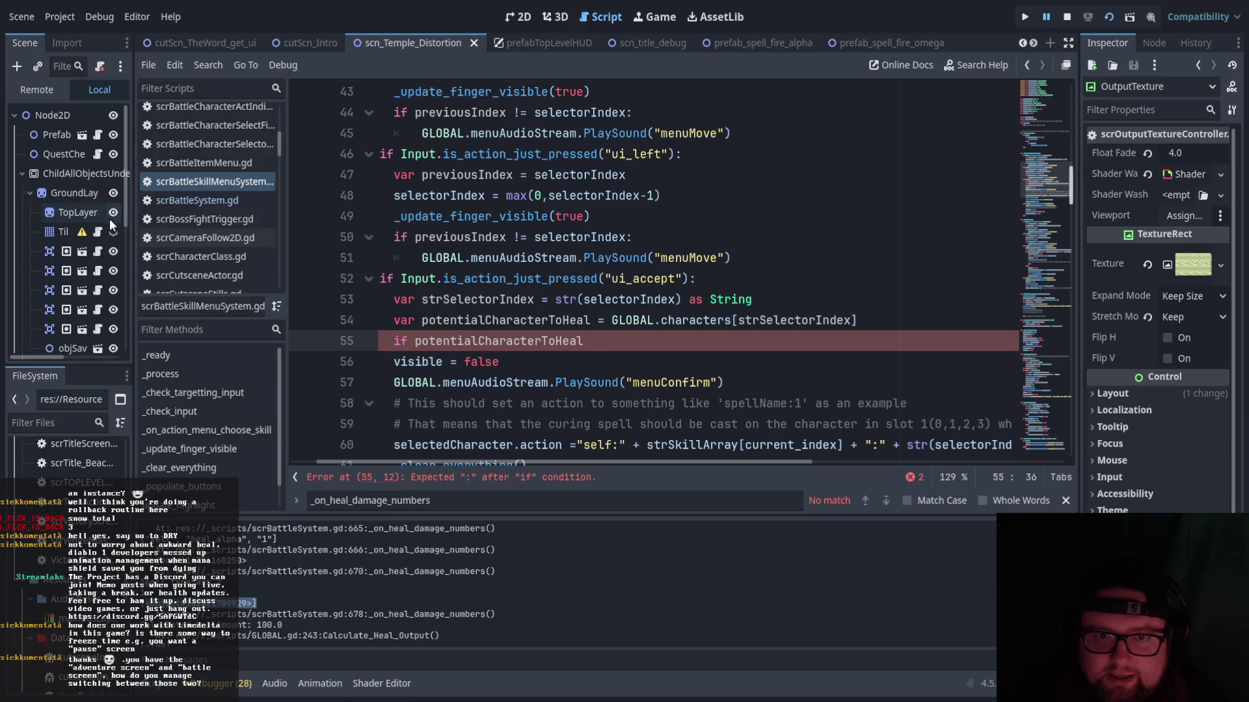
left_click_drag(133, 253, 380, 254)
scroll(190, 220, "down", 5)
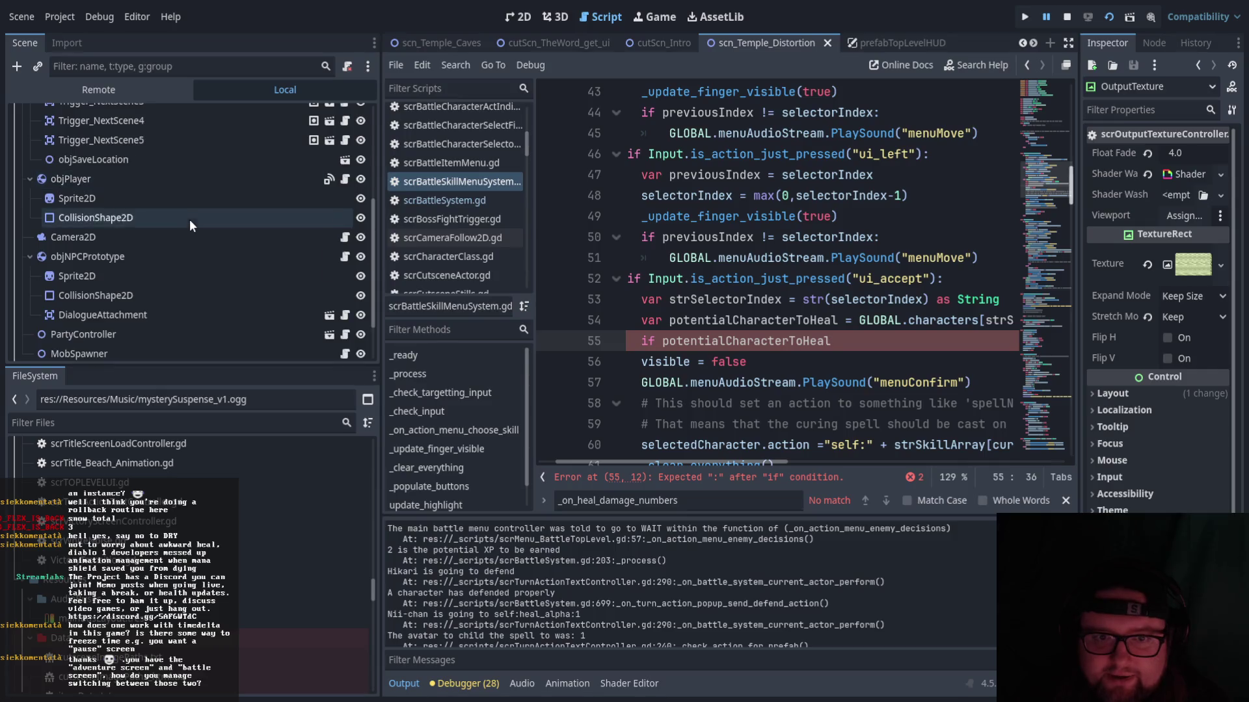
scroll(189, 220, "down", 3)
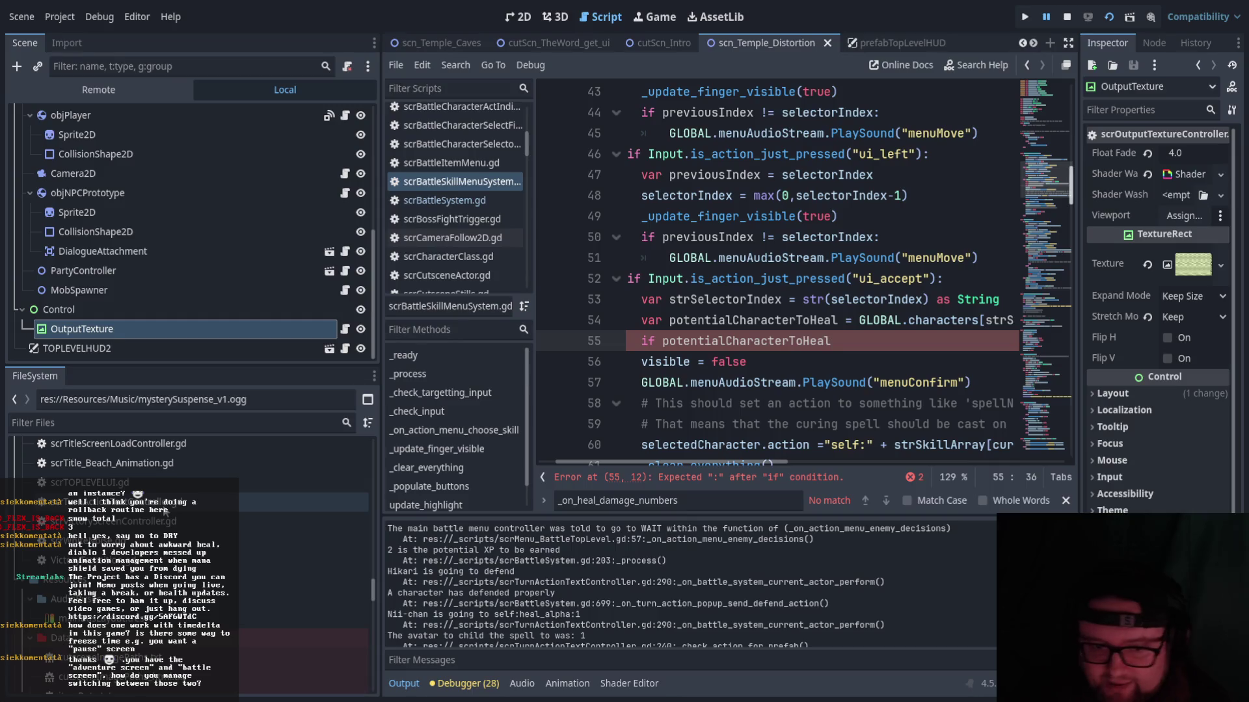
scroll(165, 512, "down", 8)
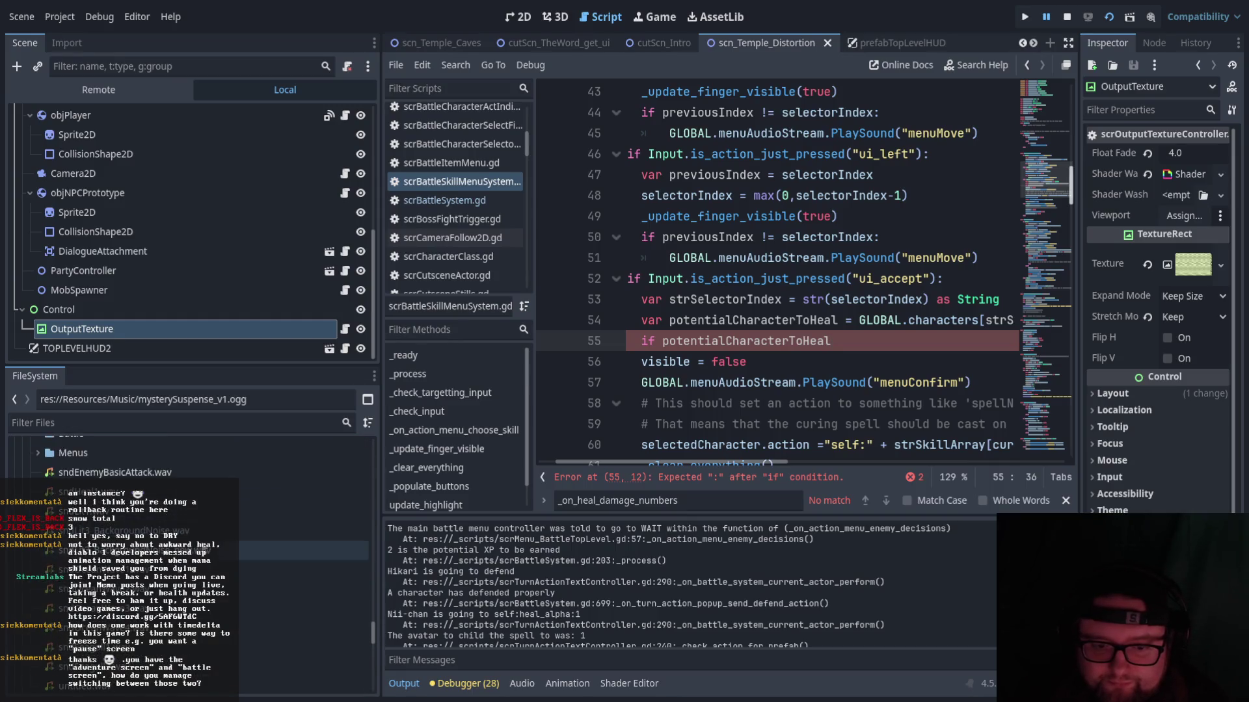
scroll(195, 566, "down", 5)
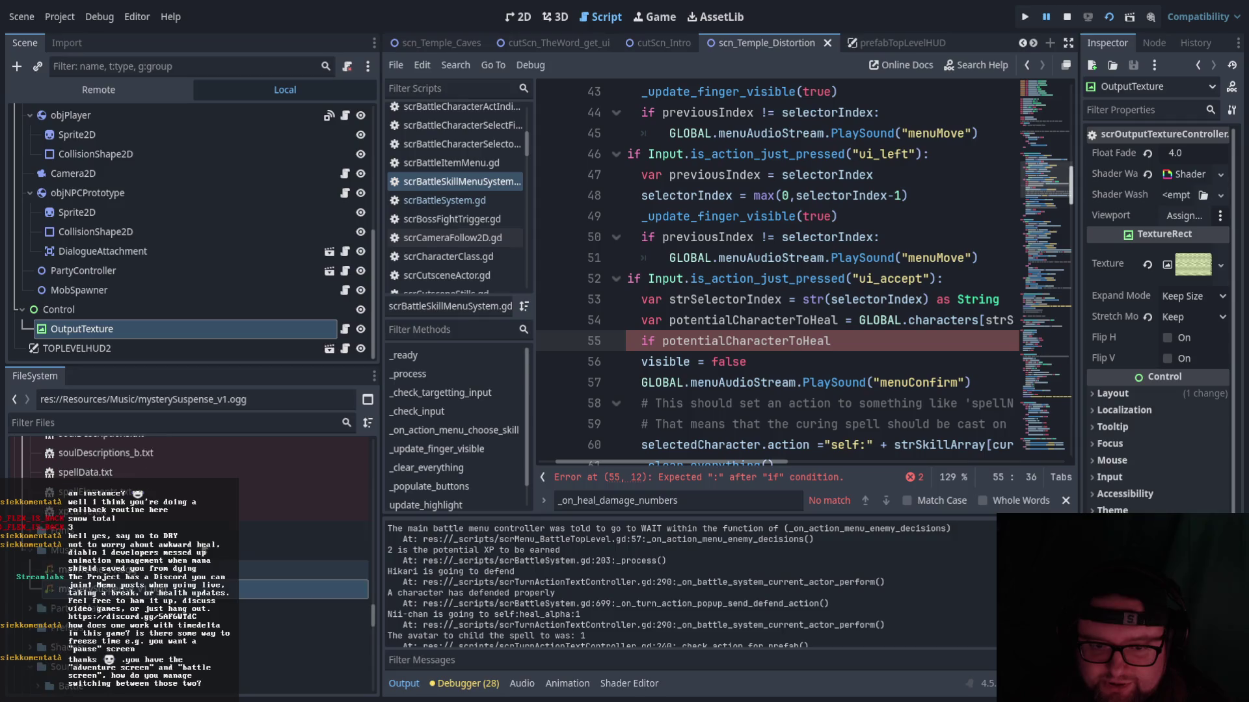
scroll(244, 539, "up", 3)
scroll(243, 535, "down", 3)
left_click_drag(381, 494, 190, 494)
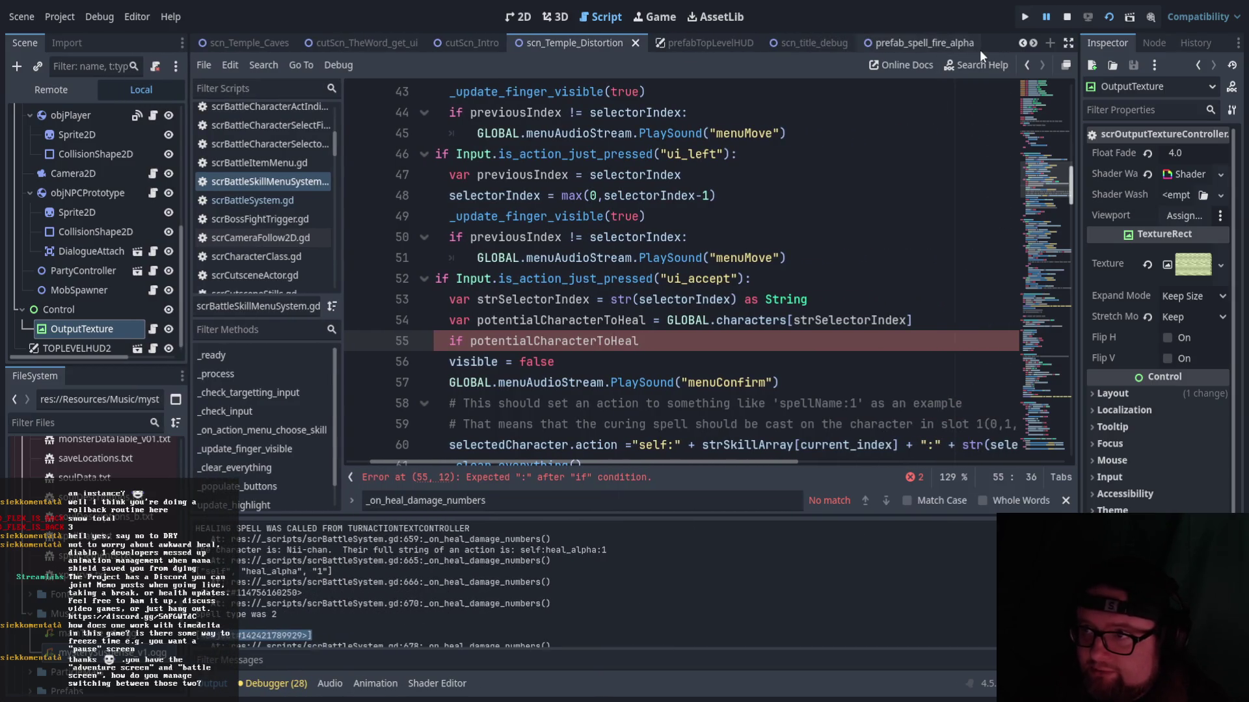
- Collapse the level objects and open the prefabTopLevelHUD scene from the Scene tree
left_click(1035, 42)
left_click(1036, 42)
left_click(1035, 42)
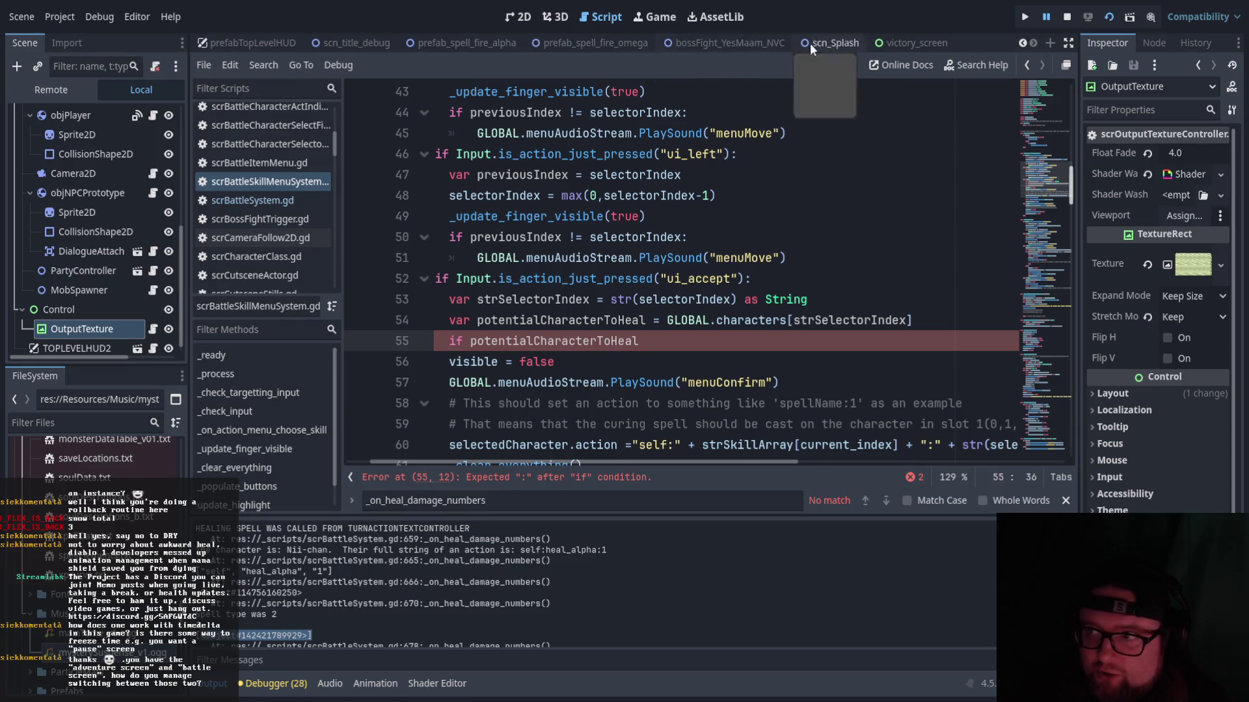
left_click(1019, 42)
left_click(1019, 41)
left_click(1019, 41)
left_click(1019, 42)
left_click(1018, 41)
left_click(1018, 42)
left_click(1018, 41)
left_click(1019, 42)
left_click(1019, 42)
scroll(140, 271, "up", 3)
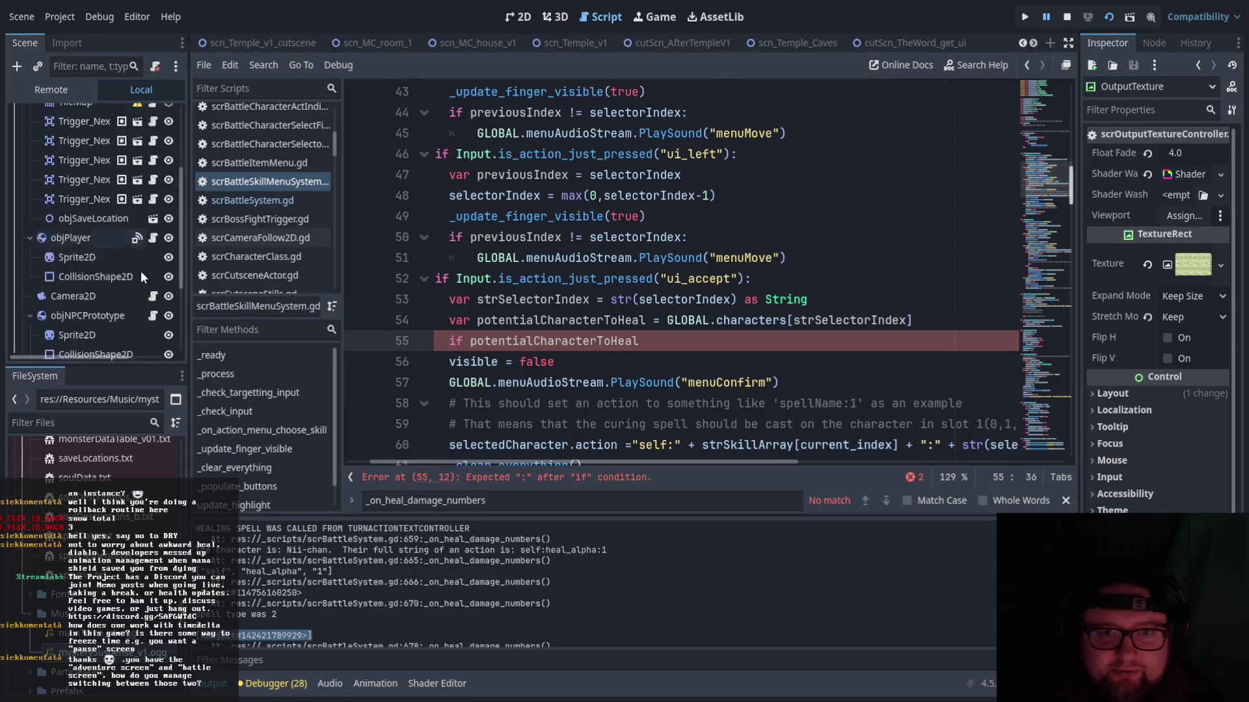
scroll(88, 319, "up", 5)
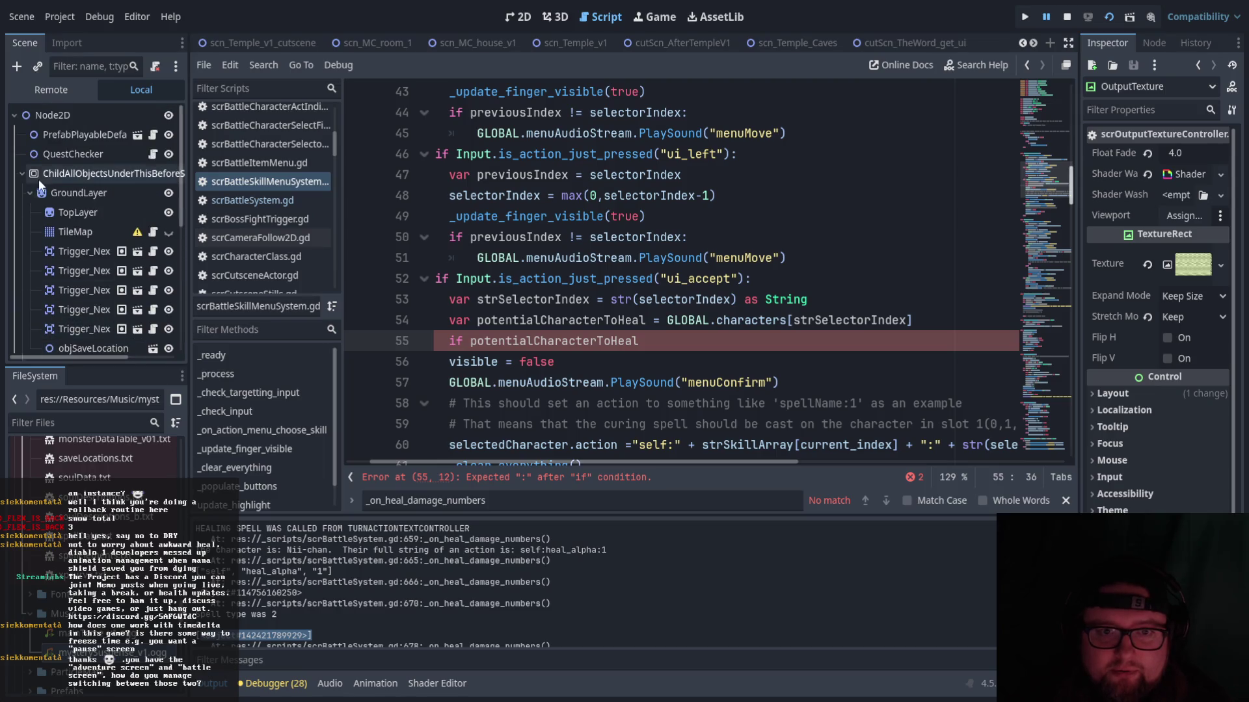
left_click(19, 173)
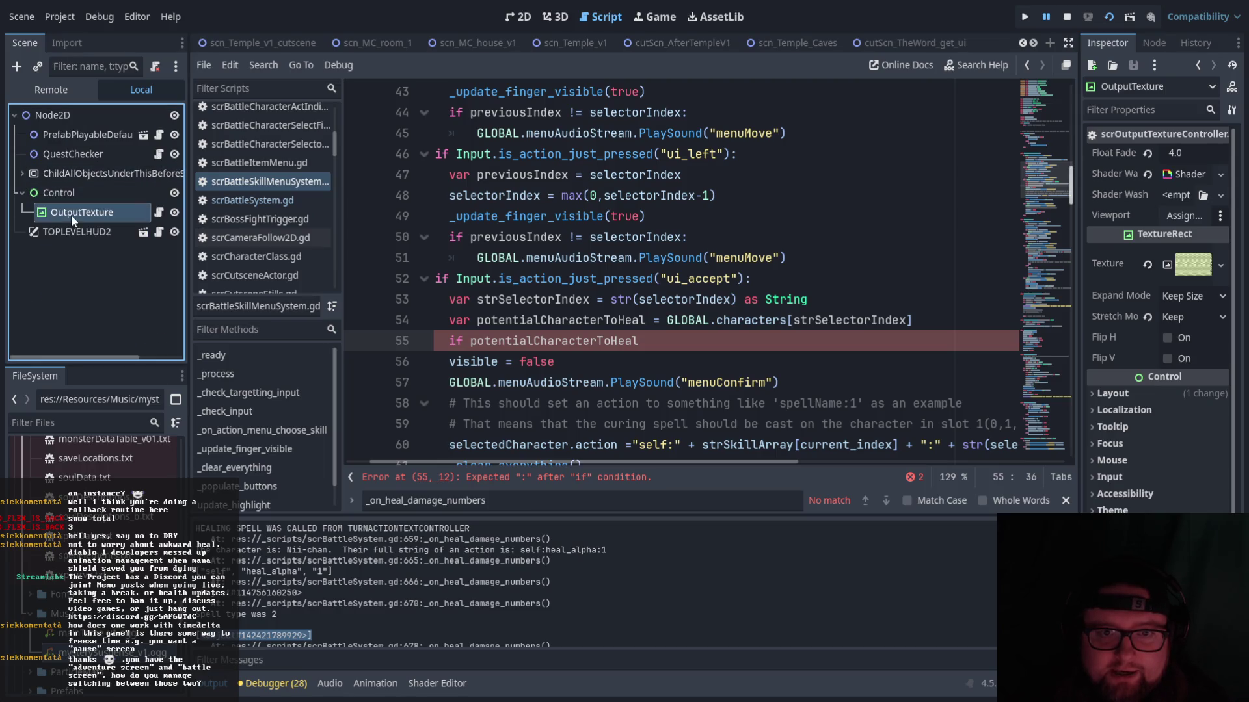
left_click(143, 232)
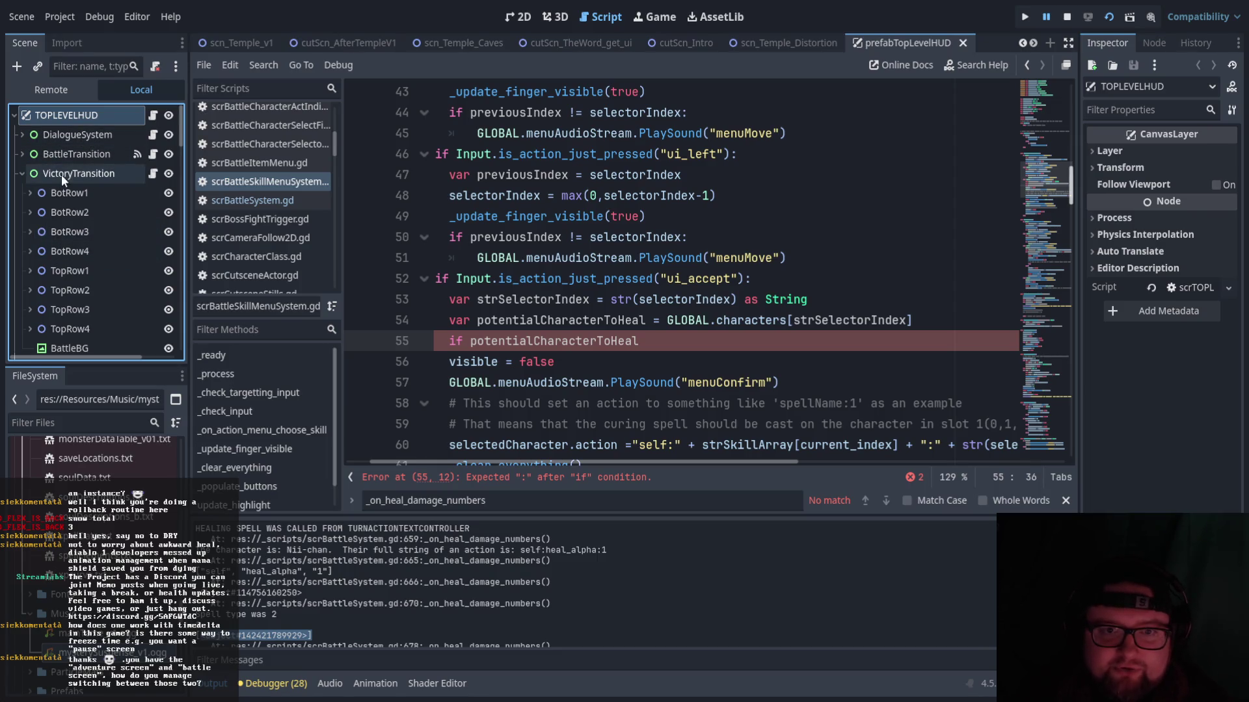
- Collapse VictoryTransition, toggle BattleSystem, and switch to the running game to test healing
left_click(25, 173)
left_click(22, 192)
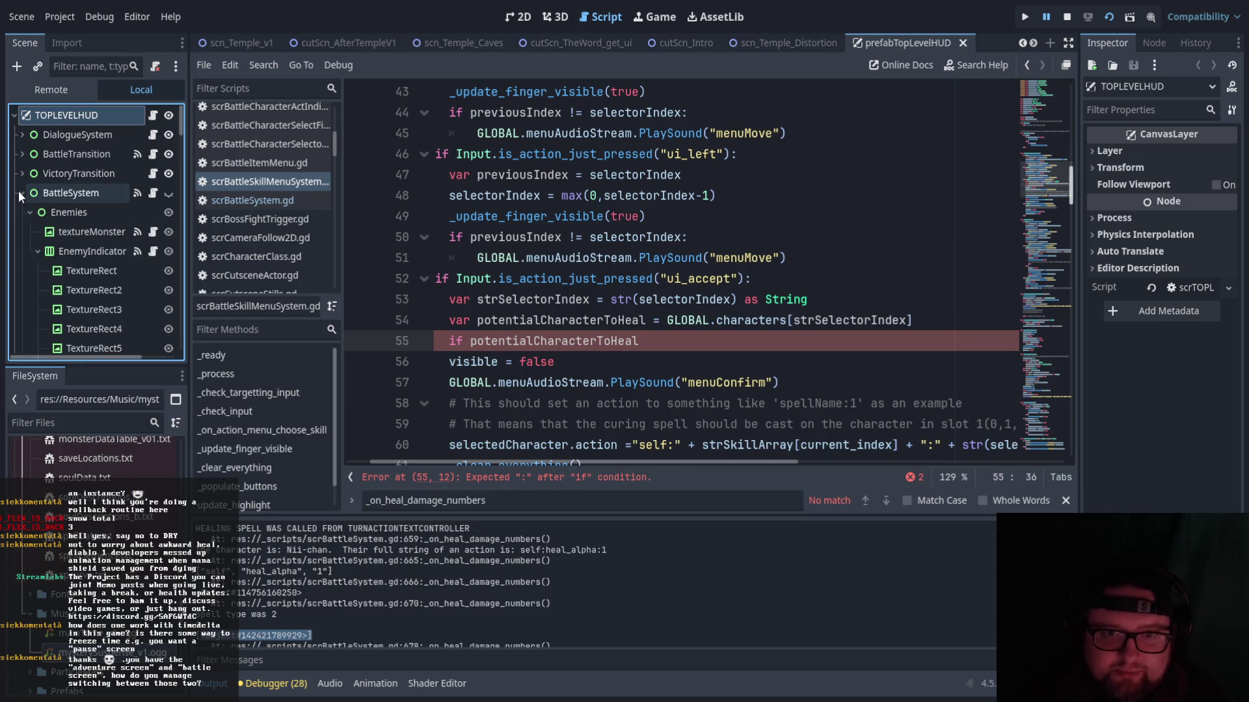
left_click(23, 192)
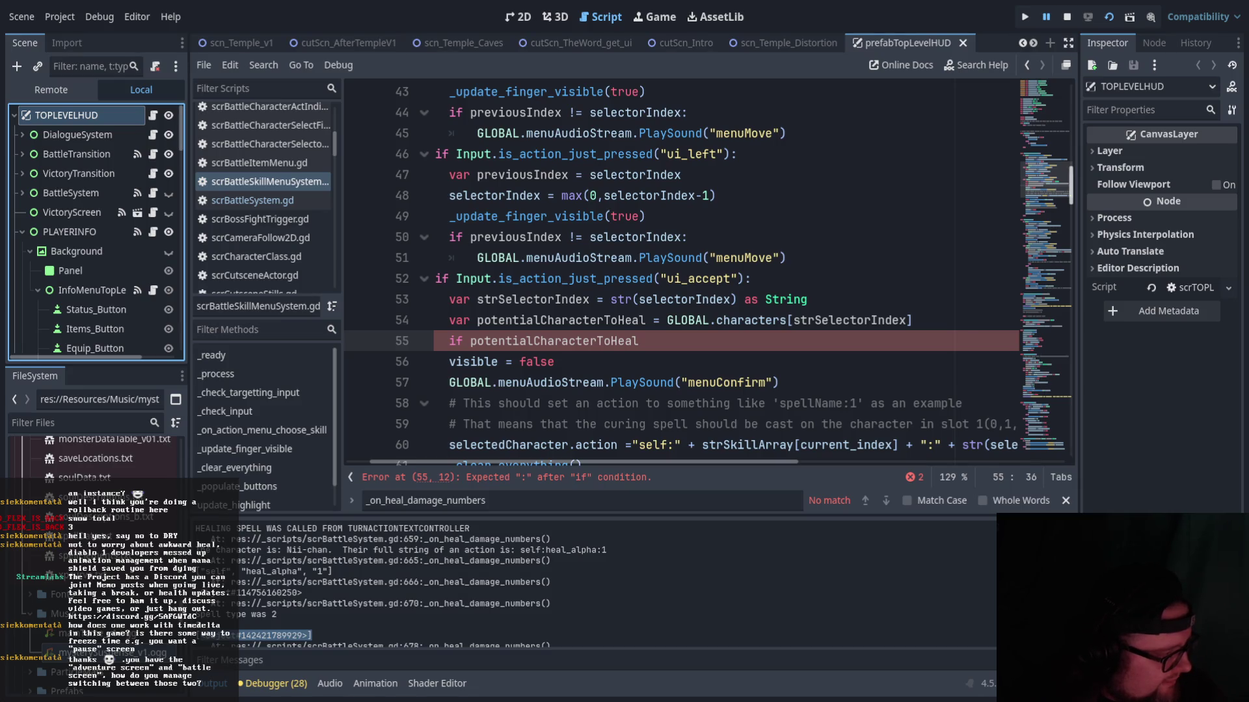
key("alt+Tab")
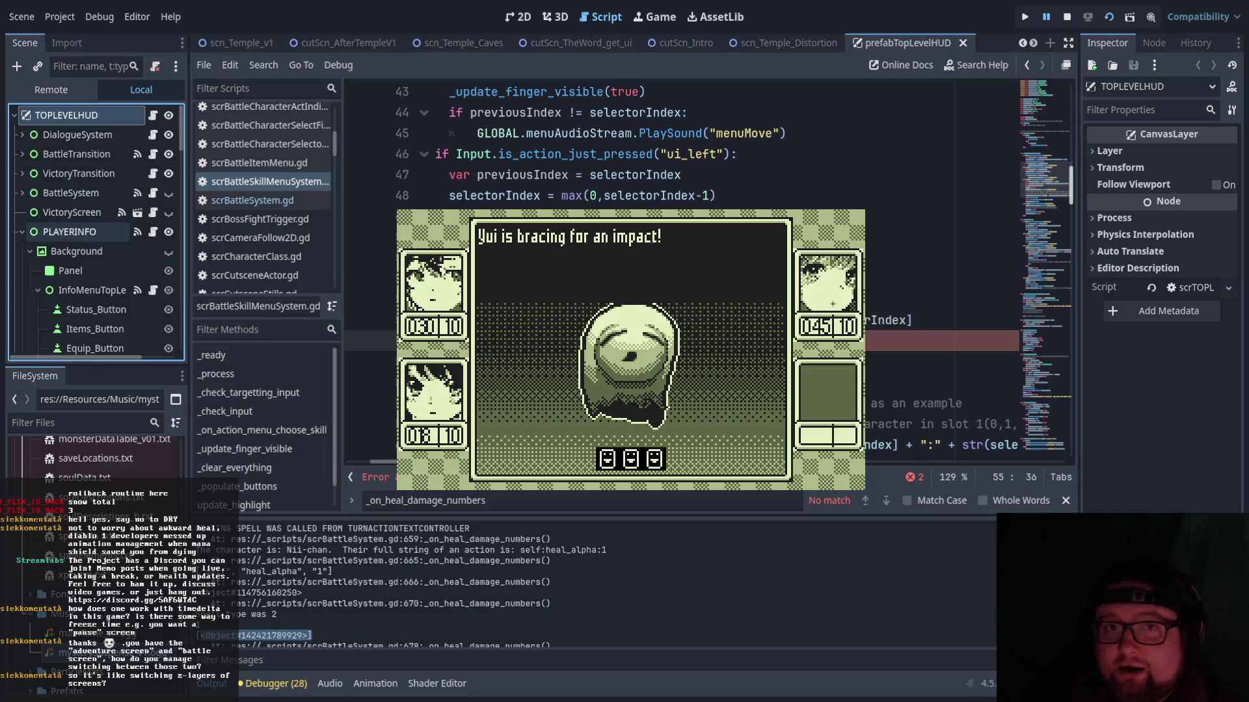
left_click(21, 232)
- Inspect the HUD nodes' properties, stop the game with F8, and select the line 54 lookup
left_click(70, 134)
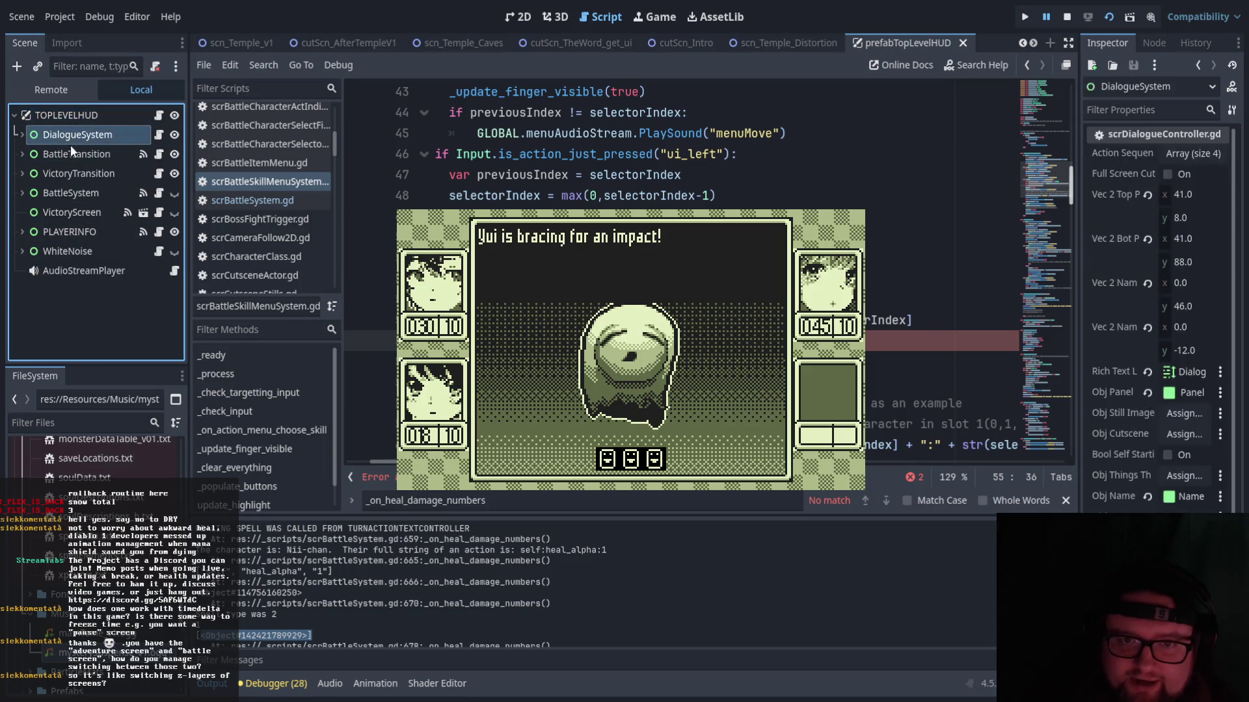
left_click(72, 182)
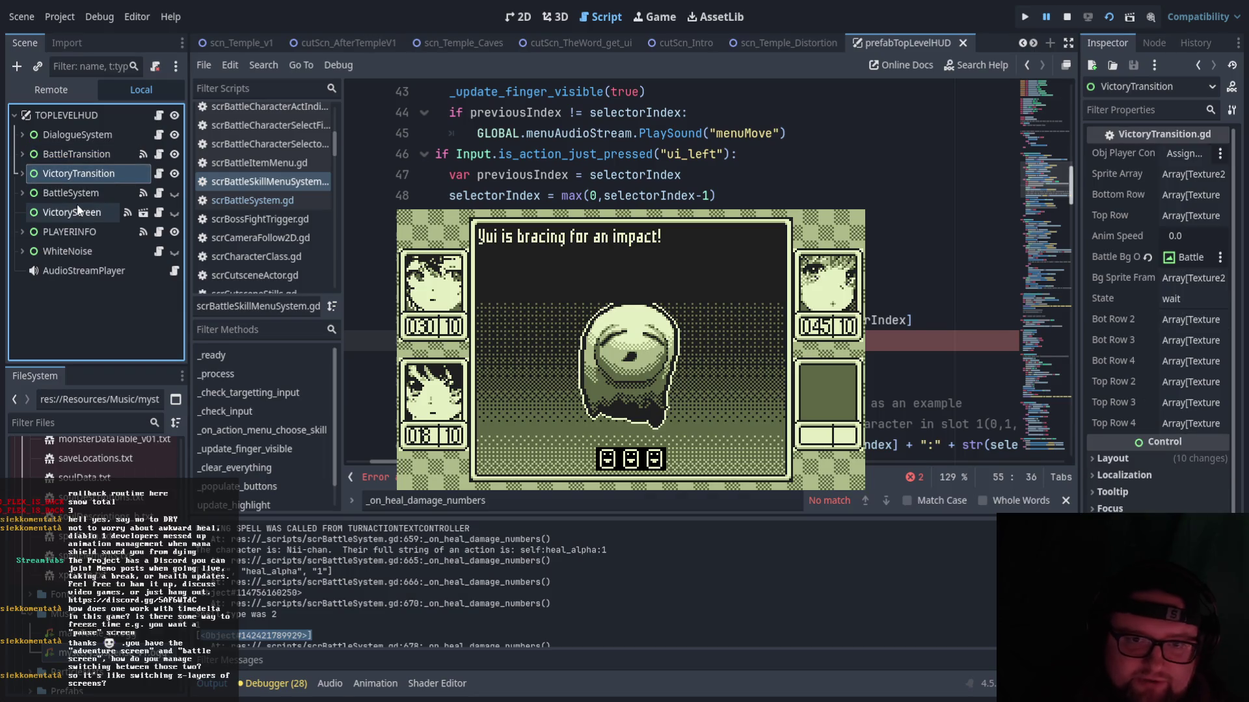
left_click(76, 199)
left_click(78, 218)
left_click(85, 256)
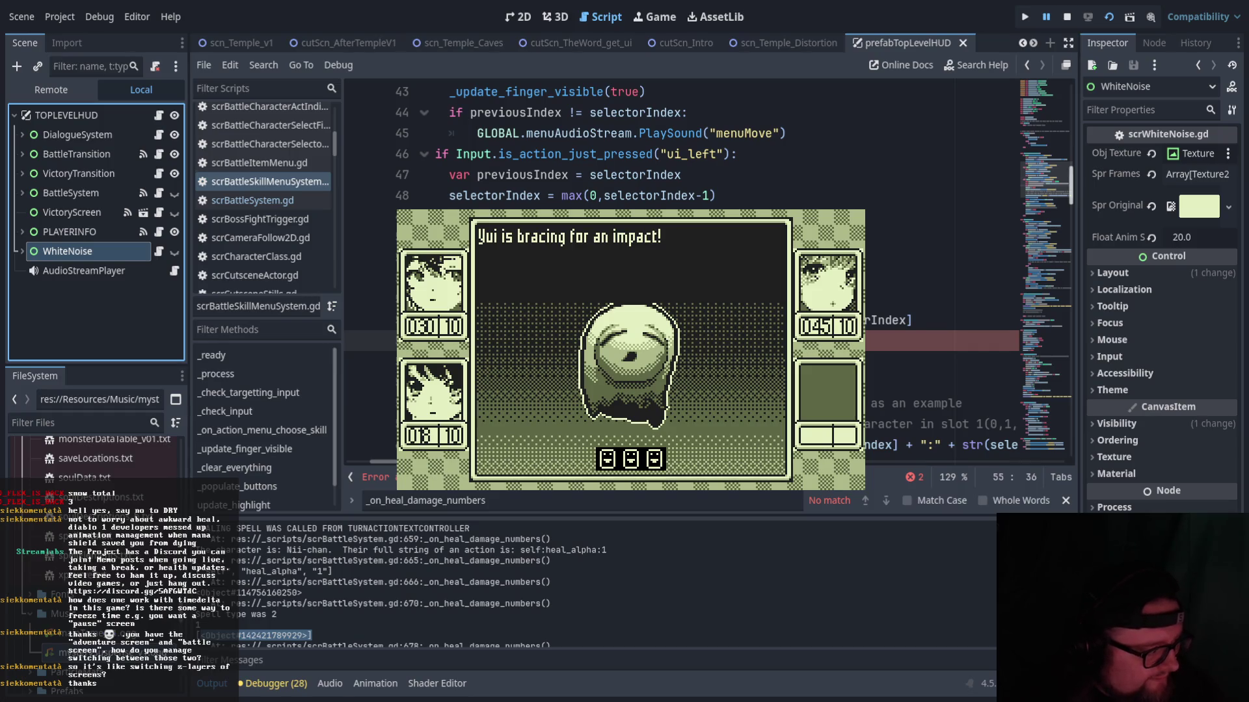
key("F8")
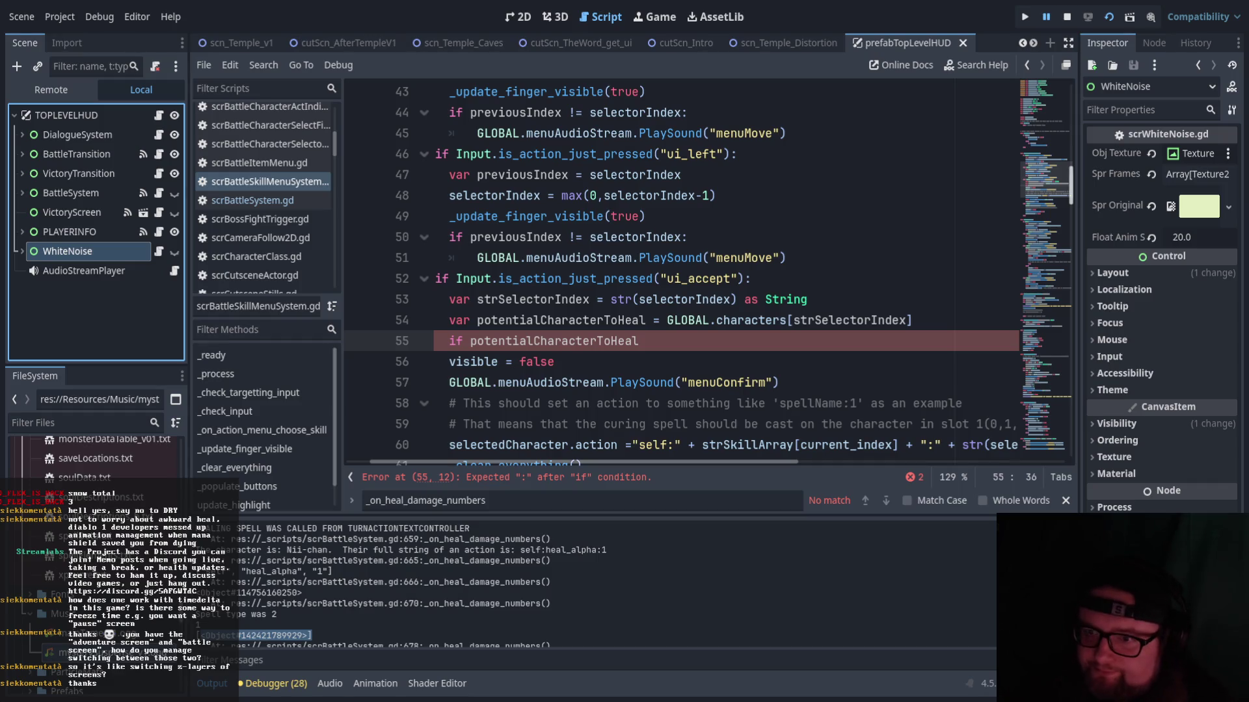
mouse_move(972, 315)
left_mouse_down()
mouse_move(477, 320)
mouse_move(644, 320)
left_mouse_up()
- Cast the character lookup on line 54 as clCharacter_slot
left_click(625, 341)
left_click_drag(481, 322, 901, 321)
left_click(721, 334)
left_click(711, 351)
type(".")
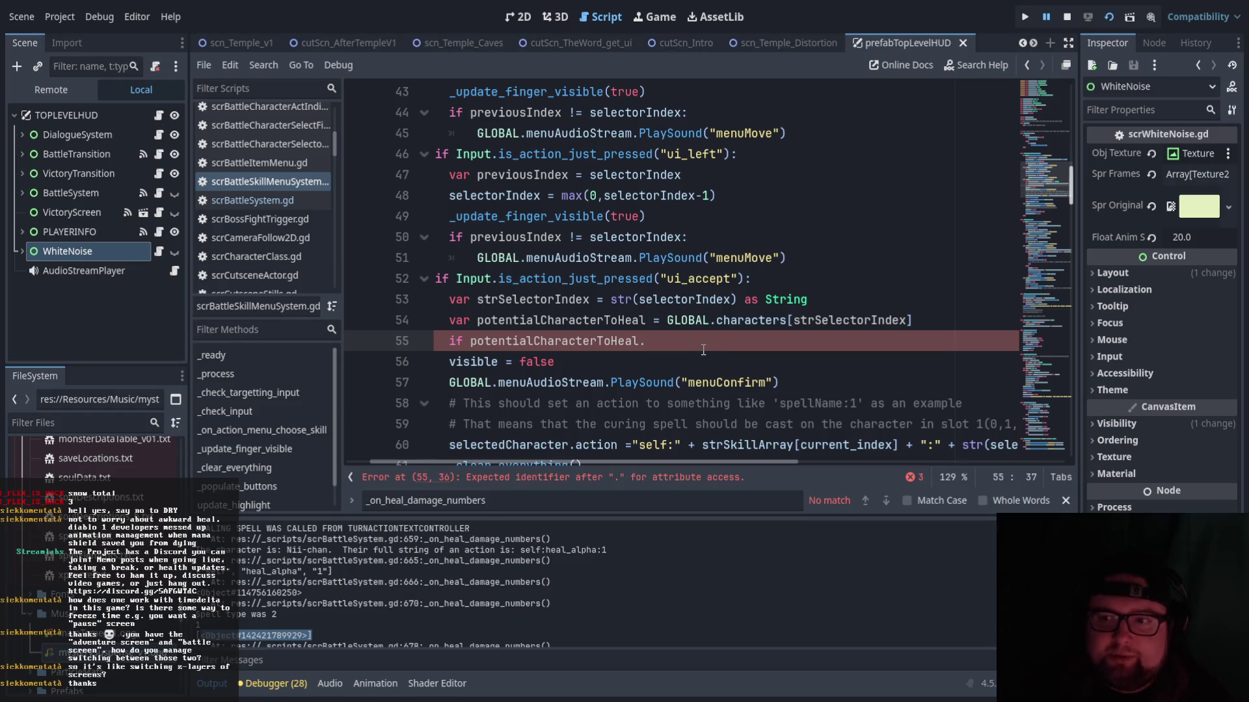
type("in")
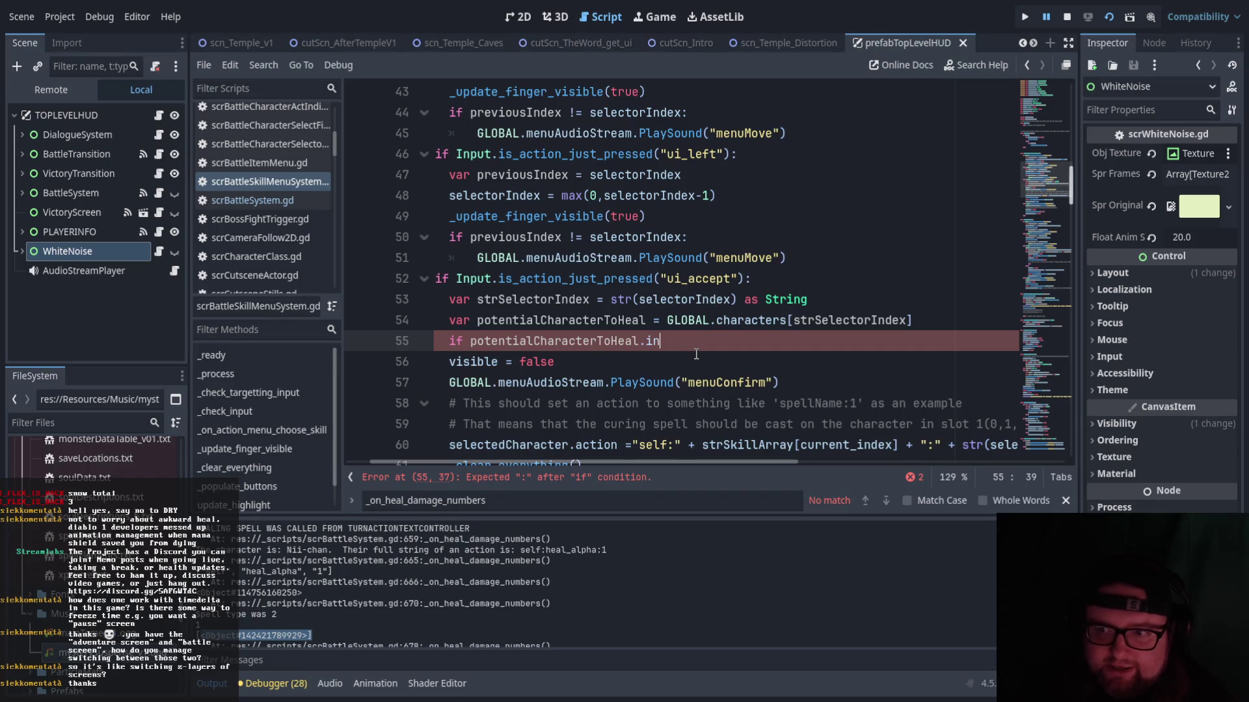
key("BackSpace")
key("BackSpace")
key("BackSpace")
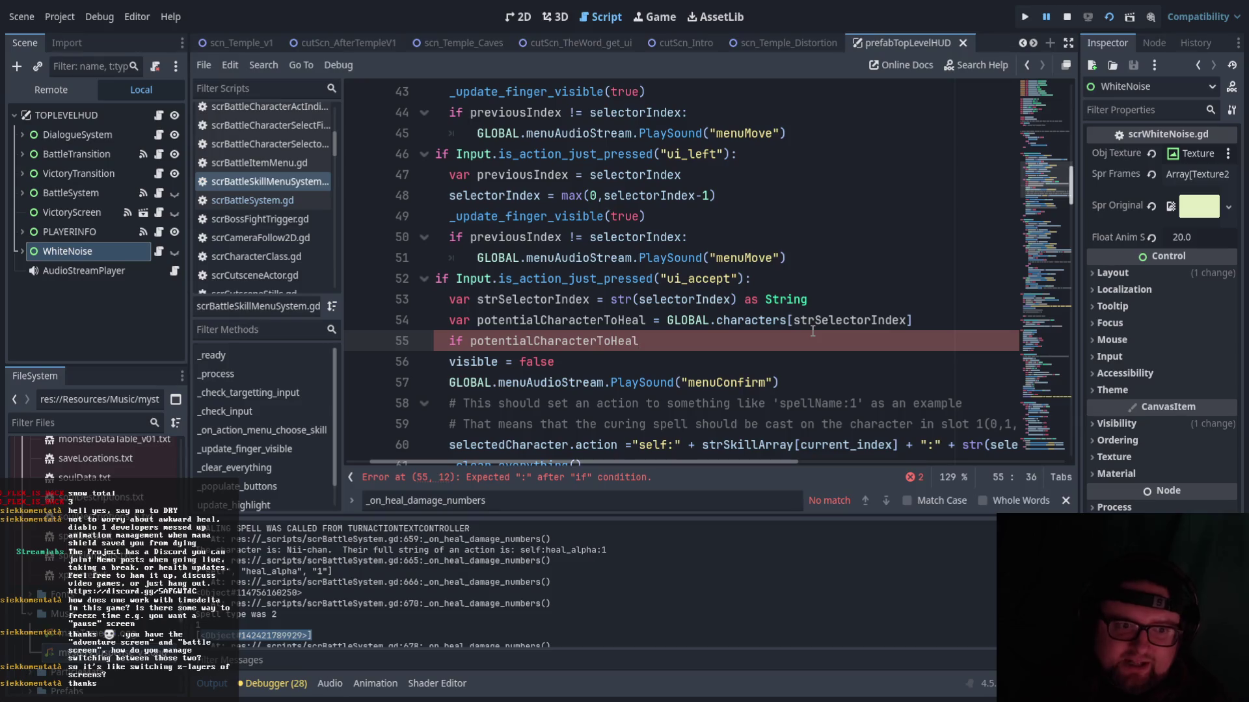
left_click(934, 324)
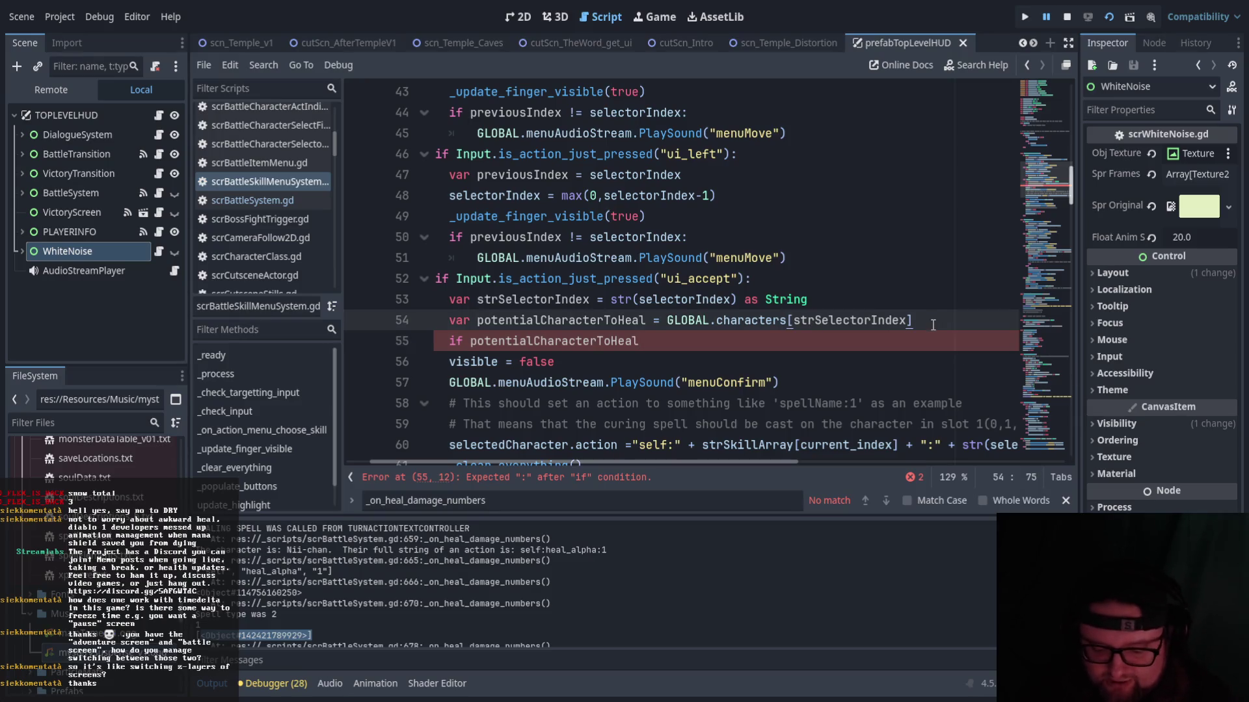
type("as clCharacter_slot")
- Complete line 55 as 'if potentialCharacterToHeal.intDRAWNHP > 0:'
left_click(641, 343)
type(".int")
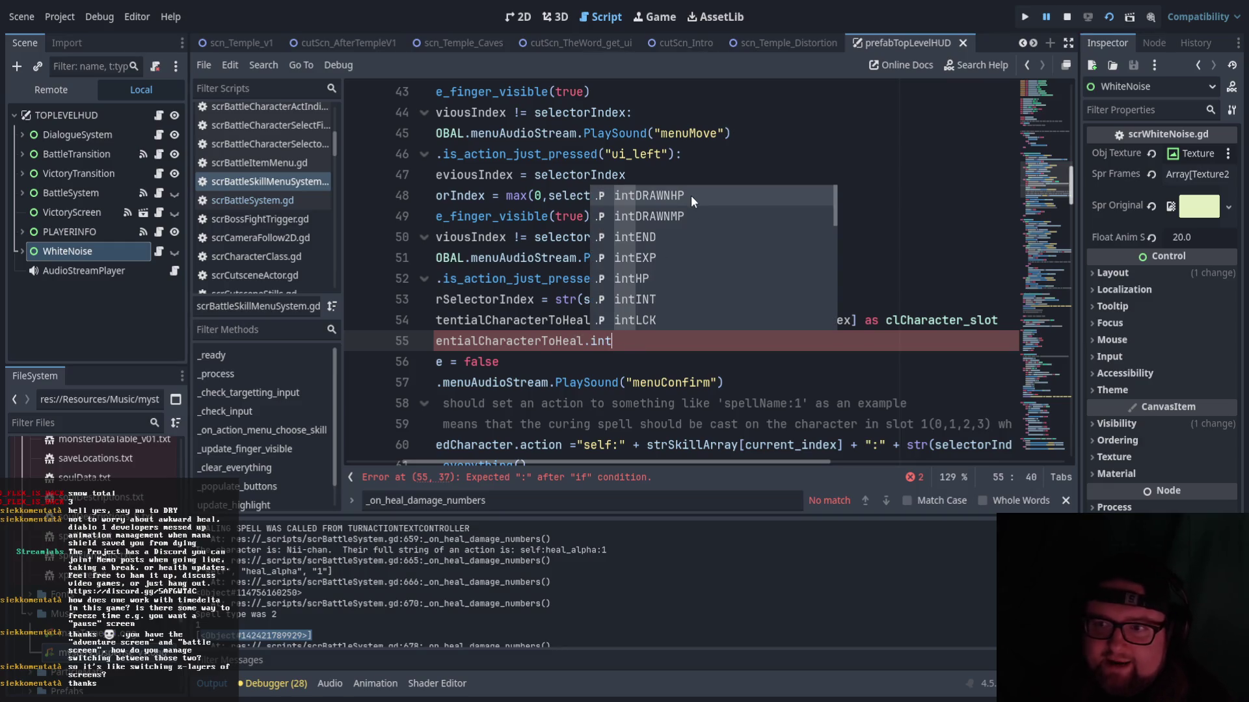
left_click(689, 193)
left_click(935, 323)
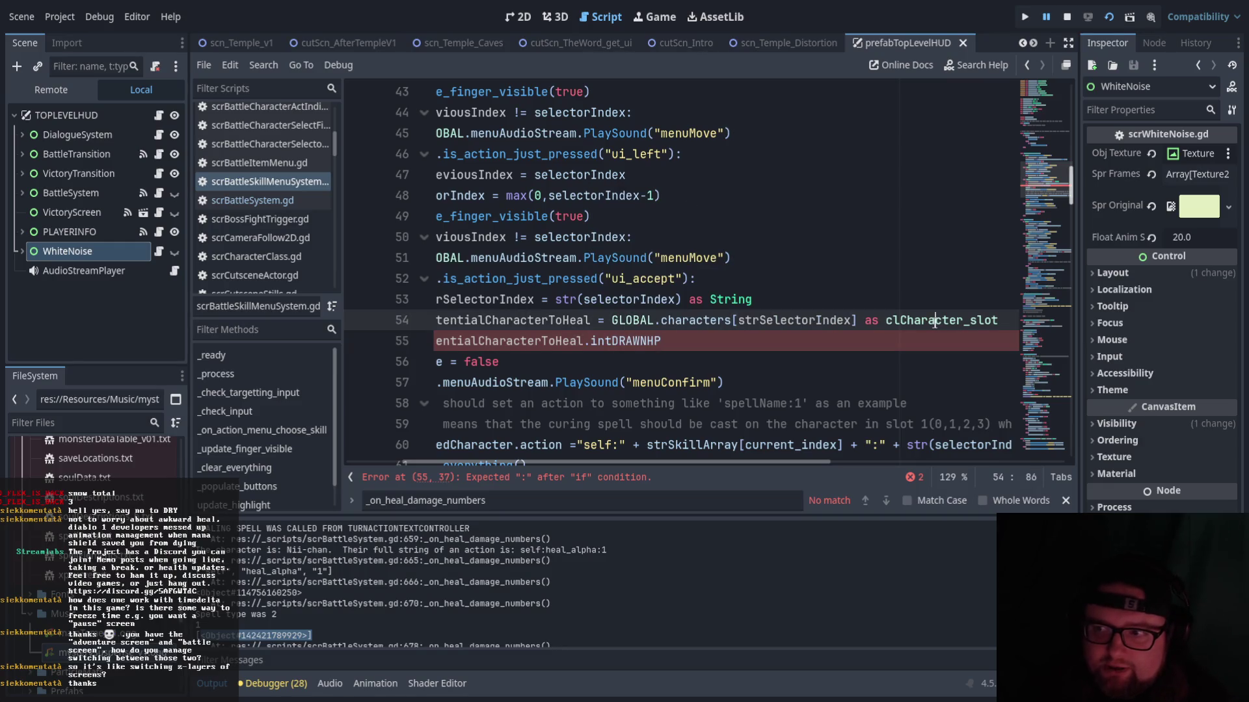
left_click_drag(762, 465, 706, 463)
left_click(778, 342)
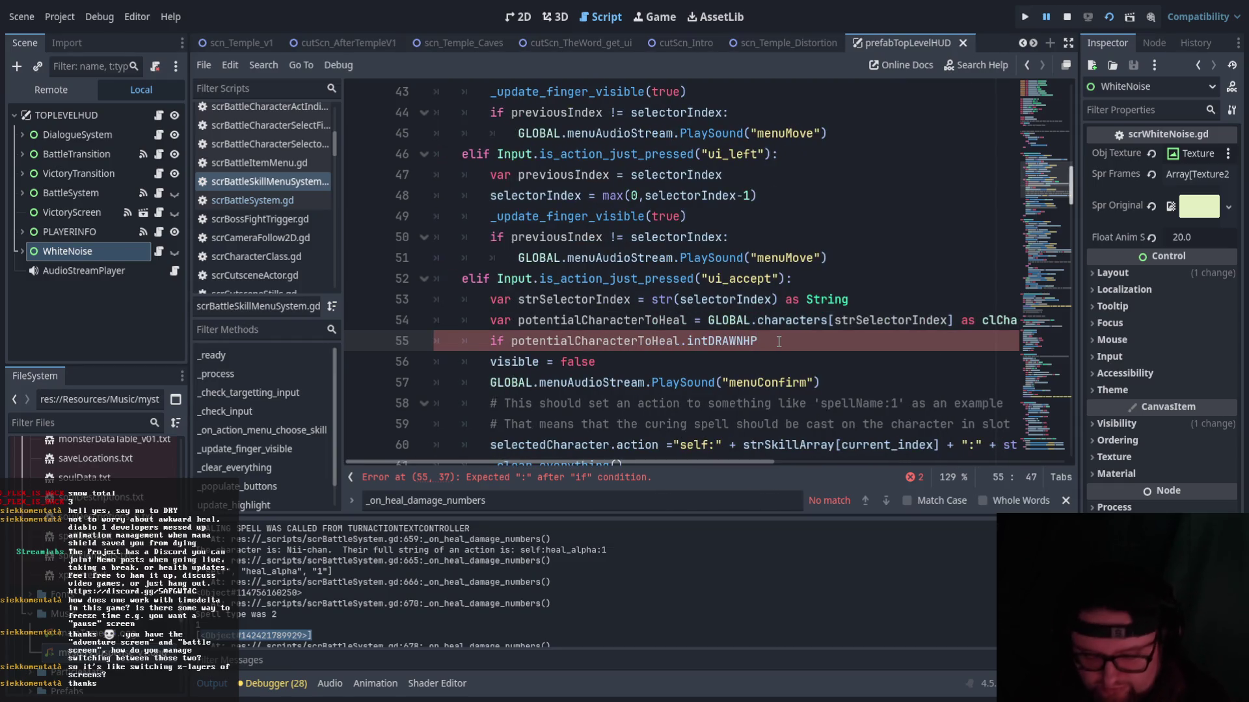
type(" > 0:")
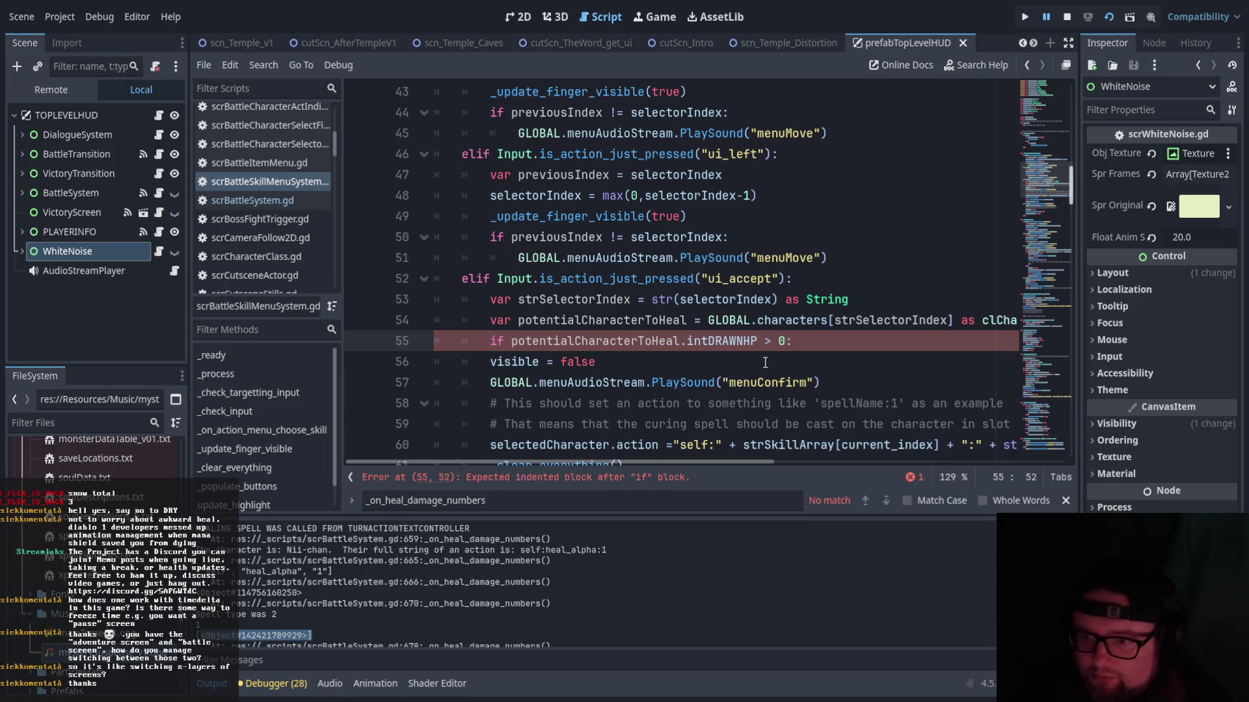
- Indent the casting block on lines 56–63 under the HP check and launch the game
scroll(764, 361, "down", 2)
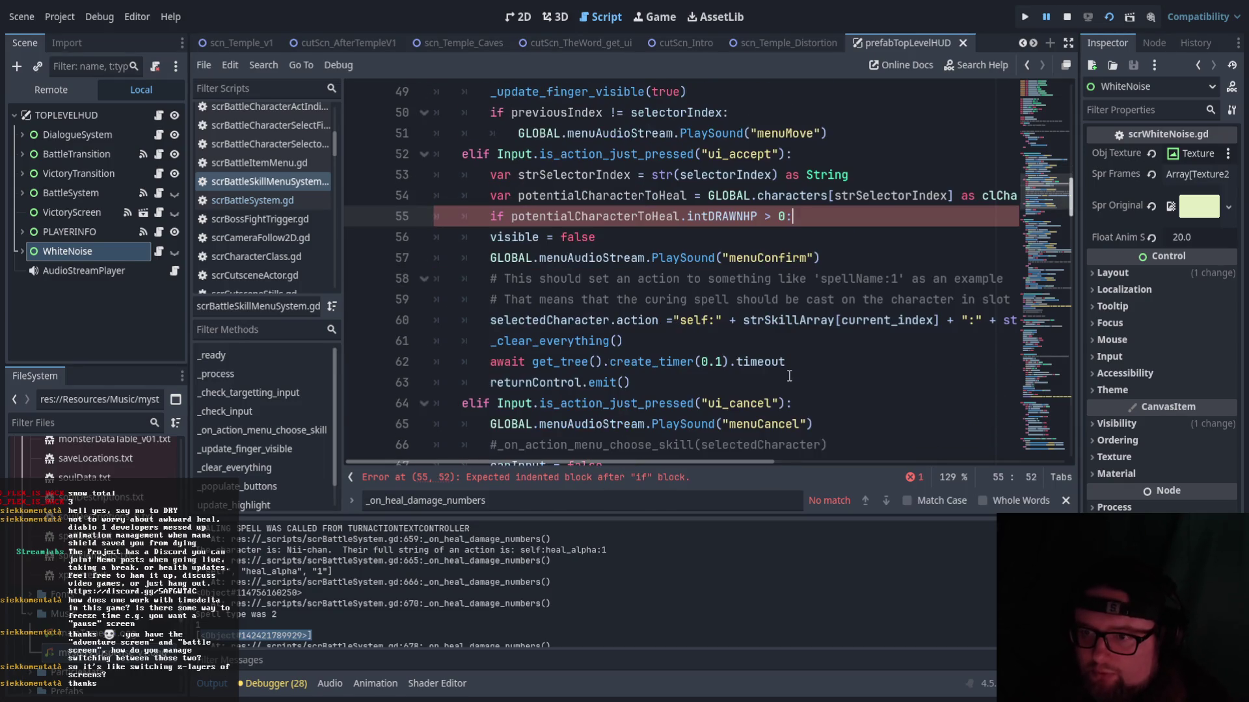
left_click(676, 377)
key("shift+Up")
key("shift+Up")
key("shift+Up")
key("shift+Home")
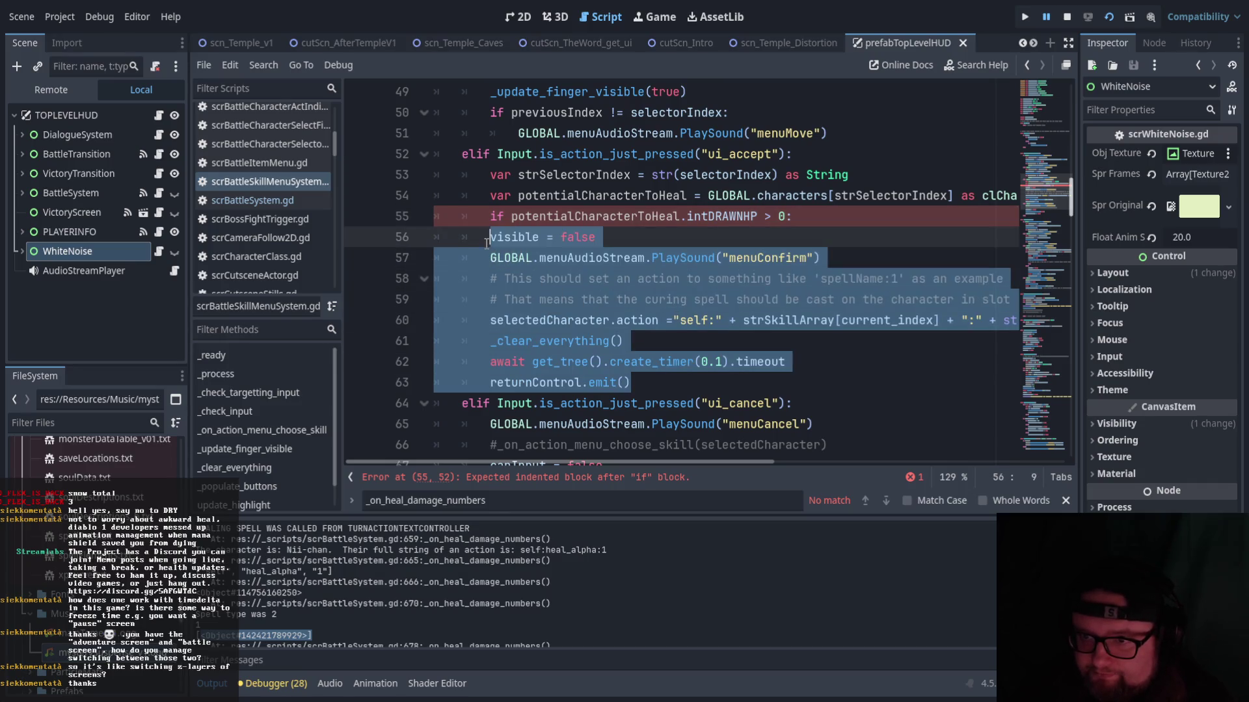
key("Tab")
left_click(785, 387)
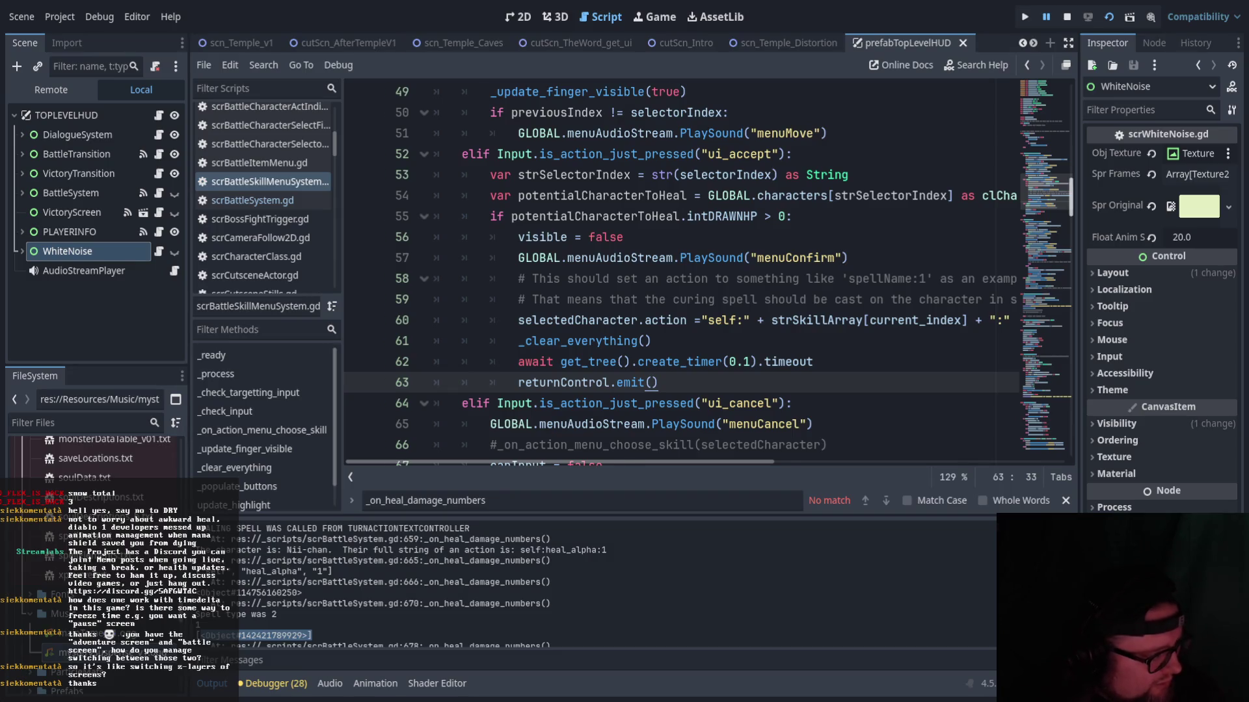
key("alt+Tab")
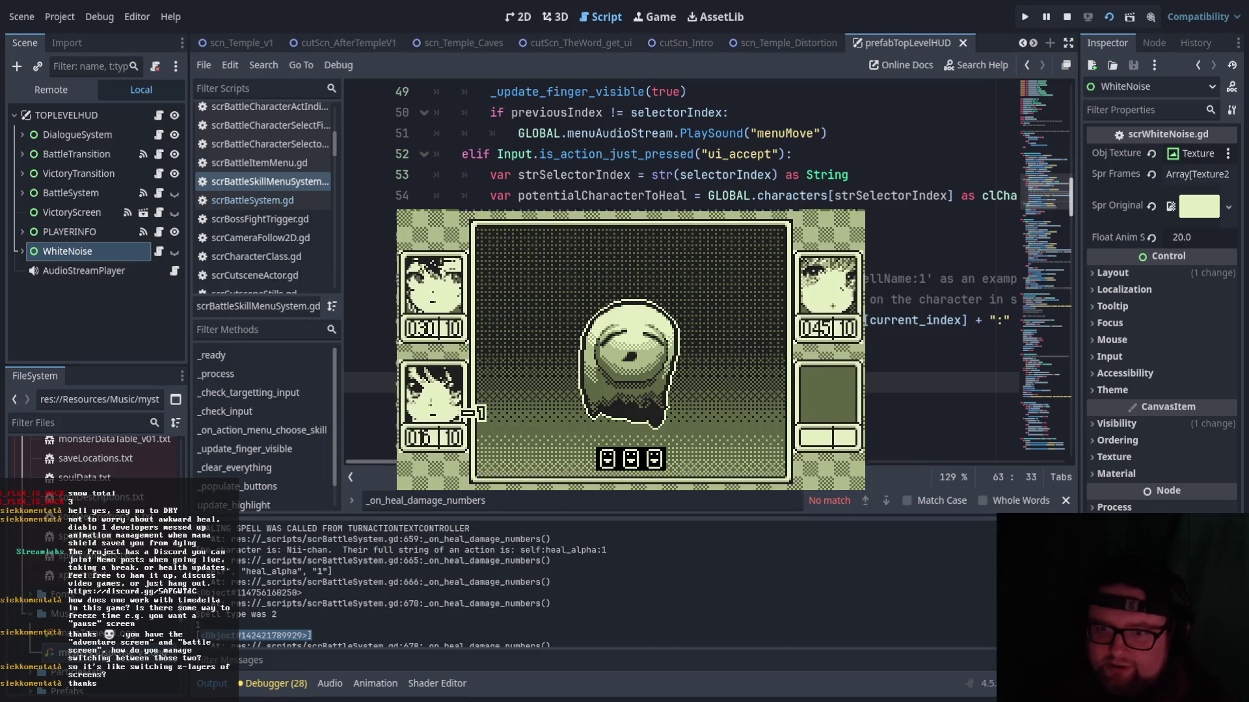
- Go to the ACT command and move to its Skill action
key("Right")
key("Right")
key("Right")
key("Left")
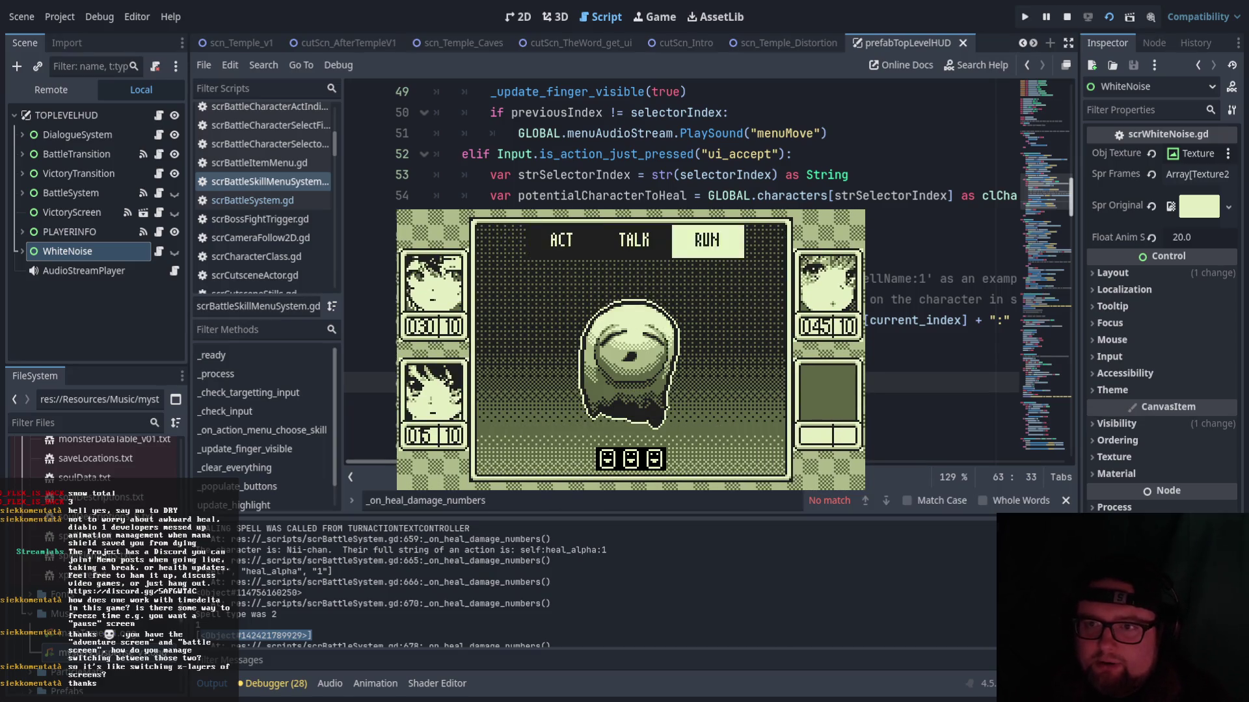
key("Right")
key("Return")
key("Down")
key("Up")
key("Left")
key("Up")
key("Right")
key("Left")
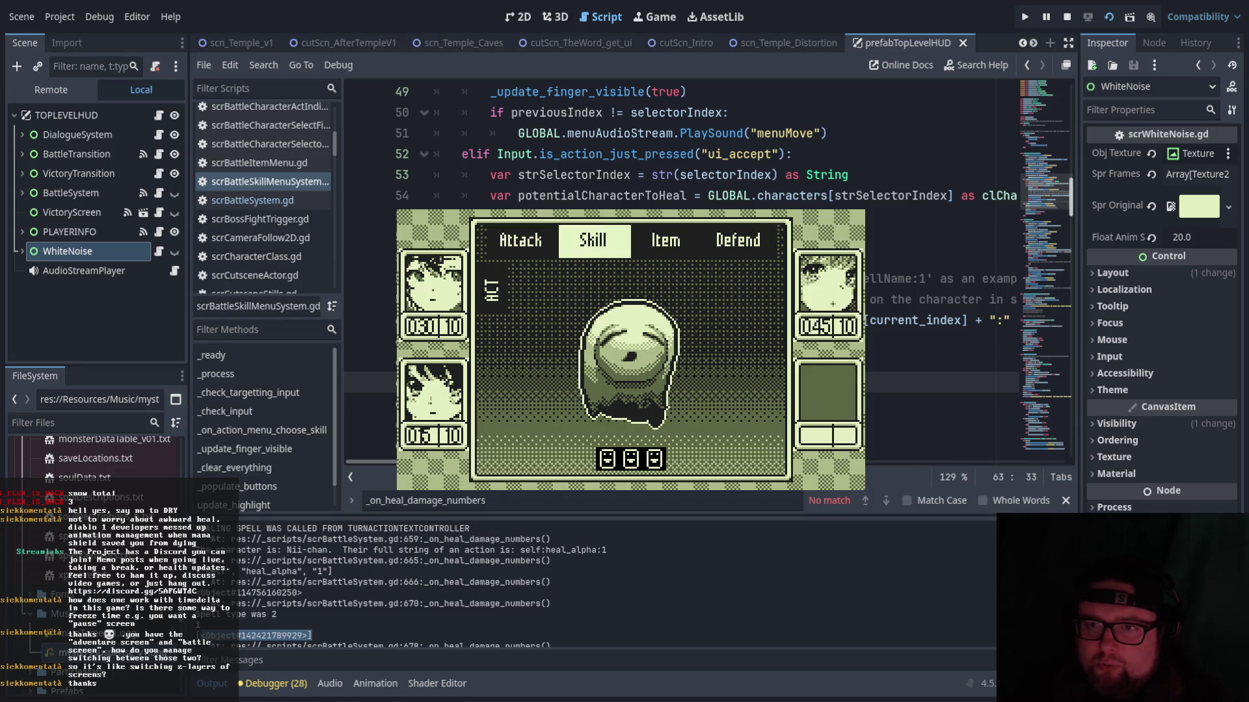
- Cast the Iyashi α heal on the lower party member
key("Return")
key("Down")
key("Return")
key("Down")
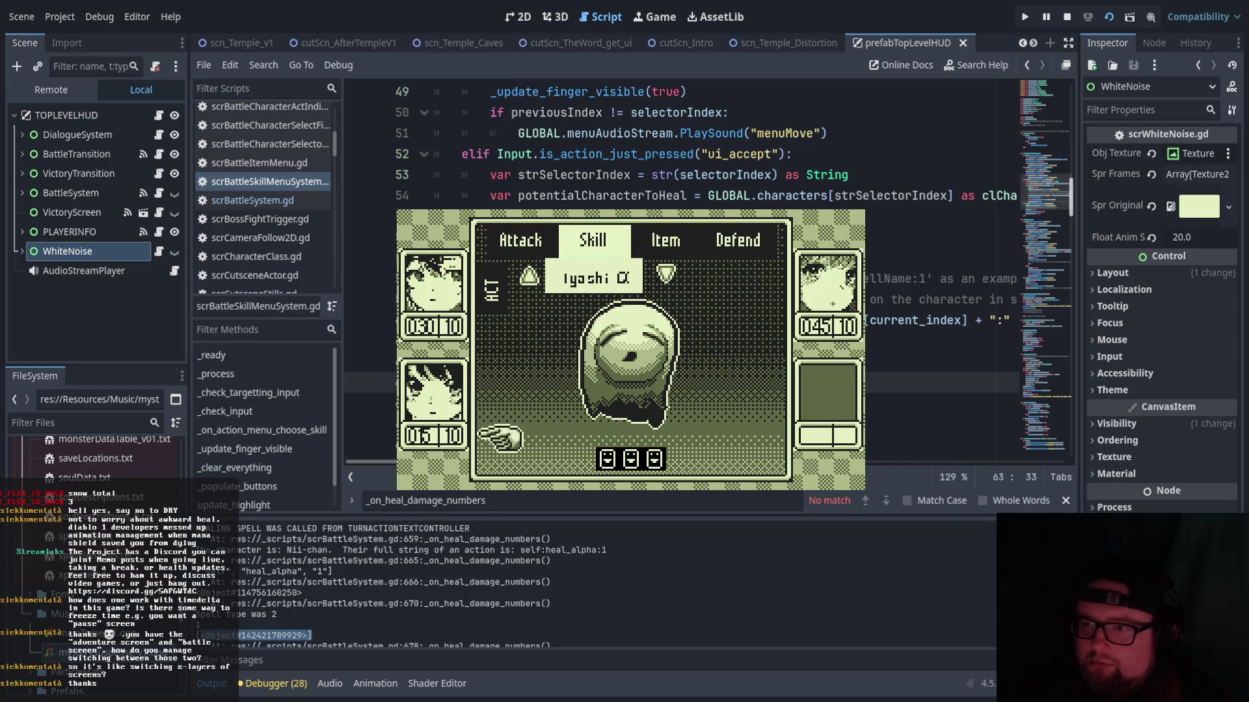
key("Return")
- Have Hikari Defend and advance the messages until Iyashi α is cast
key("Down")
key("Right")
key("Right")
key("Down")
key("Right")
key("Return")
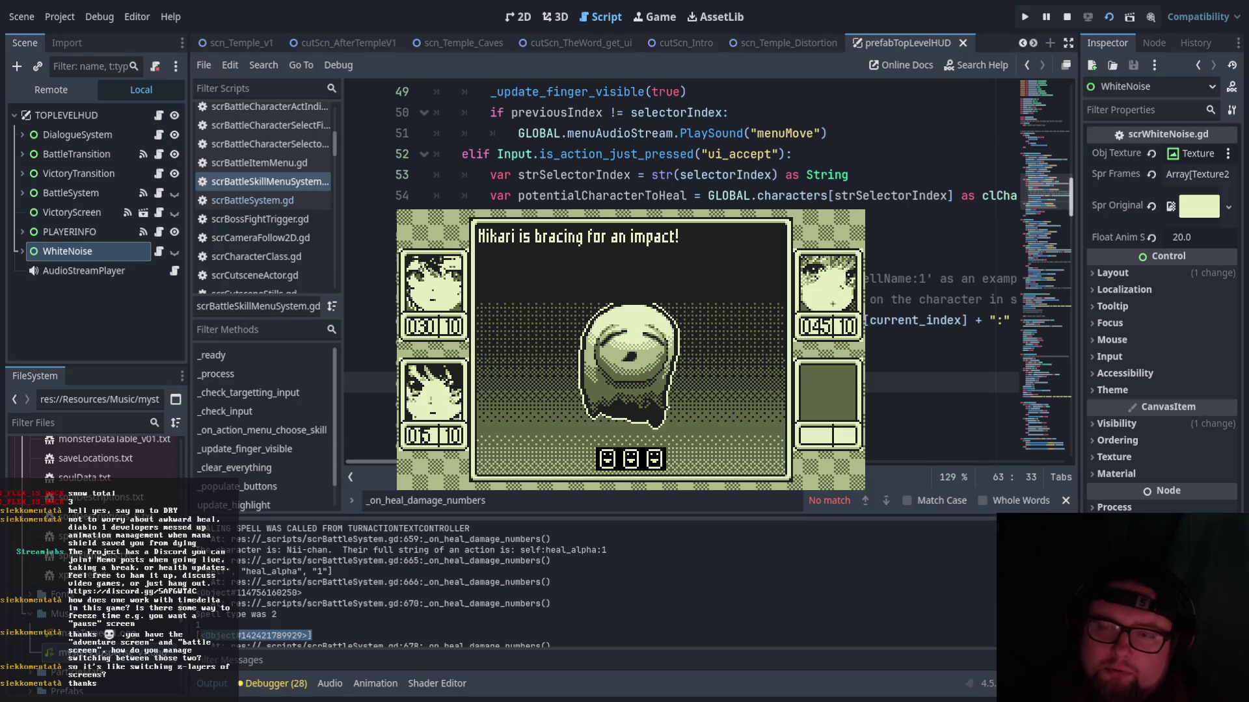
key("Return")
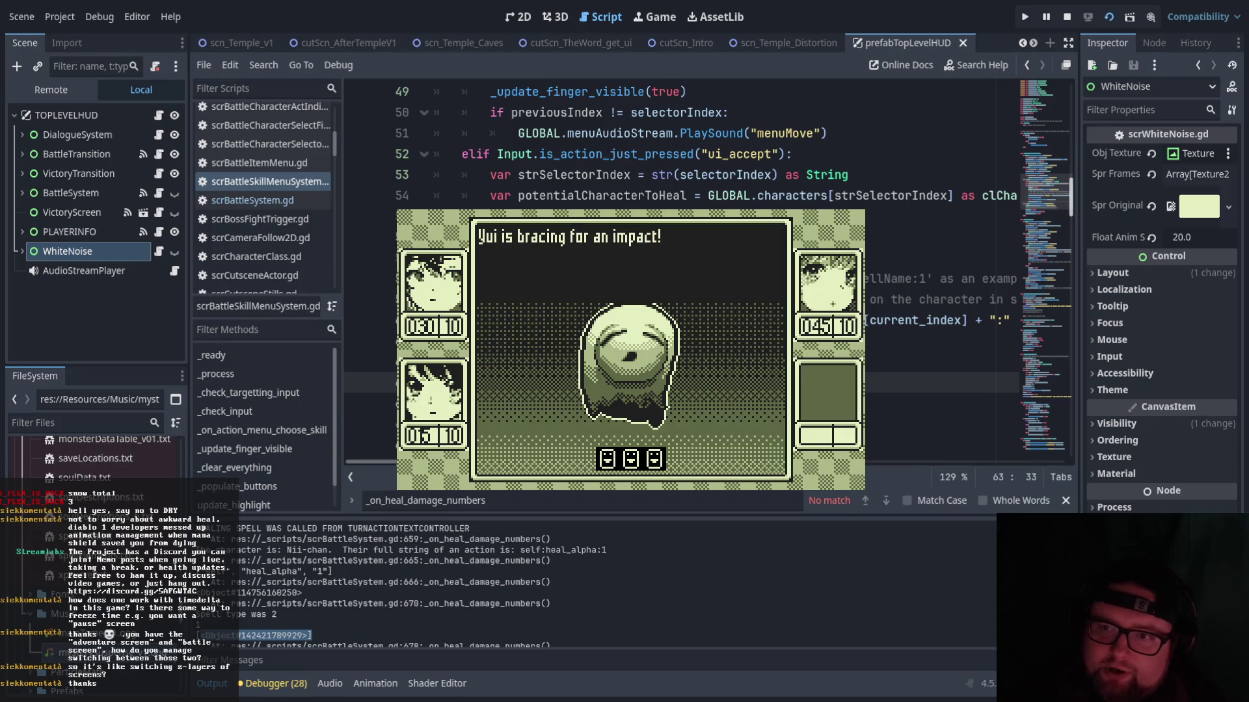
key("Return")
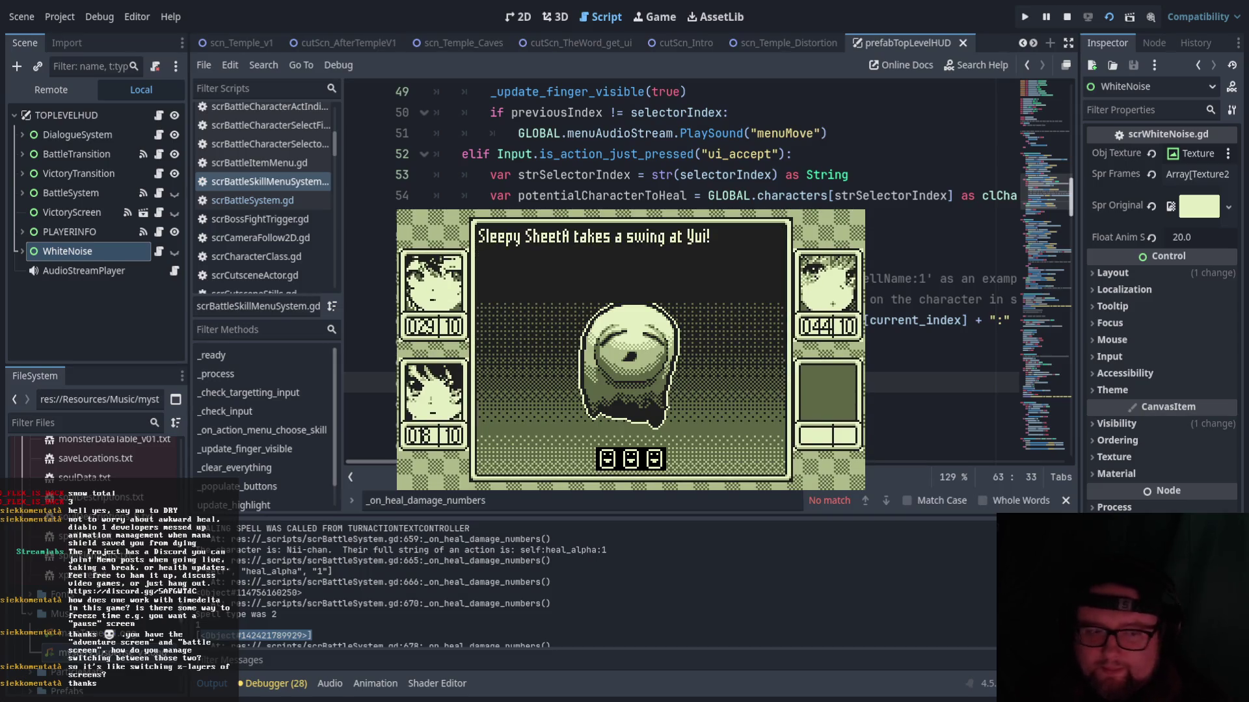
- On the next turn, browse the skill list, then Attack the enemy instead
key("Return")
key("Right")
key("Return")
key("Down")
key("Down")
key("Escape")
key("Left")
key("Return")
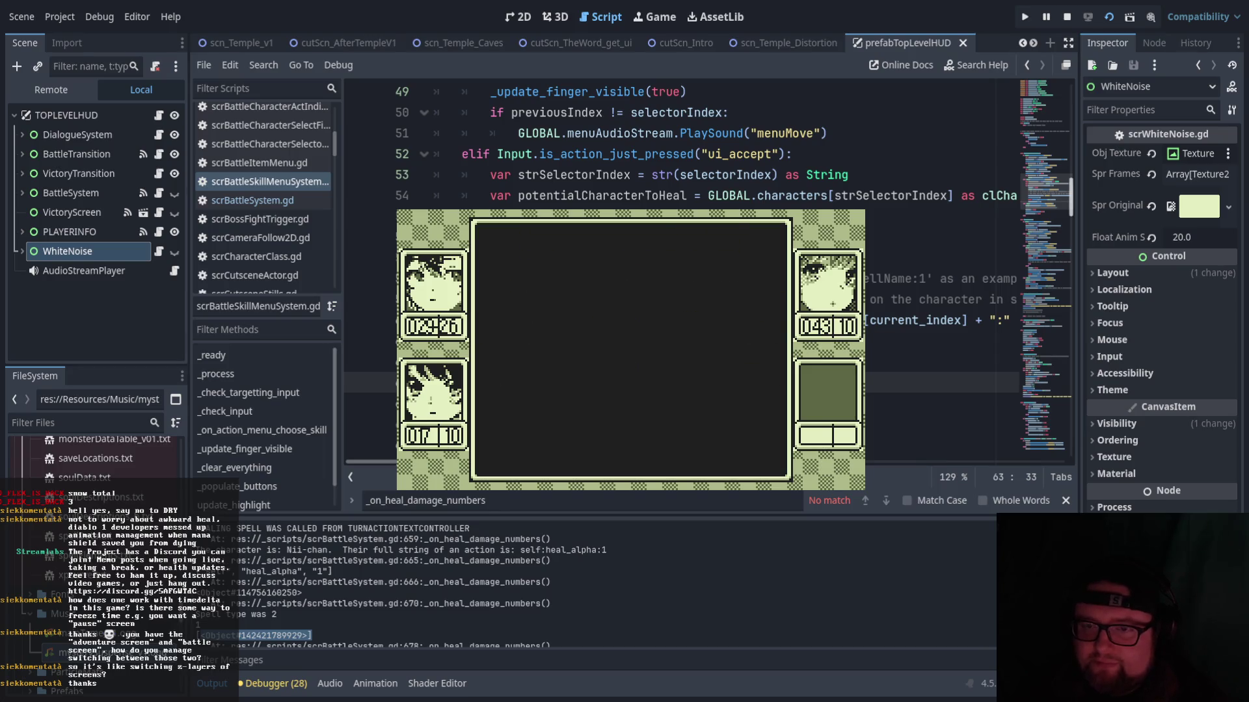
key("Escape")
key("Right")
key("Right")
key("Left")
key("Left")
key("Return")
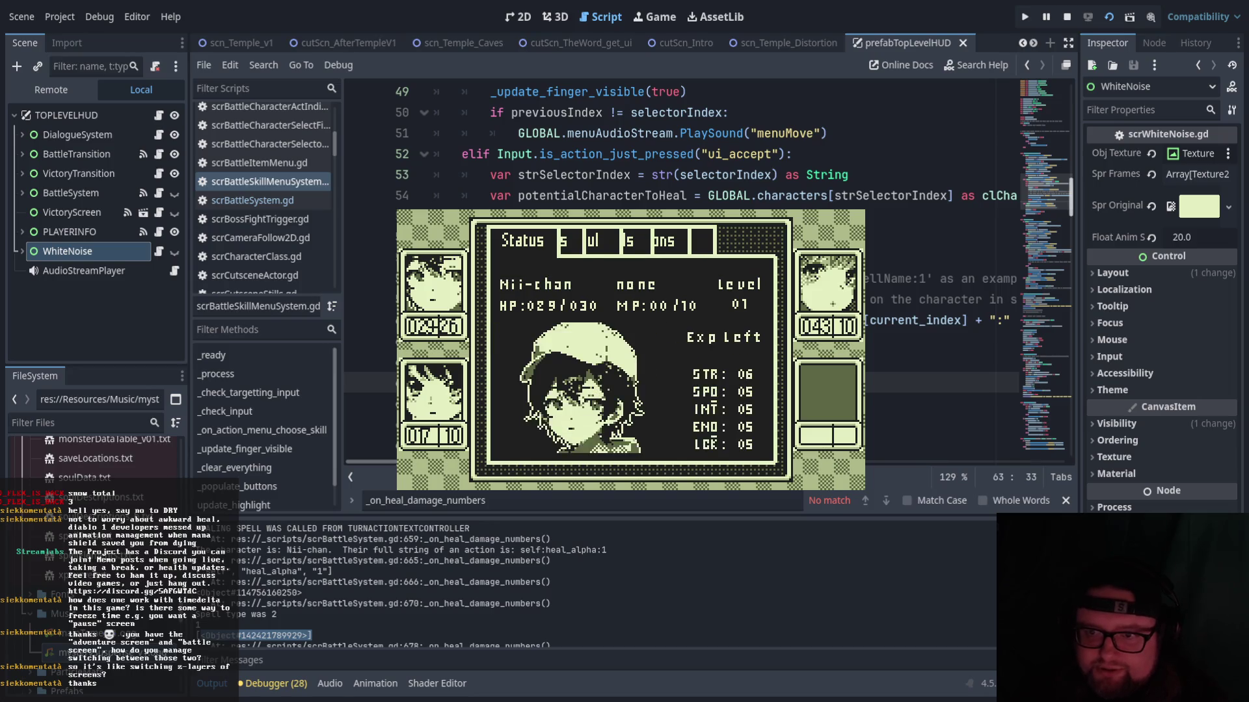
key("Down")
key("Up")
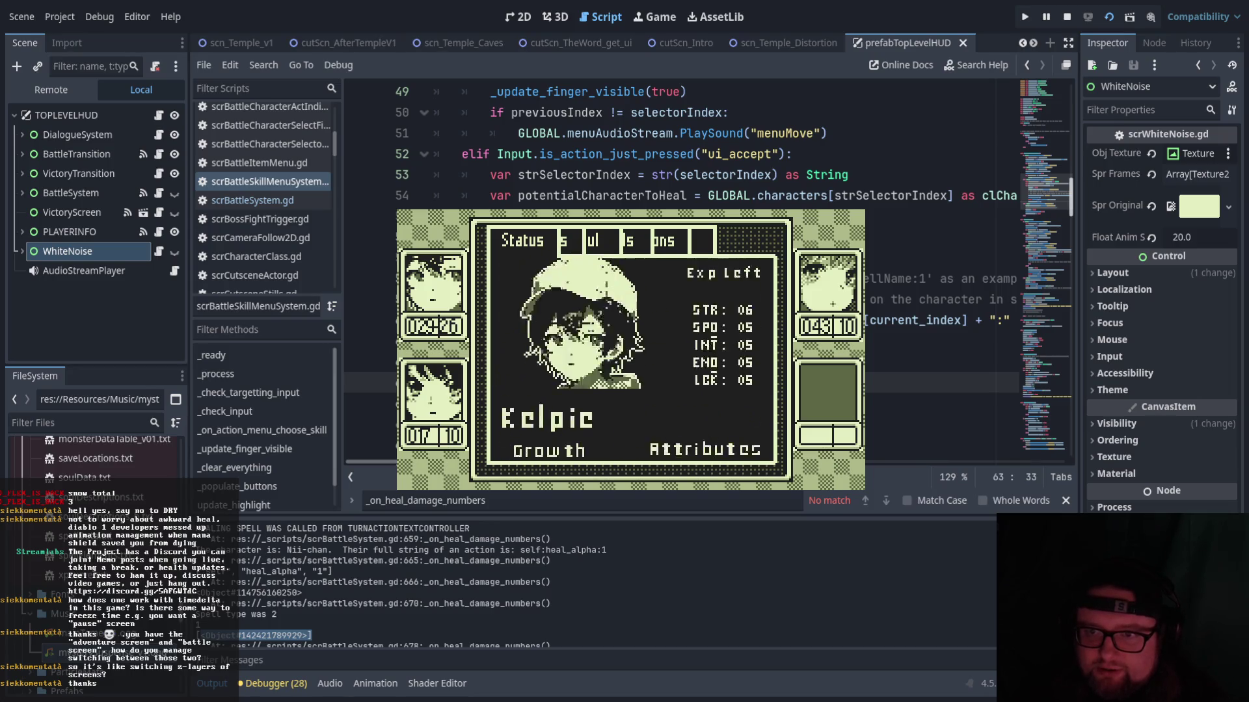
key("Escape")
key("Down")
key("Return")
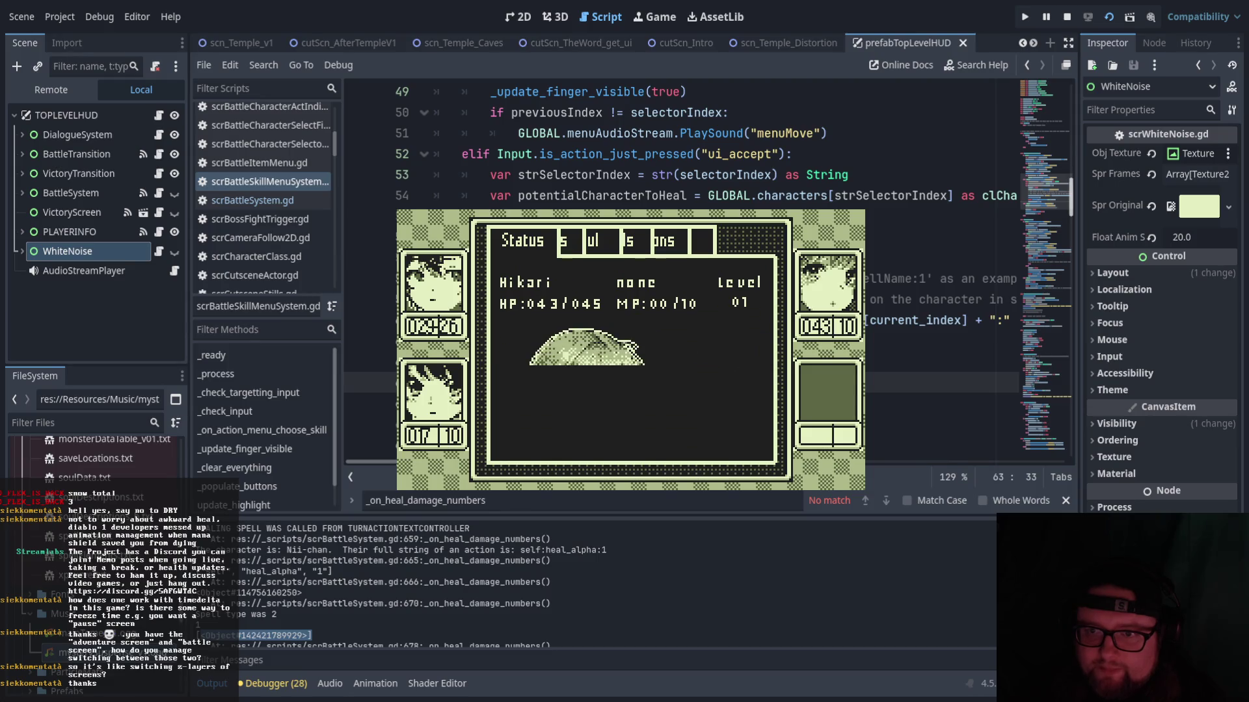
key("Down")
key("Return")
key("Down")
key("Return")
key("Down")
key("Escape")
key("Down")
key("Return")
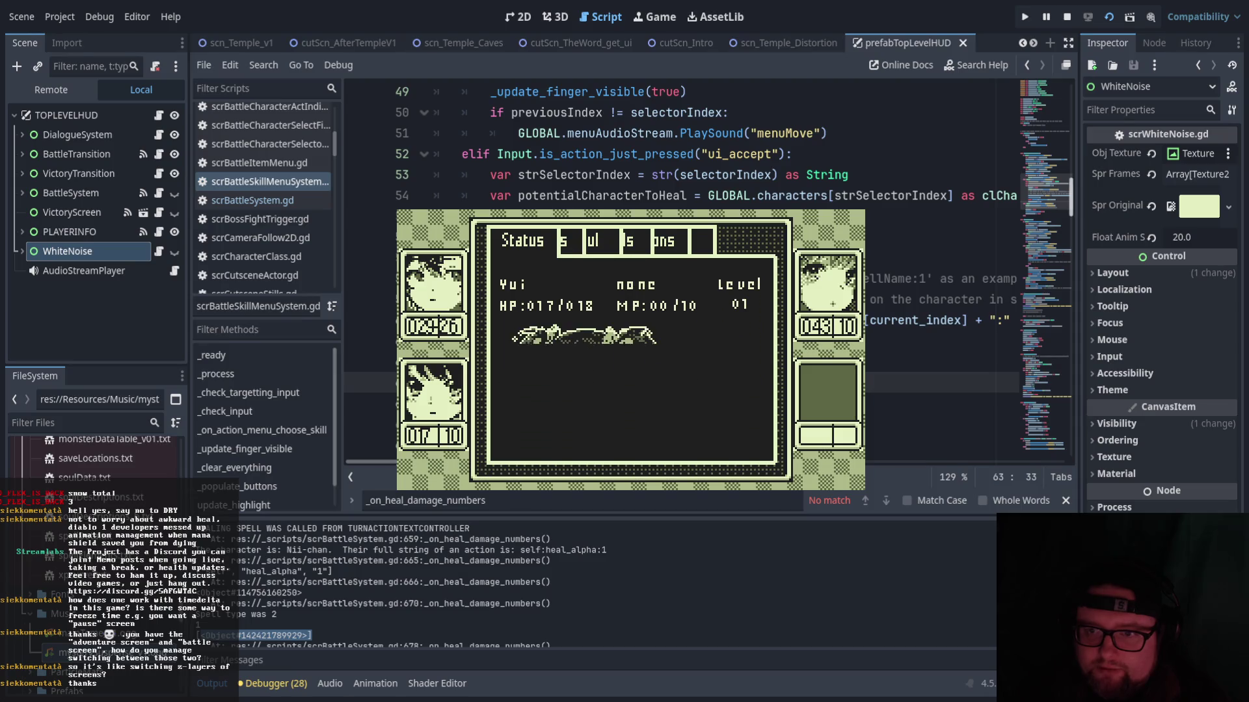
key("Down")
key("Return")
key("Down")
key("Down")
key("Return")
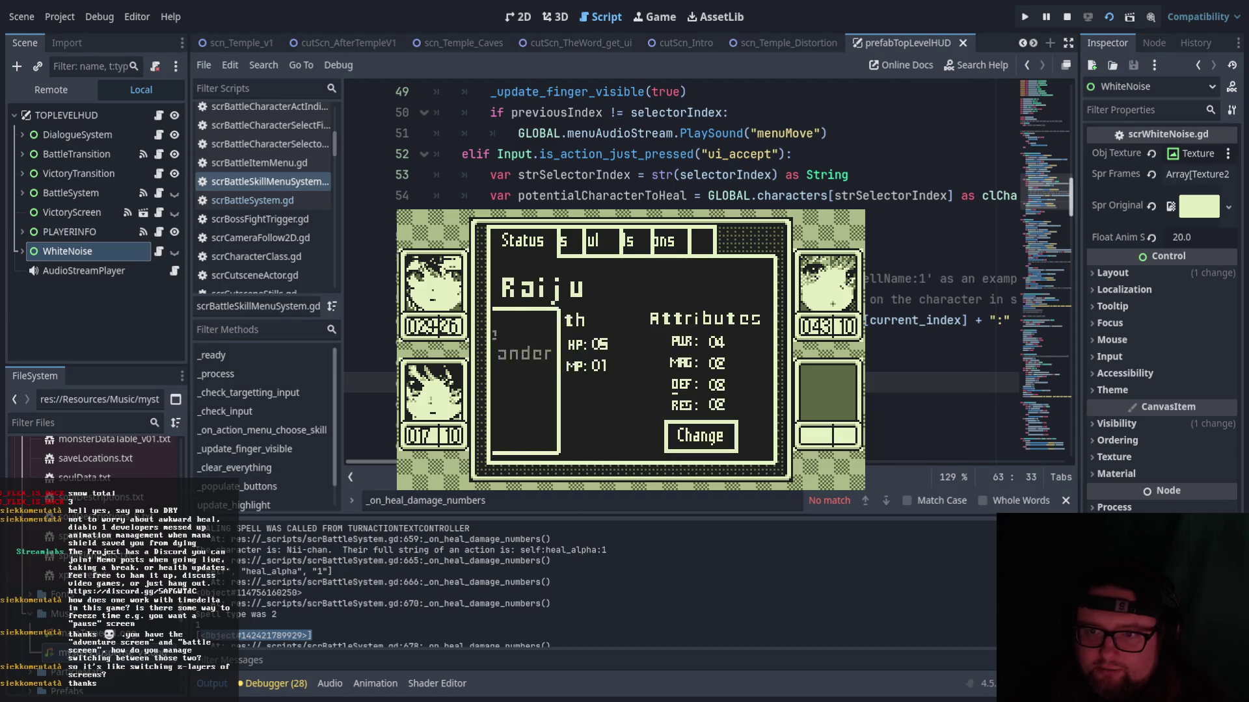
key("Up")
key("Escape")
key("Escape")
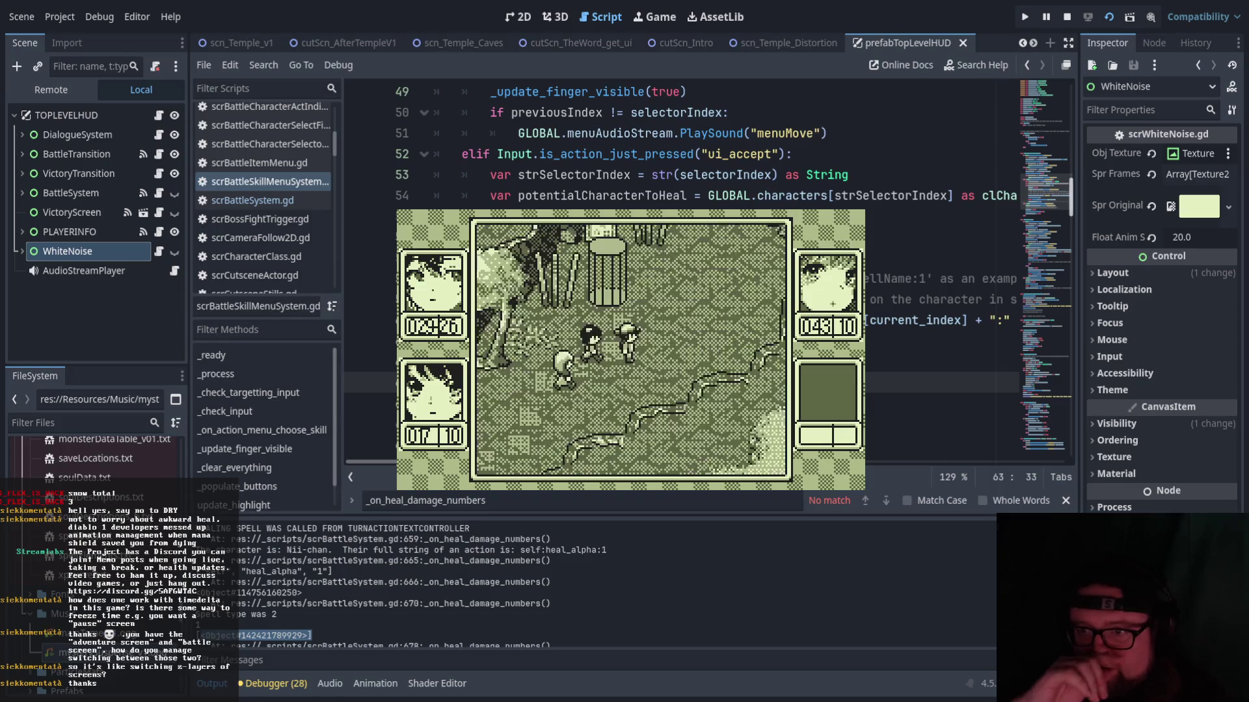
key("Right")
key("Up")
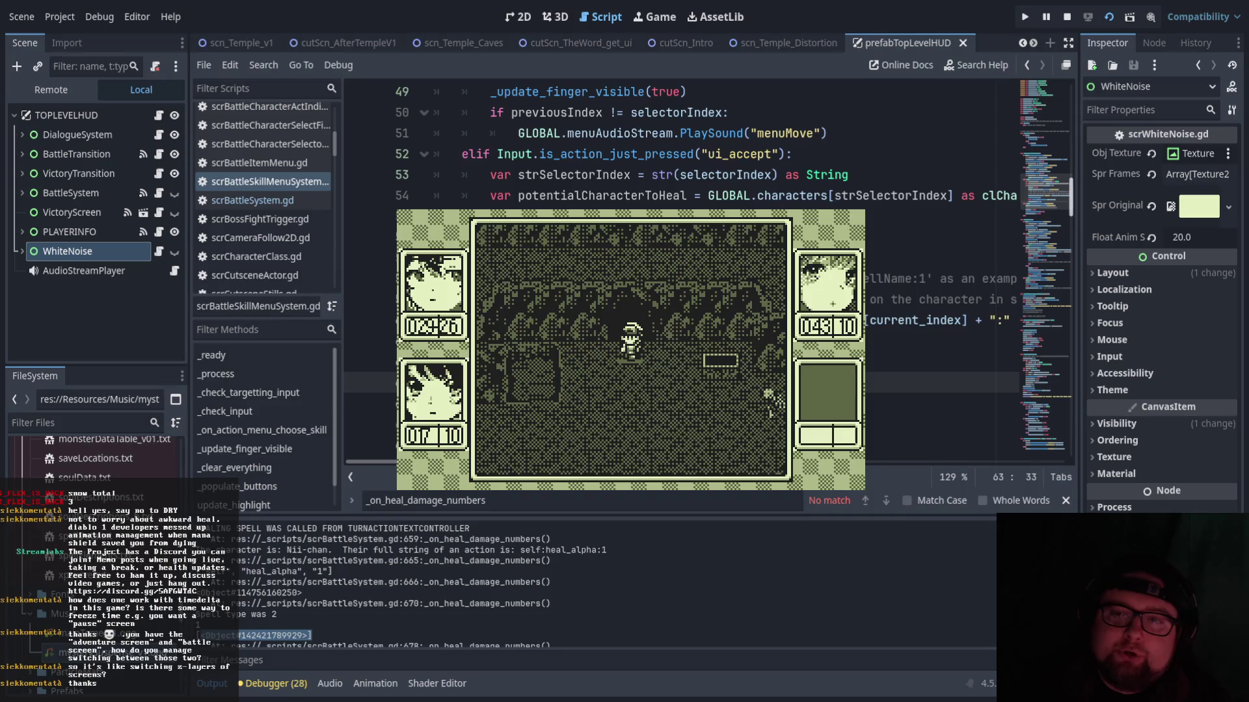
key("Down")
key("Escape")
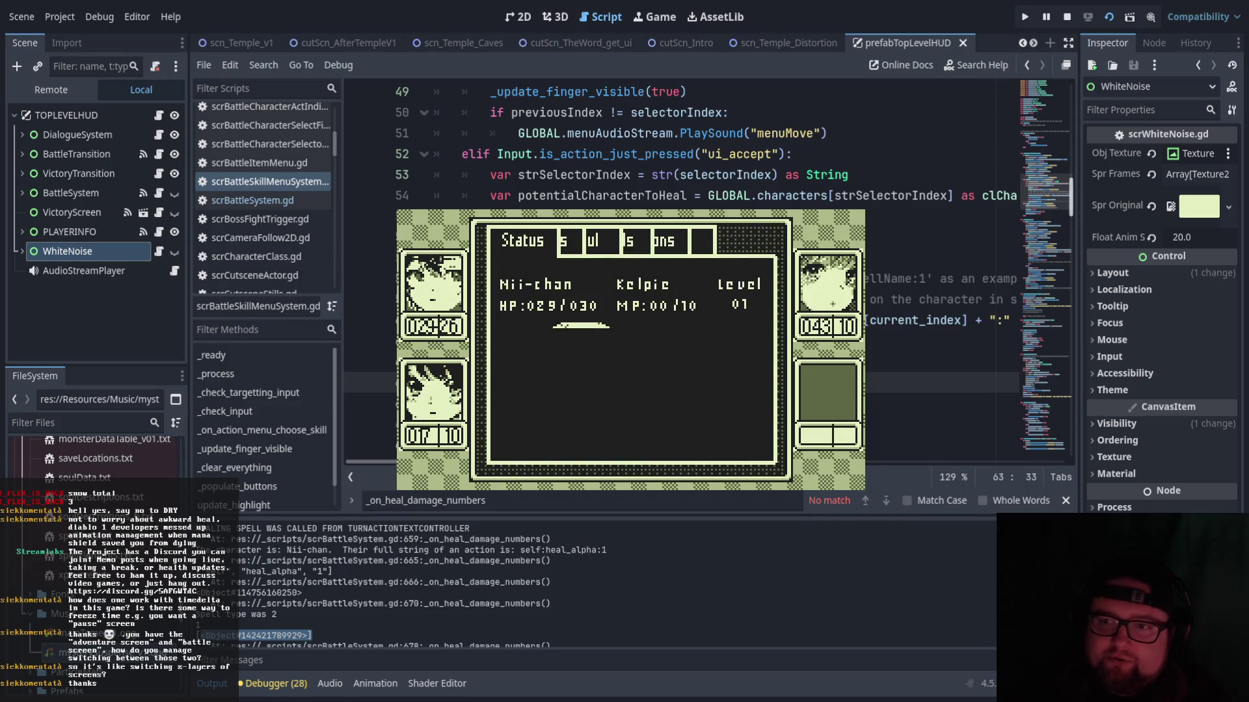
key("Right")
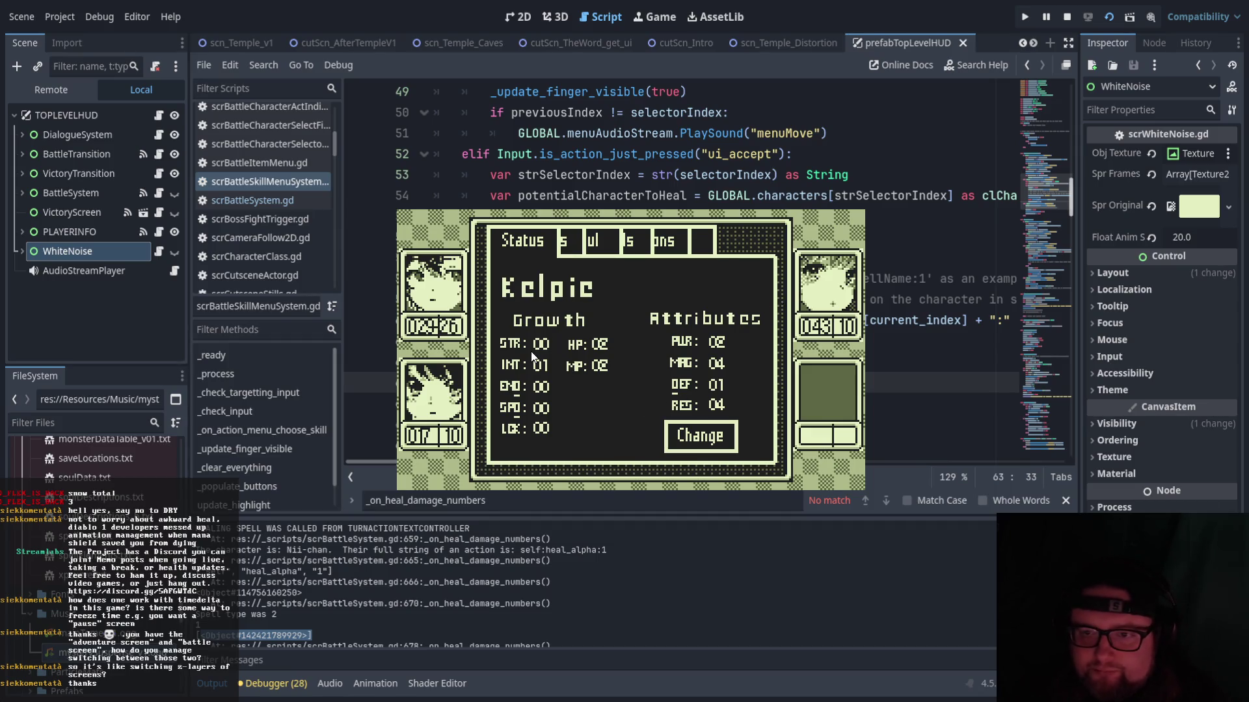
key("Return")
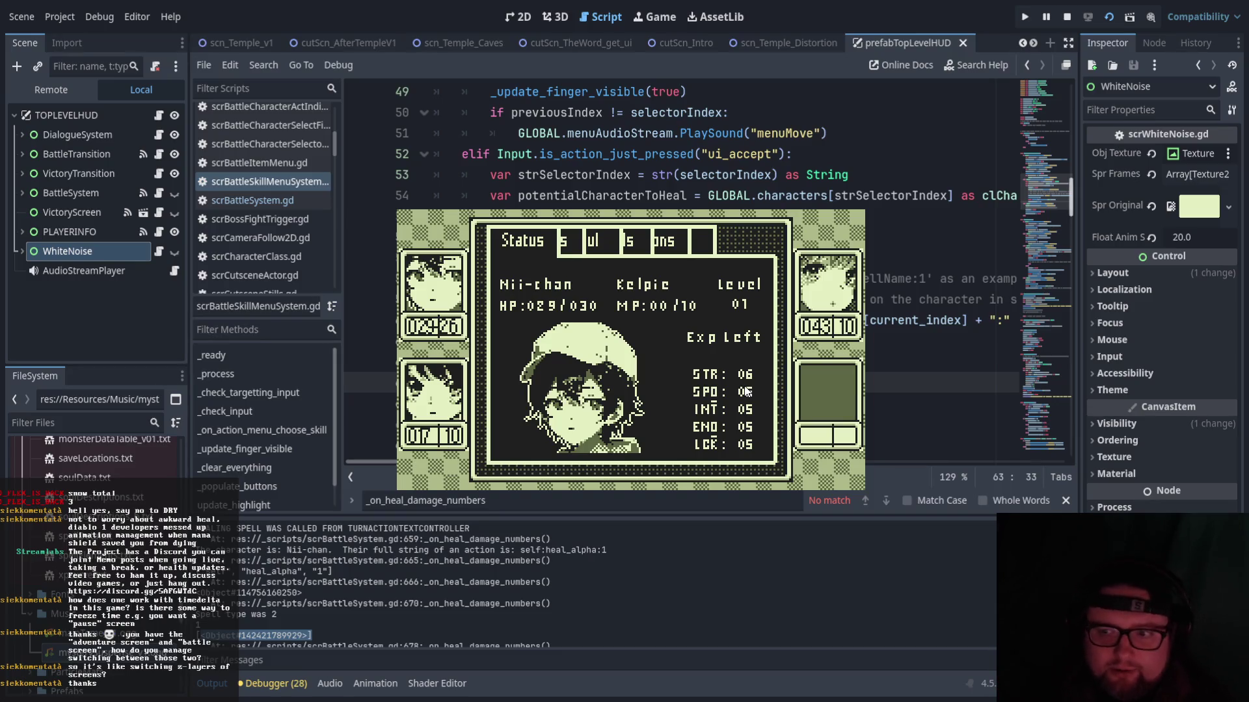
key("Escape")
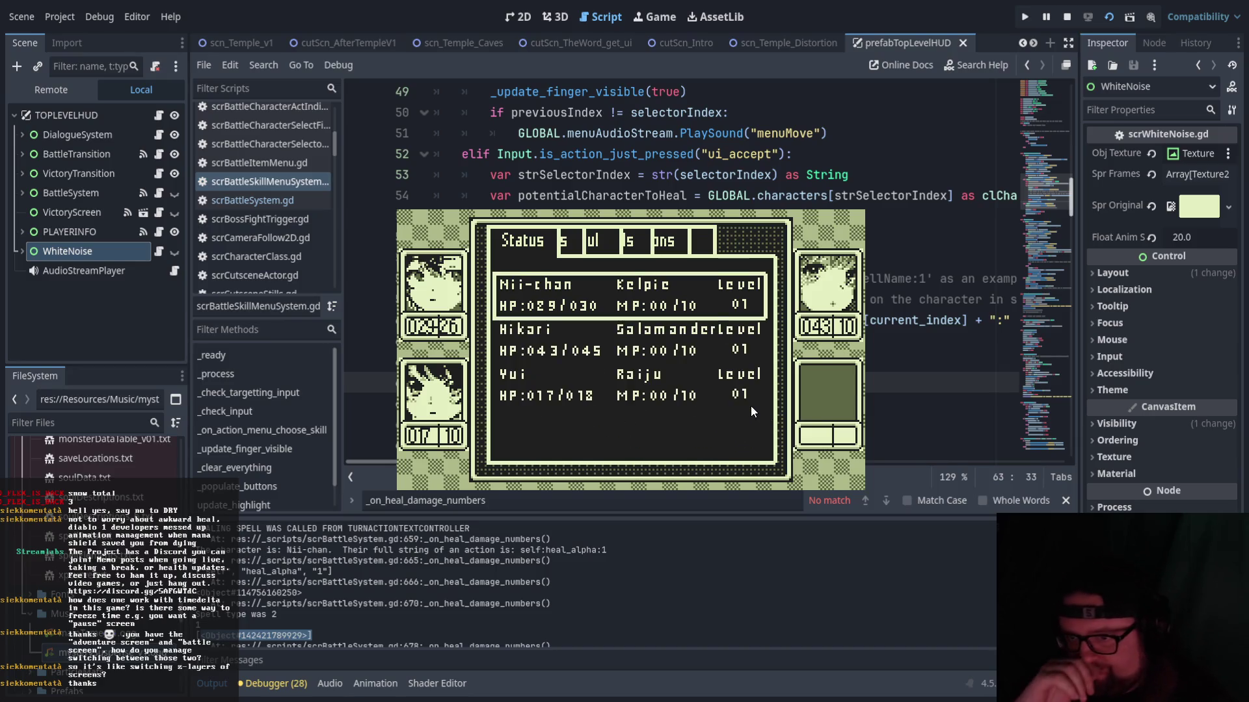
key("Escape")
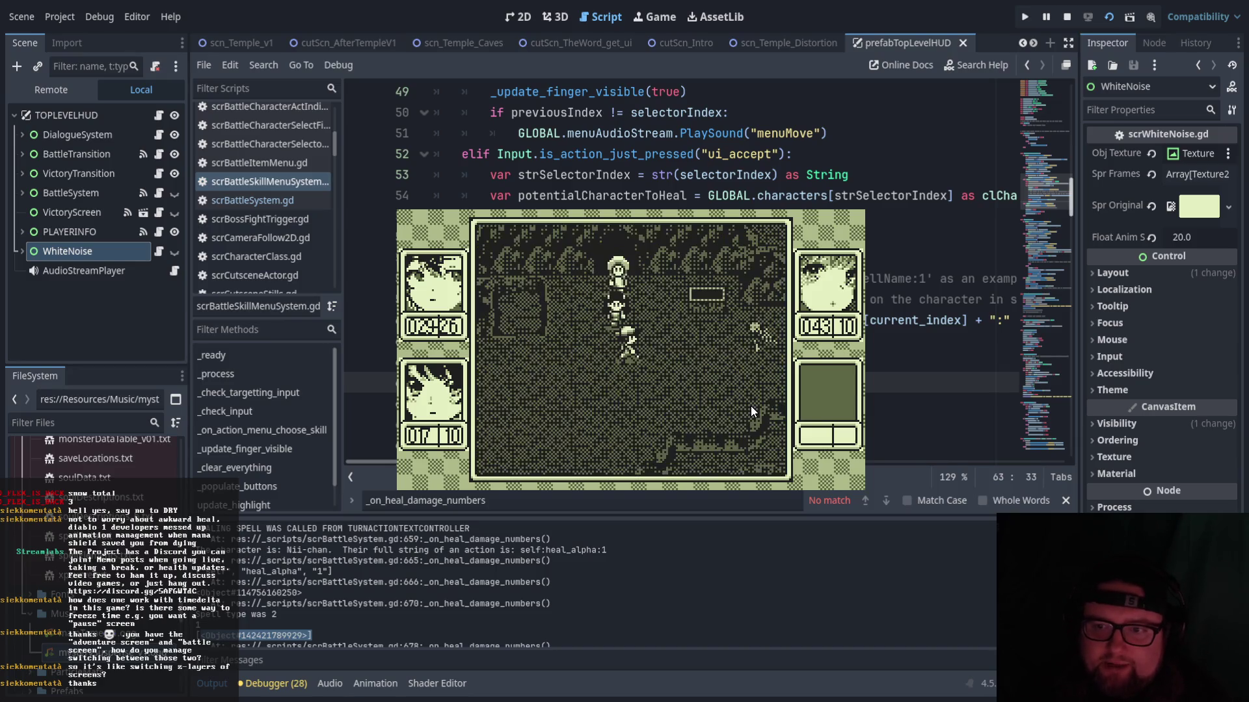
- Walk the party down and left across the map until a random battle starts
key("Down")
key("Left")
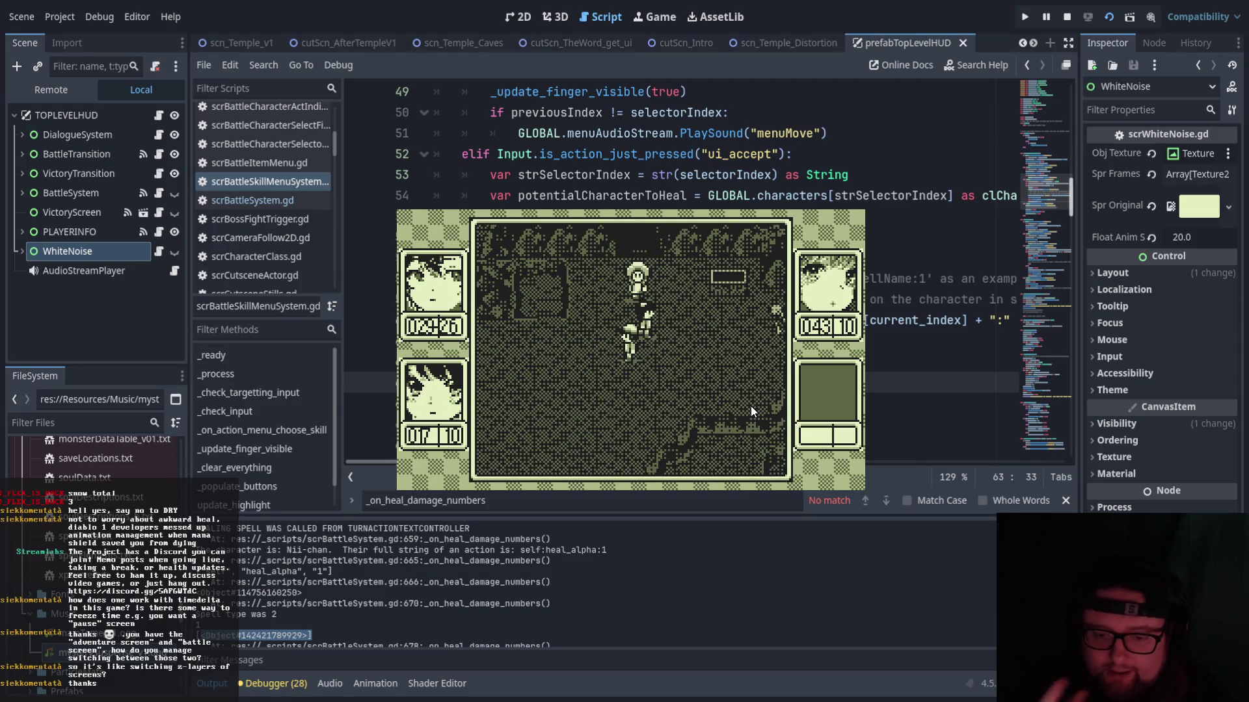
key("Down")
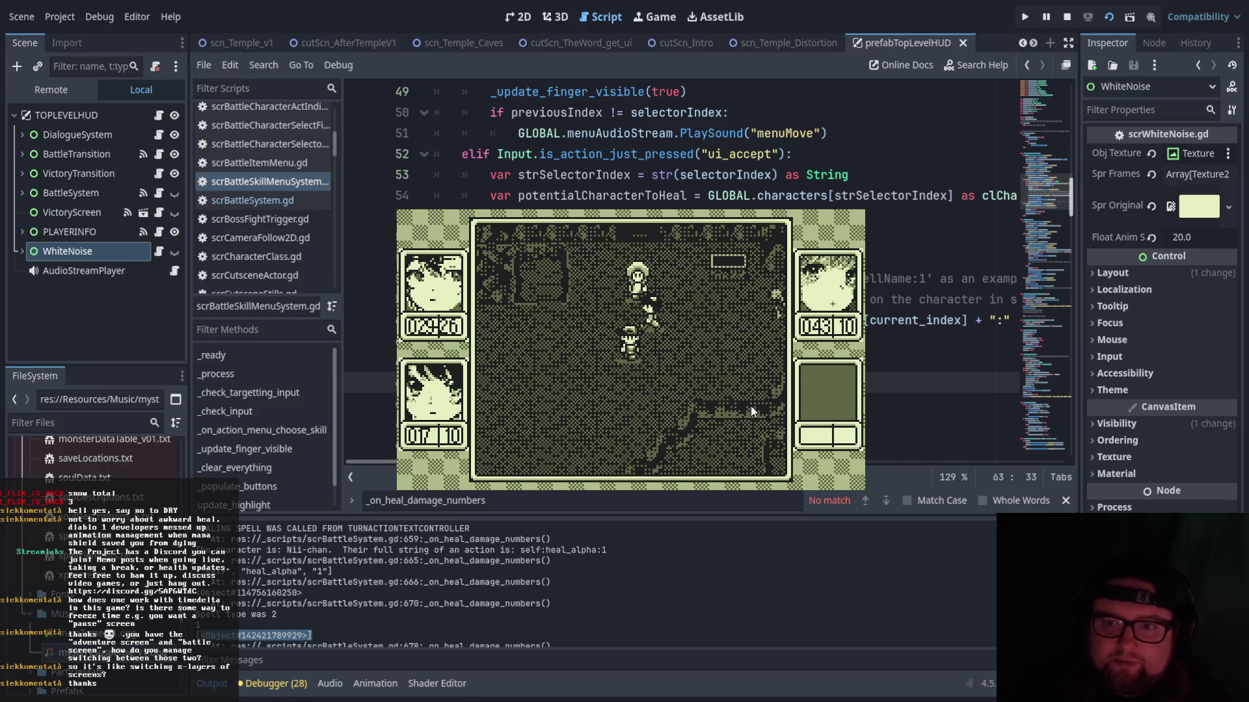
key("Left")
key("Down")
key("Left")
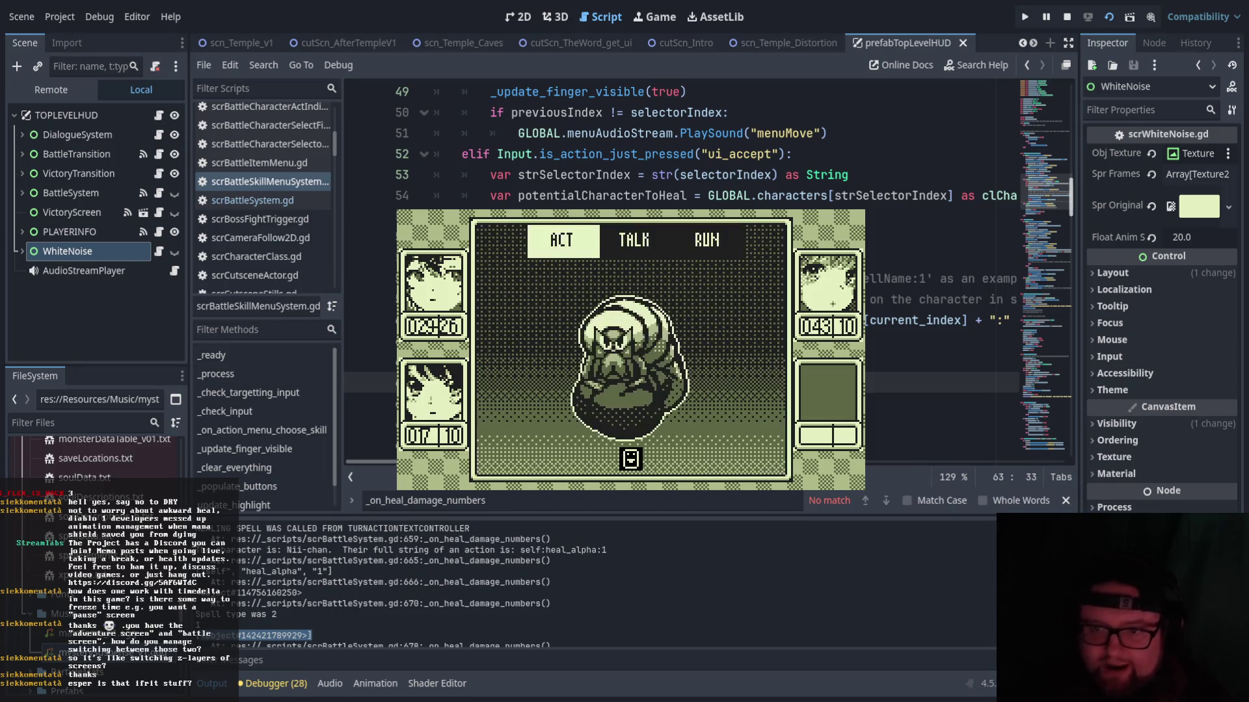
- Attack the Mad Maggot, win the battle, and dismiss the victory and results screens
key("Return")
key("Right")
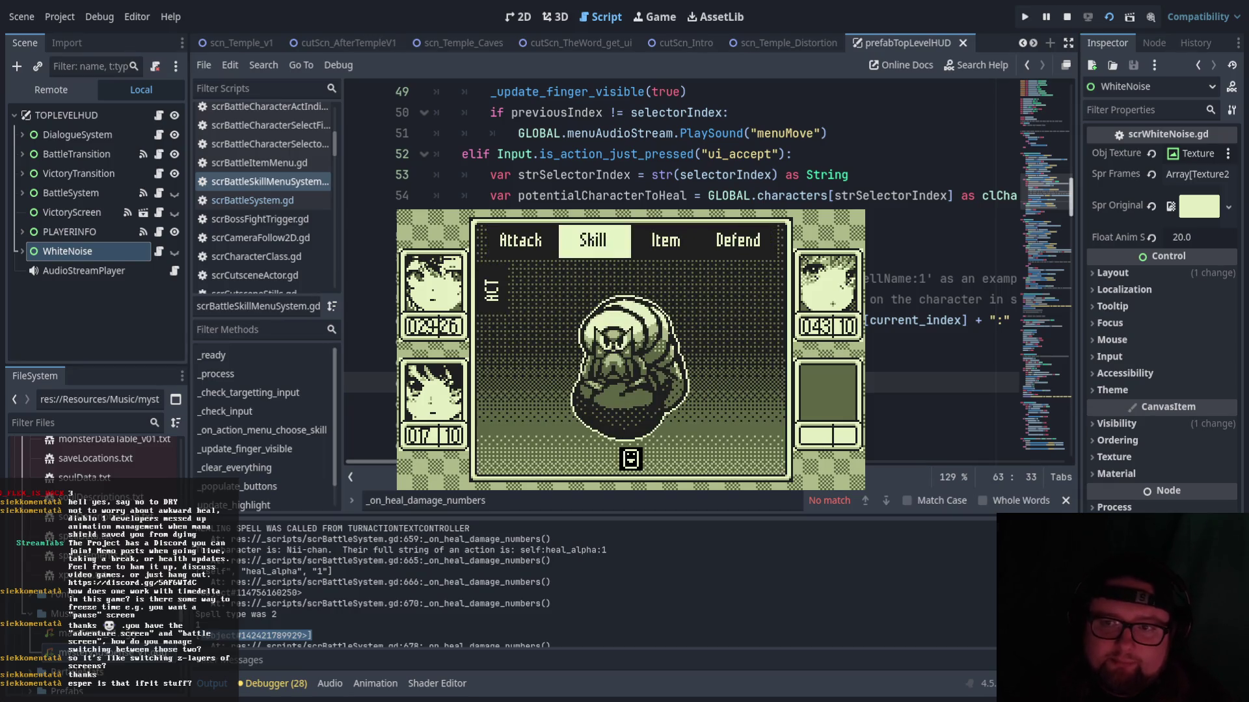
key("Left")
key("Return")
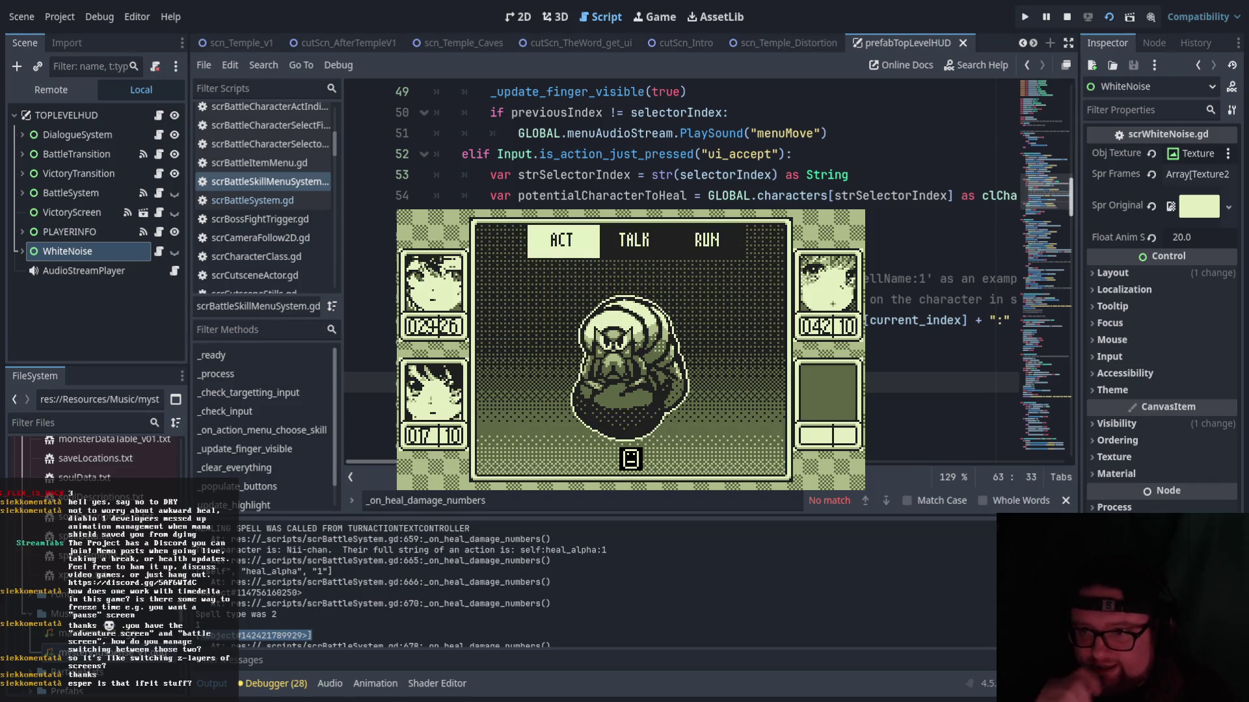
key("Return")
key("Return")
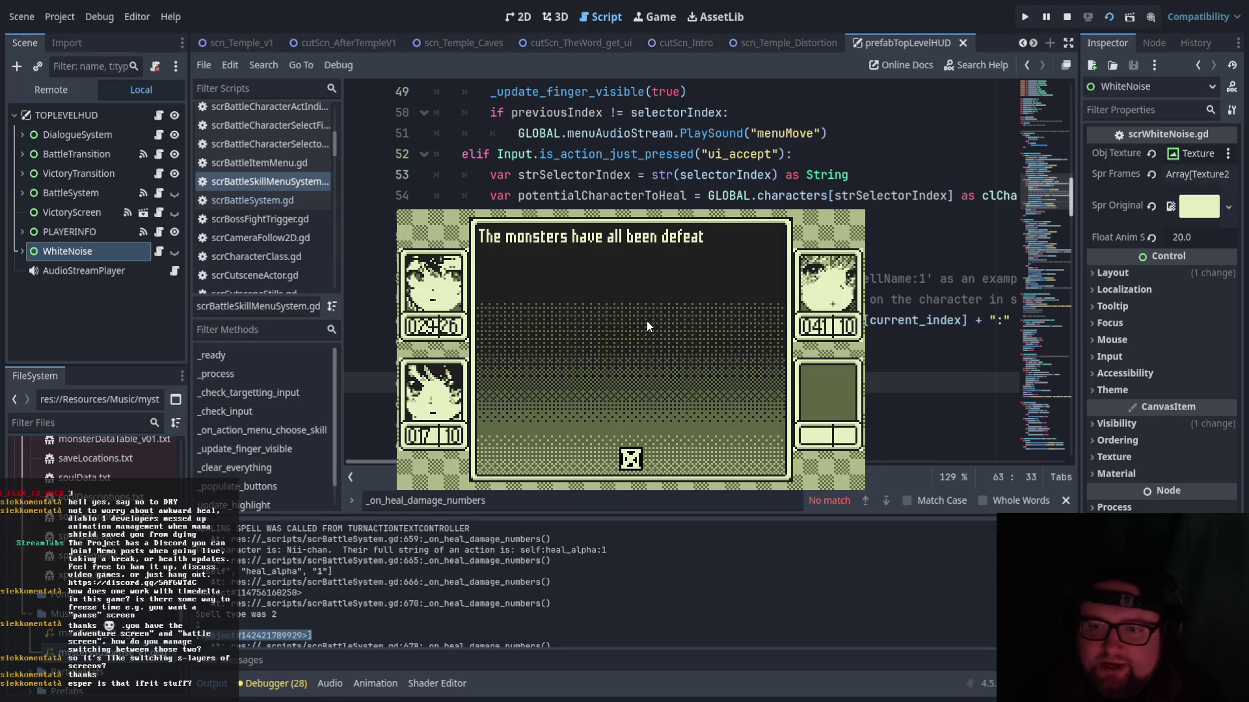
key("Return")
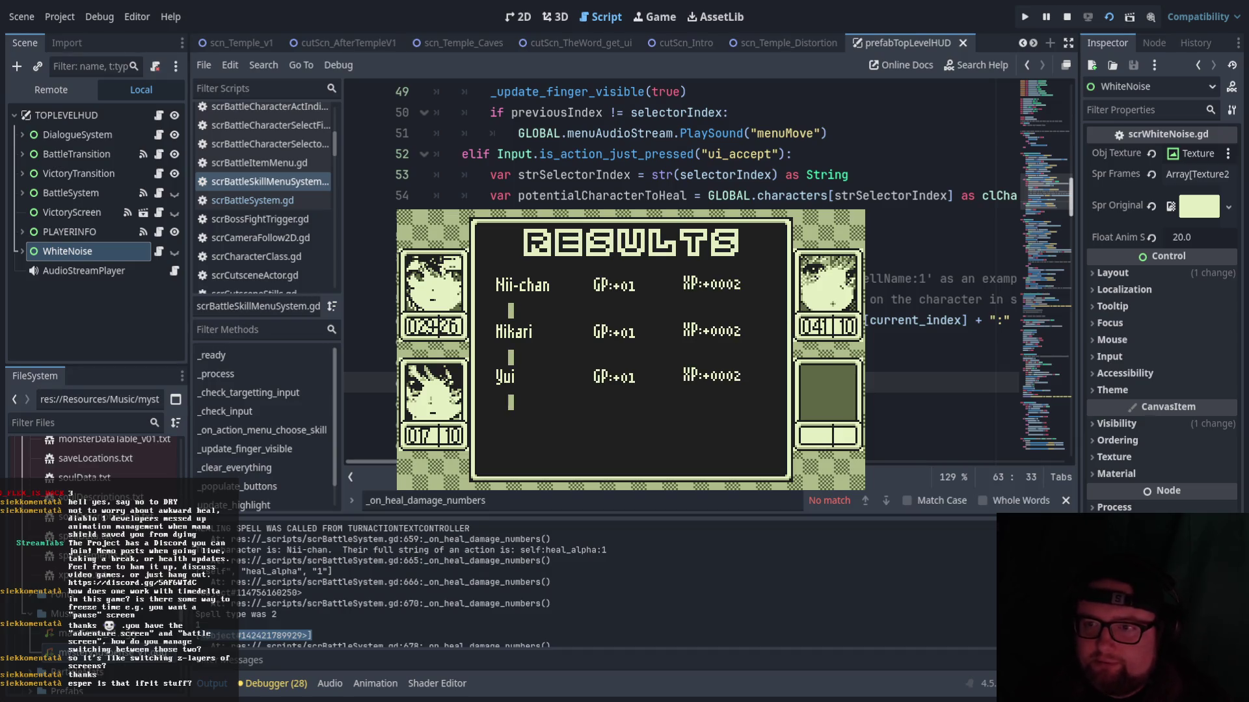
key("Return")
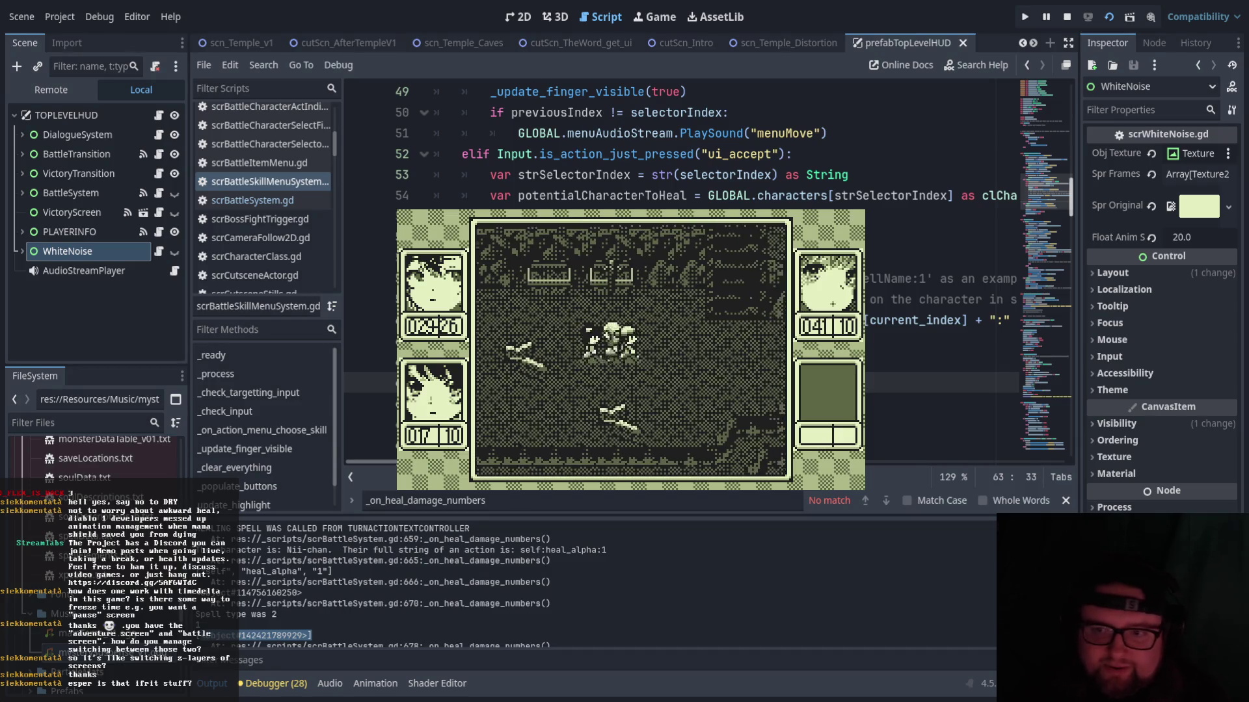
- Walk the party up through the forest and north past the bridge
key("Up")
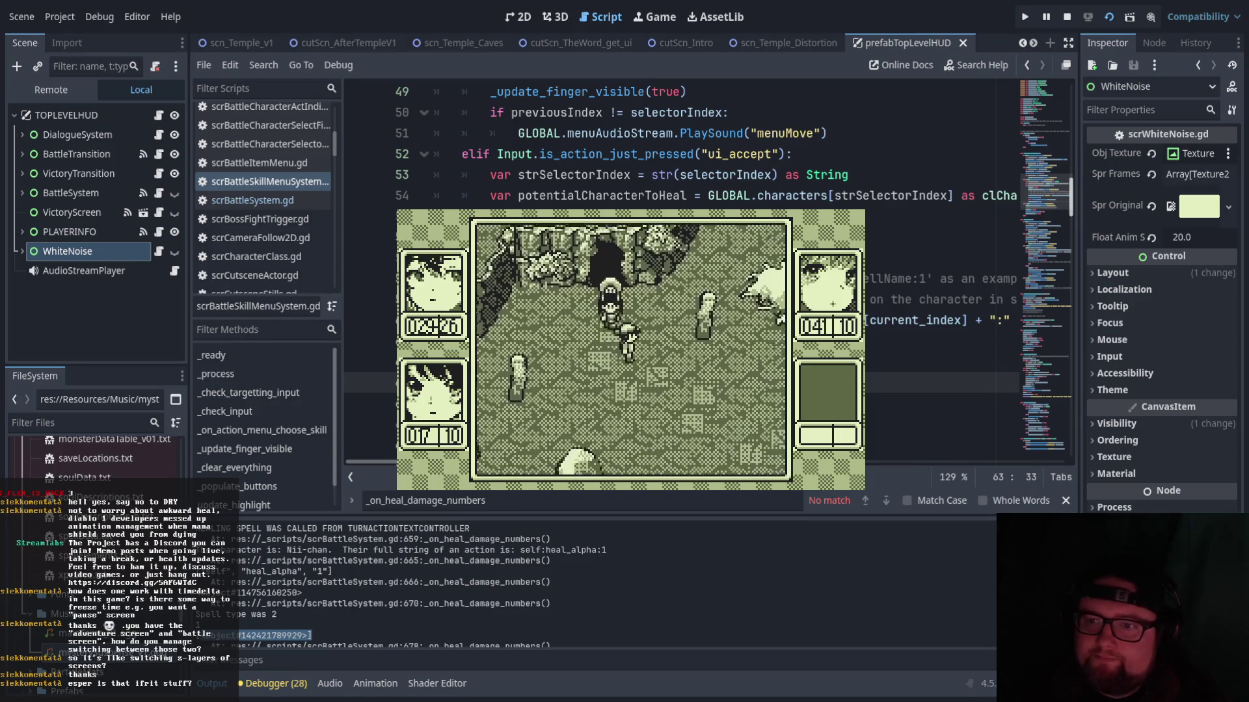
key("Right")
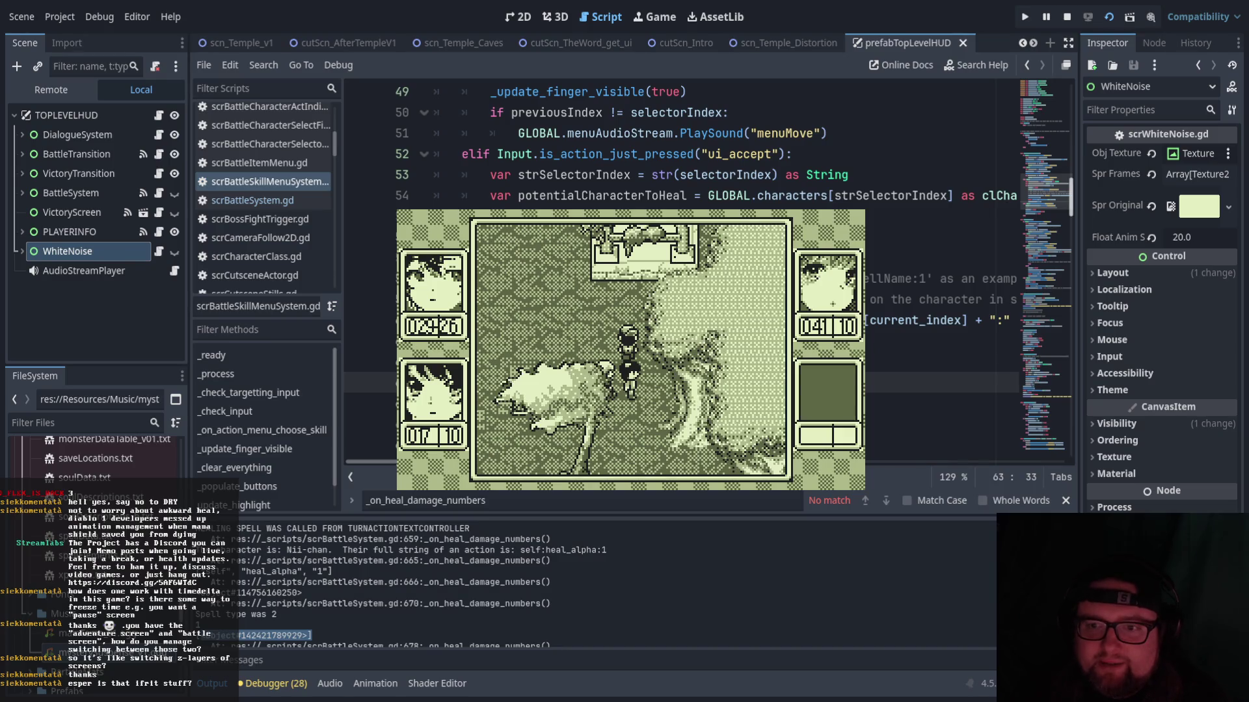
key("Up")
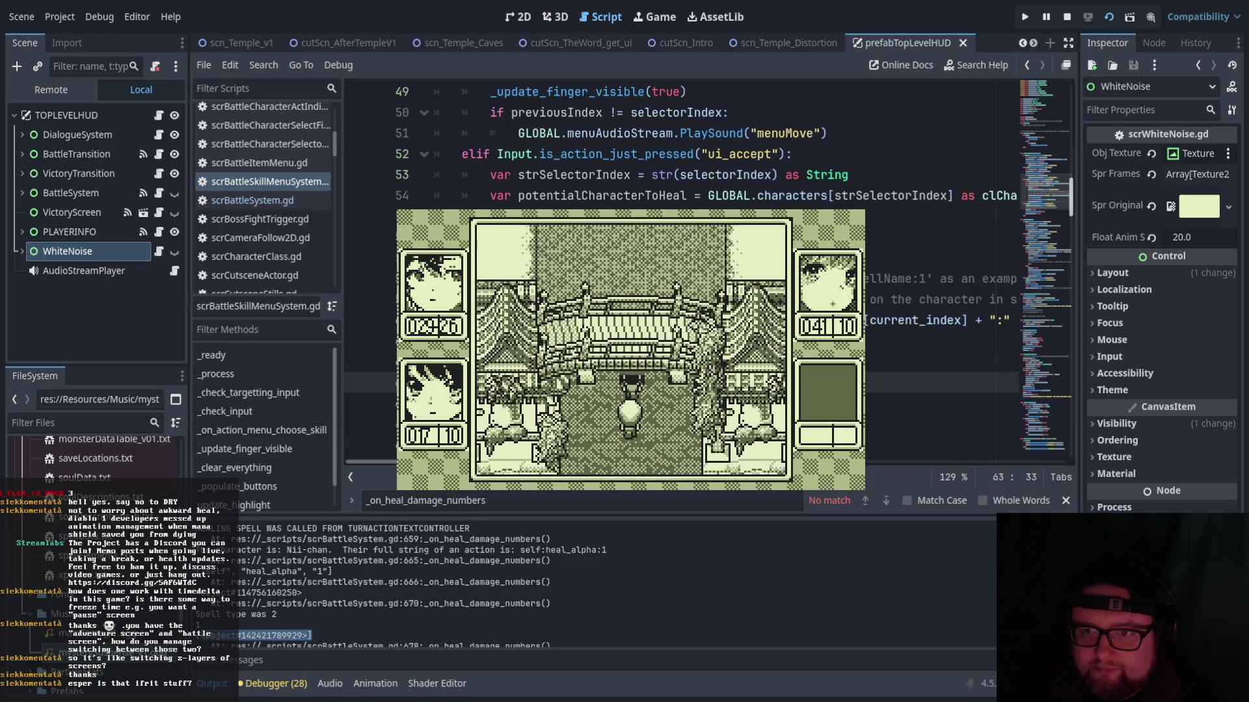
key("Up")
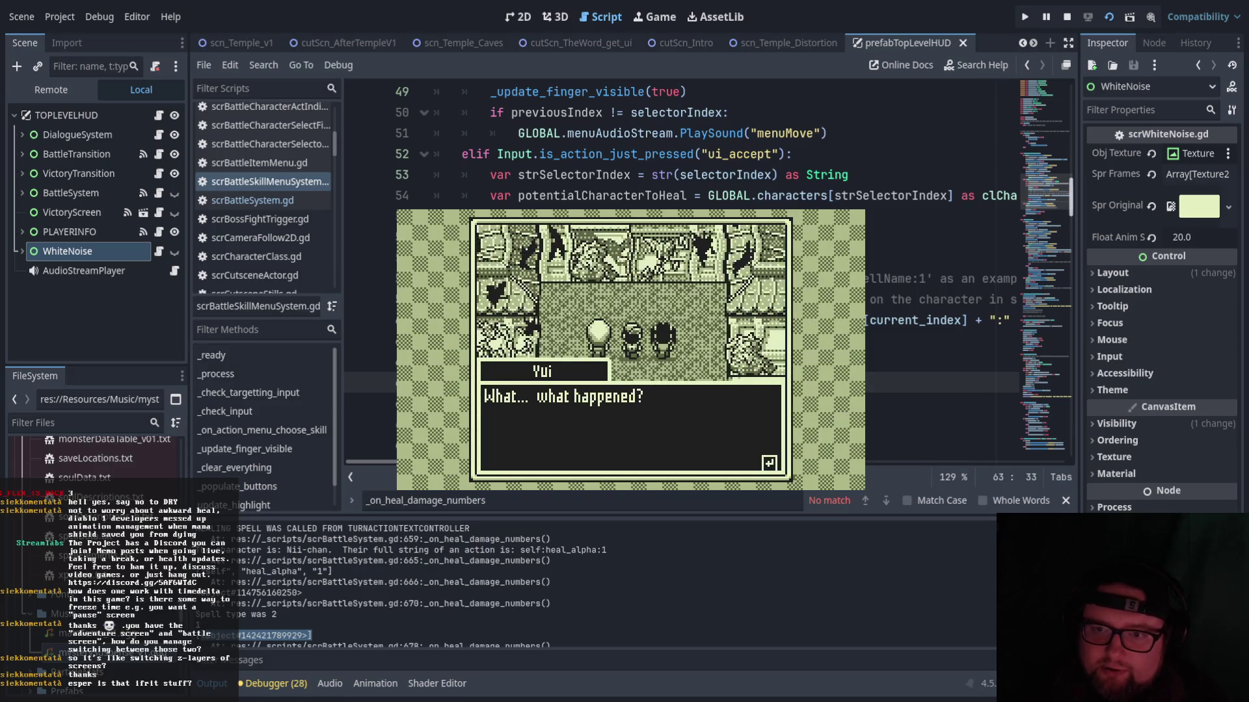
- Advance Hikari's and Yui's lines until the stranger says they've got a fix on the soul
key("Return")
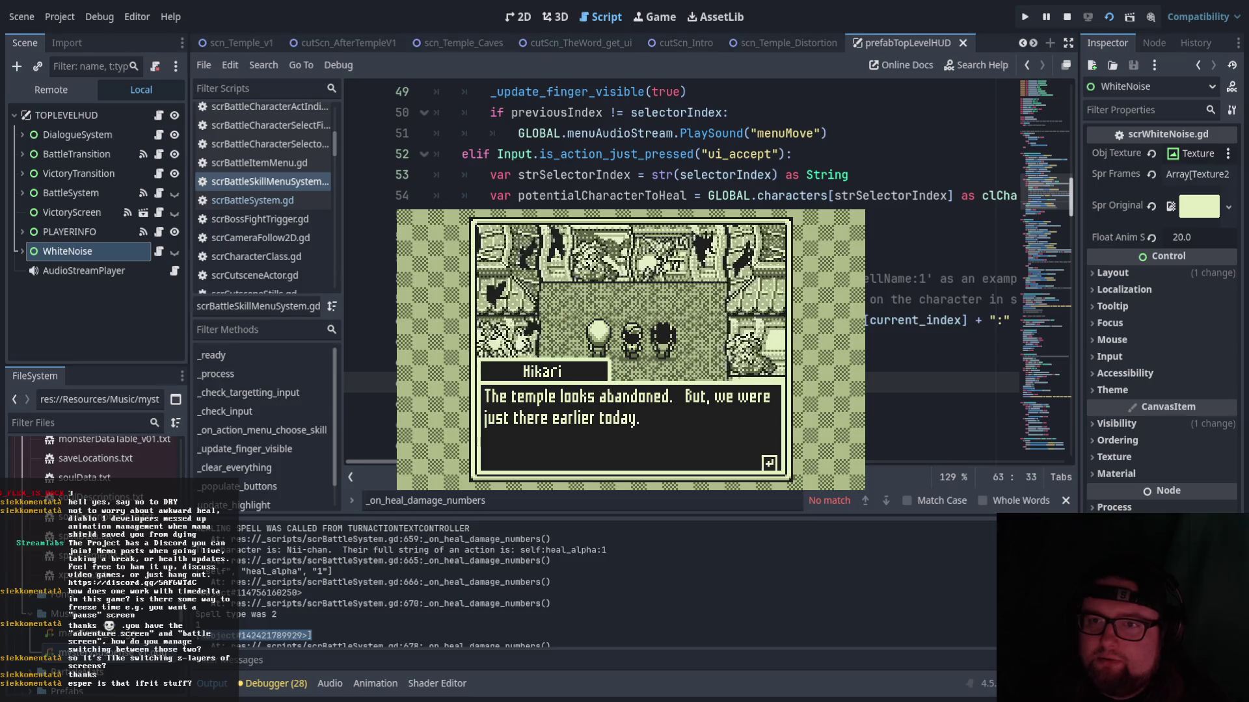
key("Return")
key("Return")
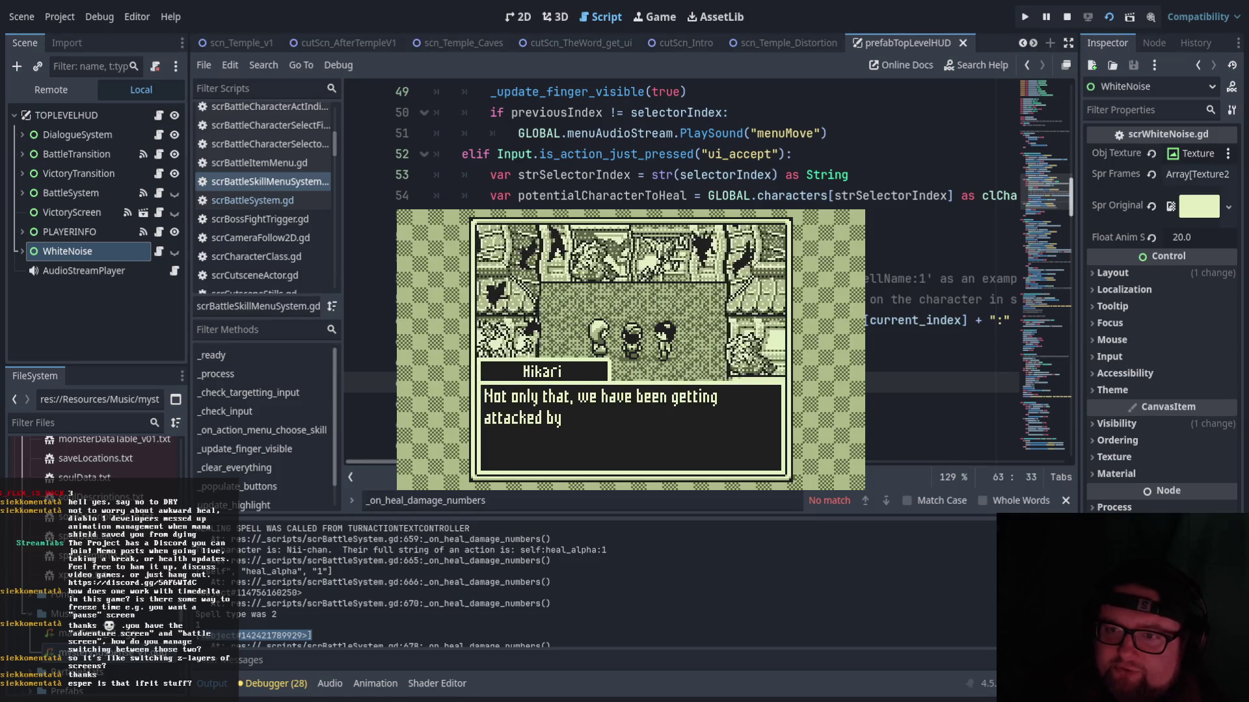
key("Return")
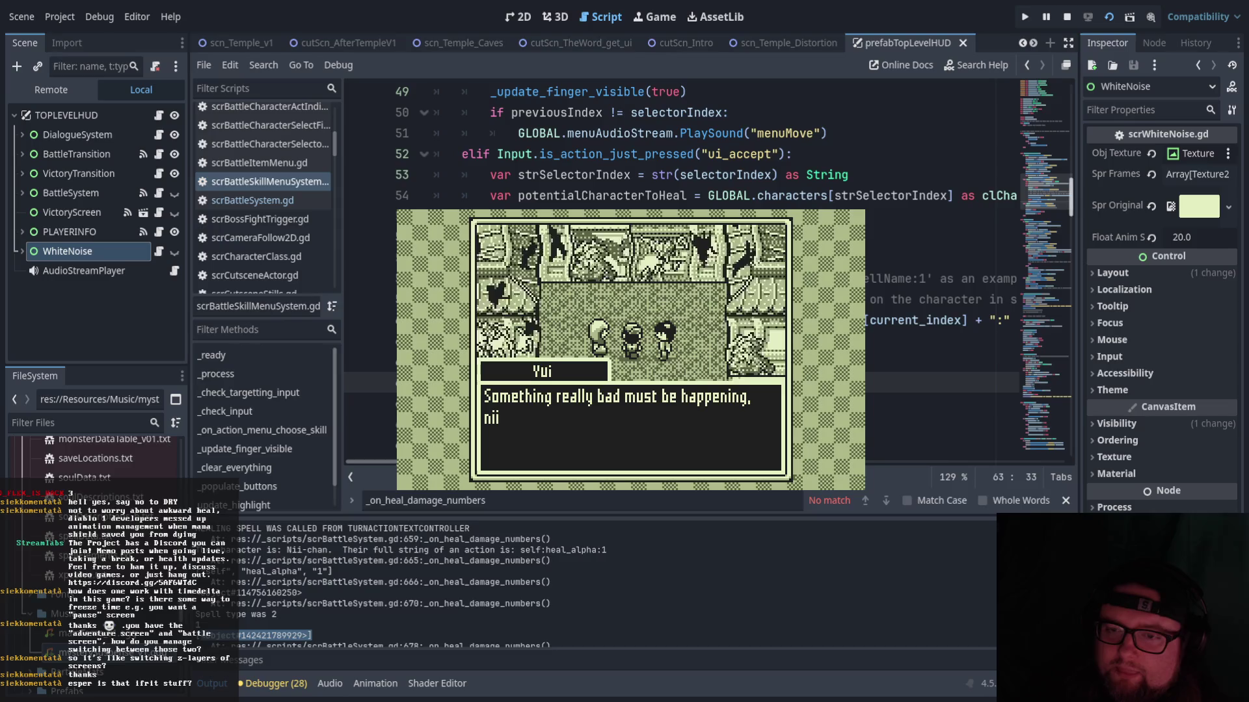
key("Return")
key("Return")
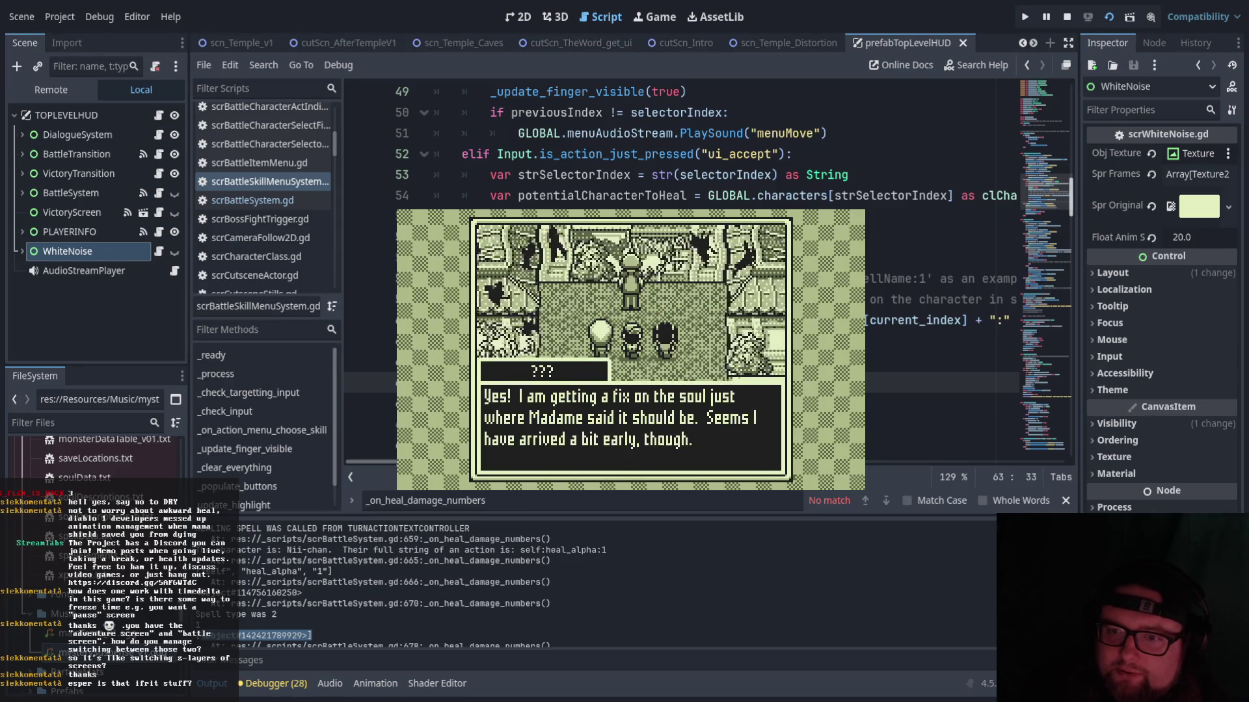
key("Return")
key("Return")
key("Return")
key("Return")
key("Return")
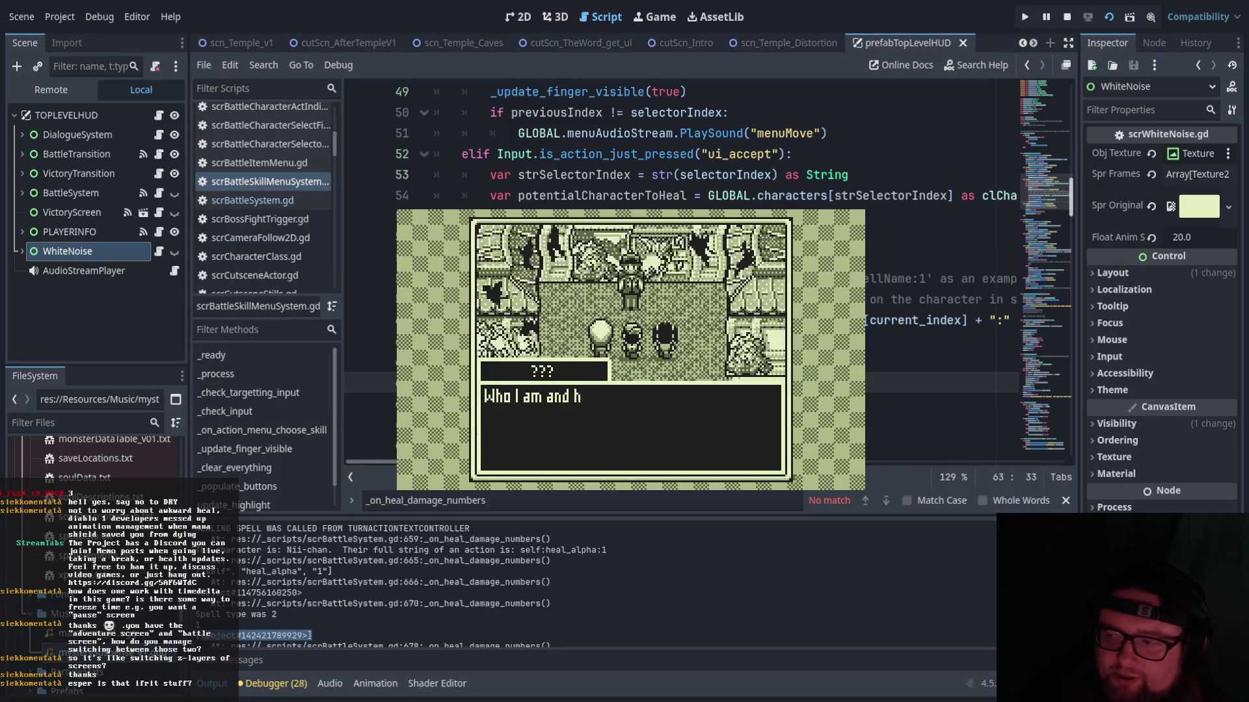